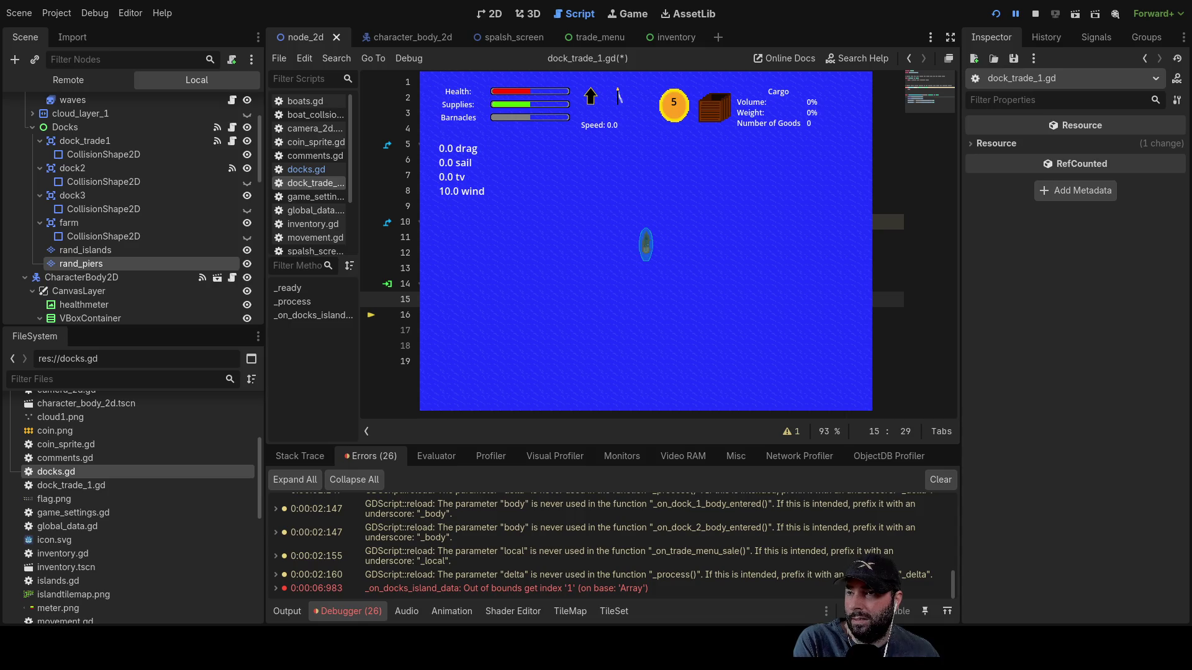
# - Delete a character on line 16 of dock_trade_1.gd
pyautogui.press('Down')
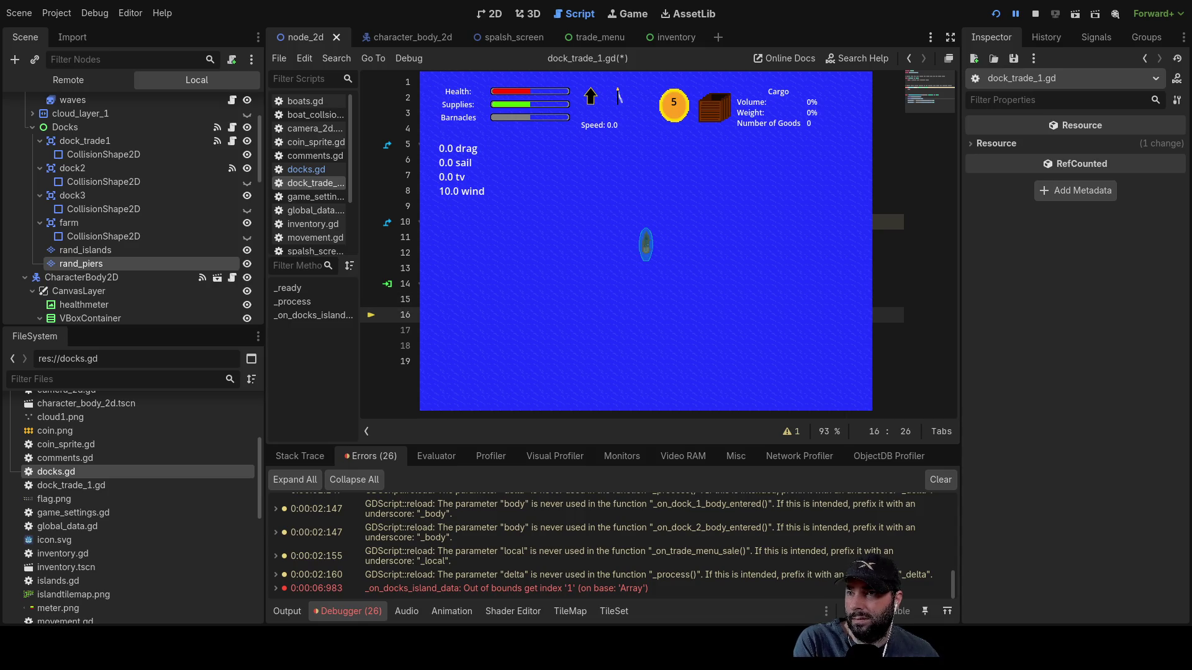
pyautogui.press('Up')
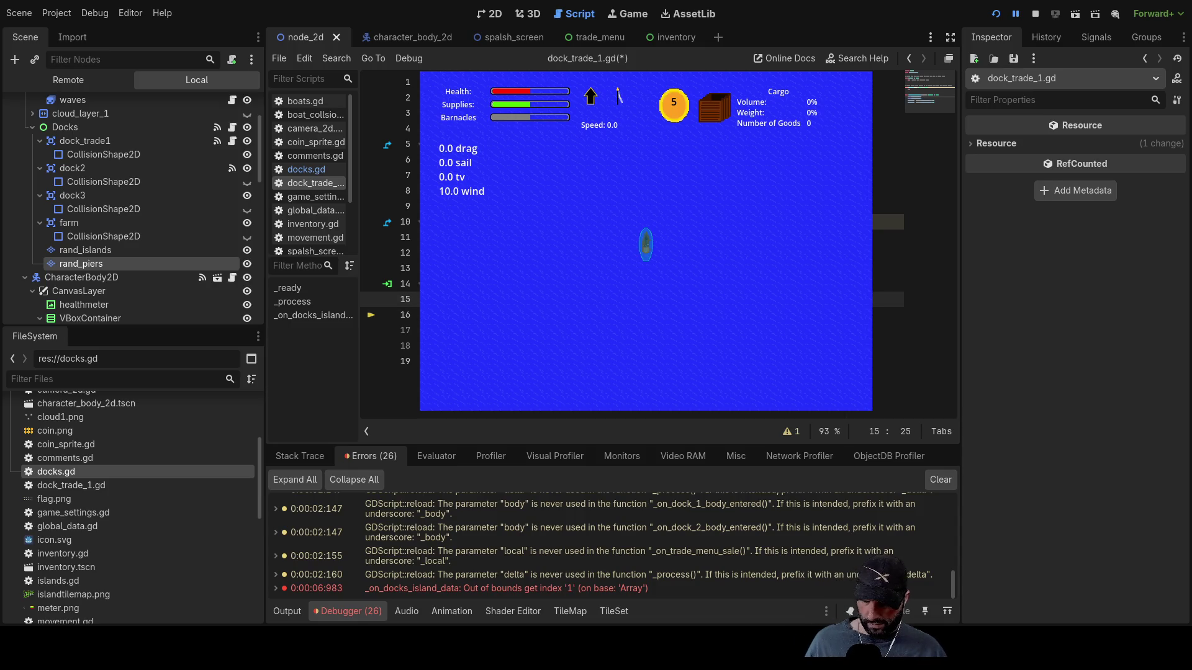
pyautogui.press('Down')
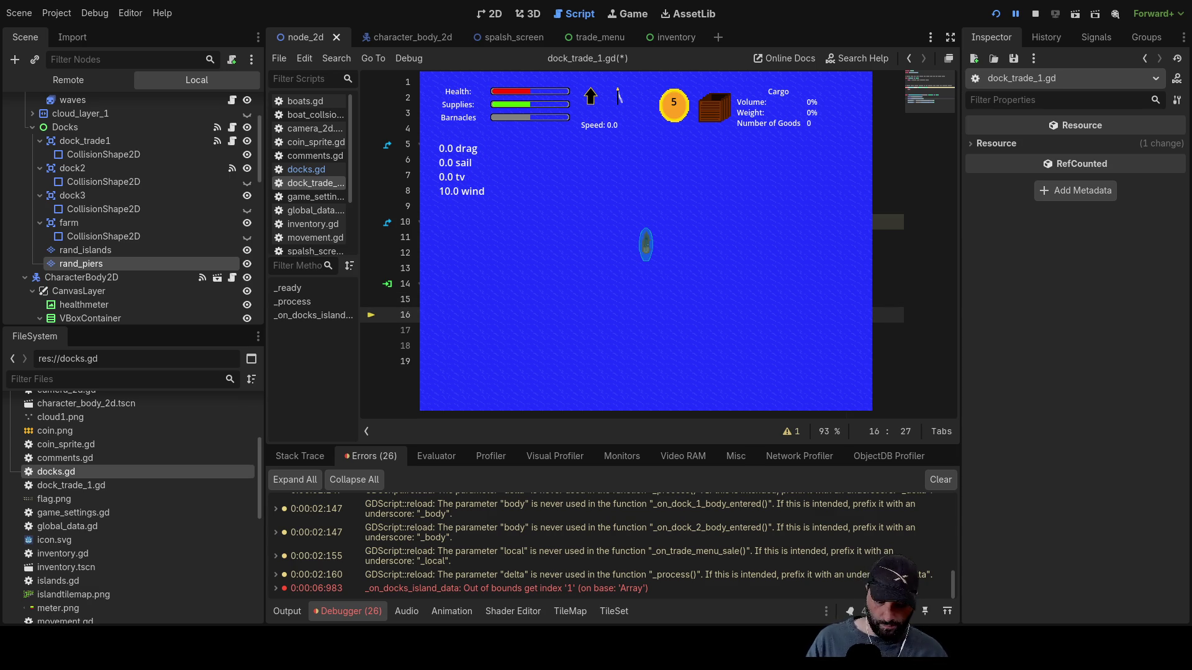
pyautogui.press('BackSpace')
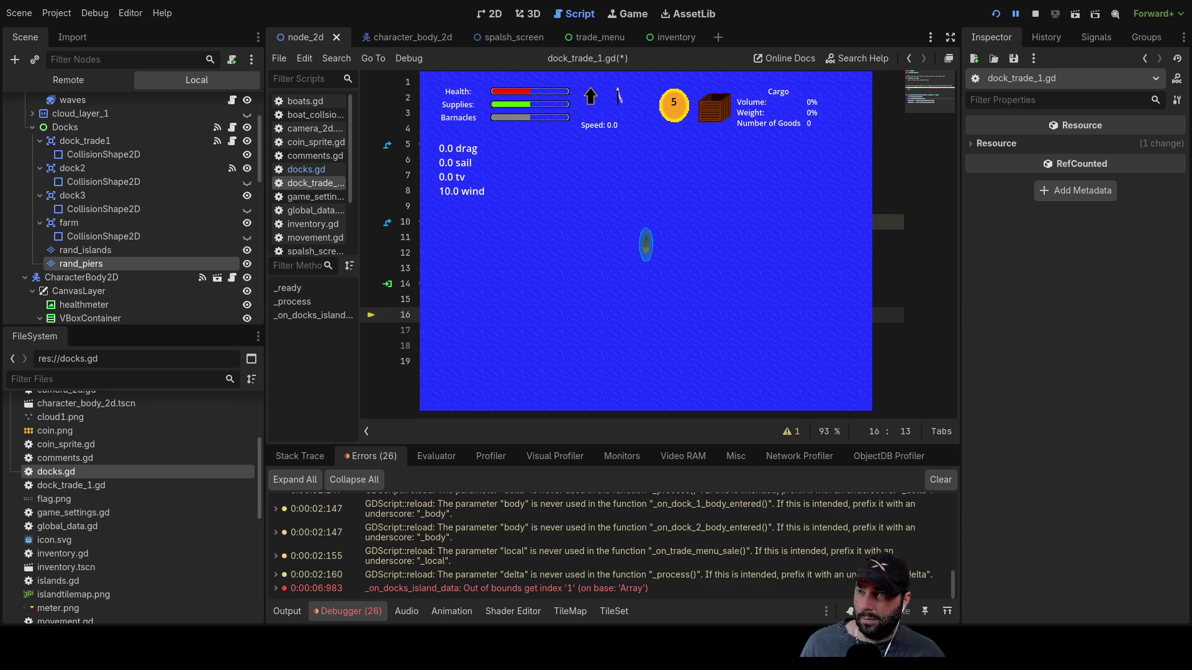
# - Trim part of the line 17 expression, leaving an unmatched closing parenthesis error
pyautogui.press('Down')
pyautogui.press('End')
pyautogui.press('Left')
pyautogui.press('Left')
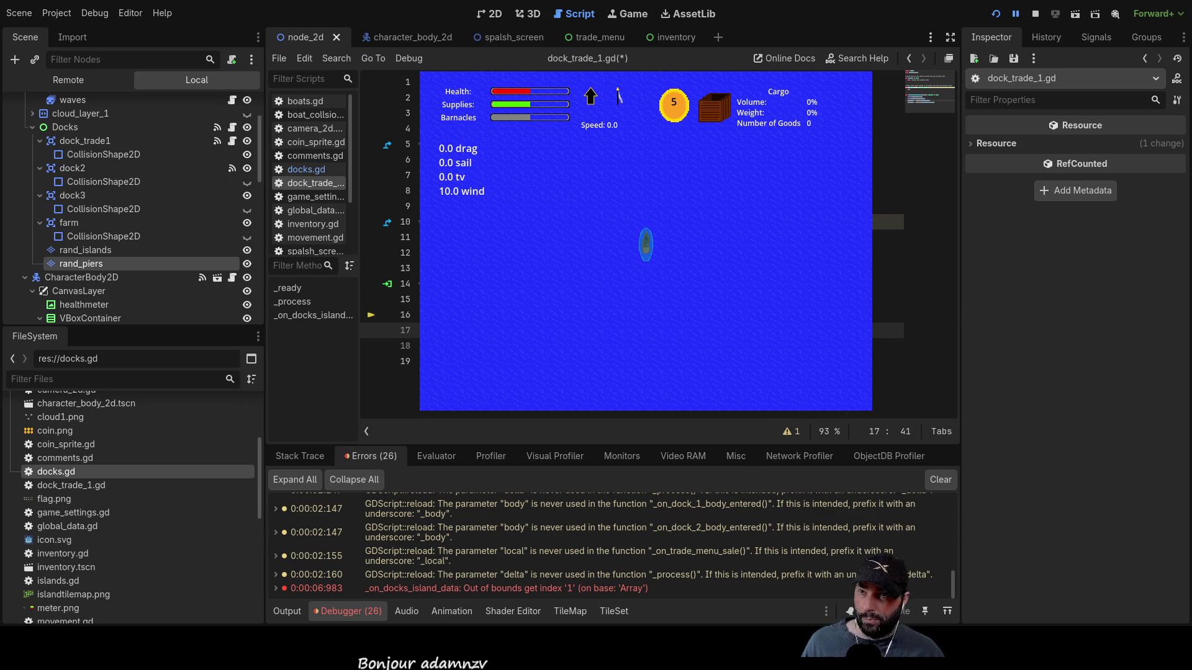
pyautogui.press('Right')
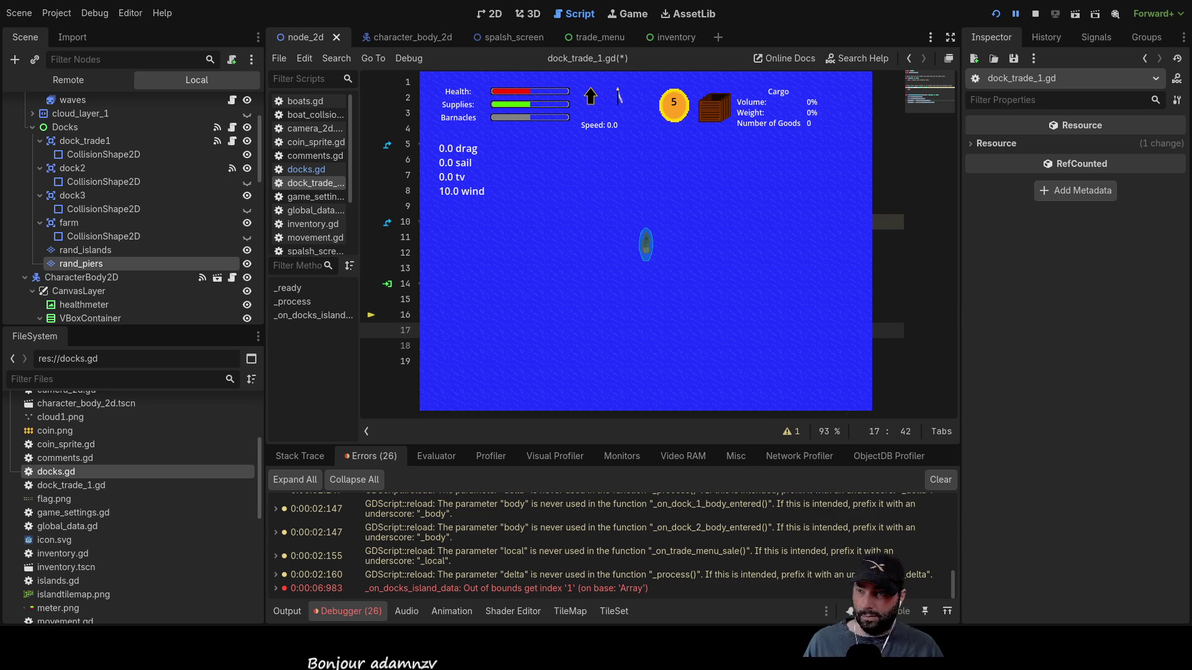
pyautogui.press('Down')
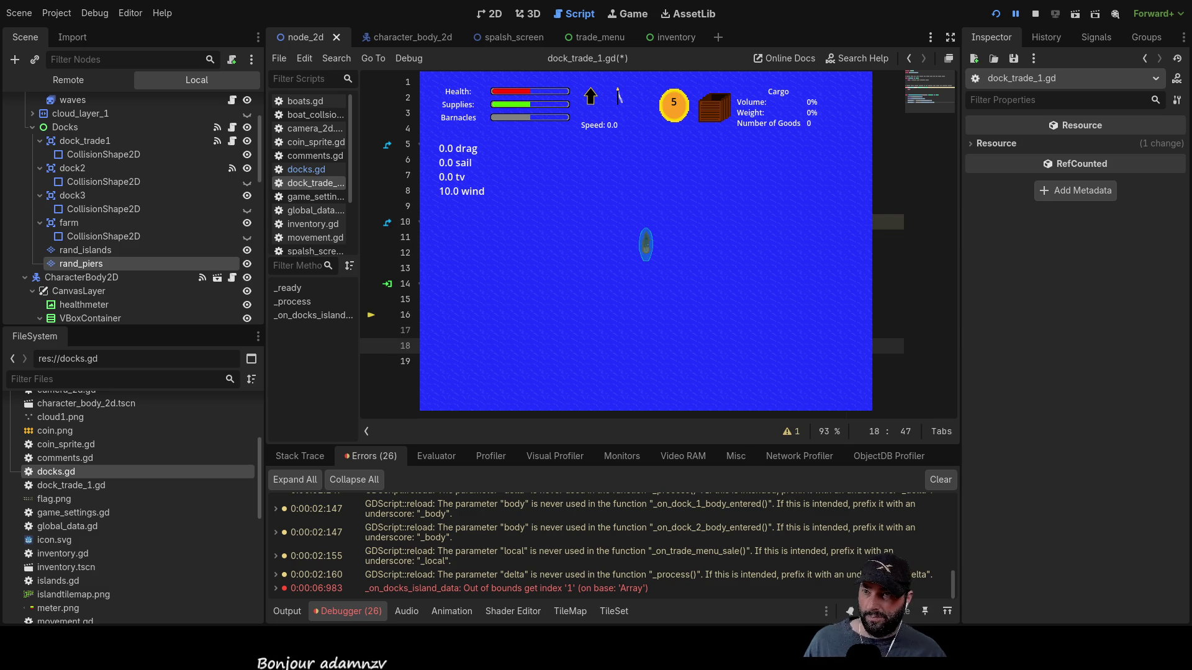
pyautogui.press('Left')
pyautogui.press('Left')
pyautogui.press('Left')
pyautogui.press('Left')
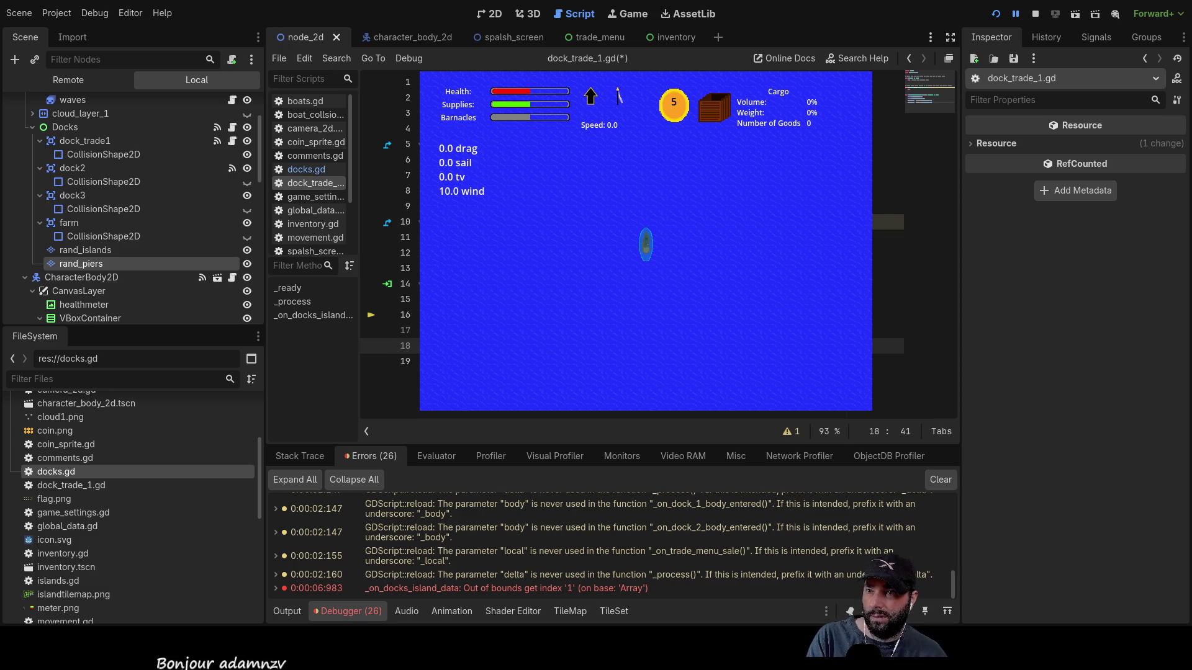
pyautogui.press('Up')
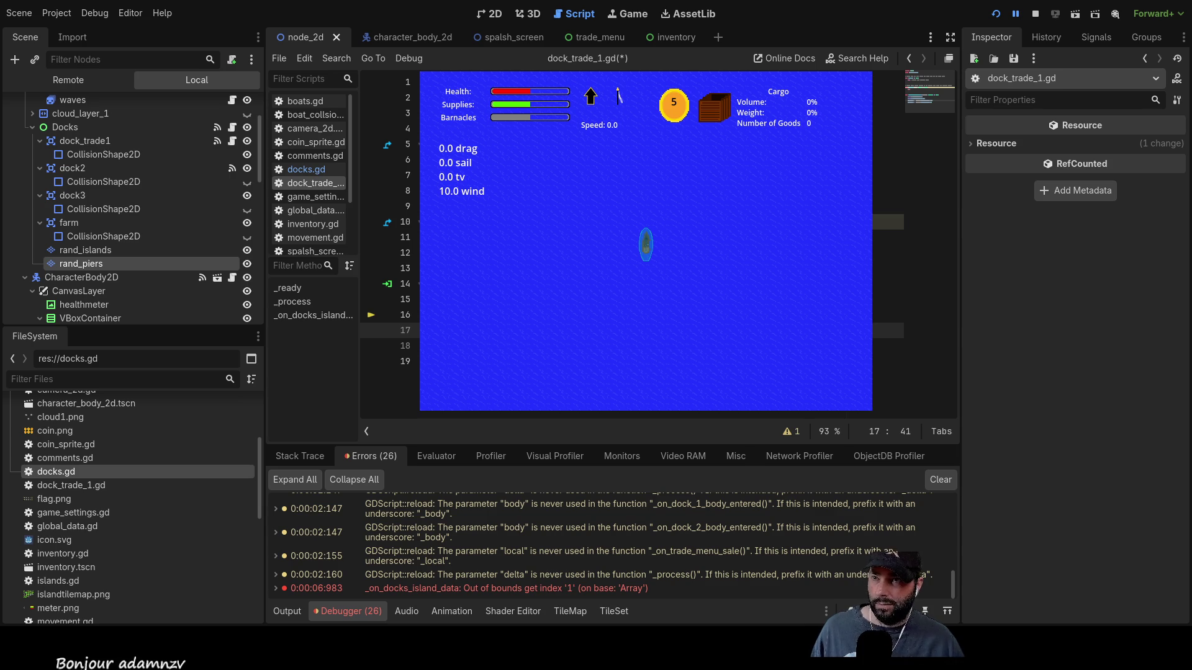
pyautogui.press('Right')
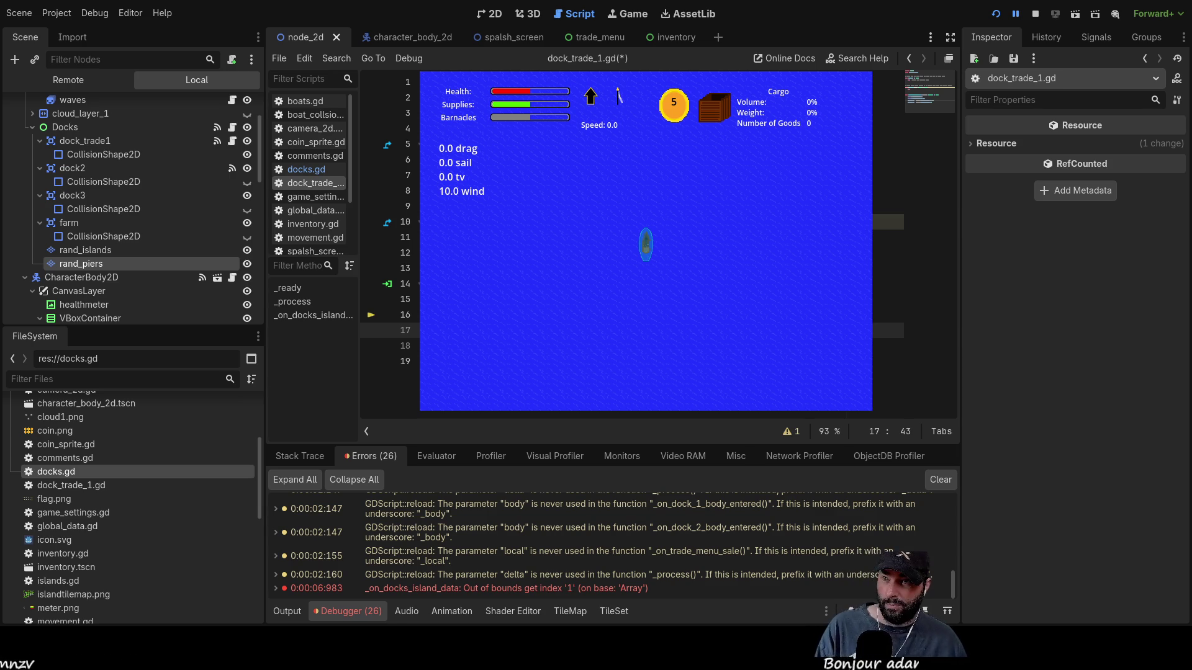
pyautogui.press('BackSpace')
pyautogui.press('BackSpace')
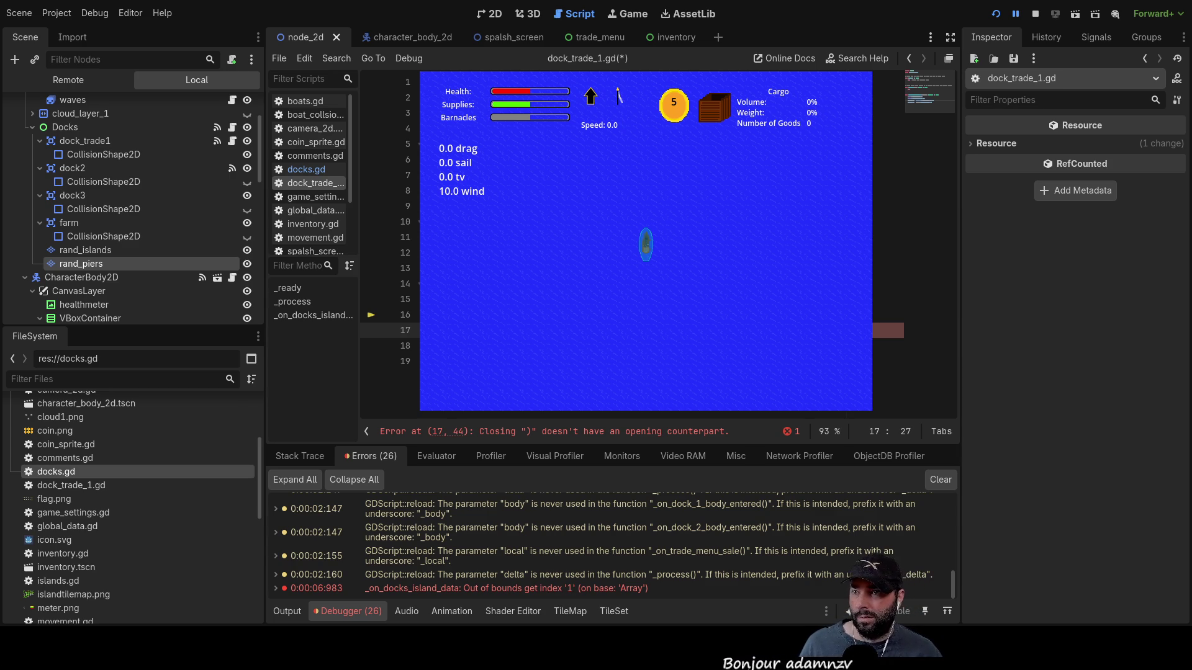
# - Adjust the characters near the end of line 17's expression to reduce the errors
pyautogui.press('BackSpace')
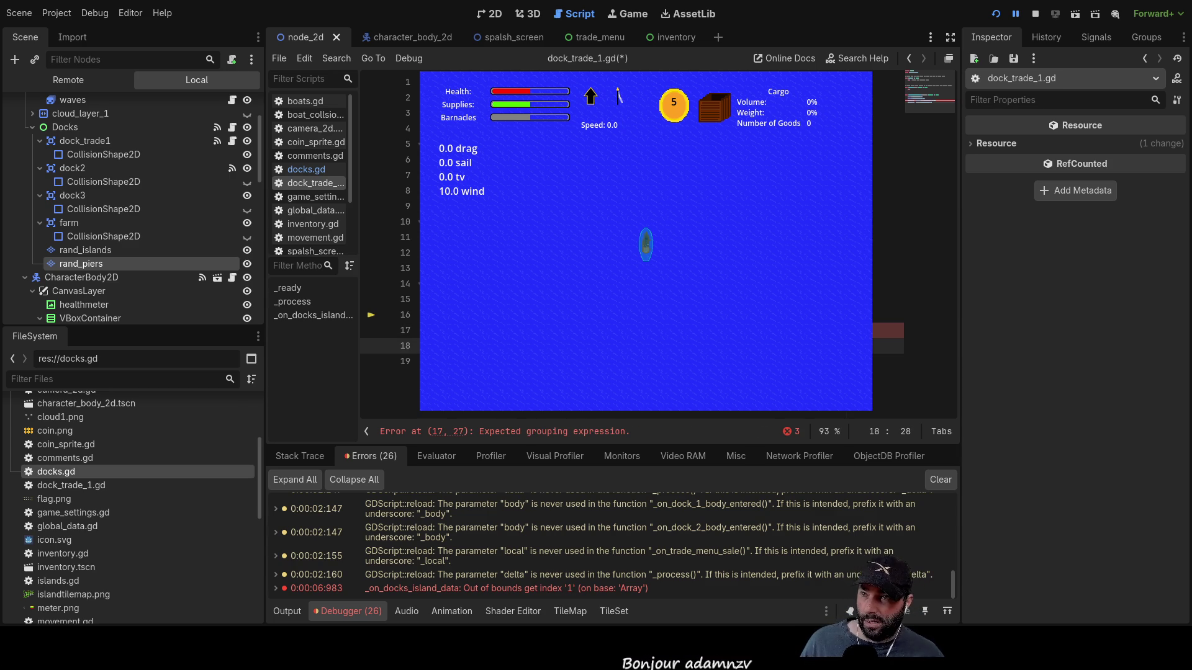
pyautogui.press('Down')
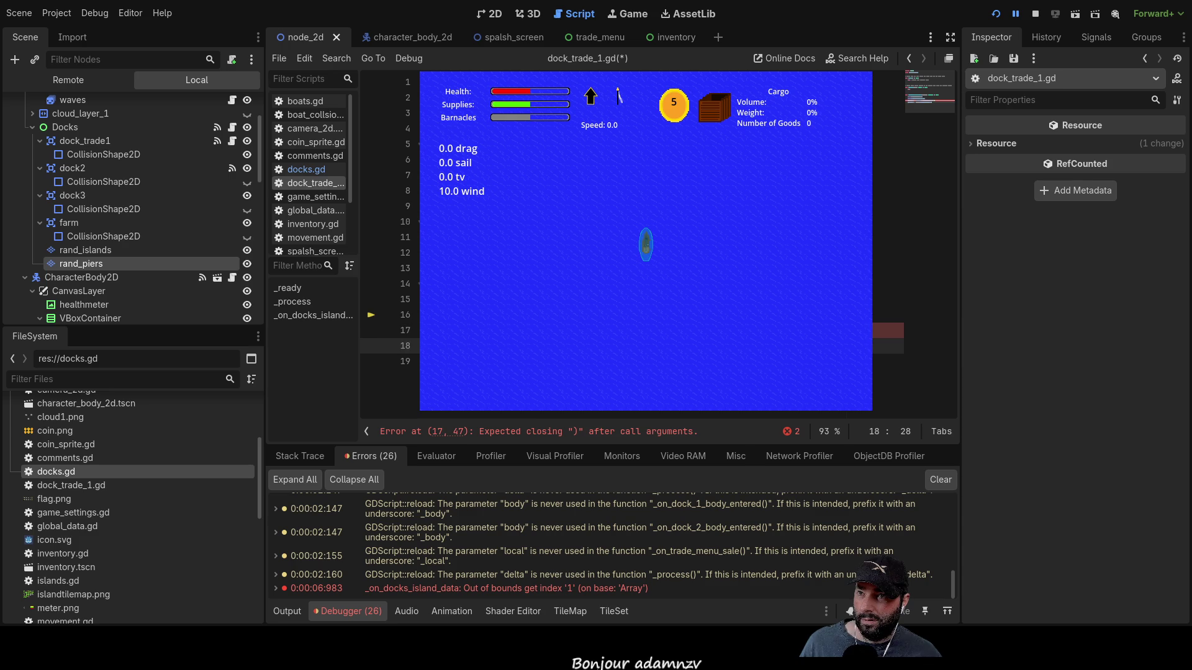
pyautogui.press('Up')
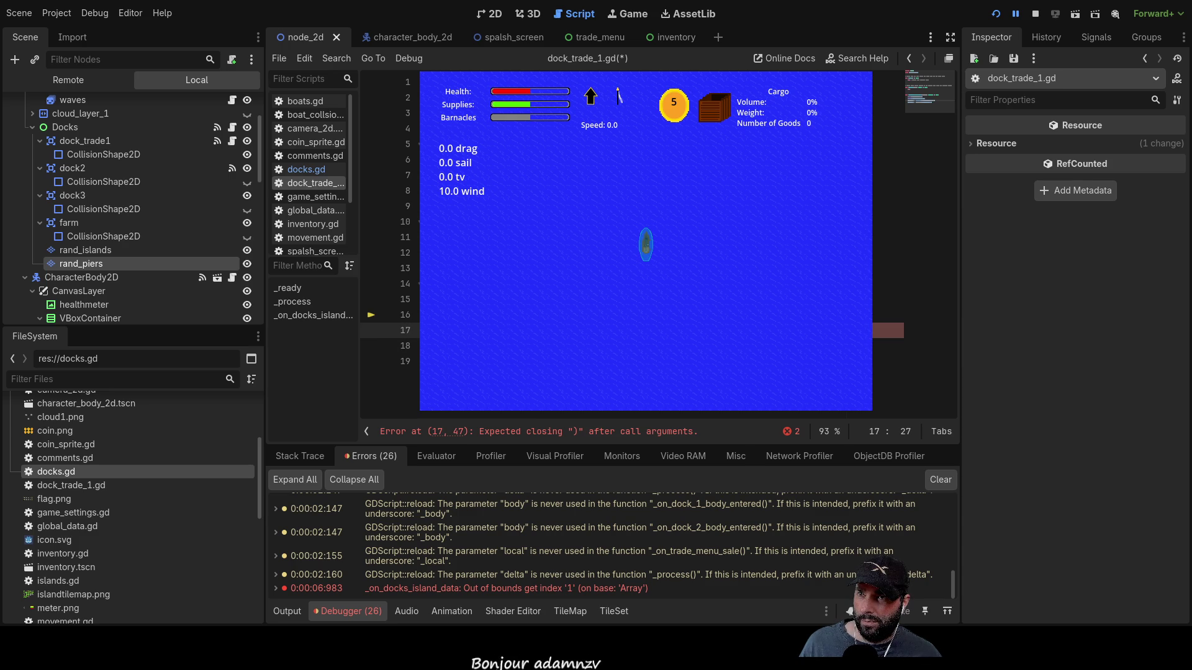
pyautogui.press('Right')
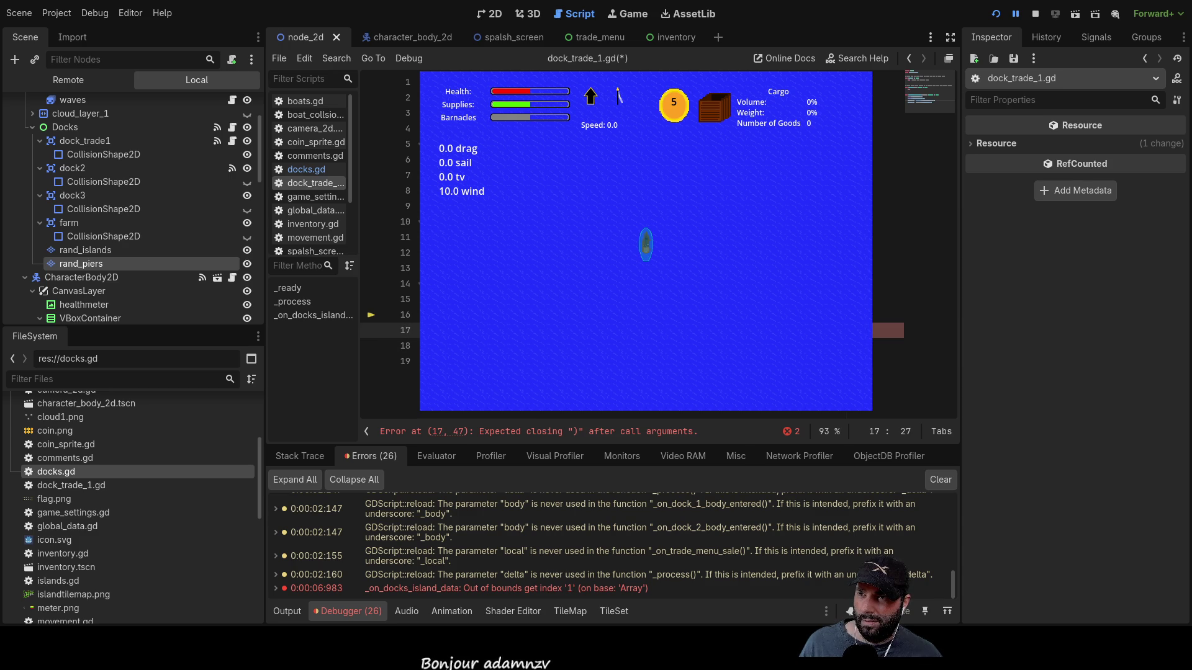
pyautogui.press('Right')
pyautogui.press('Right')
pyautogui.press('Right')
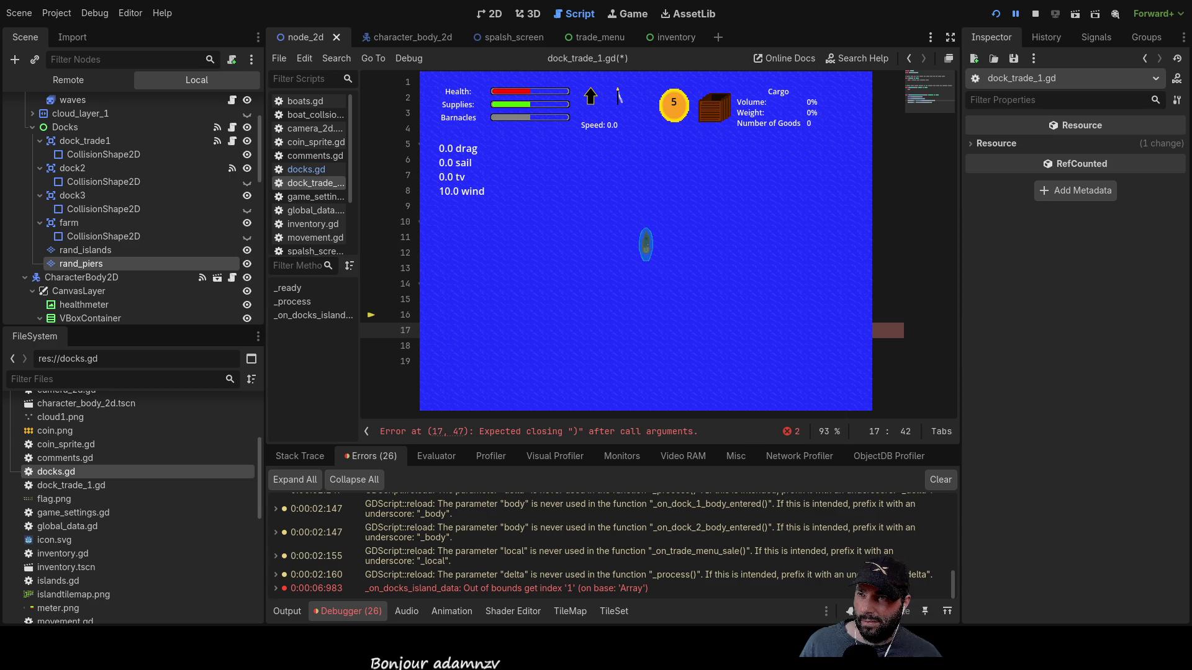
pyautogui.press('Right')
pyautogui.press('Right')
pyautogui.press('Right')
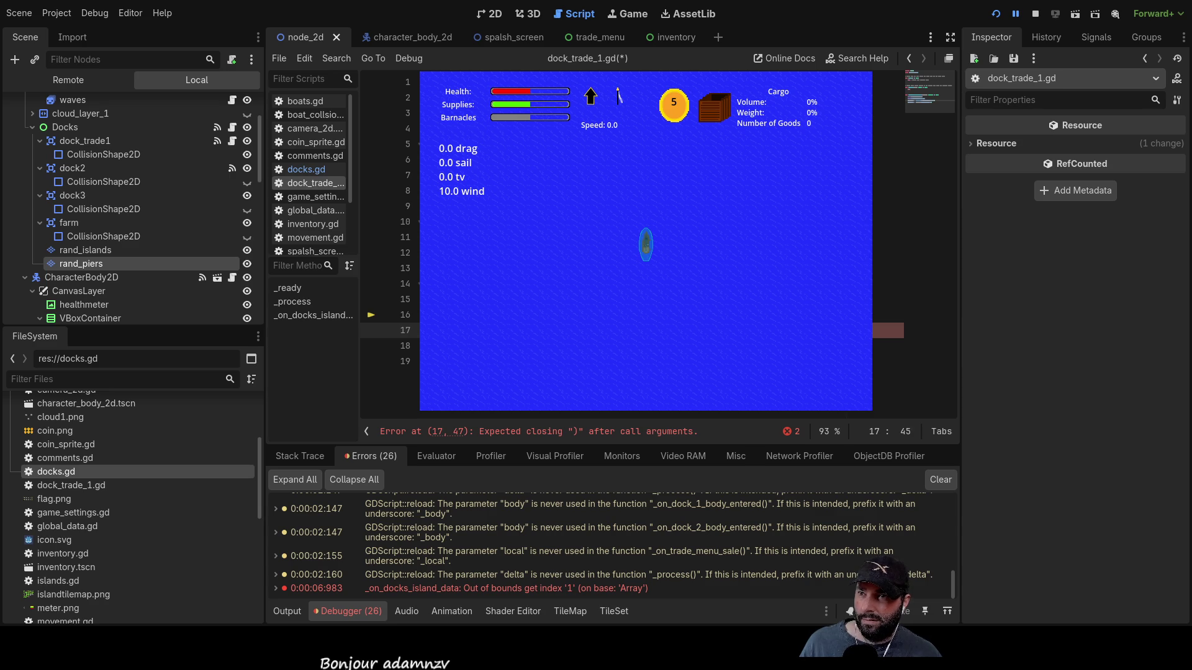
pyautogui.press('BackSpace')
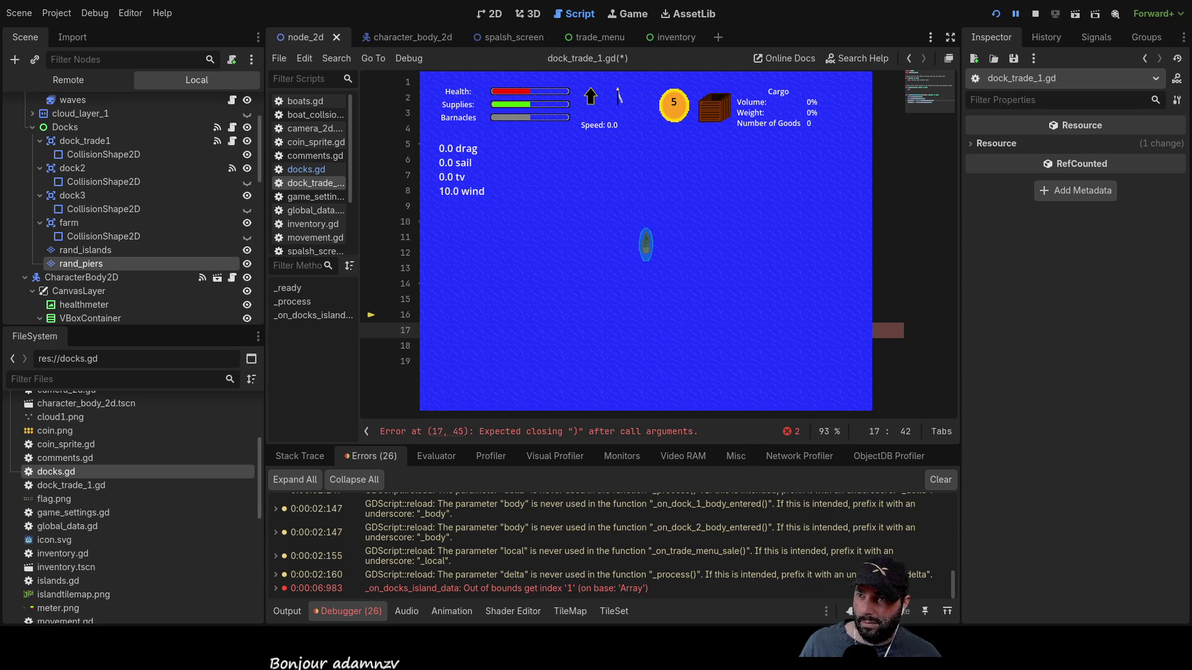
pyautogui.press('Right')
pyautogui.press('Right')
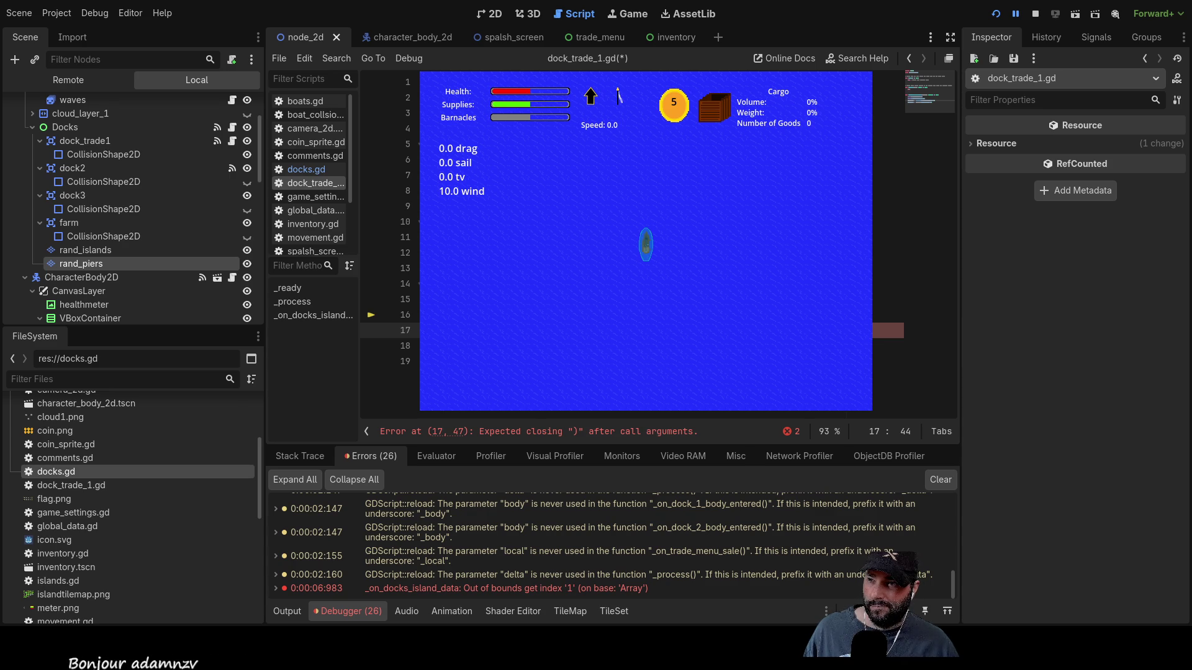
# - Rewrite the middle of line 17 around column 30 until only one warning remains
pyautogui.click(589, 330)
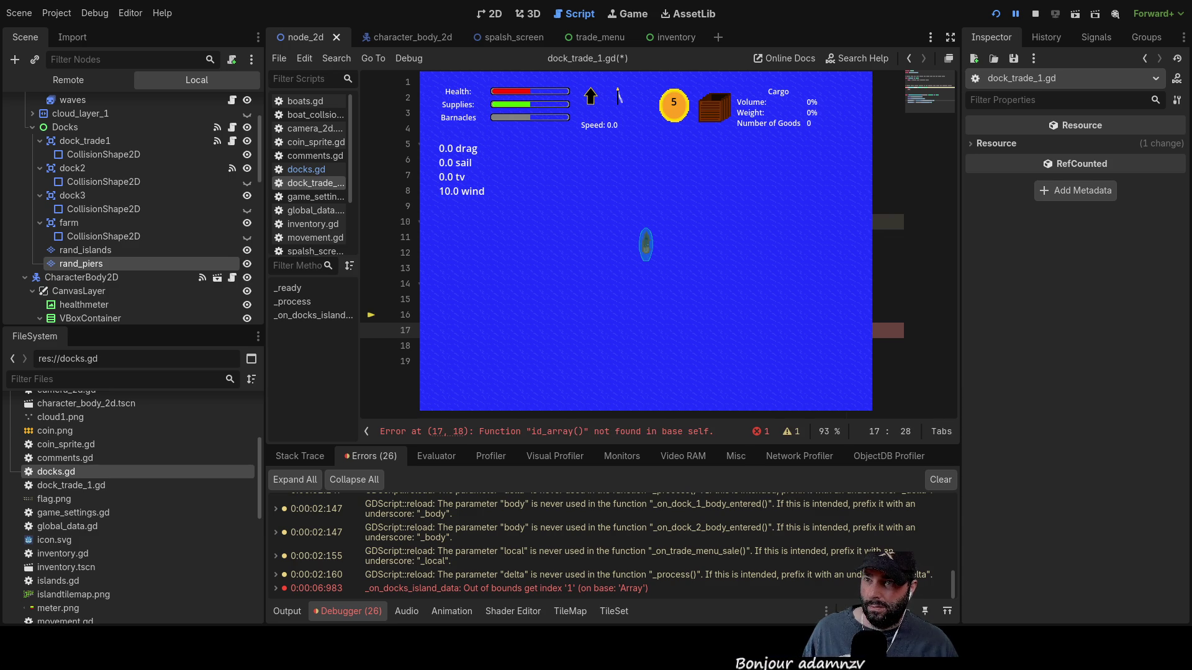
pyautogui.press('BackSpace')
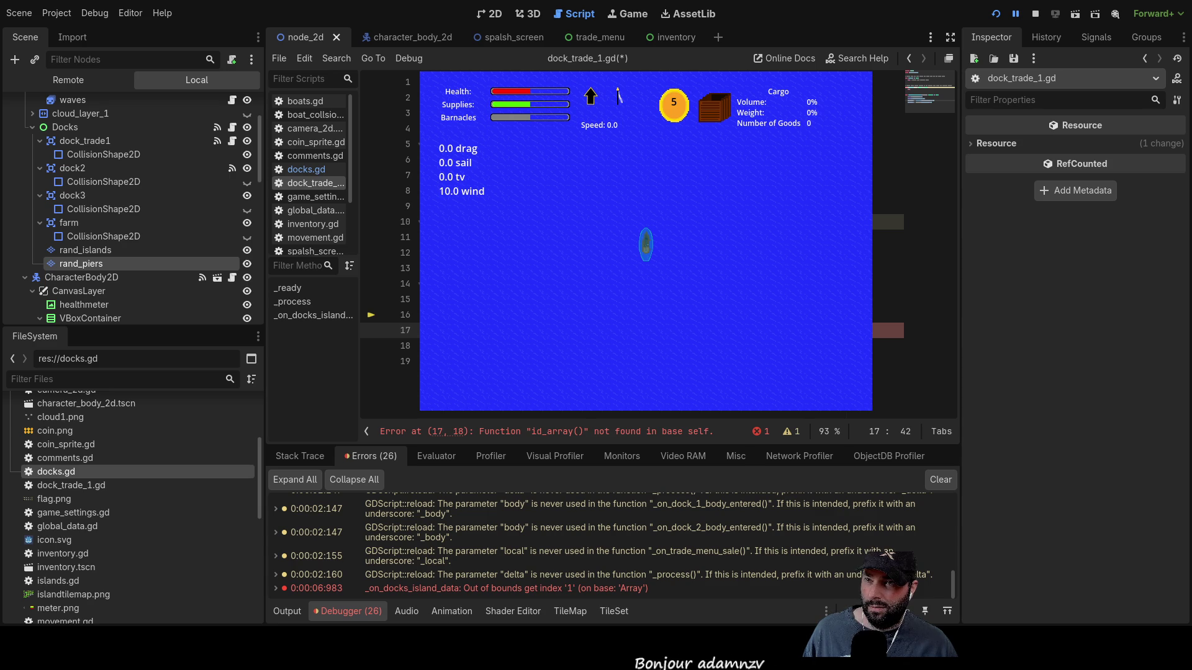
pyautogui.press('BackSpace')
pyautogui.press('BackSpace')
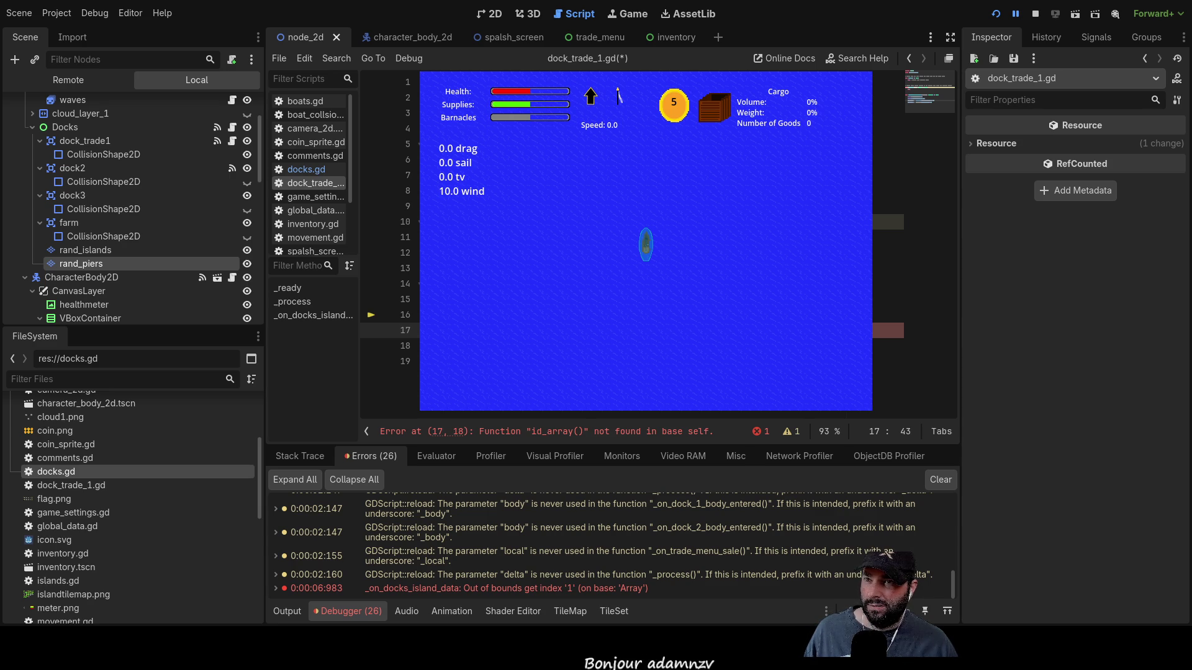
pyautogui.press('Down')
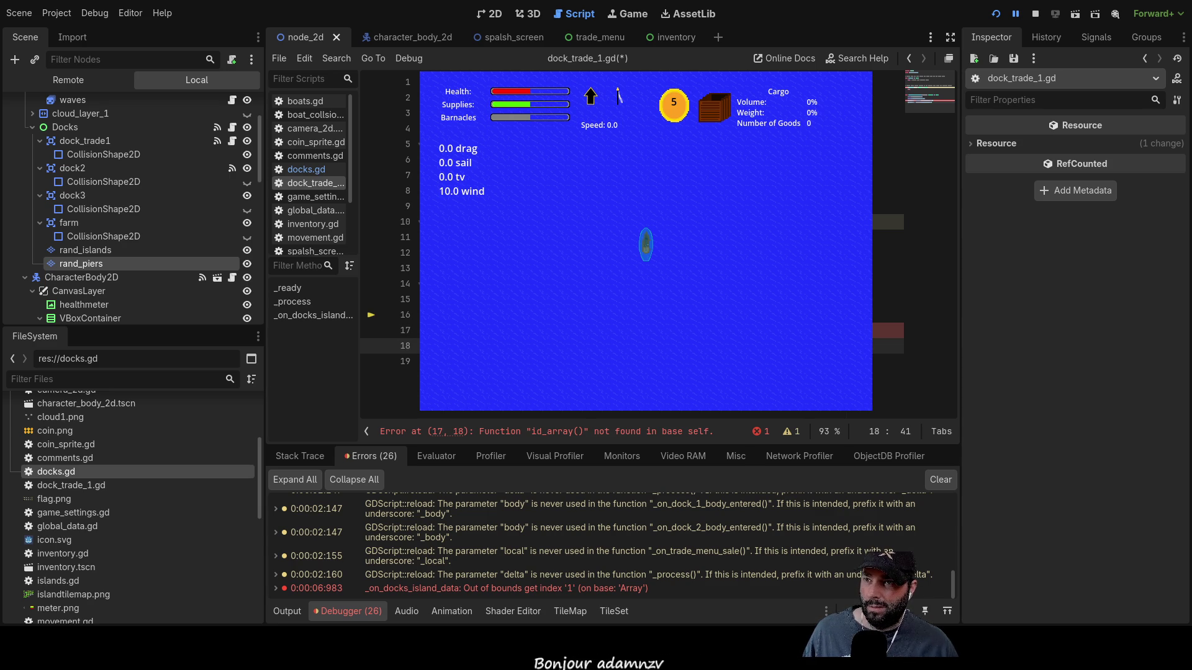
pyautogui.press('Right')
pyautogui.press('Right')
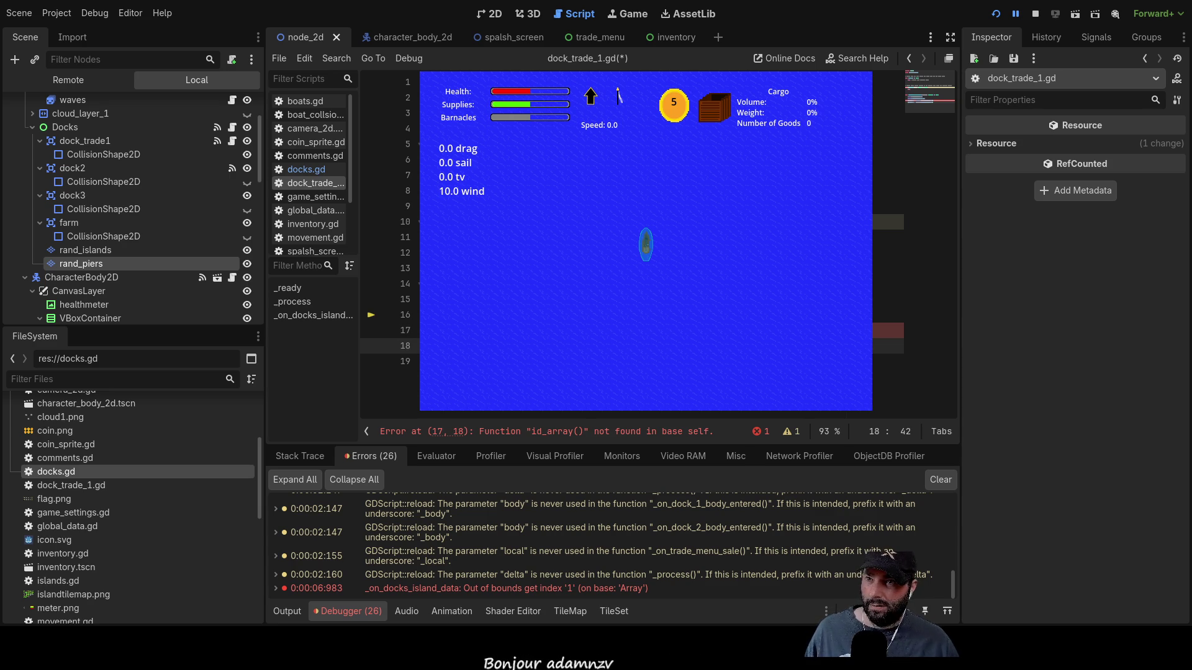
pyautogui.press('Up')
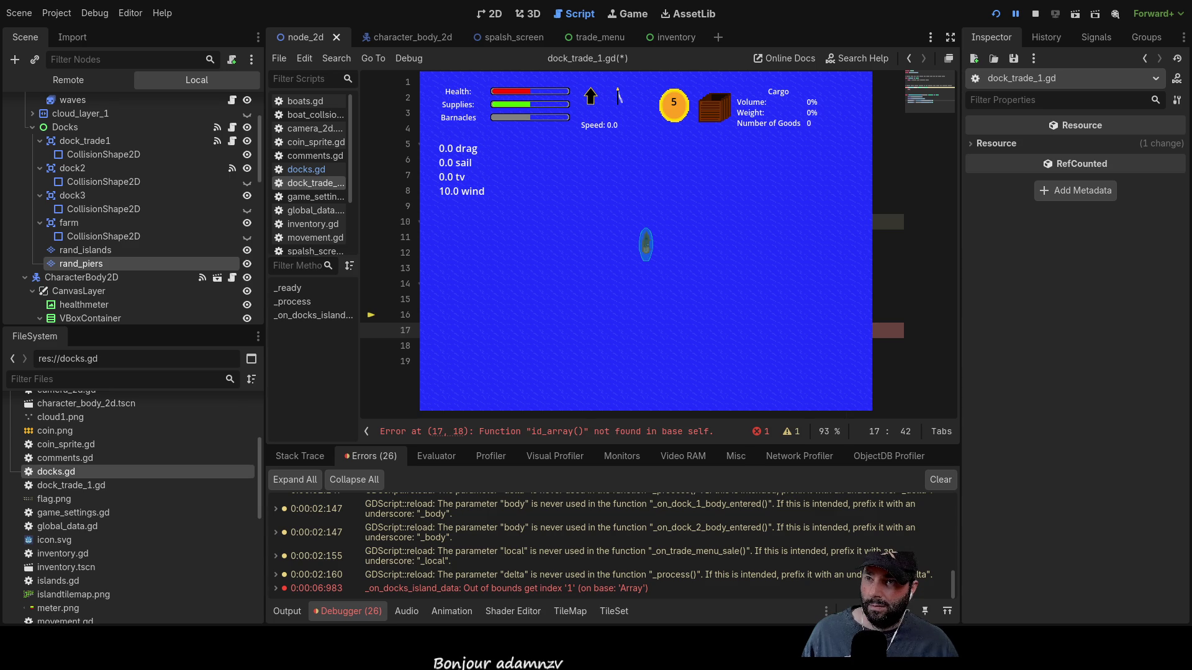
pyautogui.press('BackSpace')
pyautogui.press('BackSpace')
pyautogui.press('BackSpace')
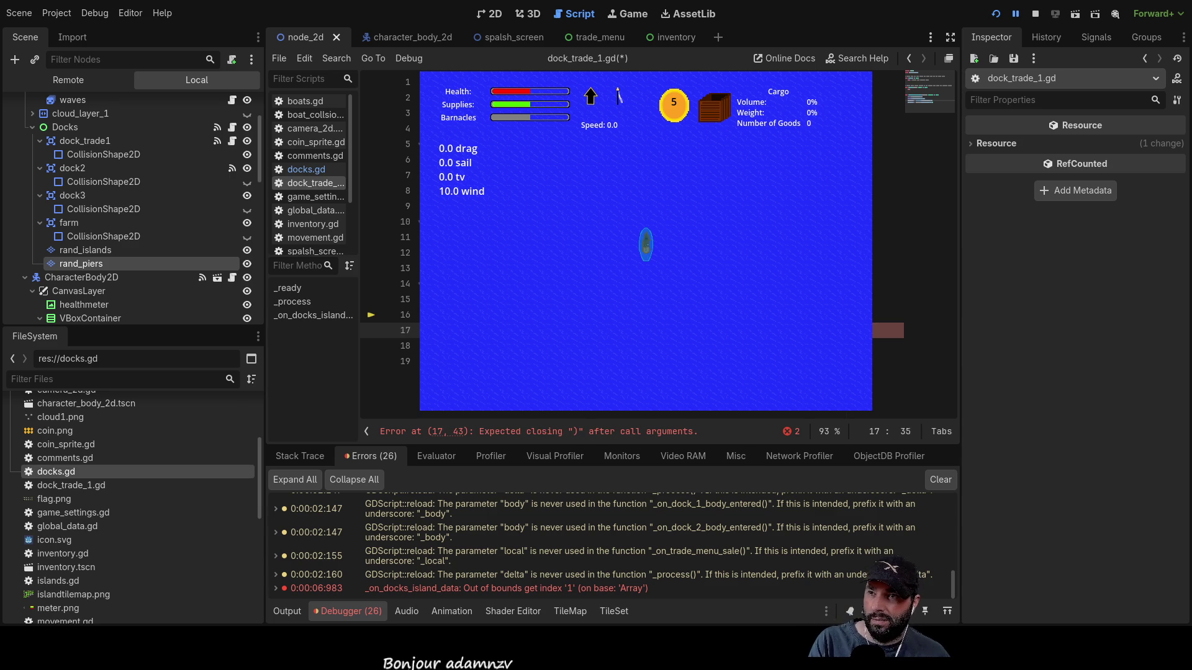
pyautogui.press('BackSpace')
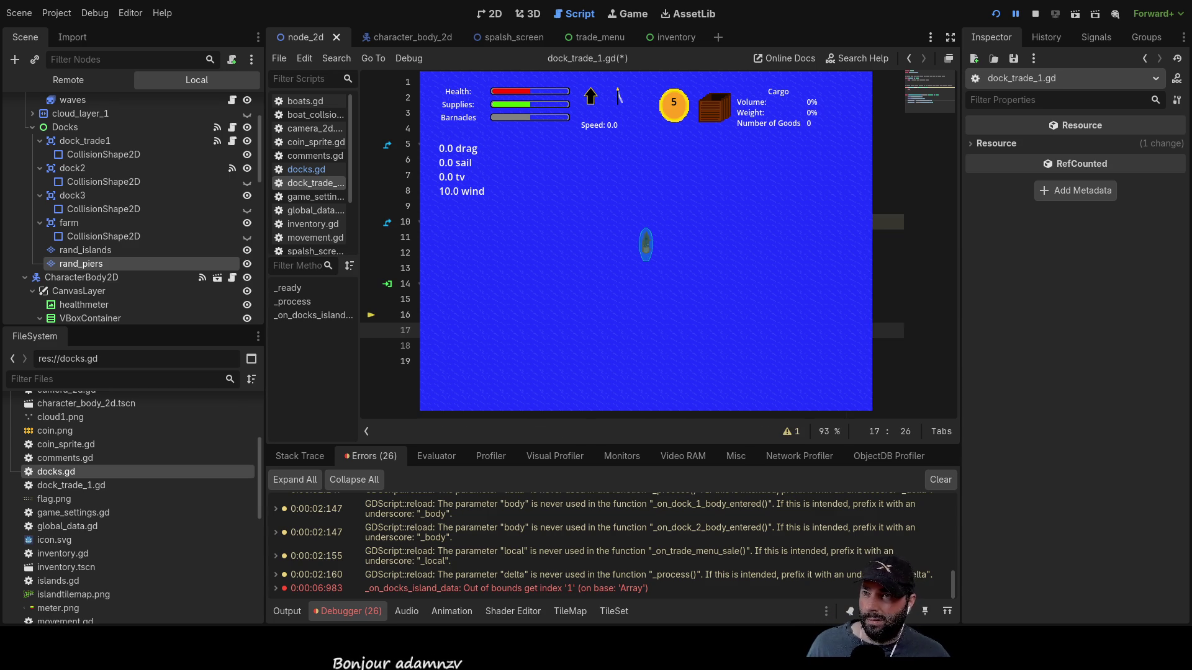
pyautogui.press('Up')
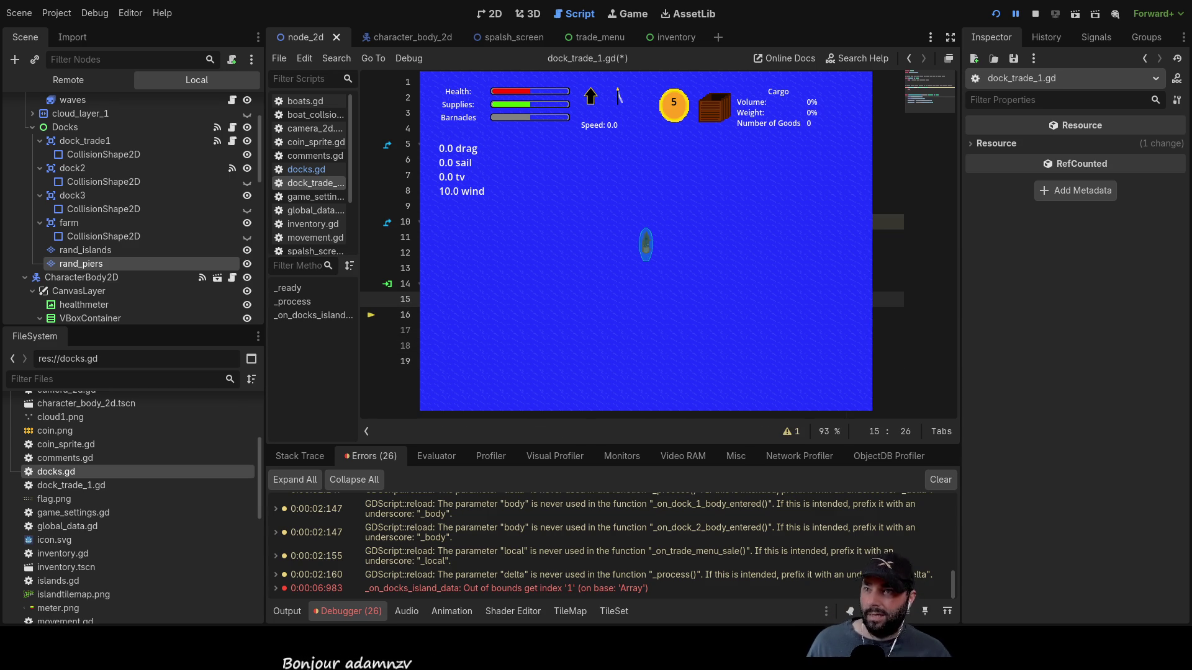
pyautogui.press('Up')
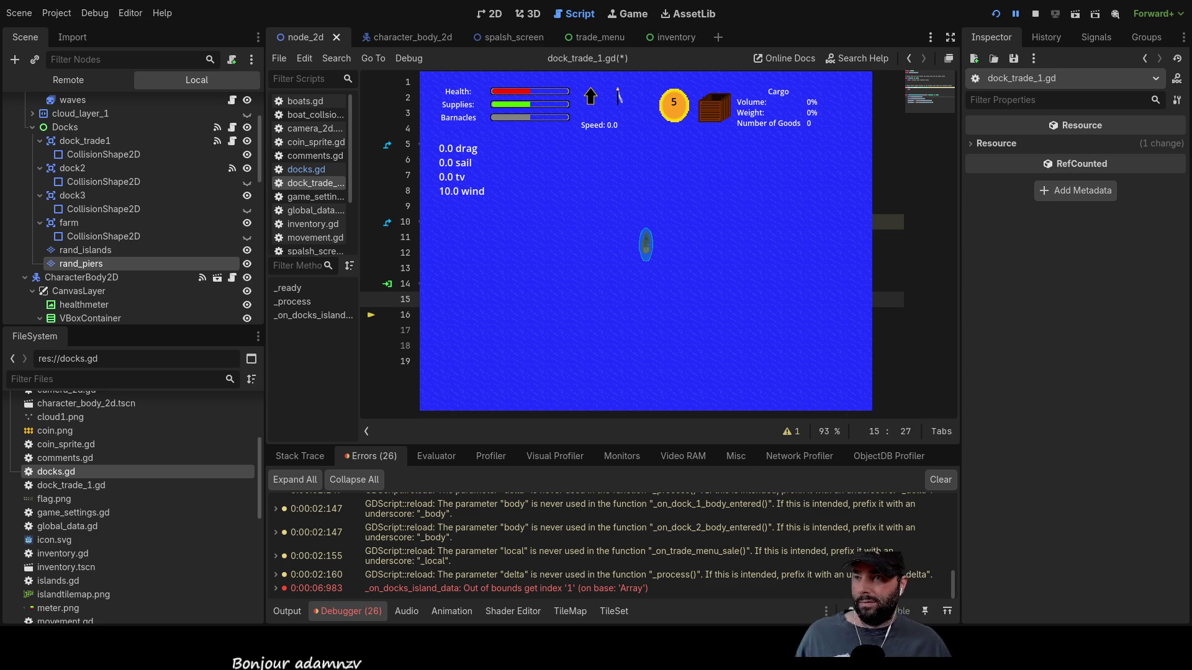
pyautogui.press('Down')
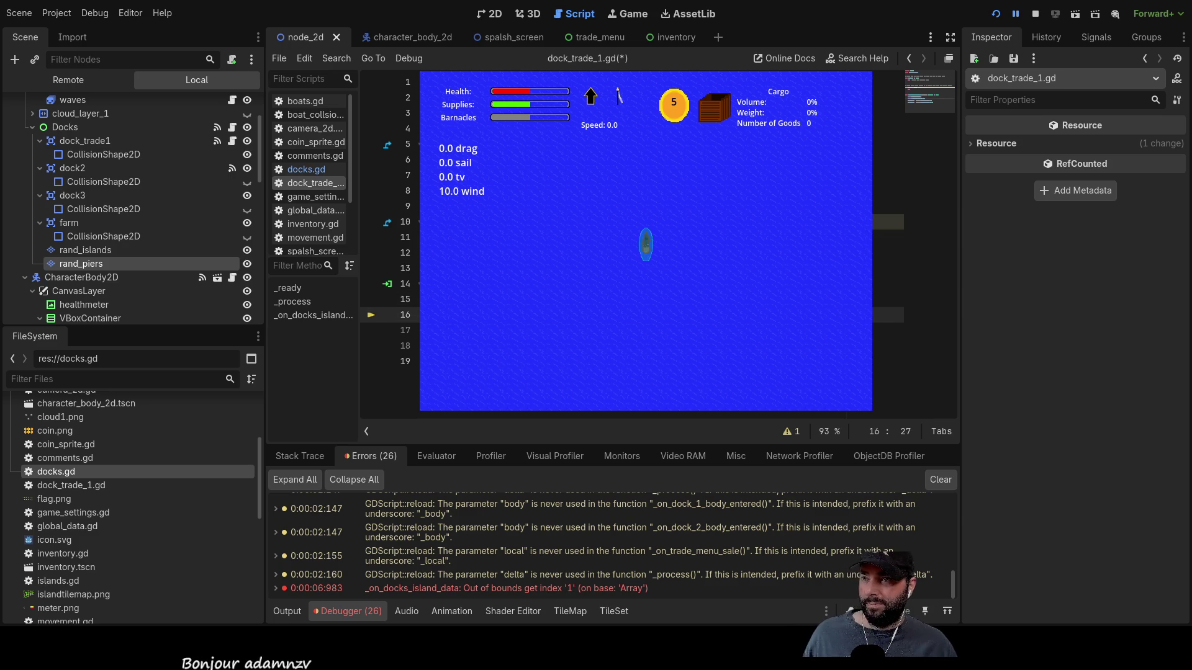
pyautogui.press('Right')
pyautogui.press('Right')
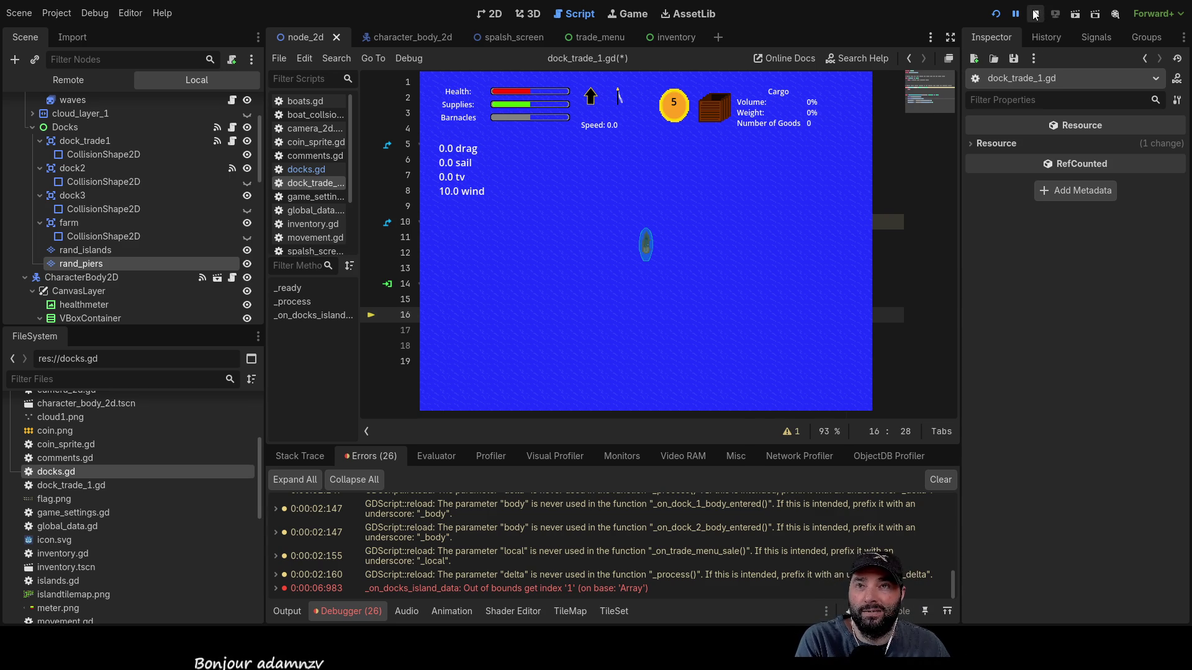
# - Run the game view, start sailing and zoom until the Array-and-int error hits line 17
pyautogui.click(996, 14)
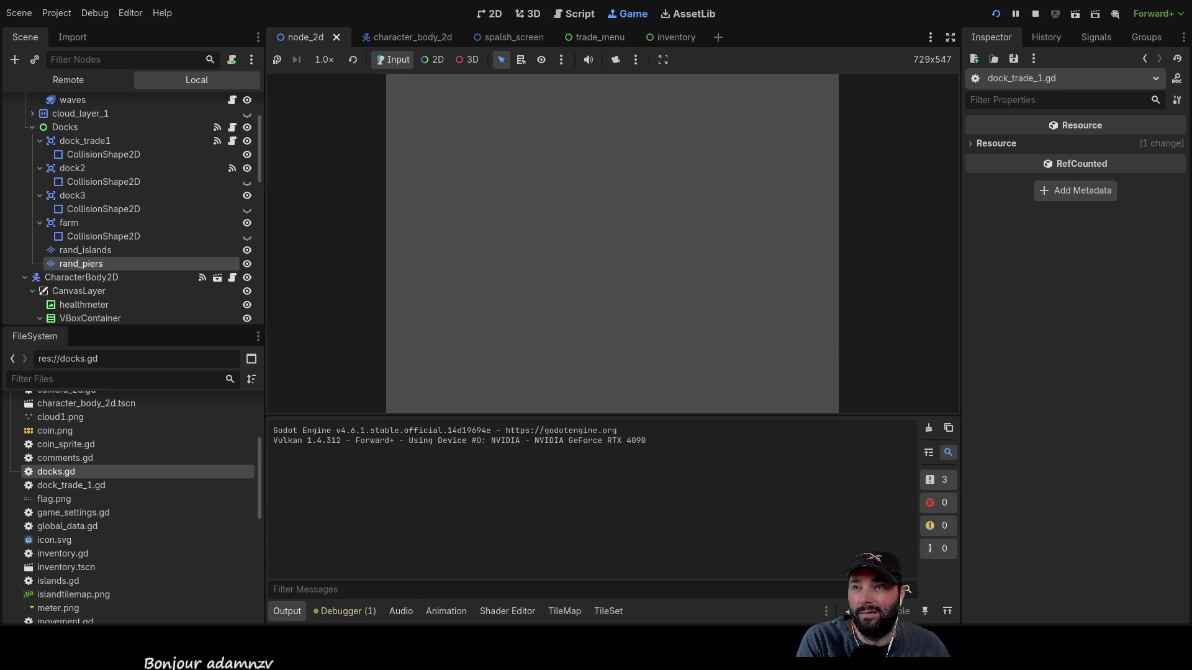
pyautogui.click(539, 98)
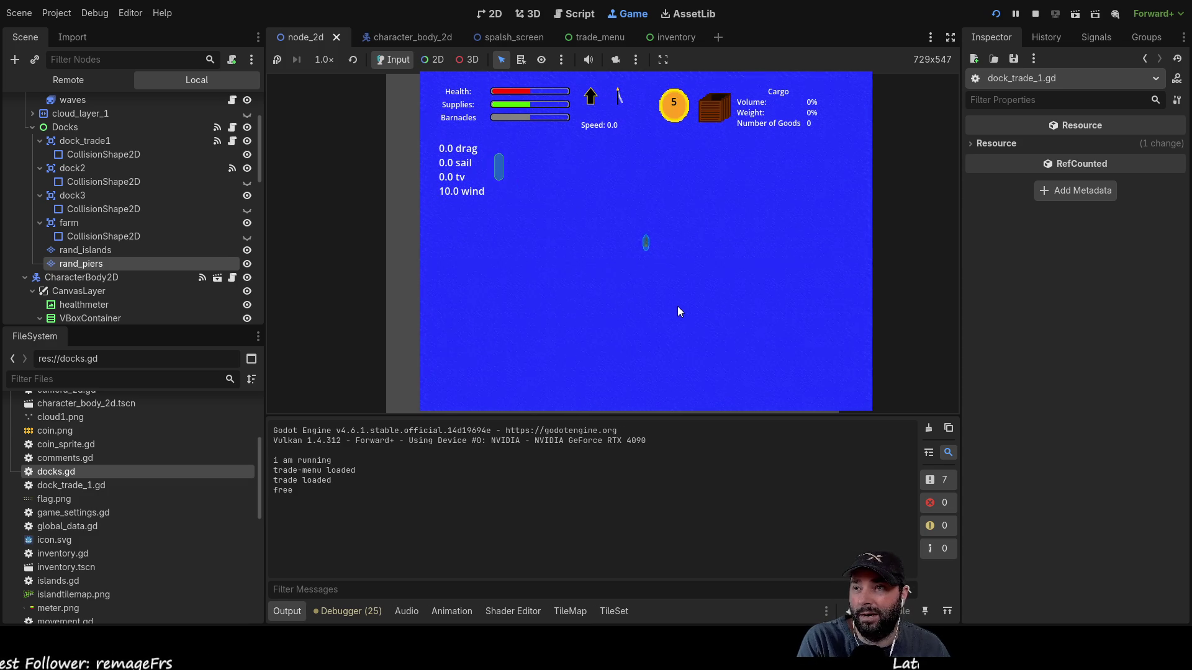
pyautogui.scroll(-3, 678, 296)
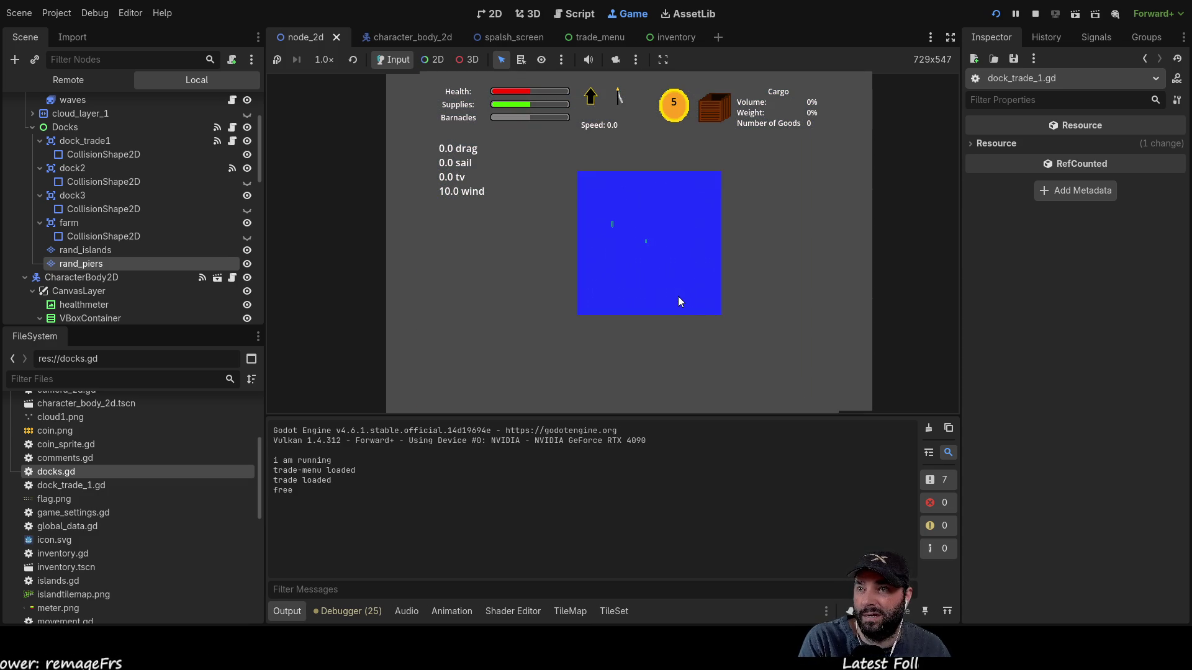
pyautogui.scroll(3, 678, 292)
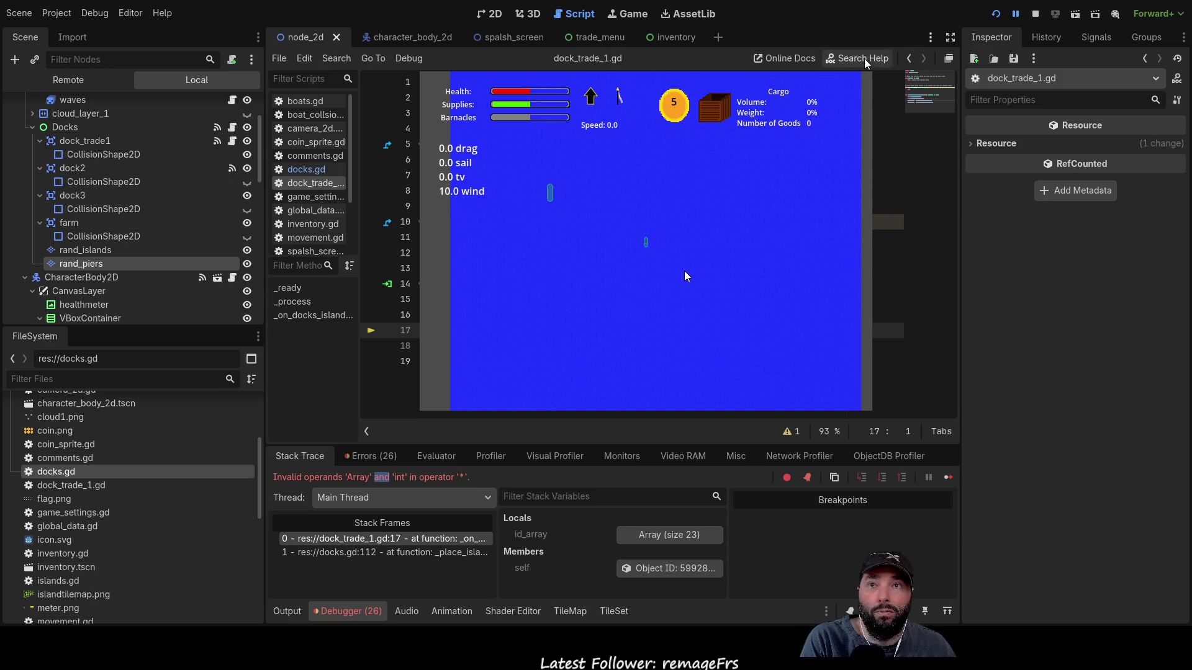
# - Stop the crashed game, inspect island_number on lines 17 and 18, and relaunch the project
pyautogui.press('F8')
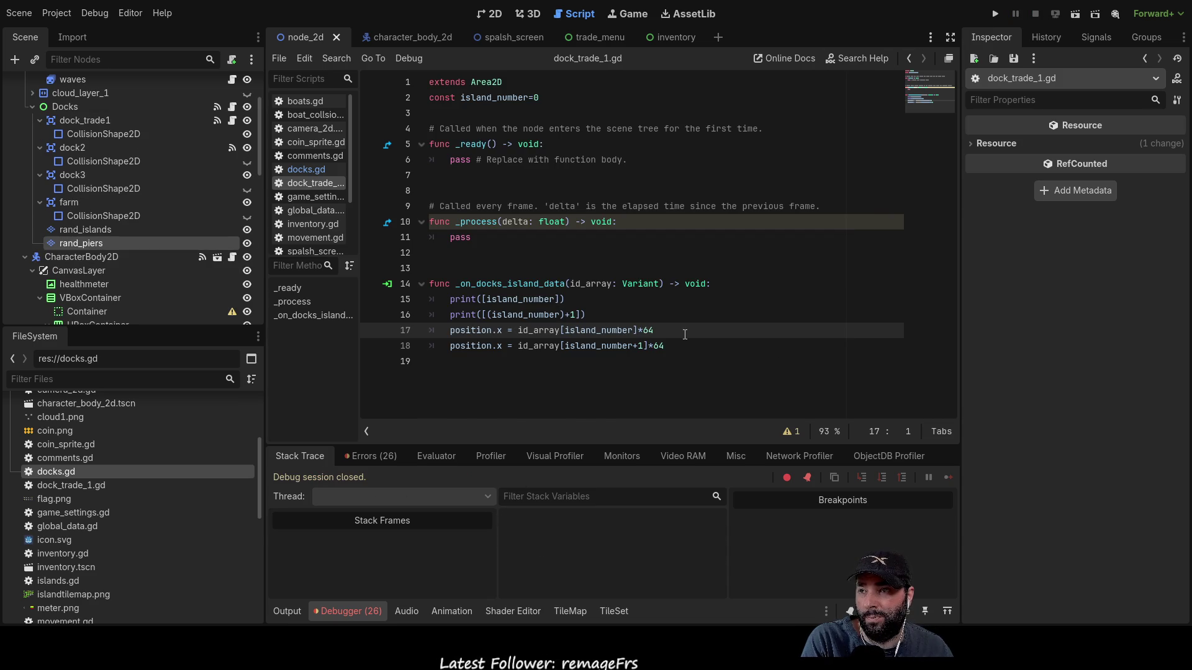
pyautogui.doubleClick(609, 330)
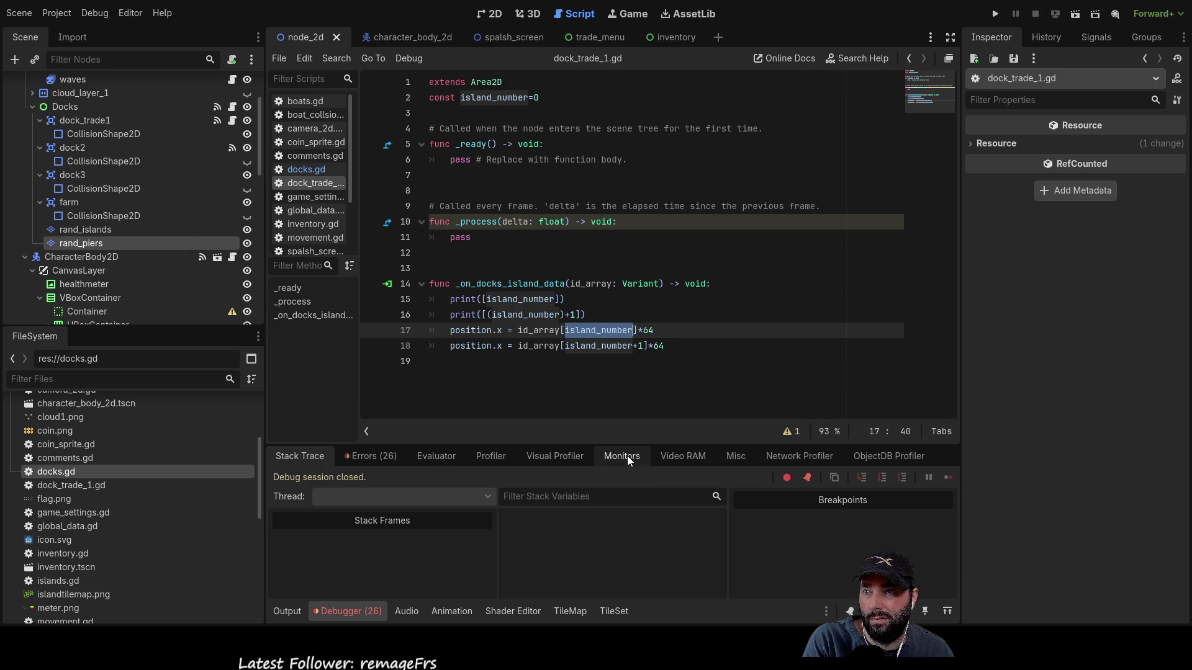
pyautogui.doubleClick(599, 346)
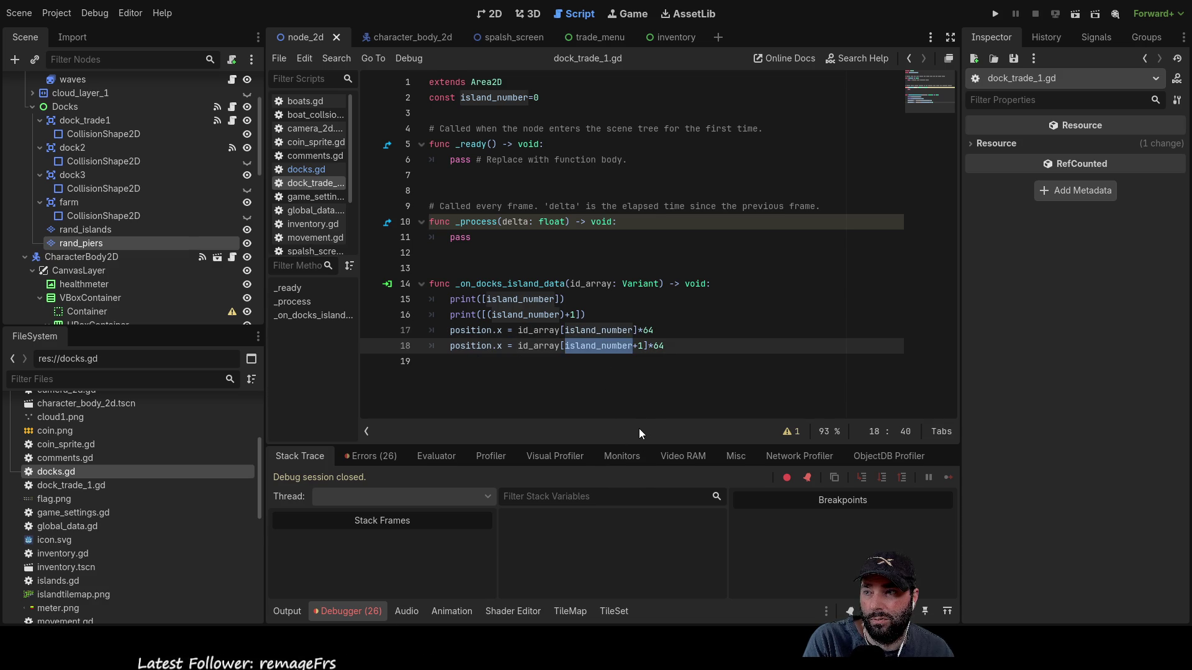
pyautogui.click(995, 15)
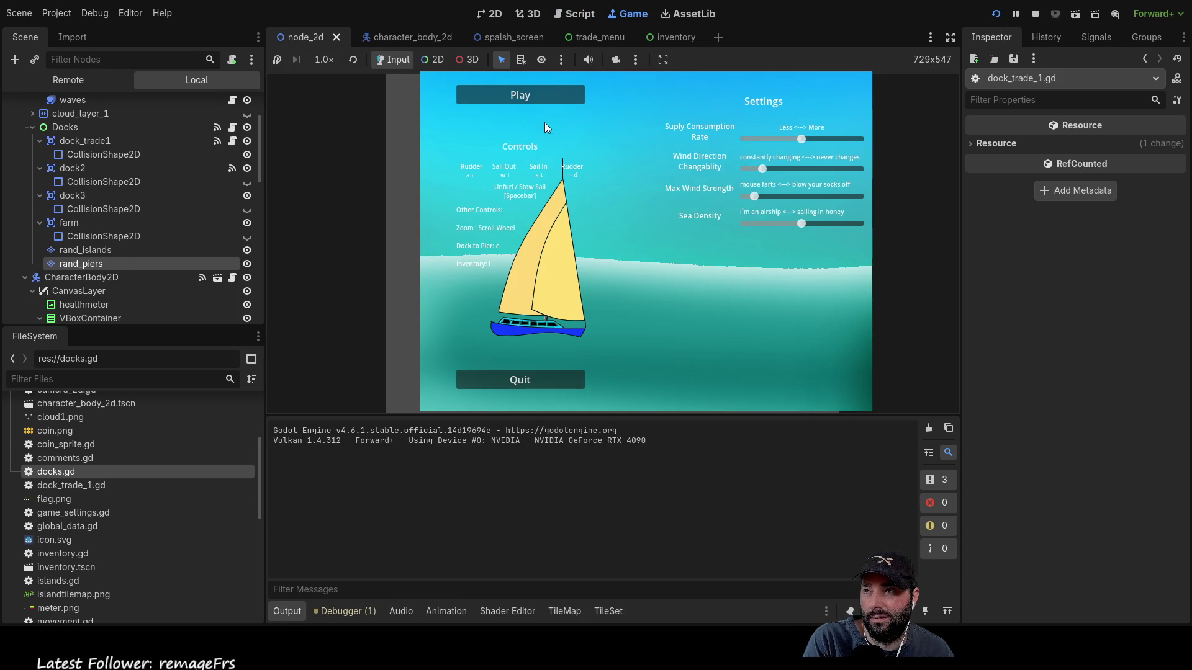
# - Start sailing to reproduce the line-17 Array error, then stop the debug session
pyautogui.click(528, 98)
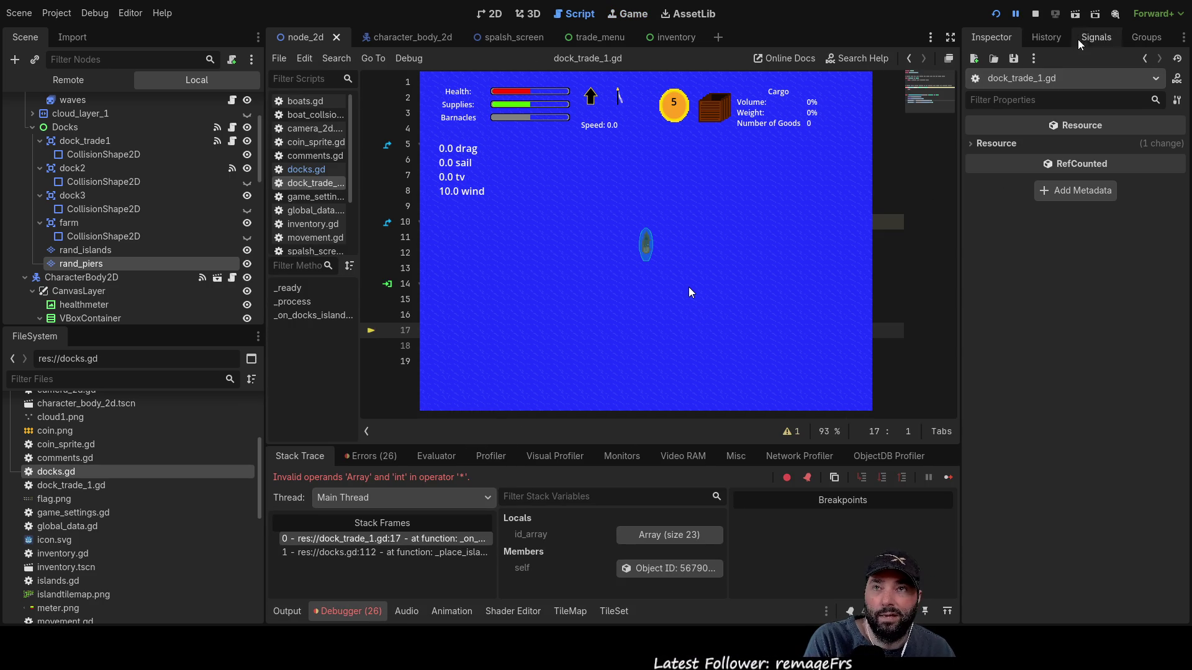
pyautogui.press('F8')
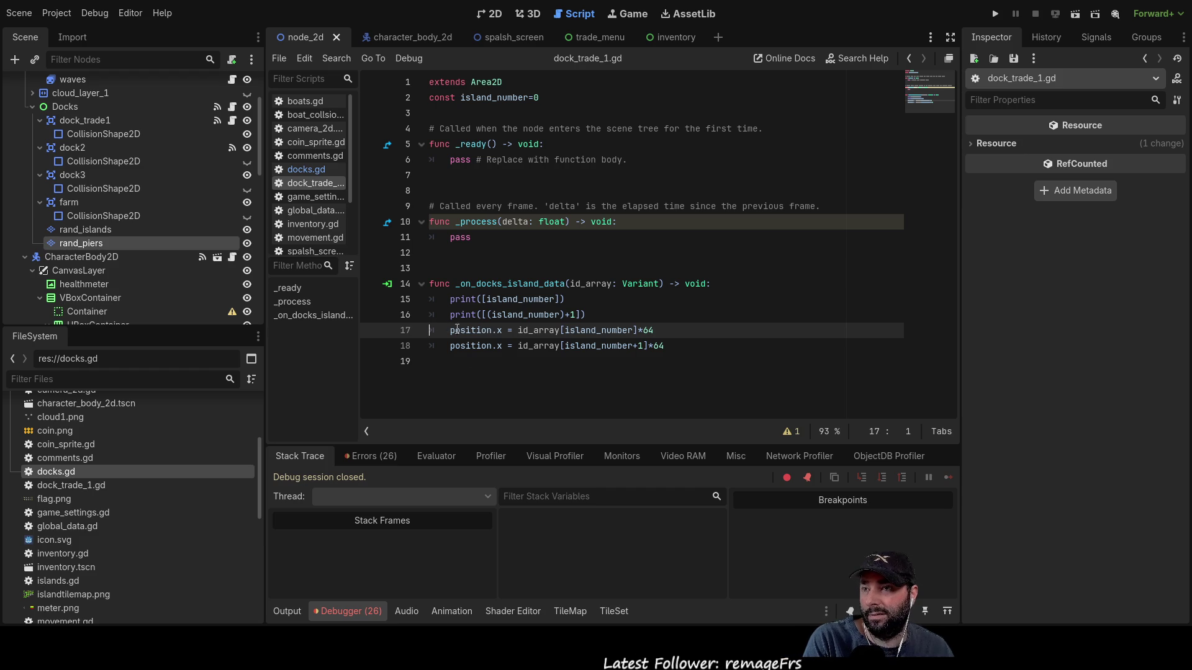
# - Insert a new line 15 holding an empty print() call
pyautogui.doubleClick(577, 330)
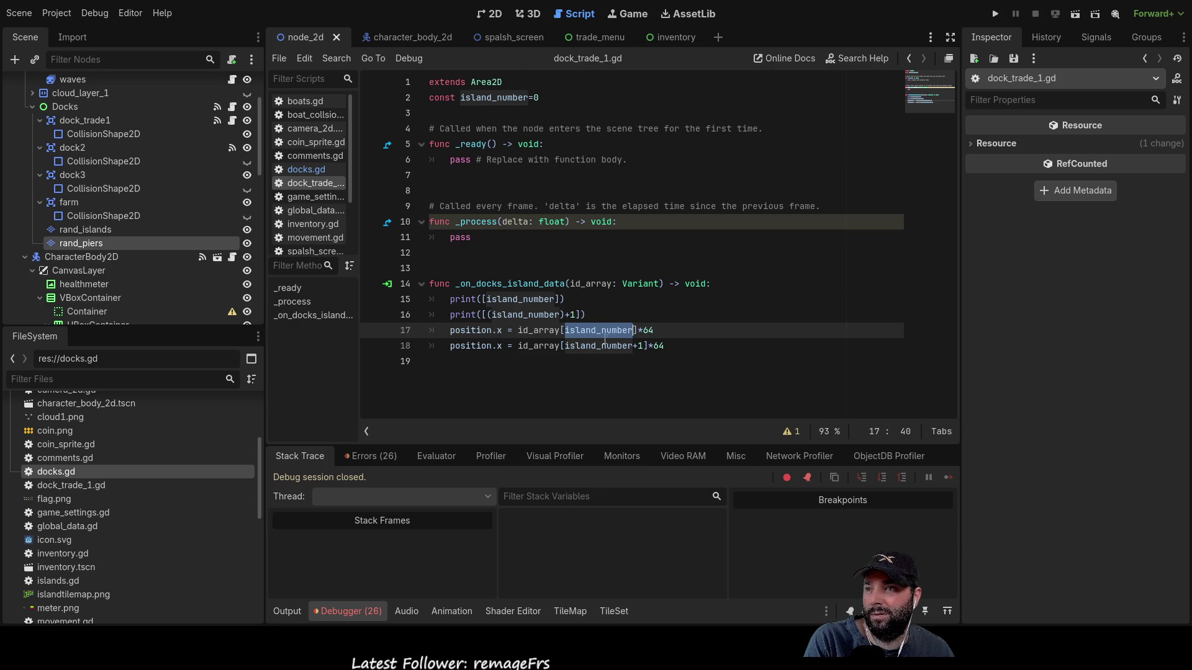
pyautogui.click(451, 299)
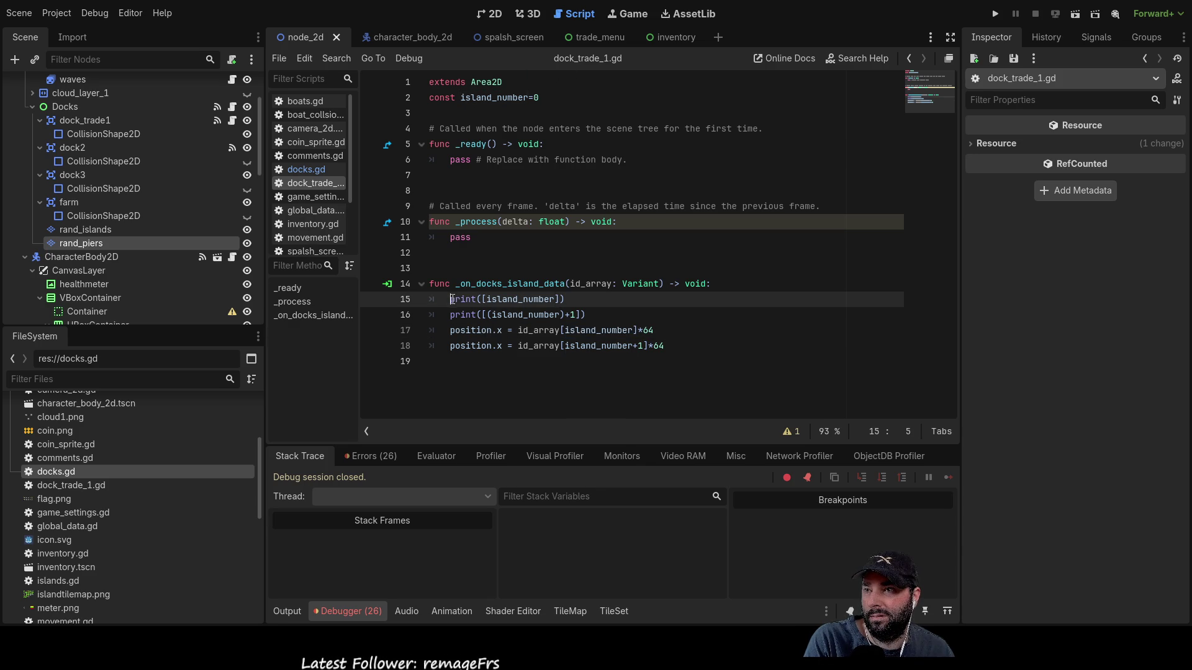
pyautogui.press('Return')
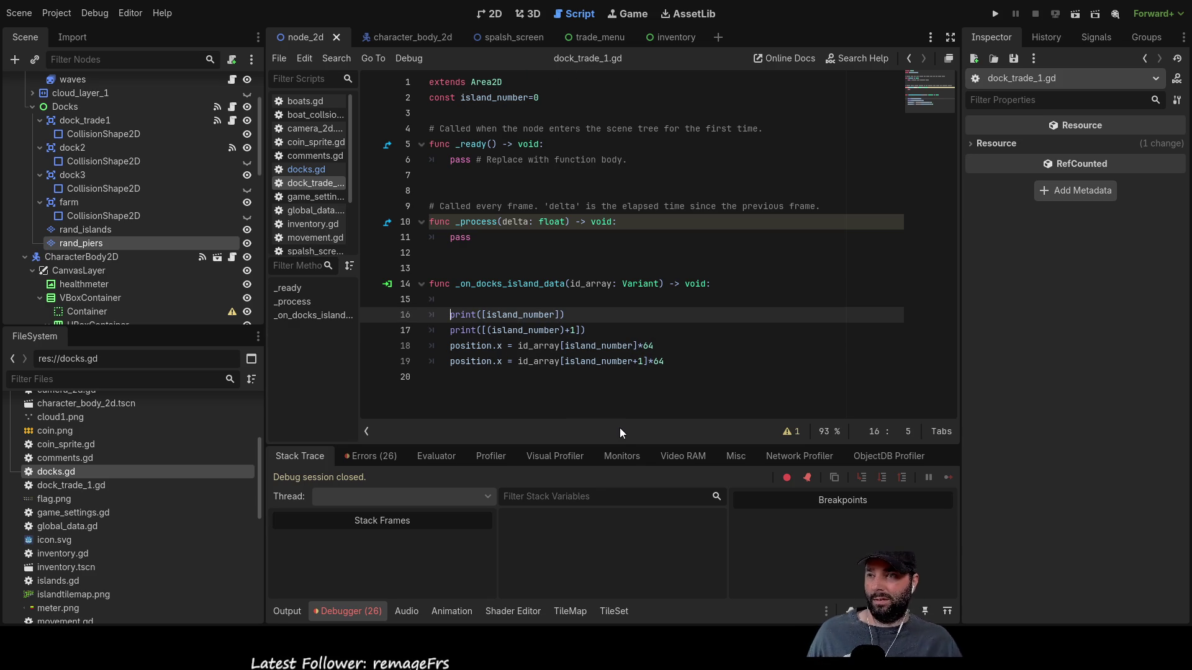
pyautogui.hotkey('ctrl', 'shift', 'Right')
pyautogui.hotkey('ctrl', 'c')
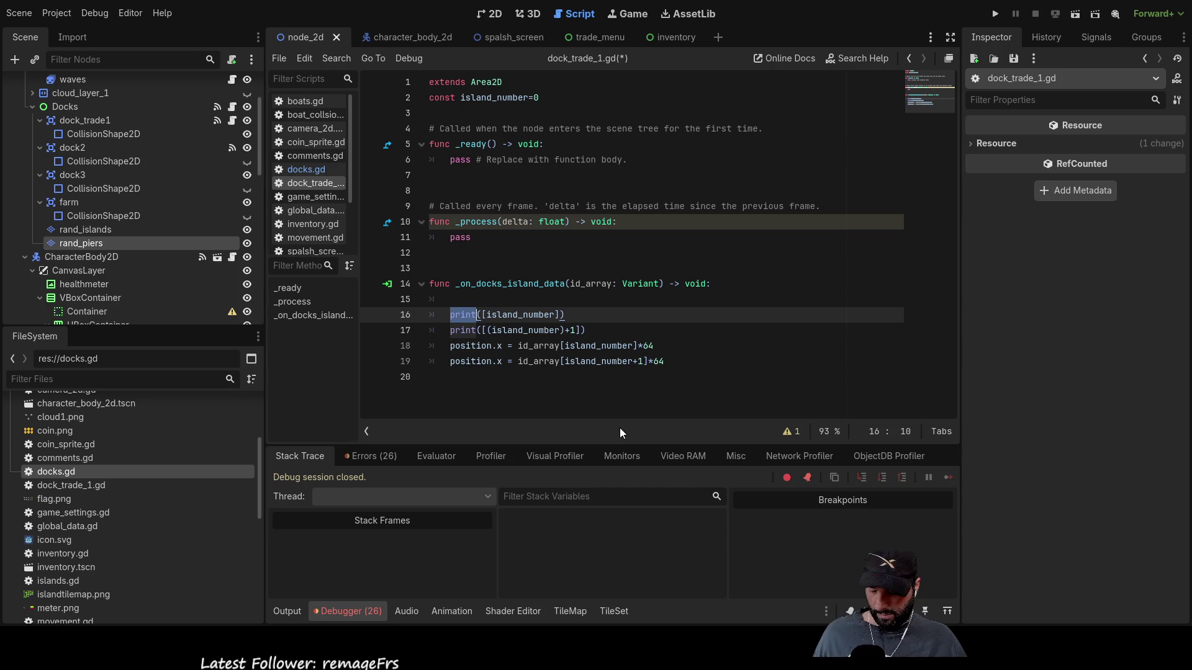
pyautogui.press('Up')
pyautogui.hotkey('ctrl', 'v')
pyautogui.write('()')
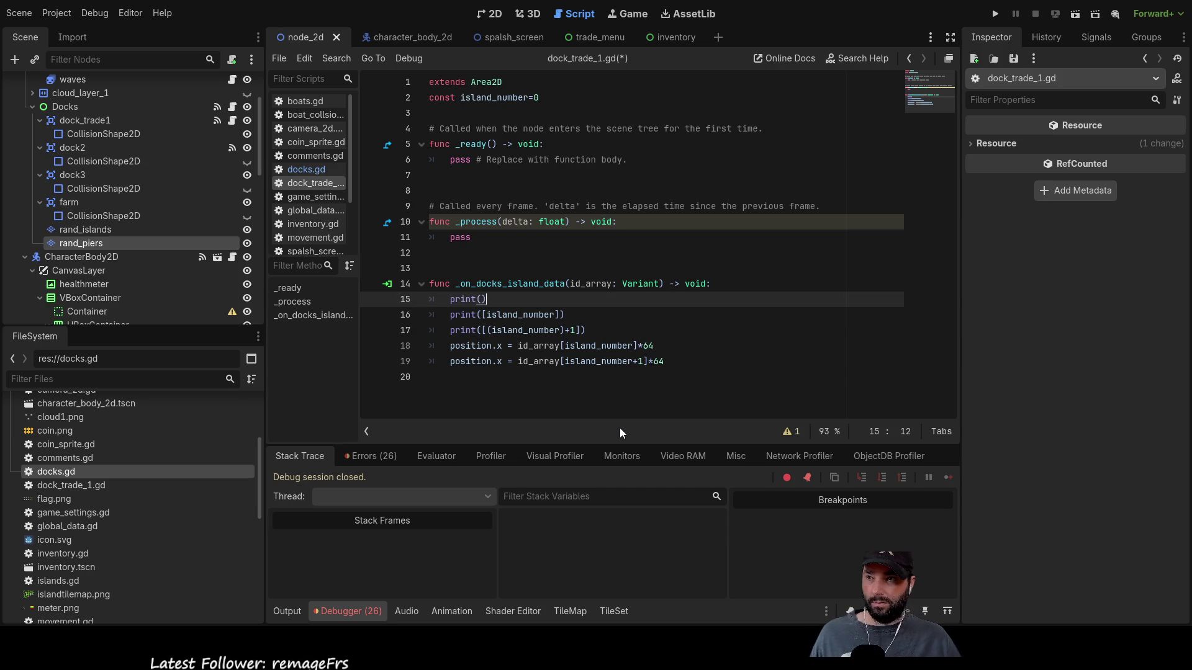
# - Make it print(id_array) and add a print(" ") spacer line below it
pyautogui.doubleClick(591, 284)
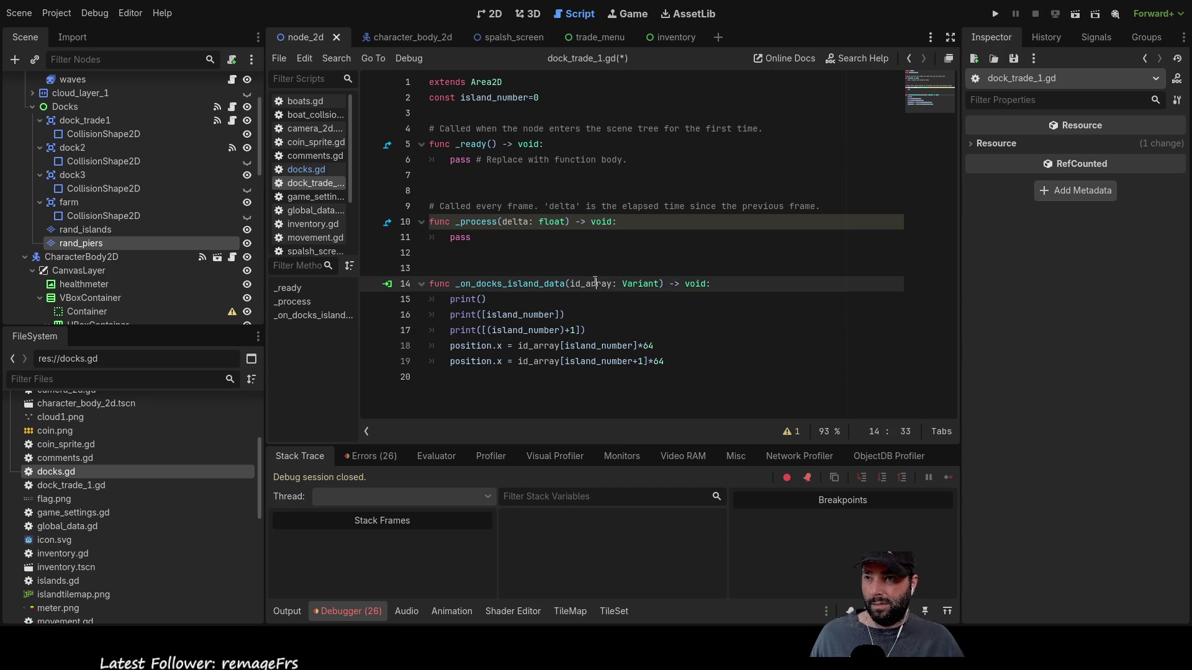
pyautogui.hotkey('ctrl', 'c')
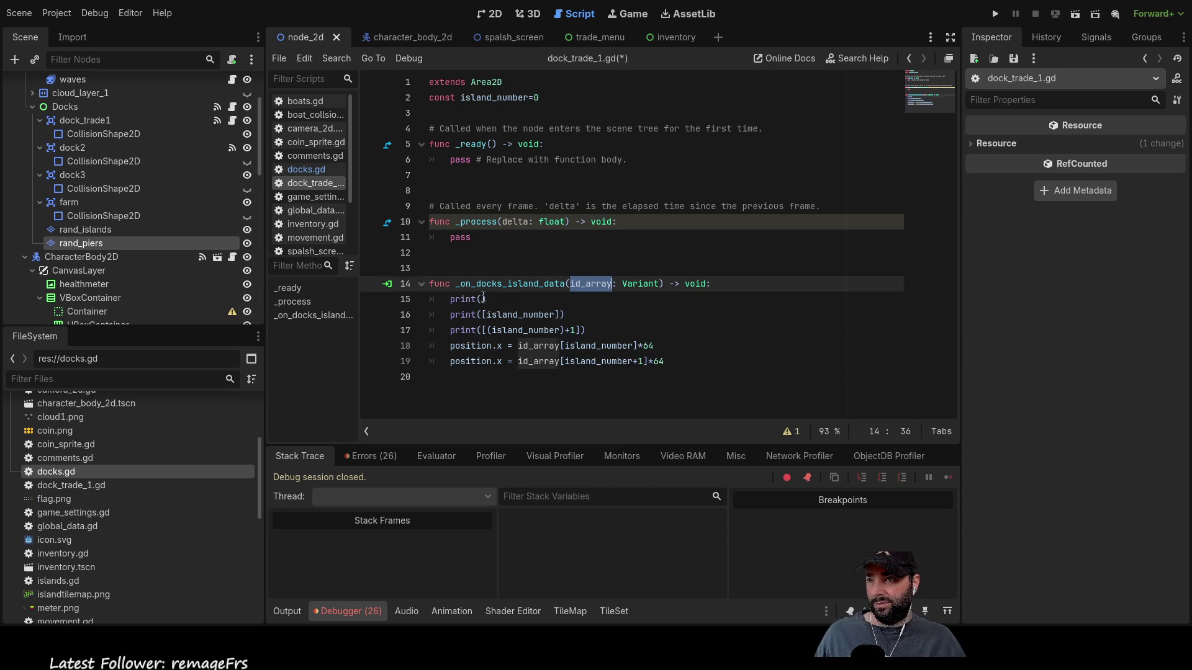
pyautogui.click(483, 299)
pyautogui.hotkey('ctrl', 'v')
pyautogui.press('Return')
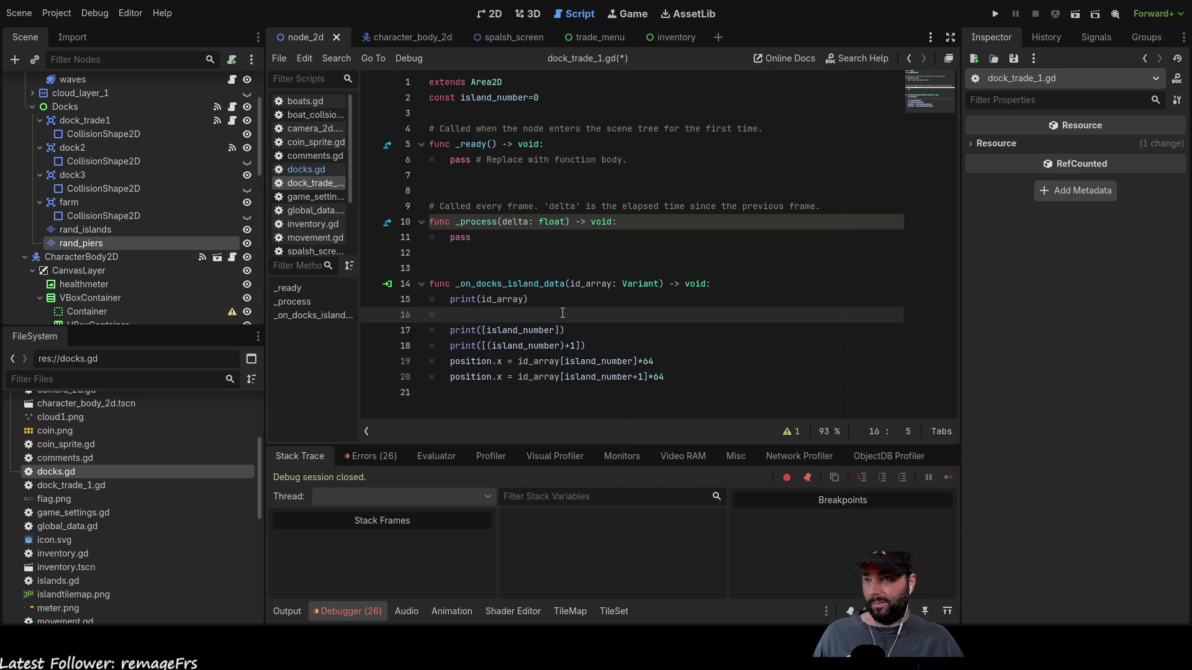
pyautogui.write('nt()')
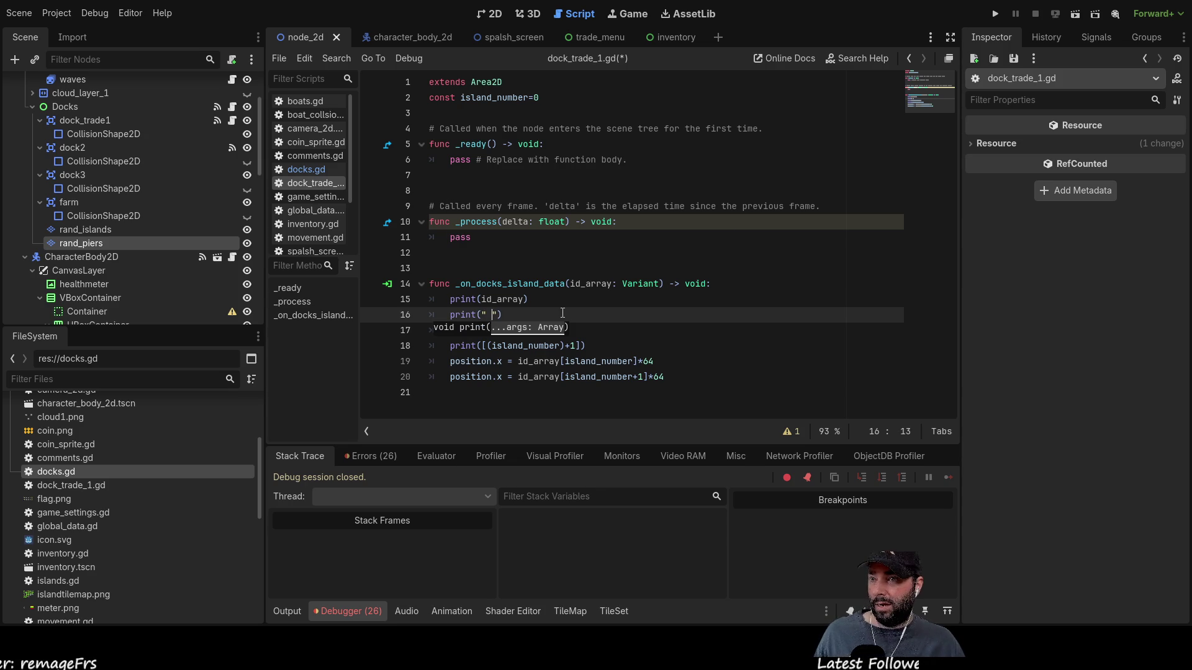
pyautogui.click(996, 13)
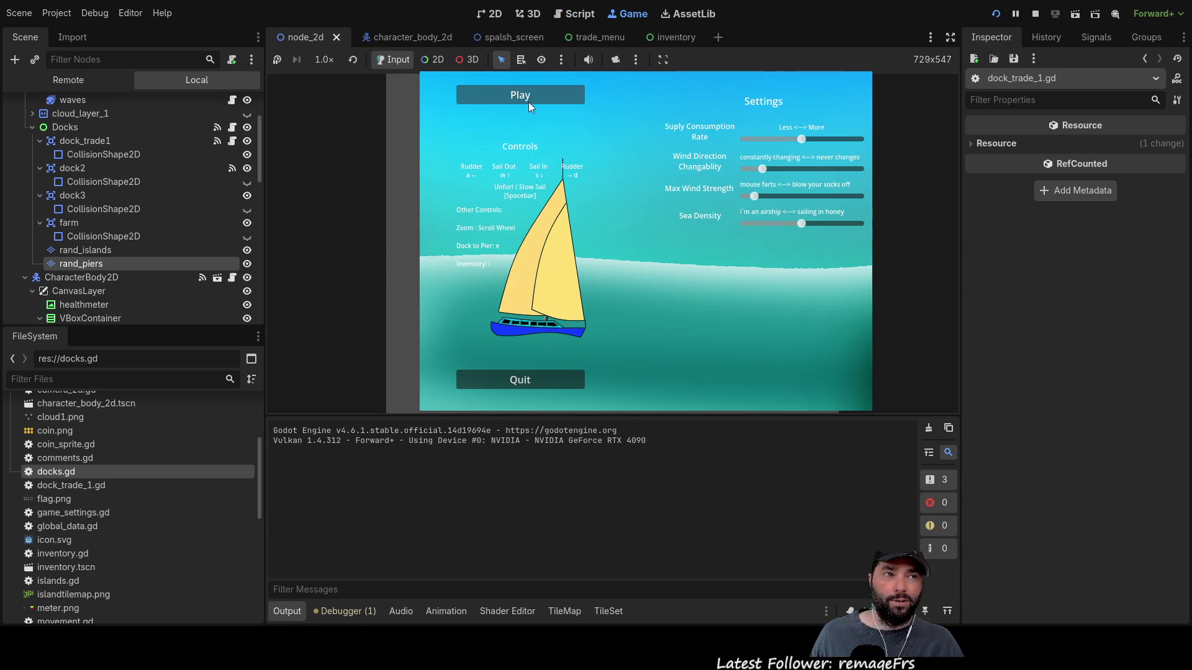
# - Start sailing, read id_array's coordinate pairs plus [0] and [1] in Output, then stop
pyautogui.click(528, 103)
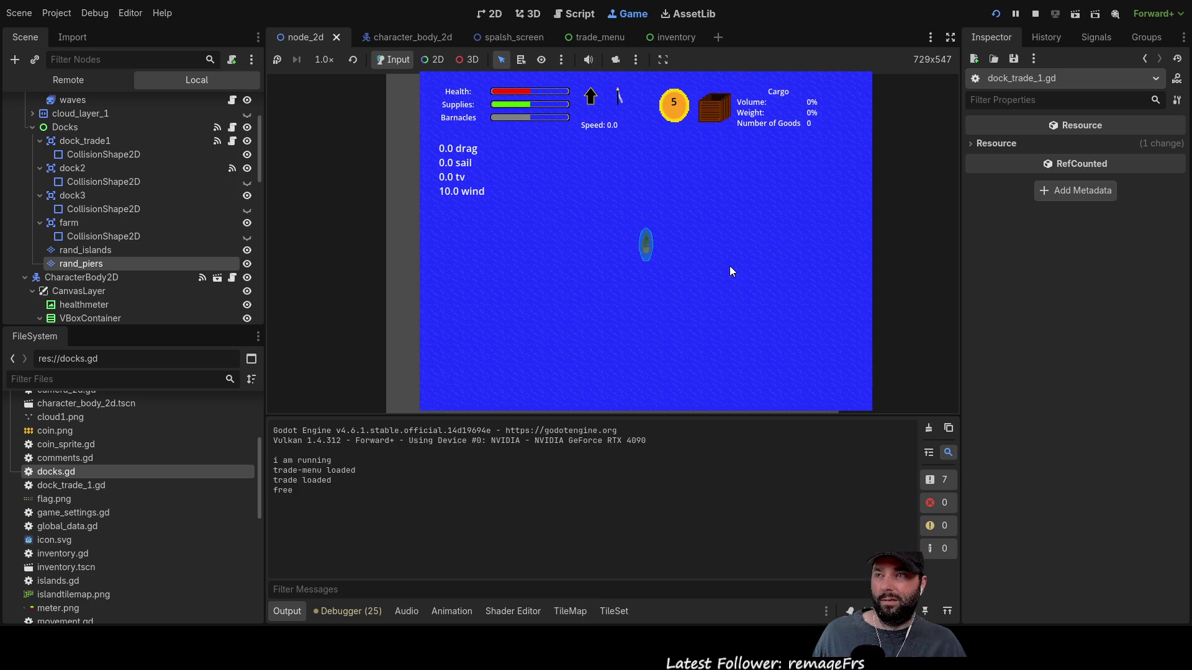
pyautogui.scroll(-4, 691, 274)
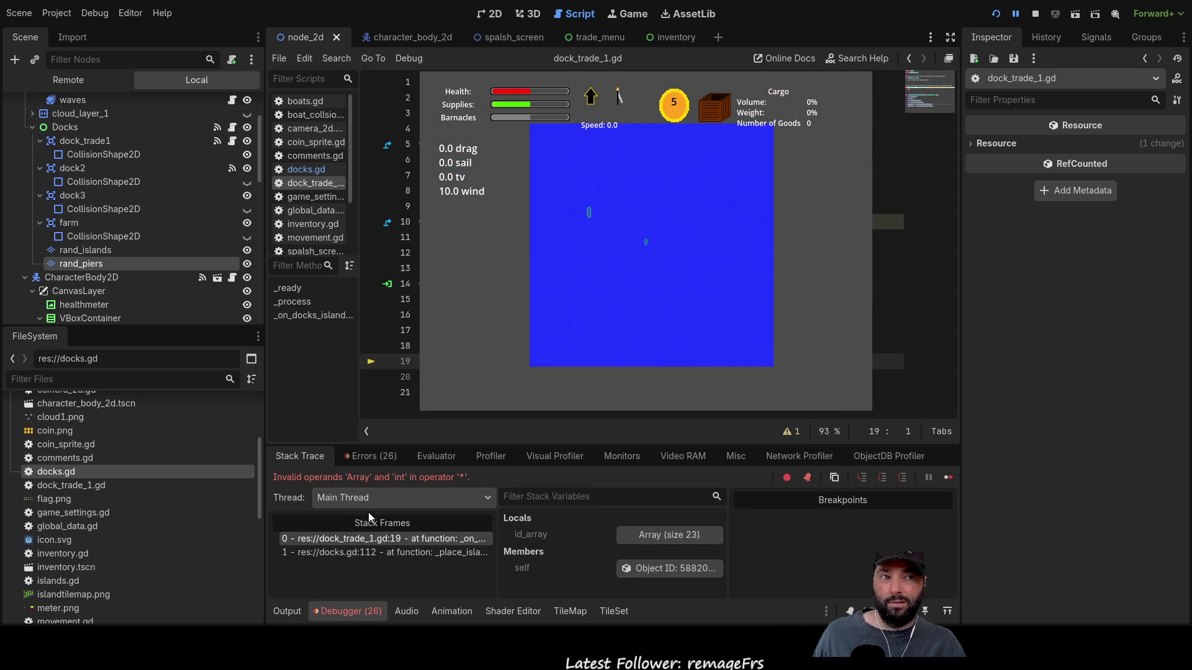
pyautogui.click(295, 610)
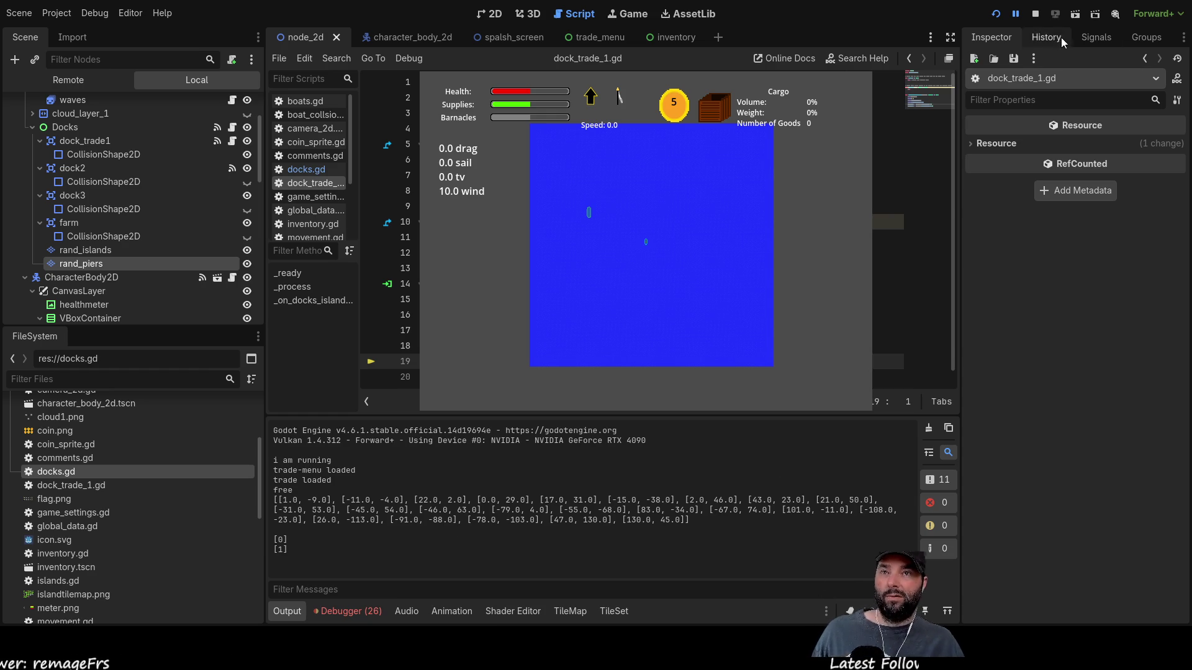
pyautogui.click(1036, 13)
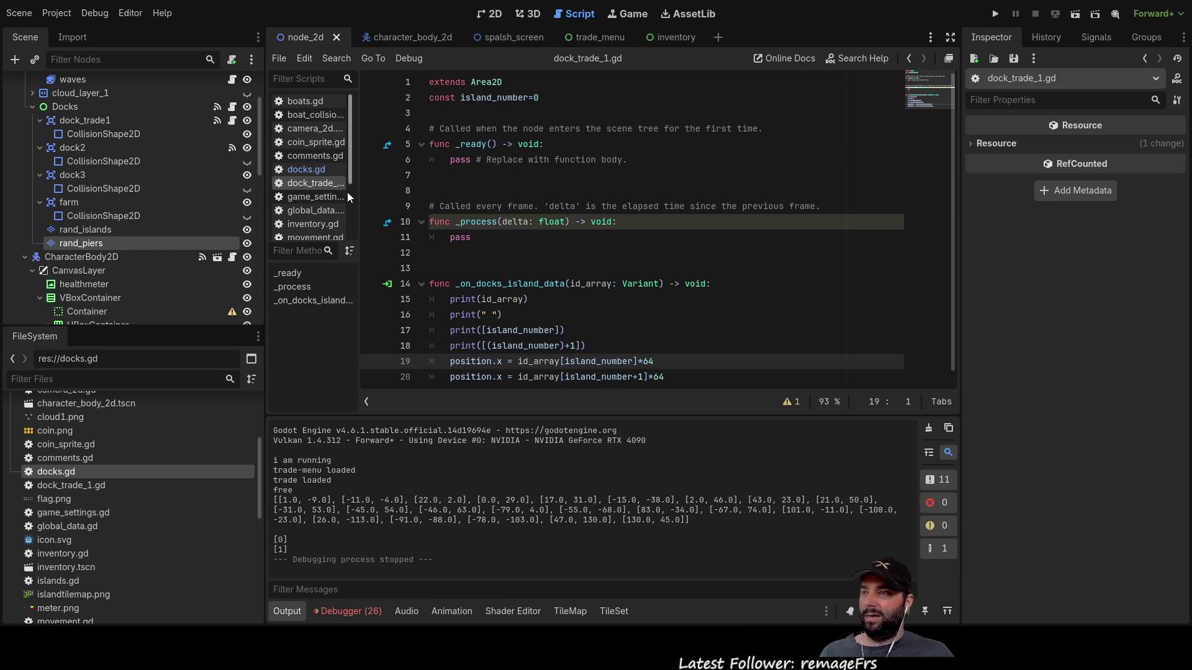
# - Review the coordinate pair appended to island_placment on line 91 of docks.gd
pyautogui.click(322, 174)
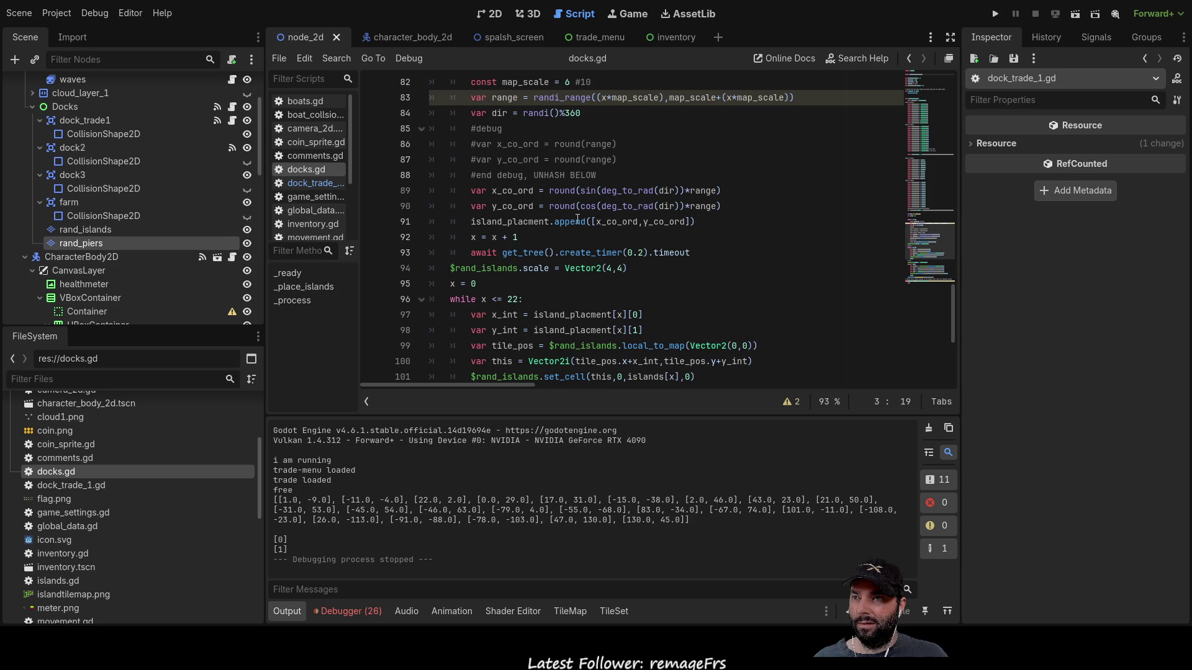
pyautogui.doubleClick(496, 222)
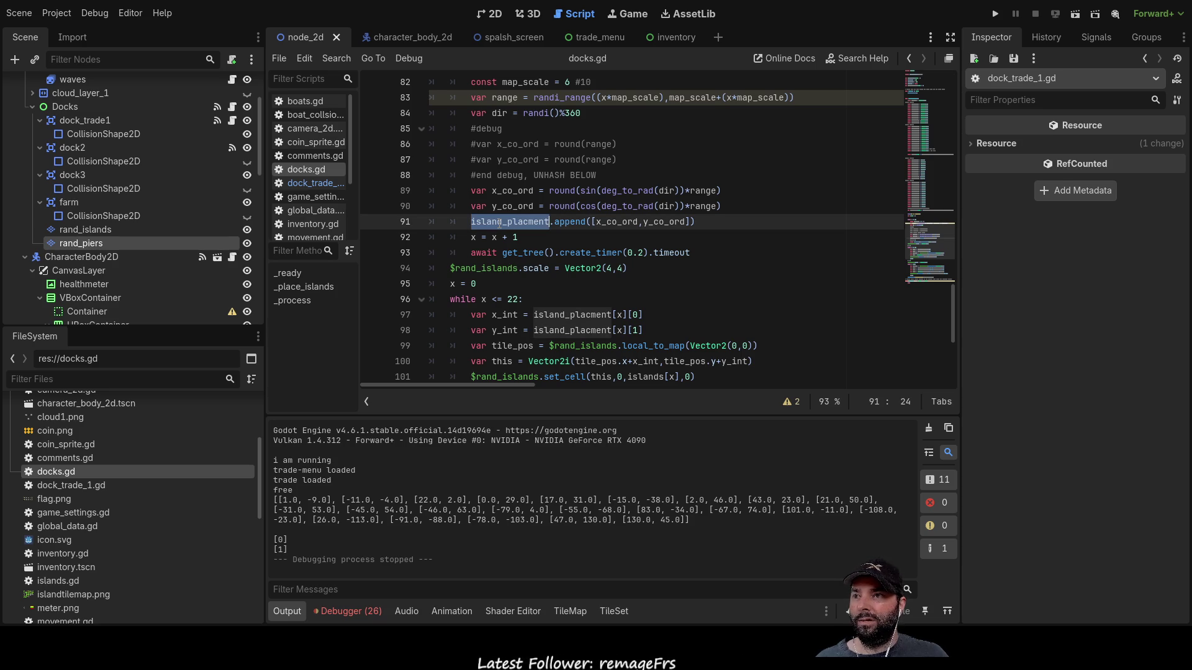
pyautogui.moveTo(591, 223); pyautogui.dragTo(690, 223)
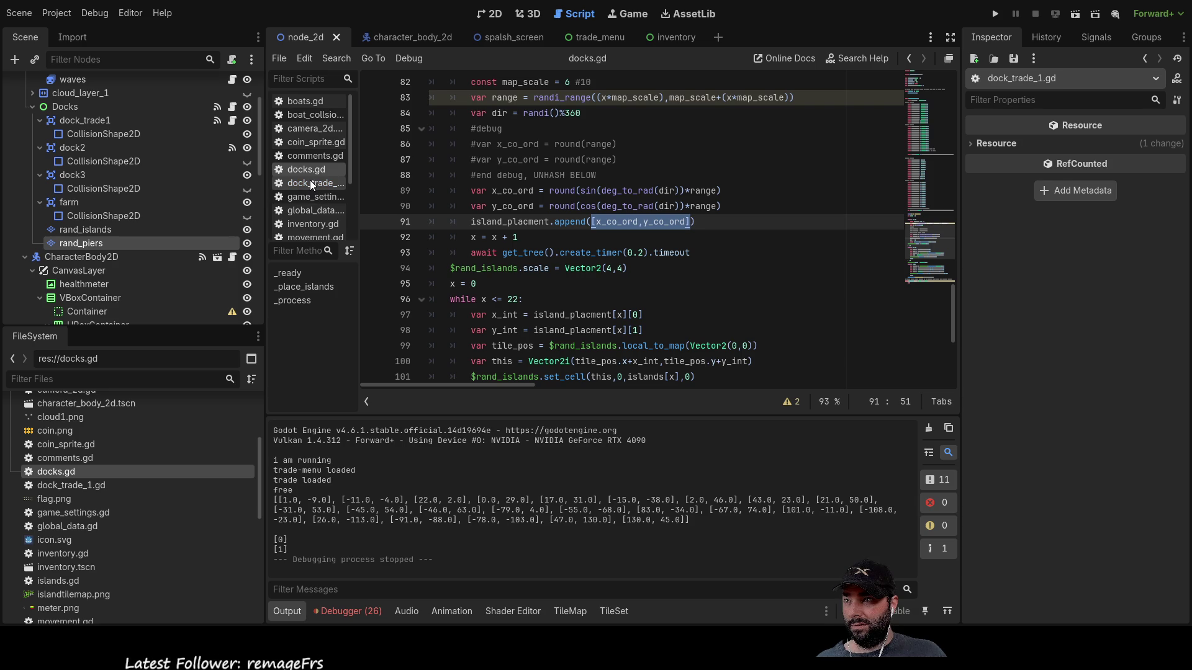
pyautogui.scroll(-3, 313, 187)
pyautogui.scroll(1, 309, 211)
pyautogui.scroll(2, 311, 189)
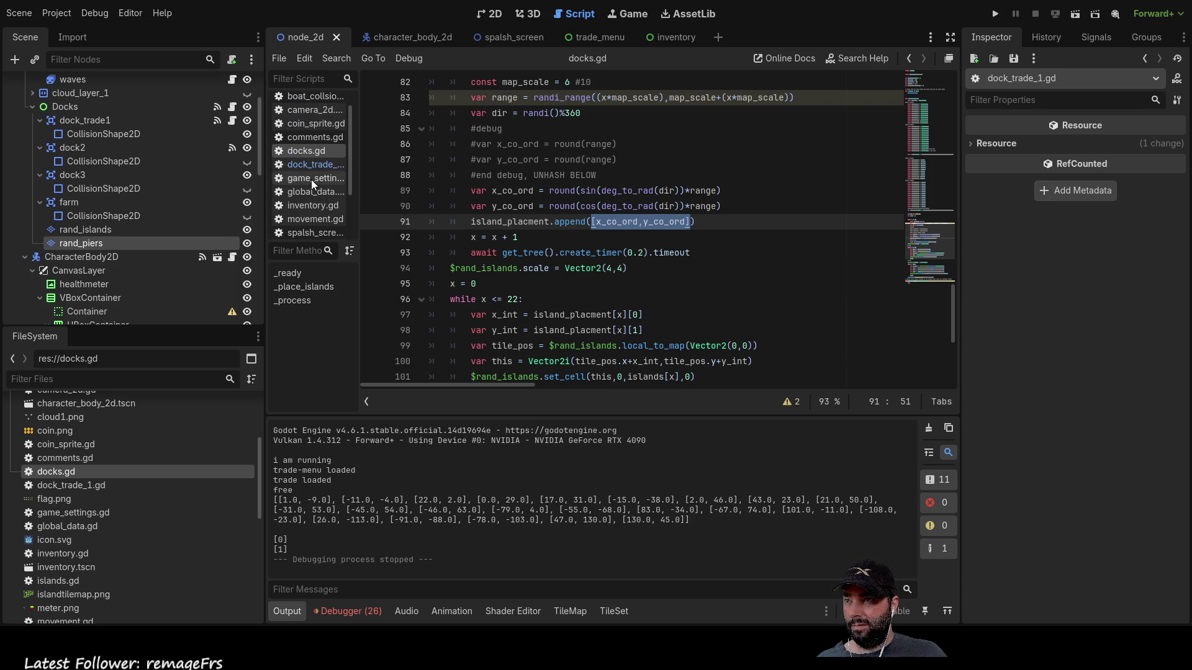
pyautogui.scroll(-1, 312, 191)
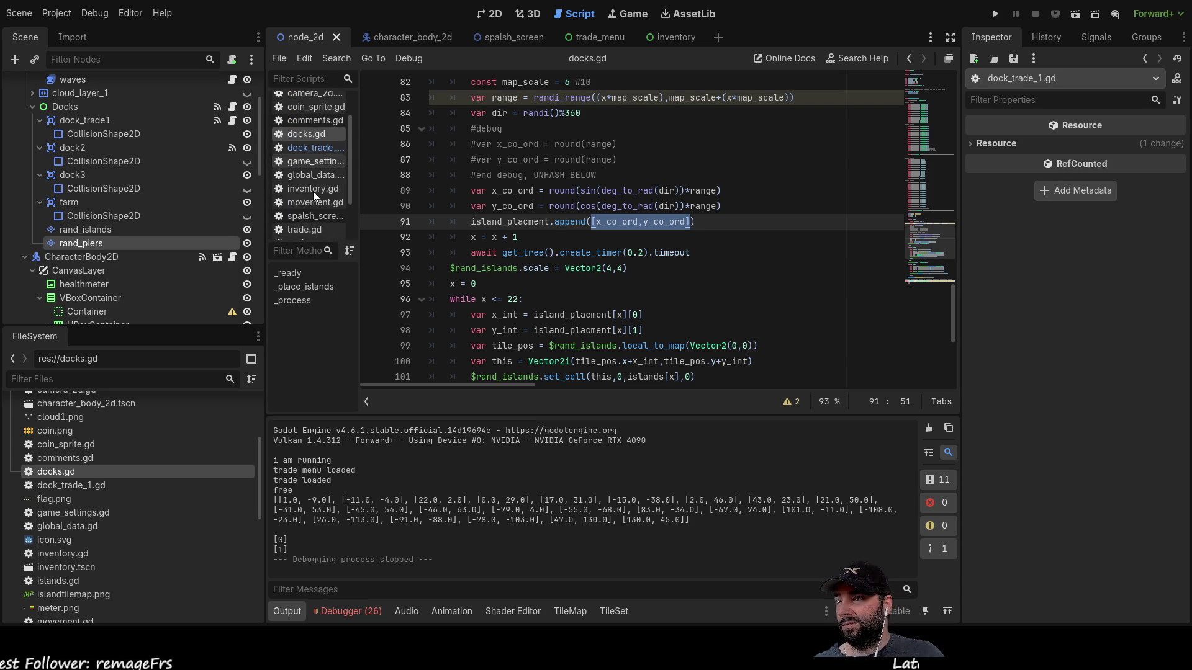
pyautogui.scroll(-3, 311, 205)
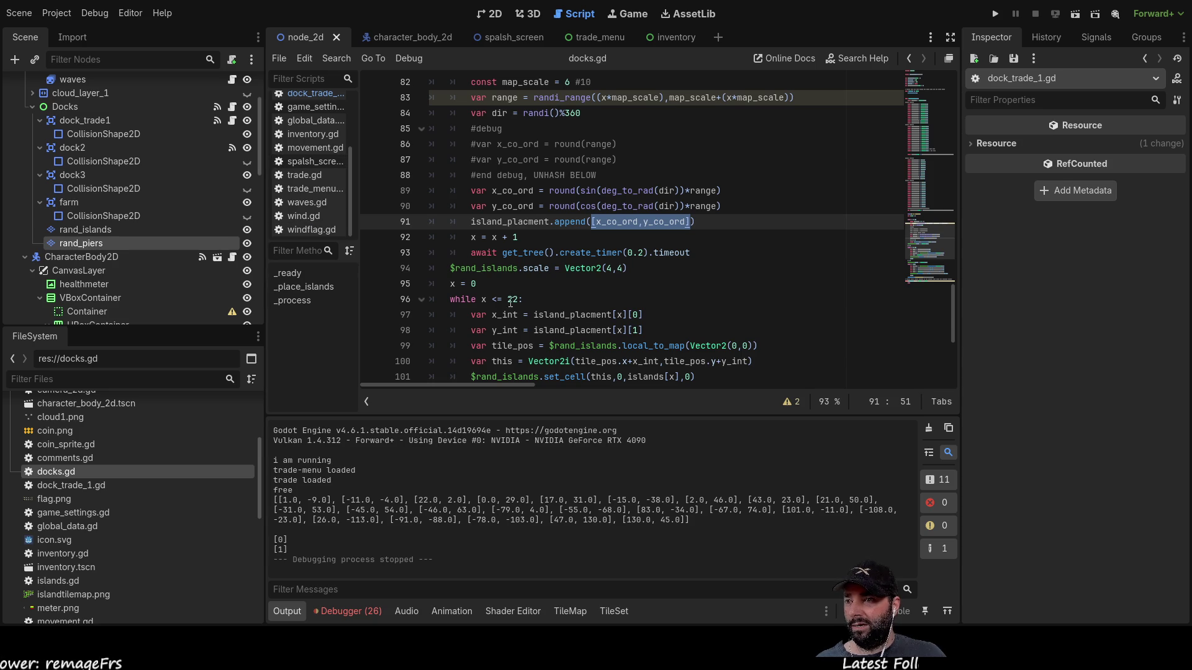
pyautogui.scroll(-5, 512, 297)
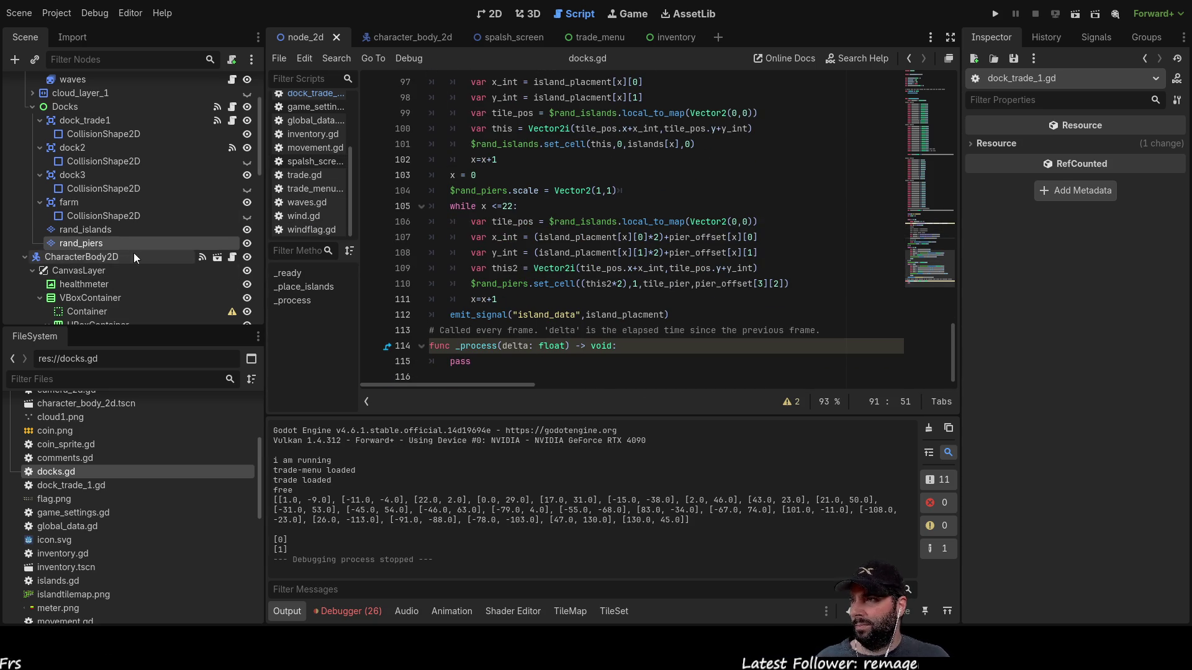
# - Select the Docks node and open dock_trade_1.gd from the script list
pyautogui.click(86, 110)
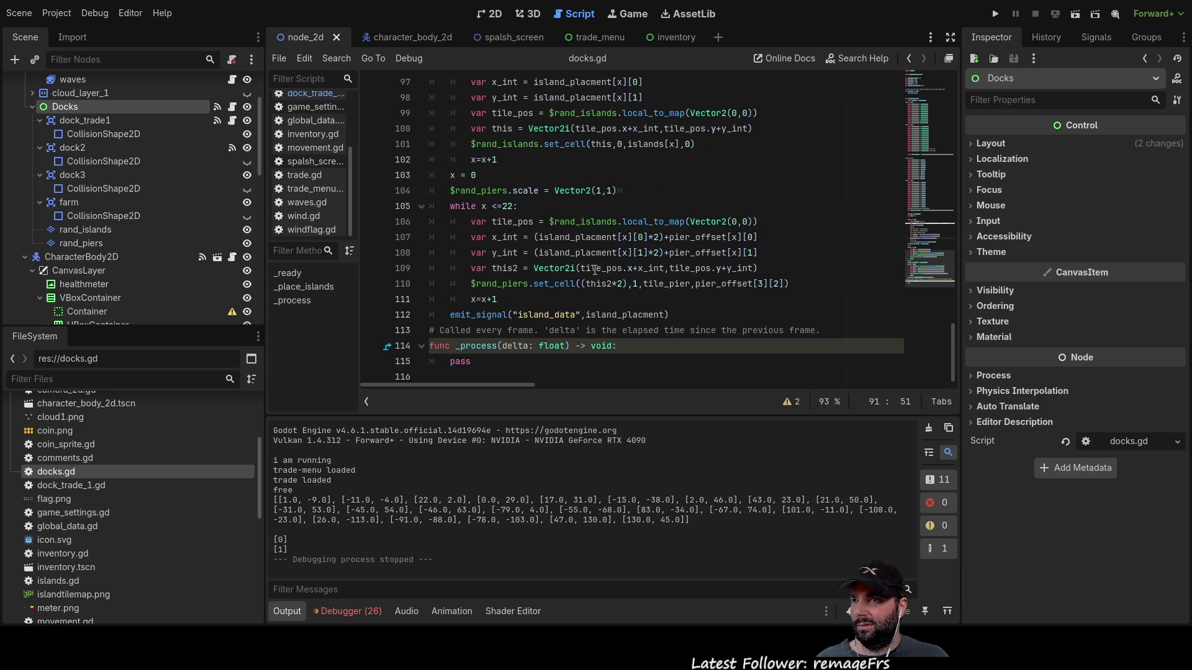
pyautogui.scroll(10, 537, 319)
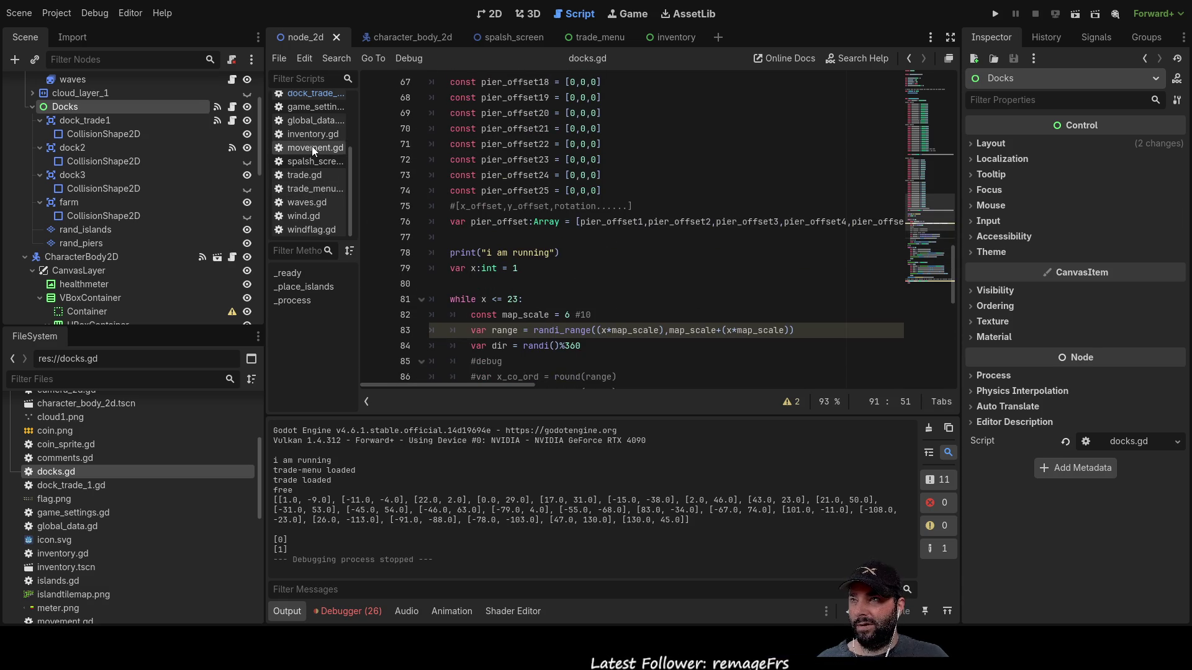
pyautogui.scroll(2, 313, 120)
pyautogui.click(314, 131)
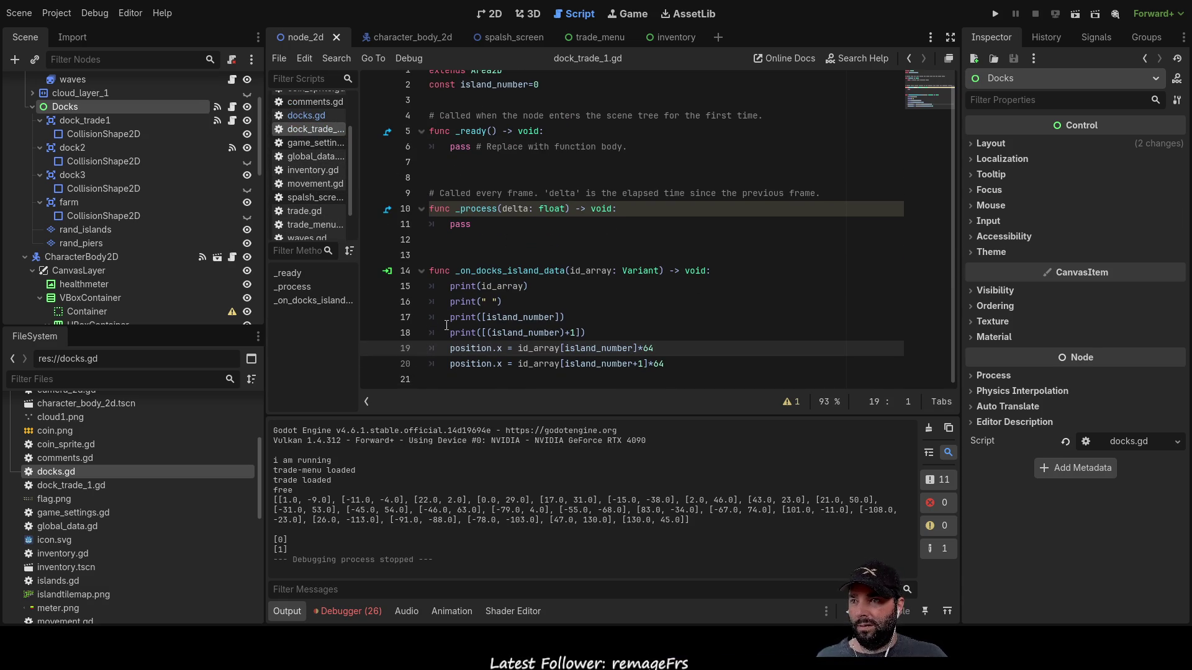
# - Change the position lines to id_array[island_number][0]*64 and id_array[island_number][1]*64
pyautogui.click(633, 348)
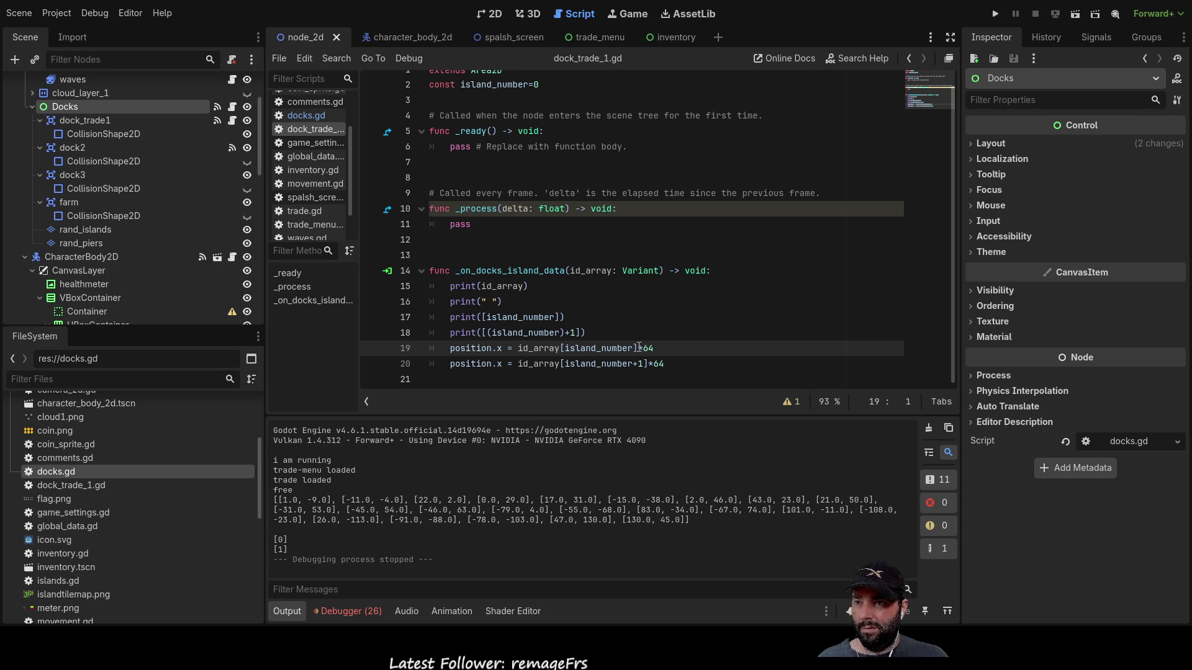
pyautogui.press('Right')
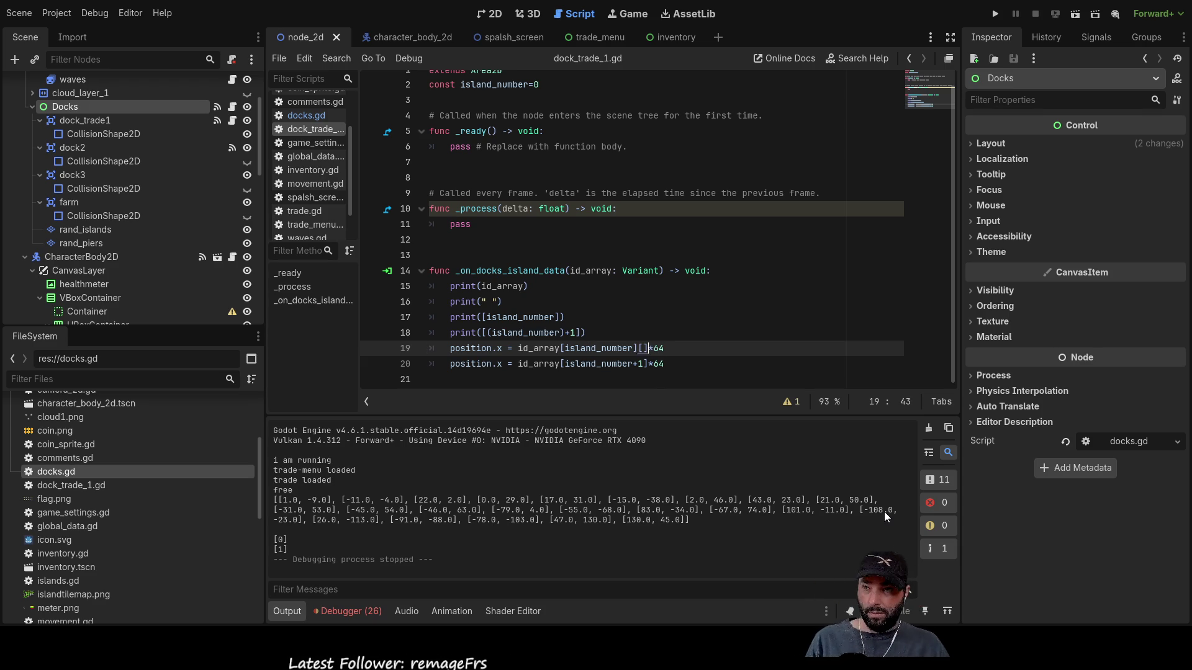
pyautogui.write('[0')
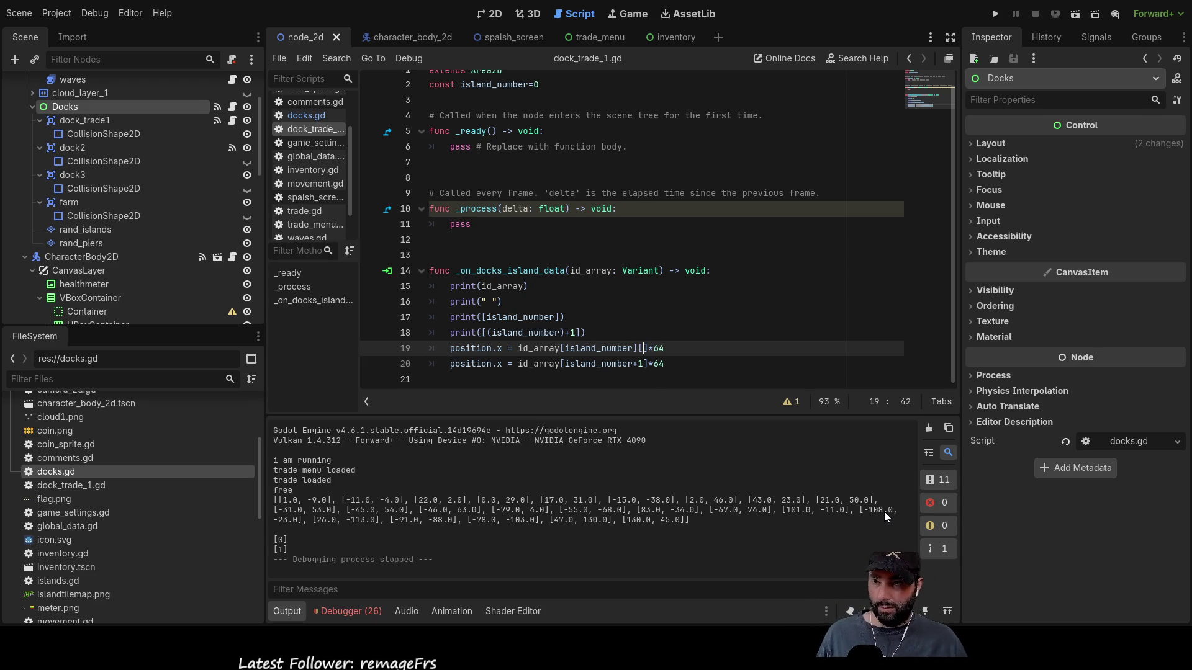
pyautogui.press('Down')
pyautogui.press('Left')
pyautogui.press('BackSpace')
pyautogui.press('BackSpace')
pyautogui.press('Right')
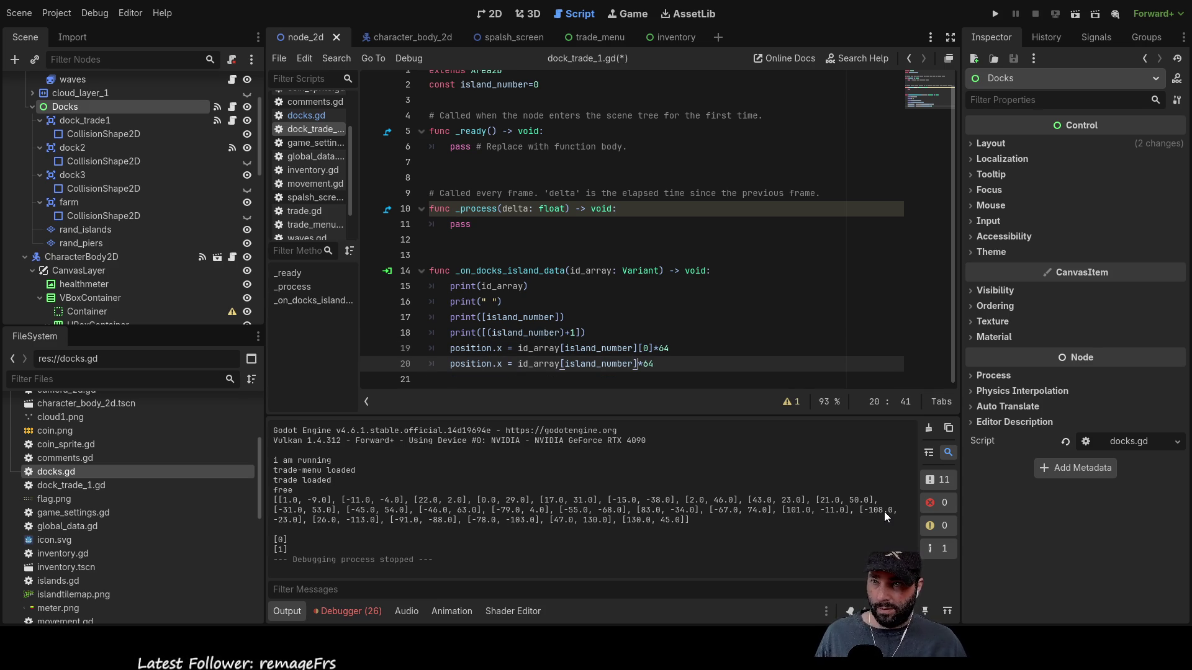
pyautogui.write('[1]')
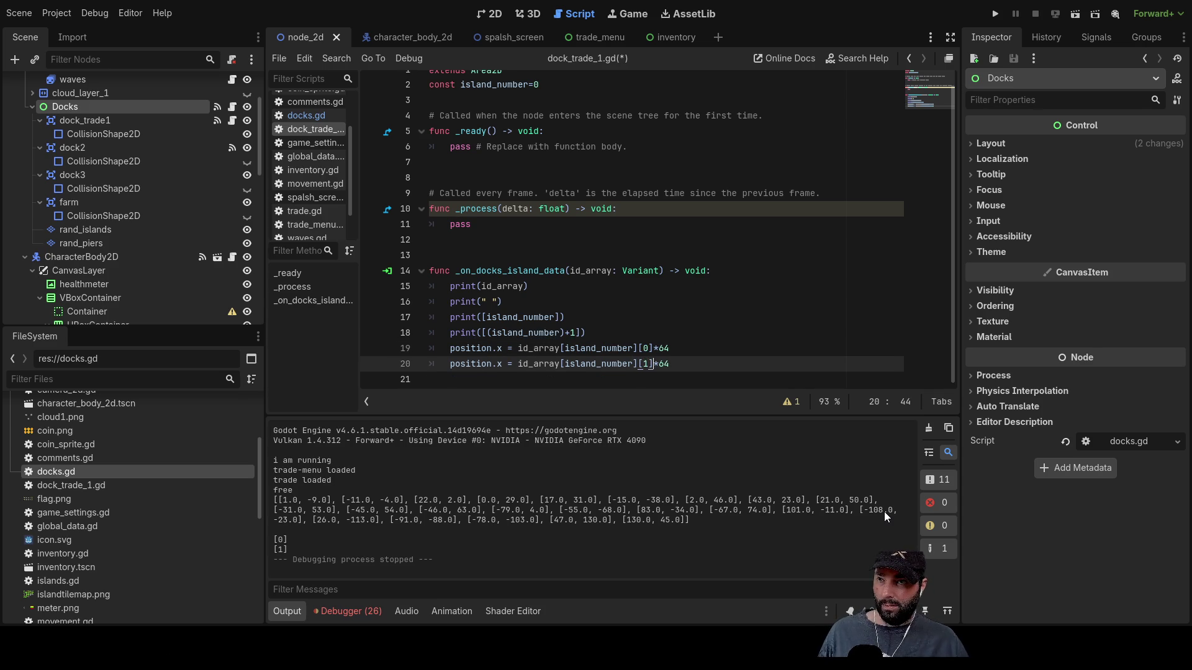
# - Delete the print(id_array) and blank print debug lines from the handler
pyautogui.press('Up')
pyautogui.press('Up')
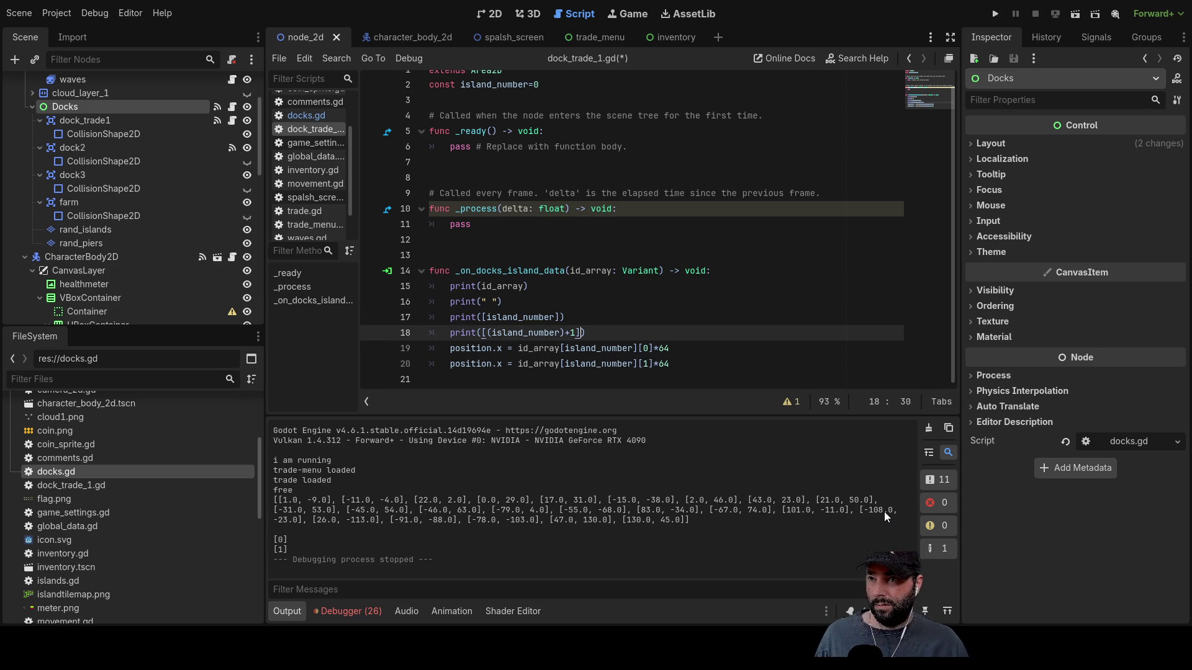
pyautogui.hotkey('shift', 'Up')
pyautogui.hotkey('shift', 'Home')
pyautogui.press('BackSpace')
pyautogui.press('Delete')
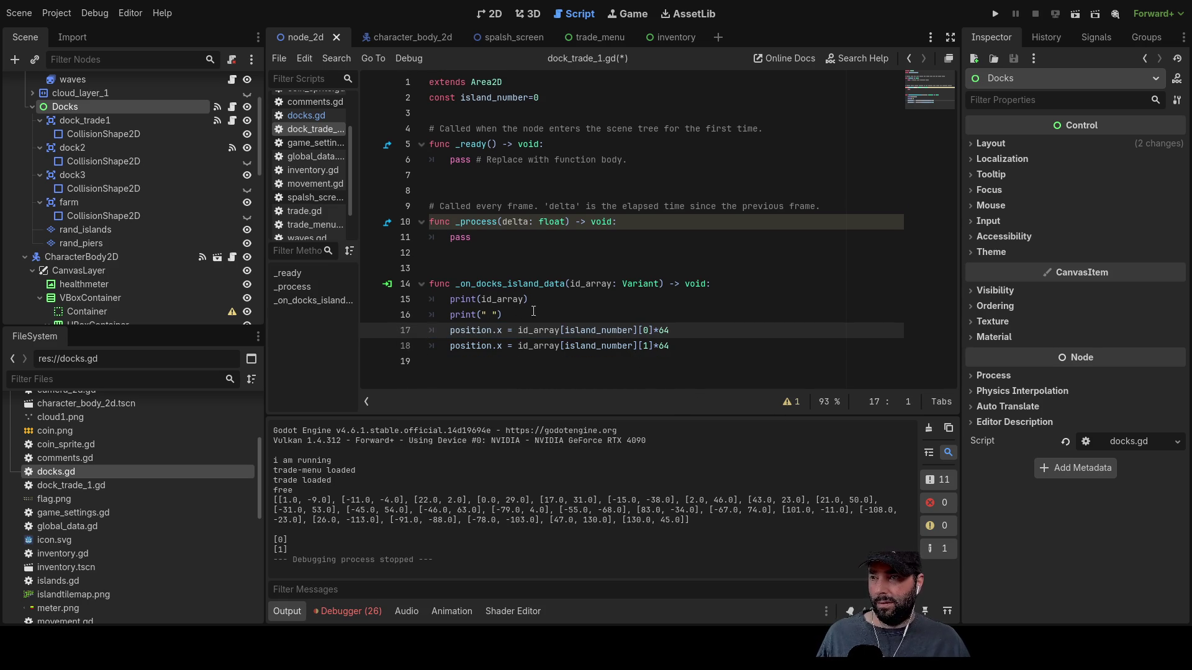
pyautogui.moveTo(509, 314); pyautogui.dragTo(403, 304)
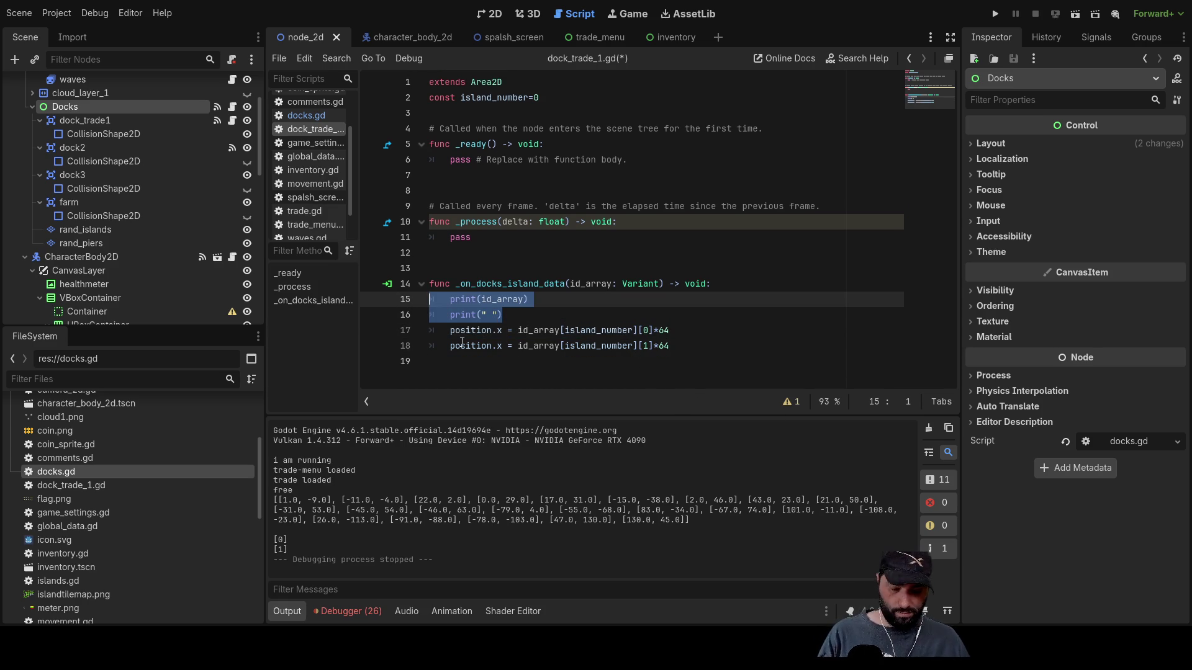
pyautogui.press('BackSpace')
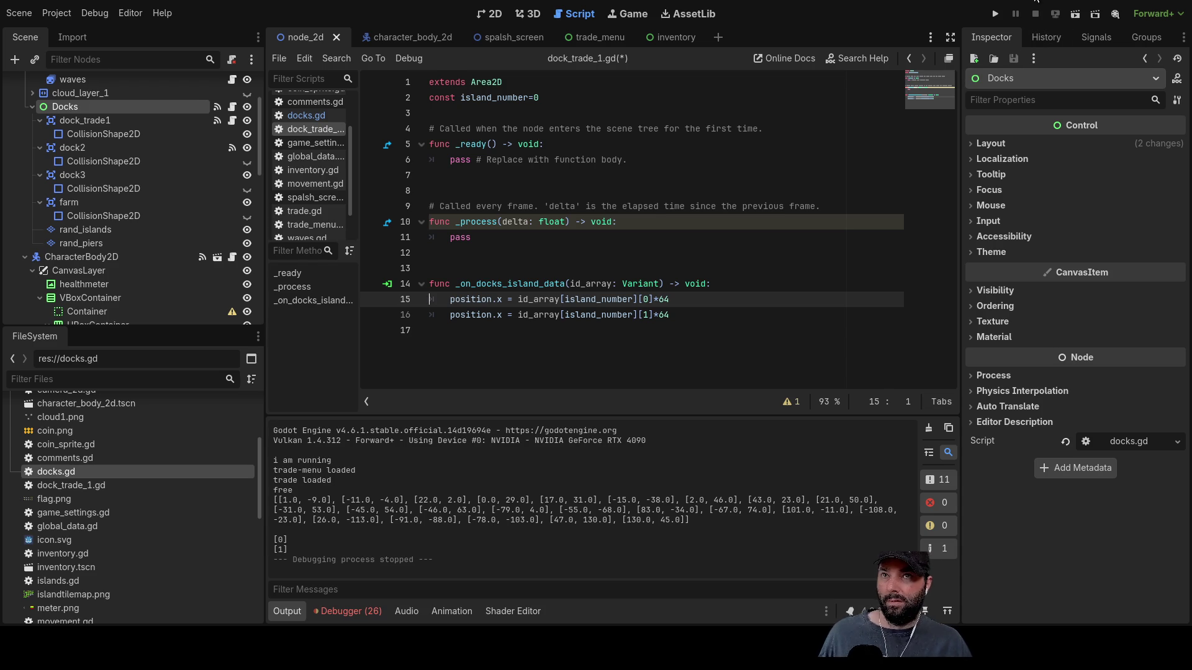
pyautogui.click(1004, 13)
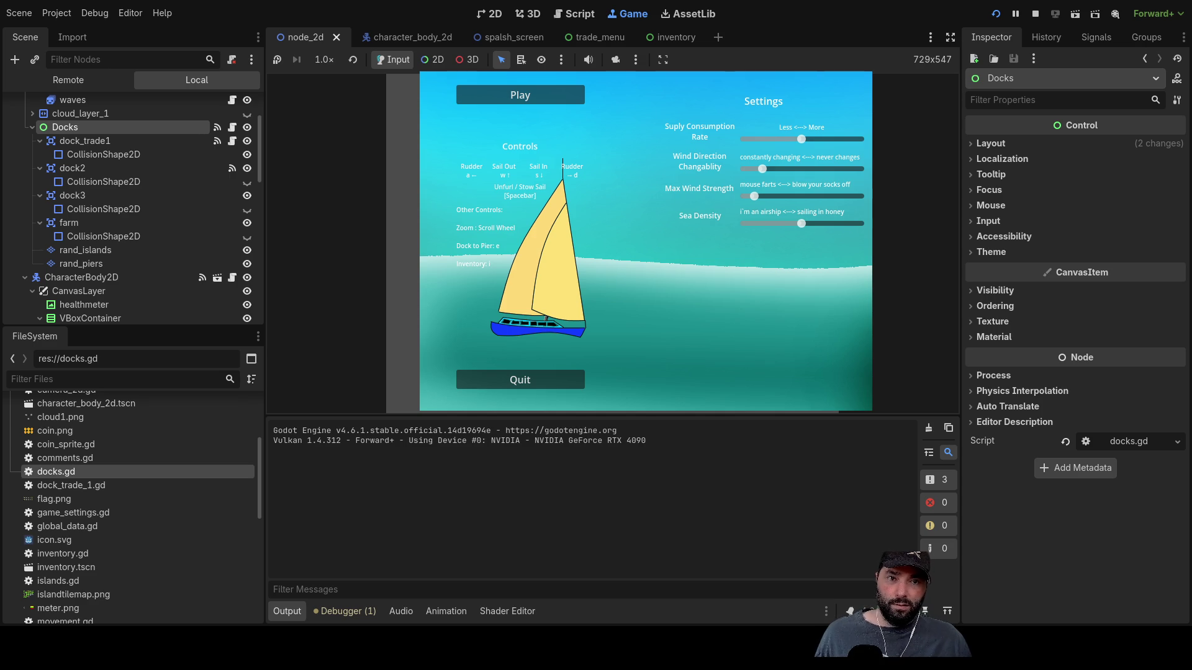
# - Start the game, raise the sail and open the cargo inventory
pyautogui.click(564, 100)
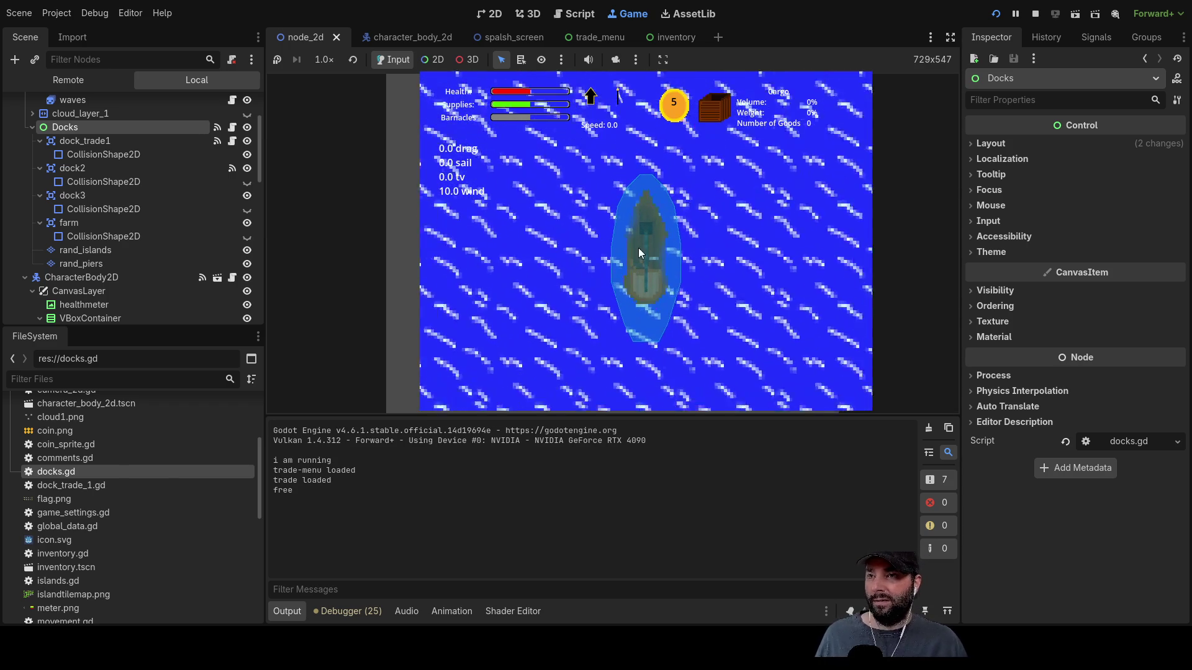
pyautogui.press('w')
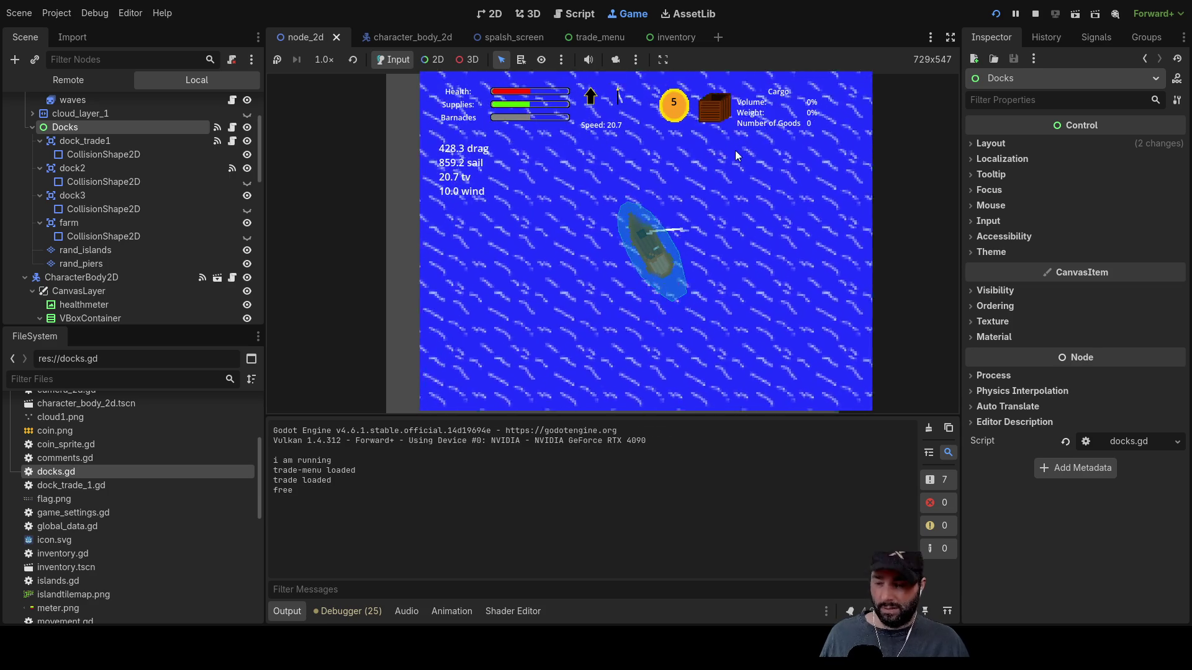
pyautogui.press('i')
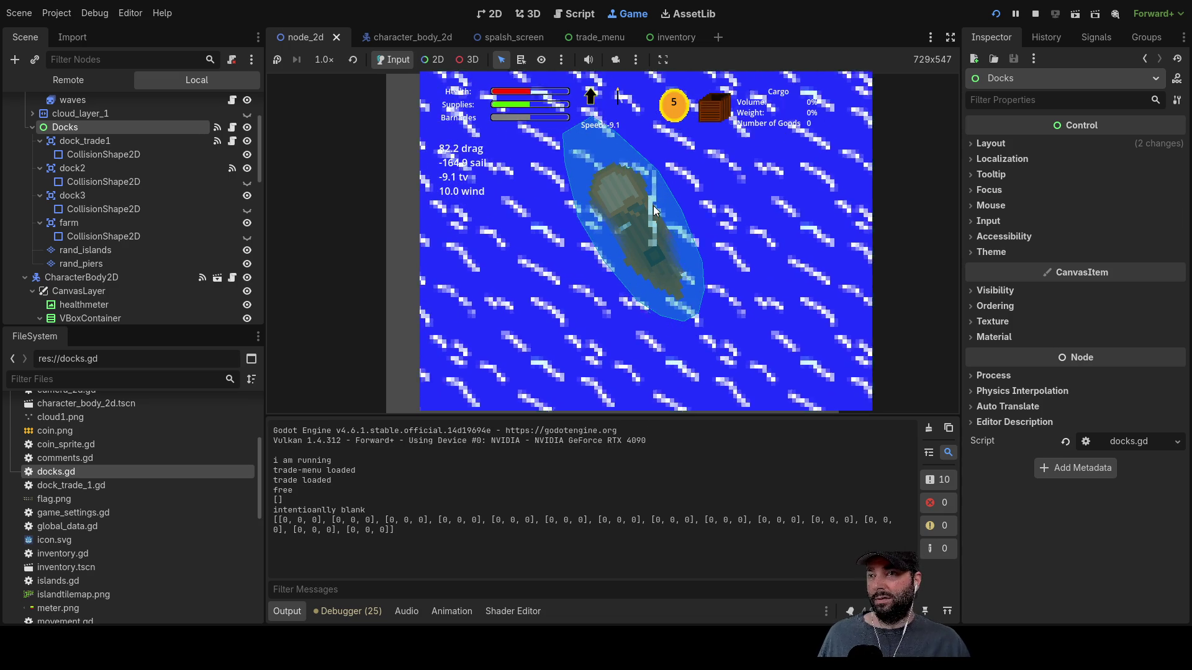
# - Steer the ship to dock1, lower the sail and dock with E to open trading
pyautogui.scroll(-5, 683, 258)
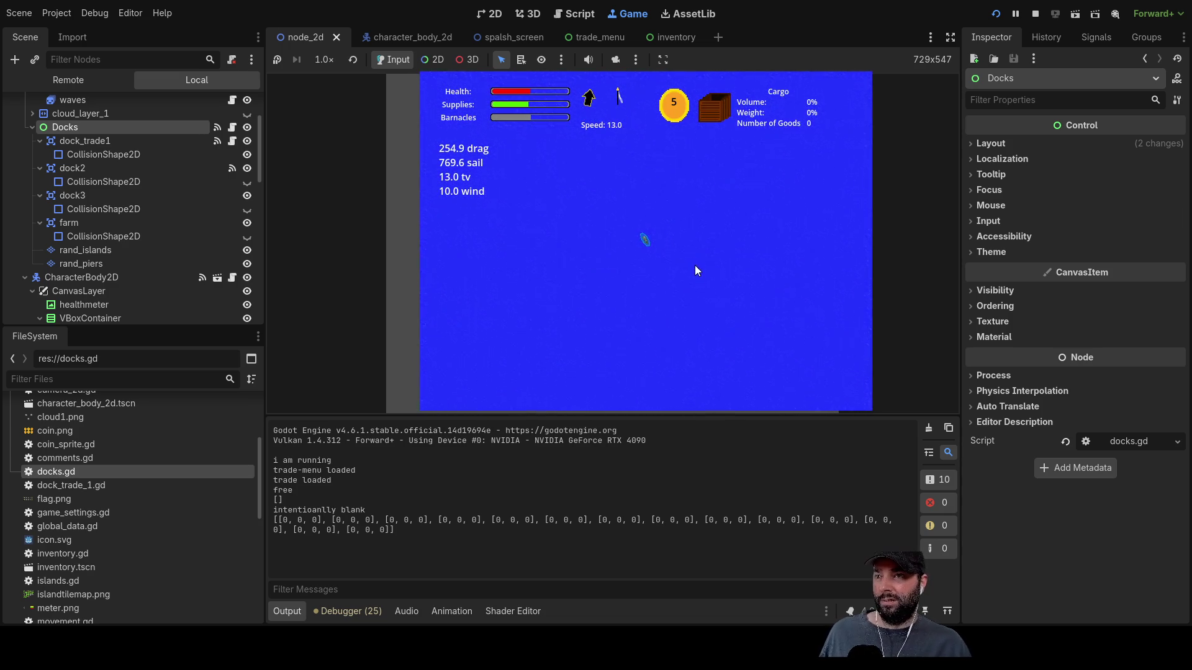
pyautogui.scroll(5, 693, 258)
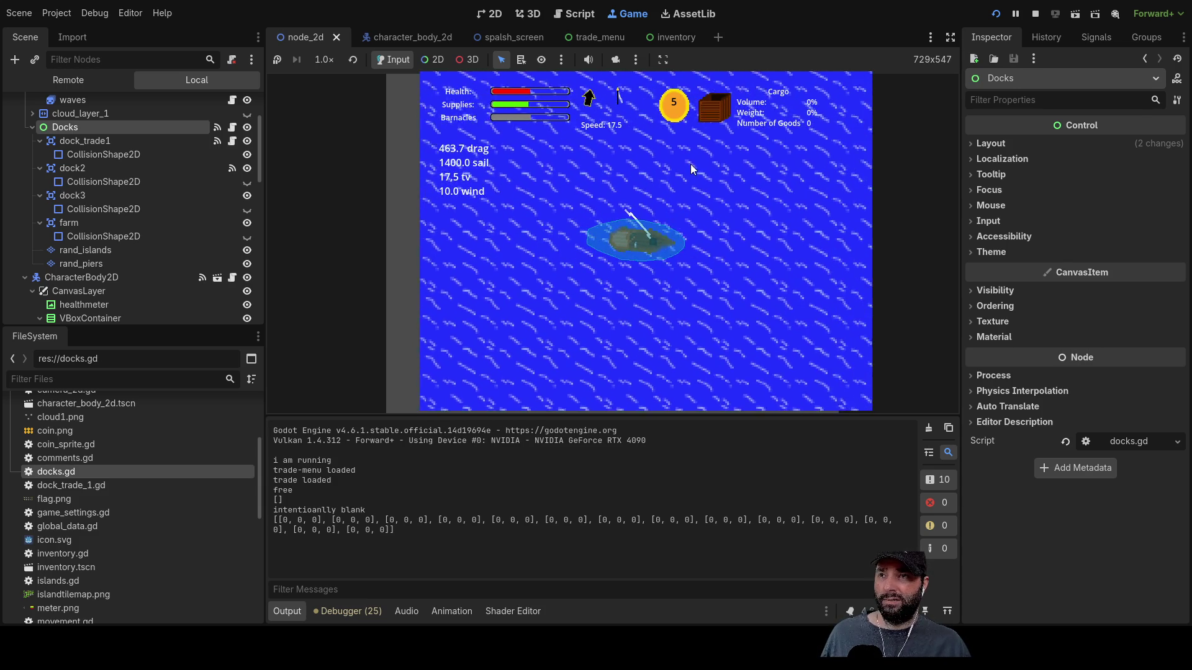
pyautogui.scroll(-3, 660, 318)
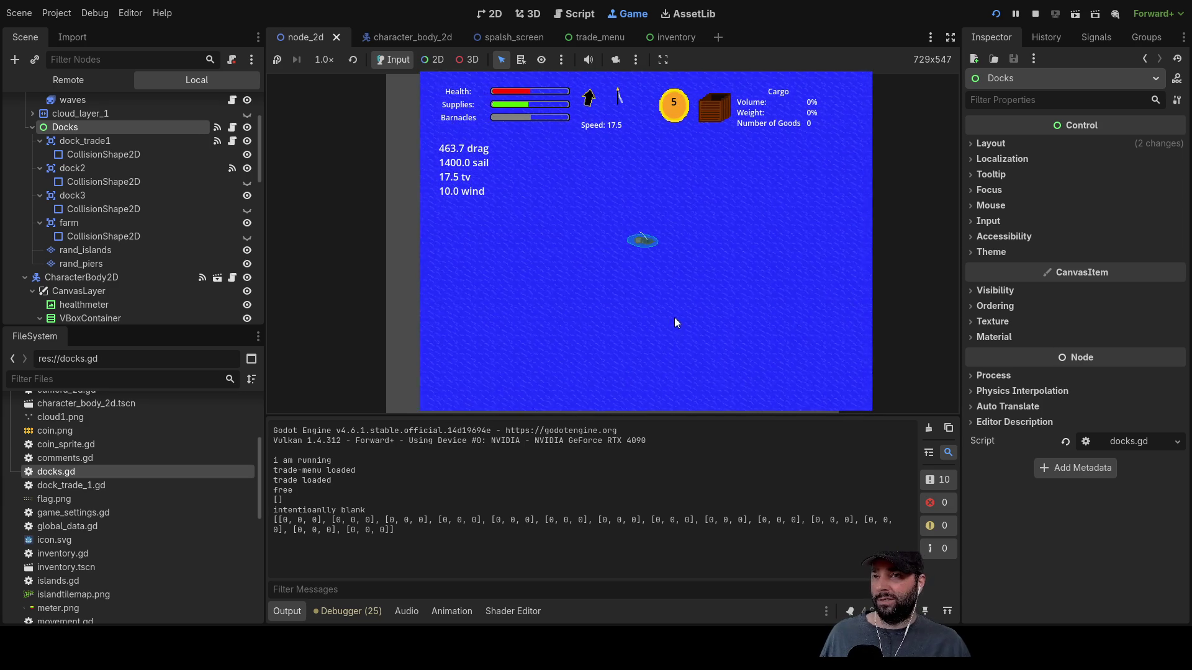
pyautogui.scroll(-3, 684, 336)
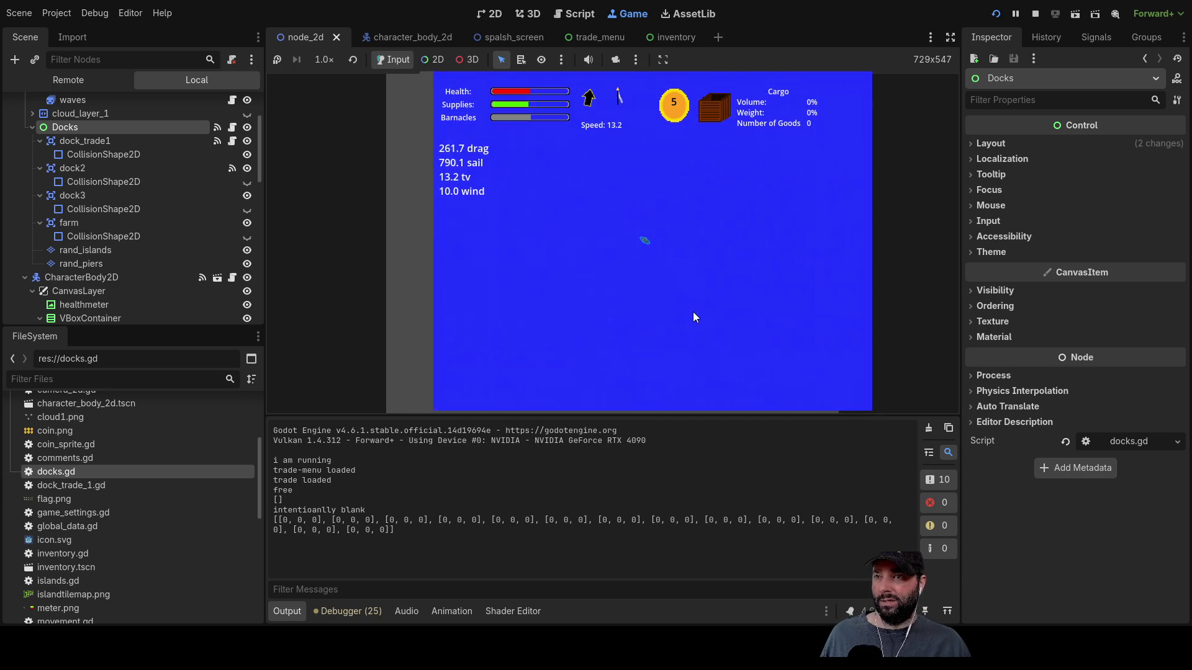
pyautogui.scroll(5, 687, 292)
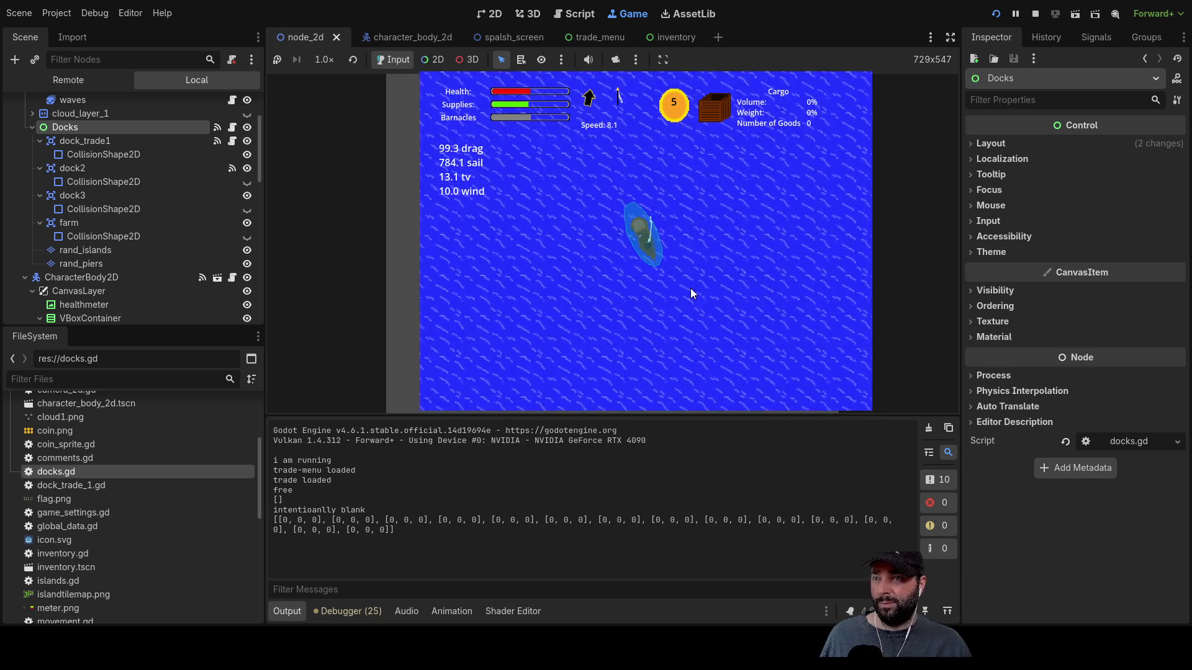
pyautogui.scroll(-5, 691, 292)
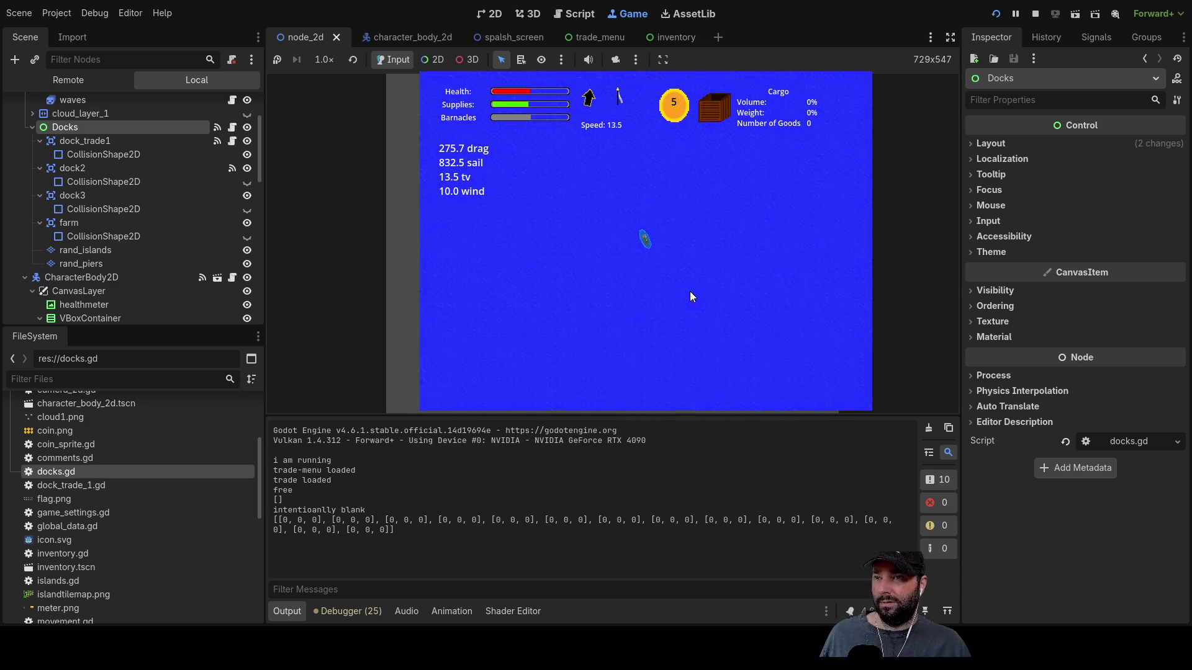
pyautogui.scroll(3, 690, 291)
pyautogui.scroll(5, 689, 296)
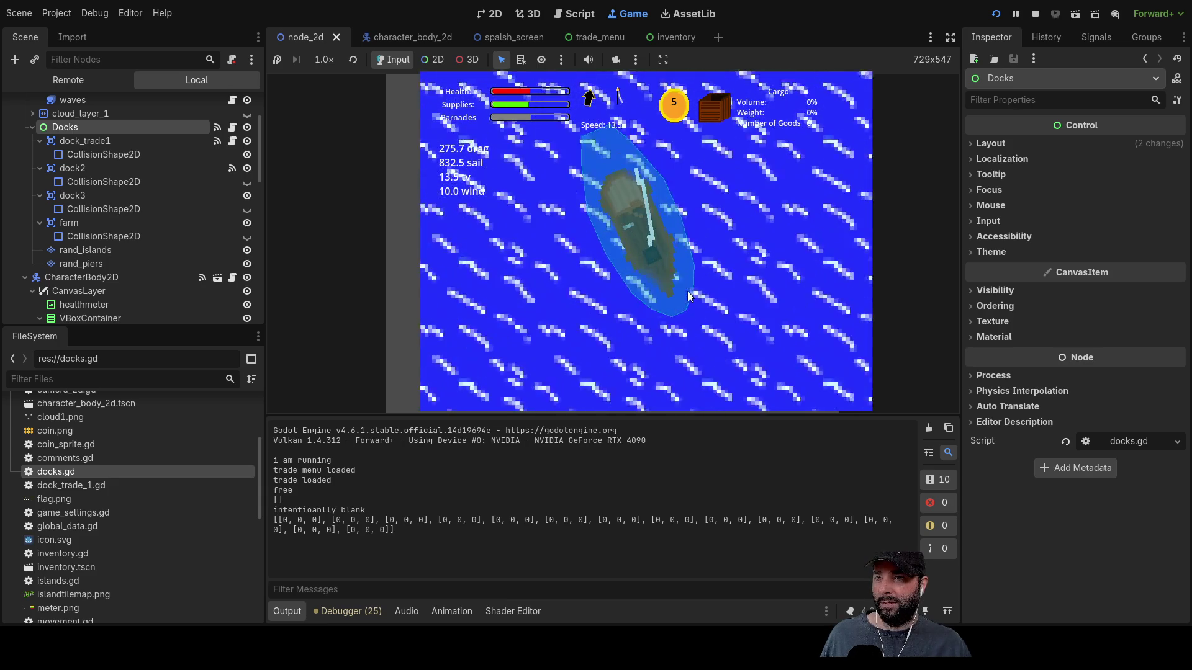
pyautogui.scroll(5, 687, 295)
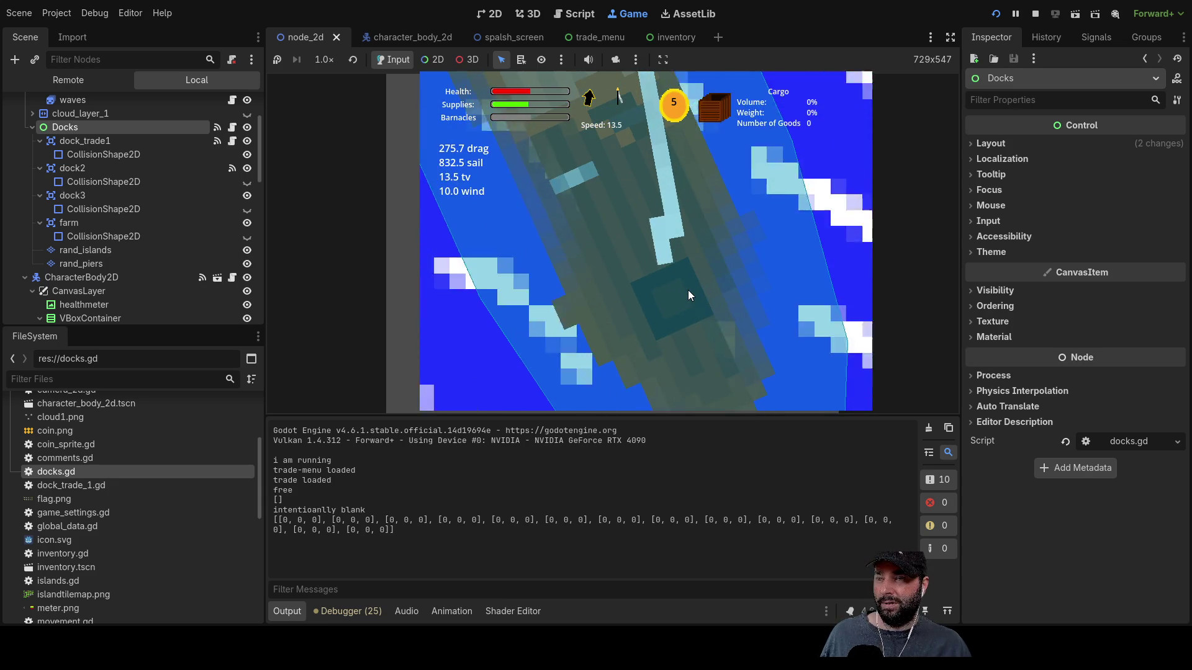
pyautogui.scroll(-2, 687, 291)
pyautogui.scroll(-10, 687, 300)
pyautogui.scroll(-3, 675, 288)
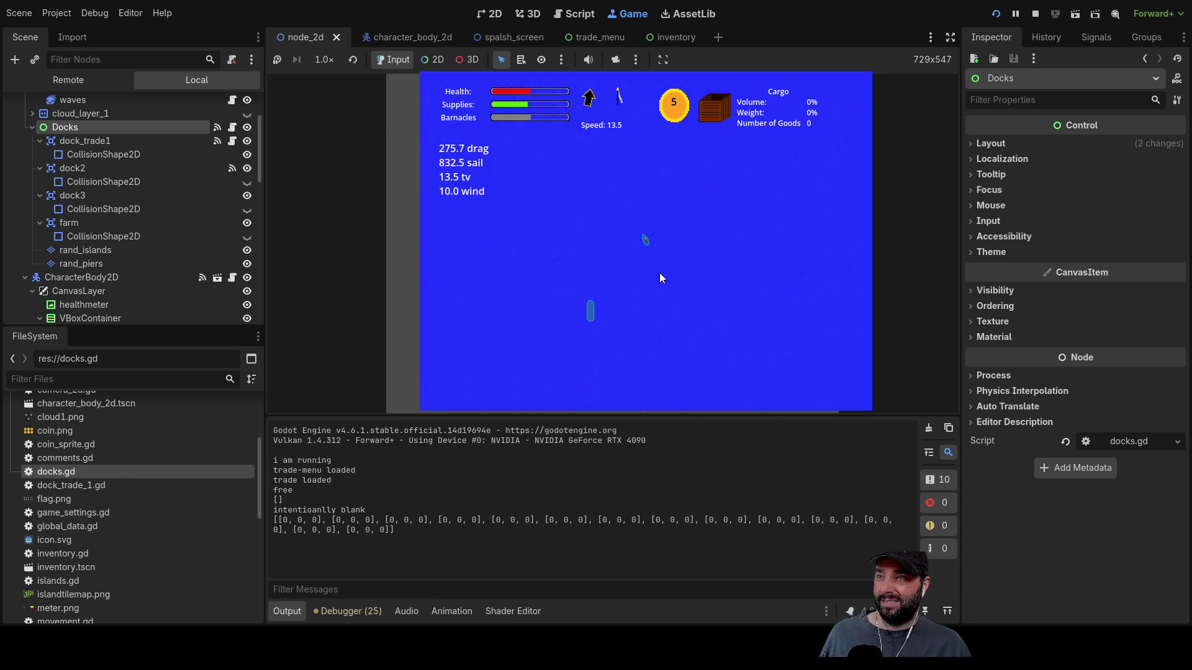
pyautogui.scroll(-5, 662, 274)
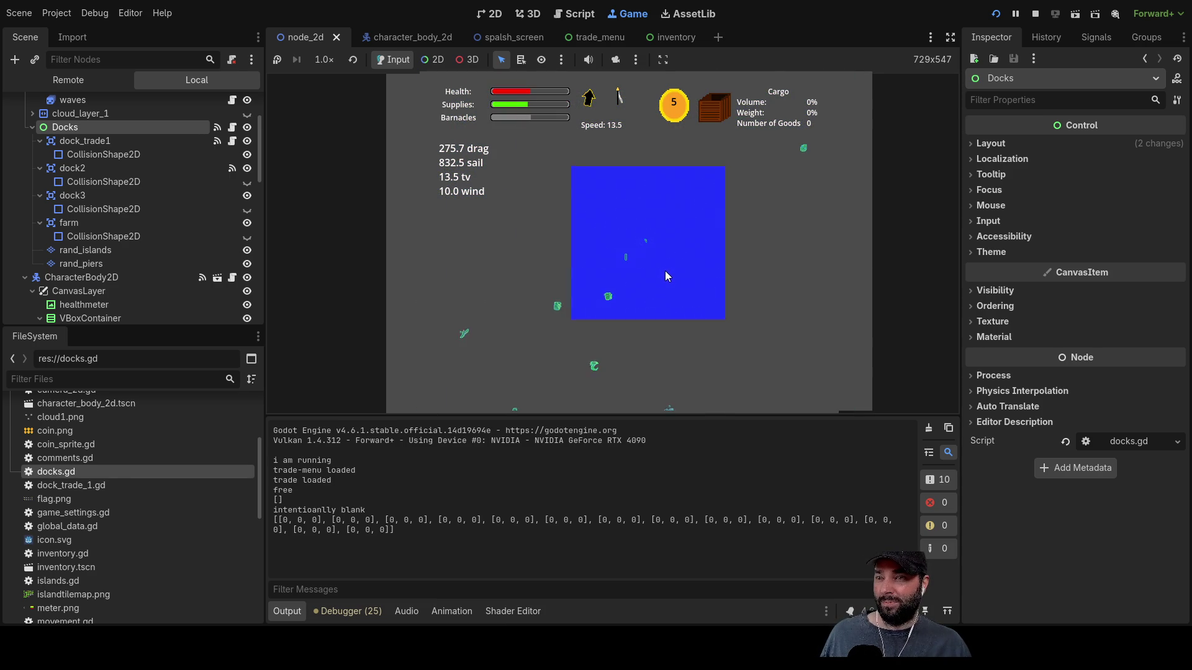
pyautogui.scroll(-6, 664, 270)
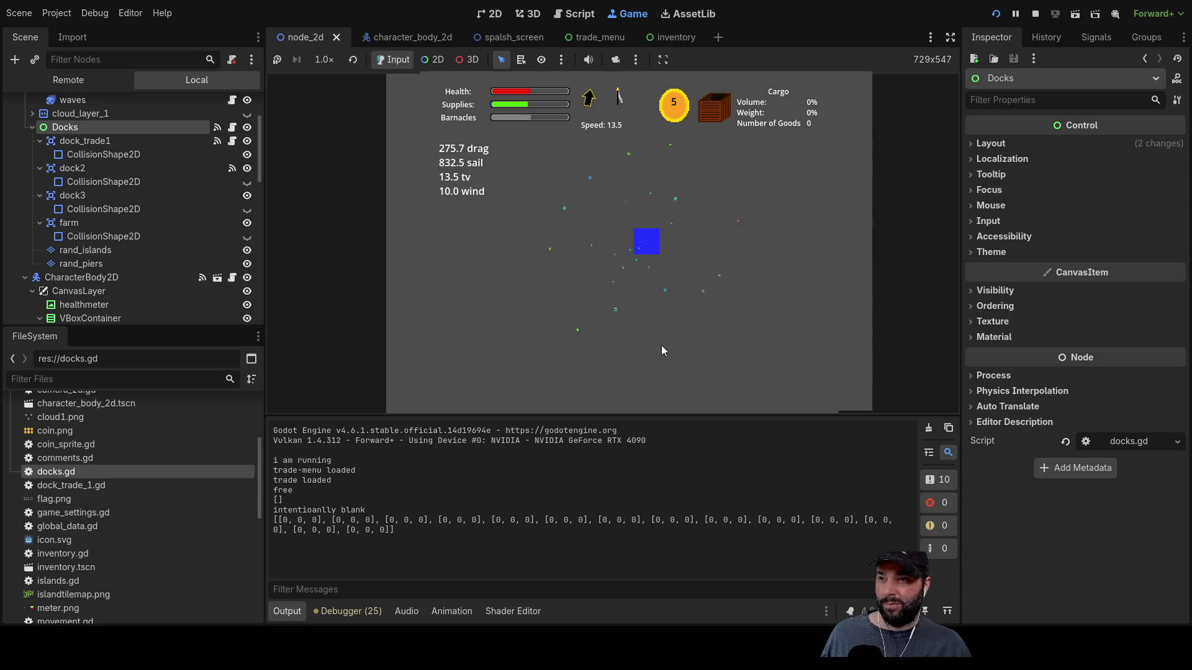
pyautogui.scroll(4, 676, 260)
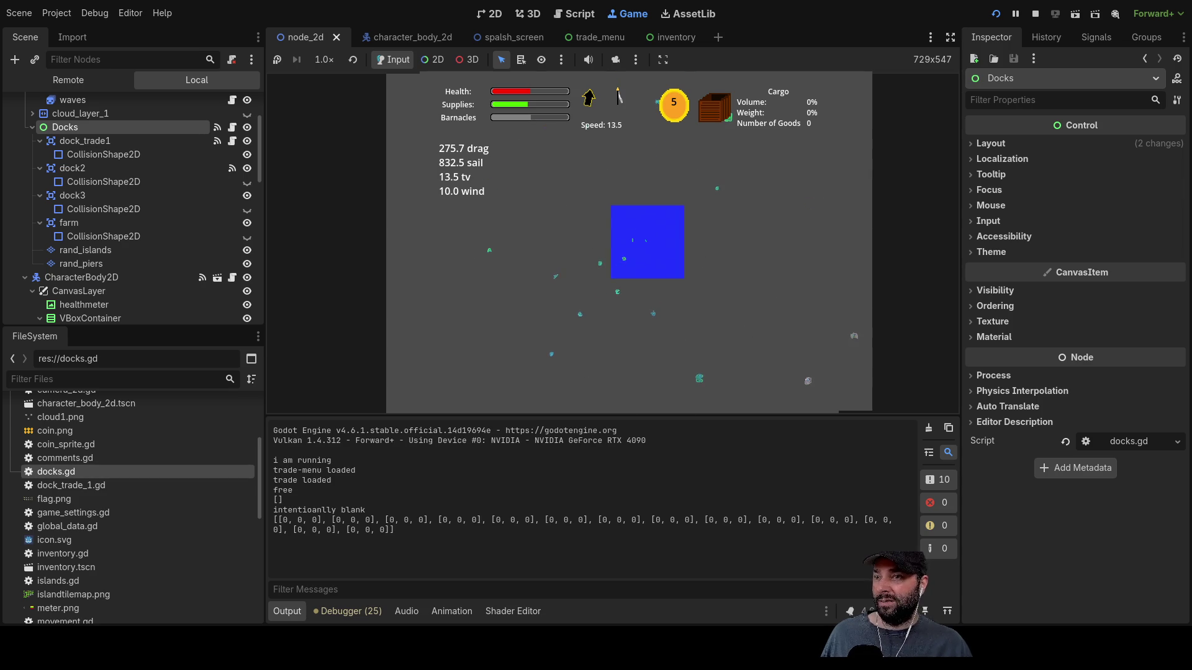
pyautogui.scroll(5, 701, 298)
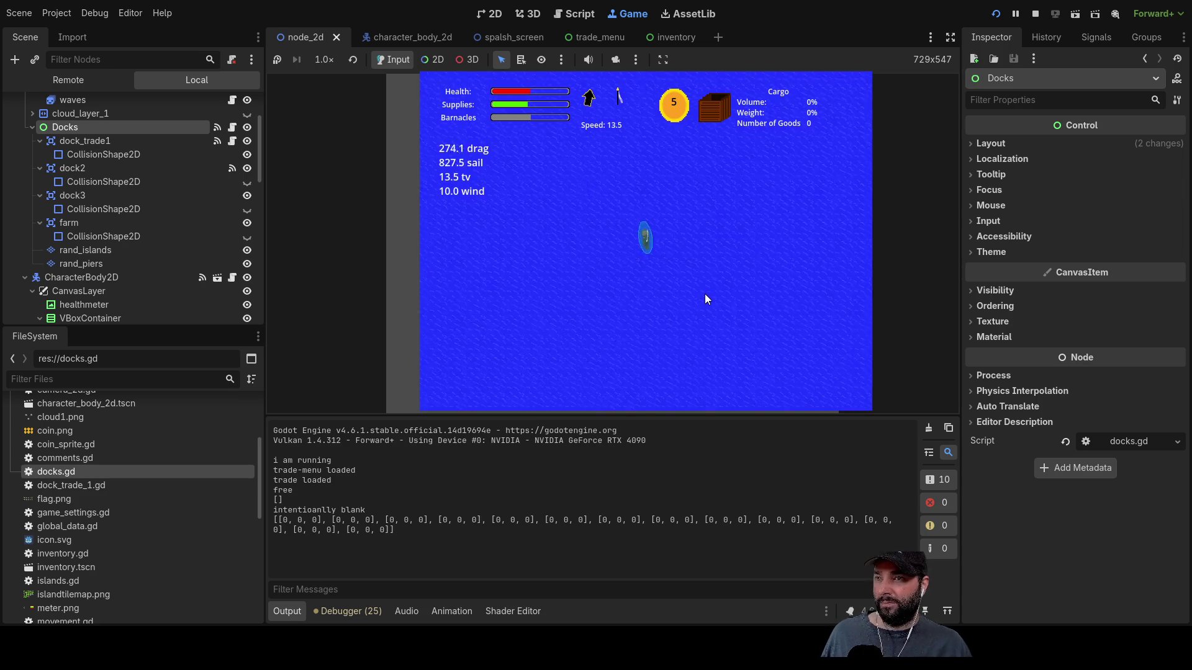
pyautogui.scroll(2, 709, 286)
pyautogui.press('Right')
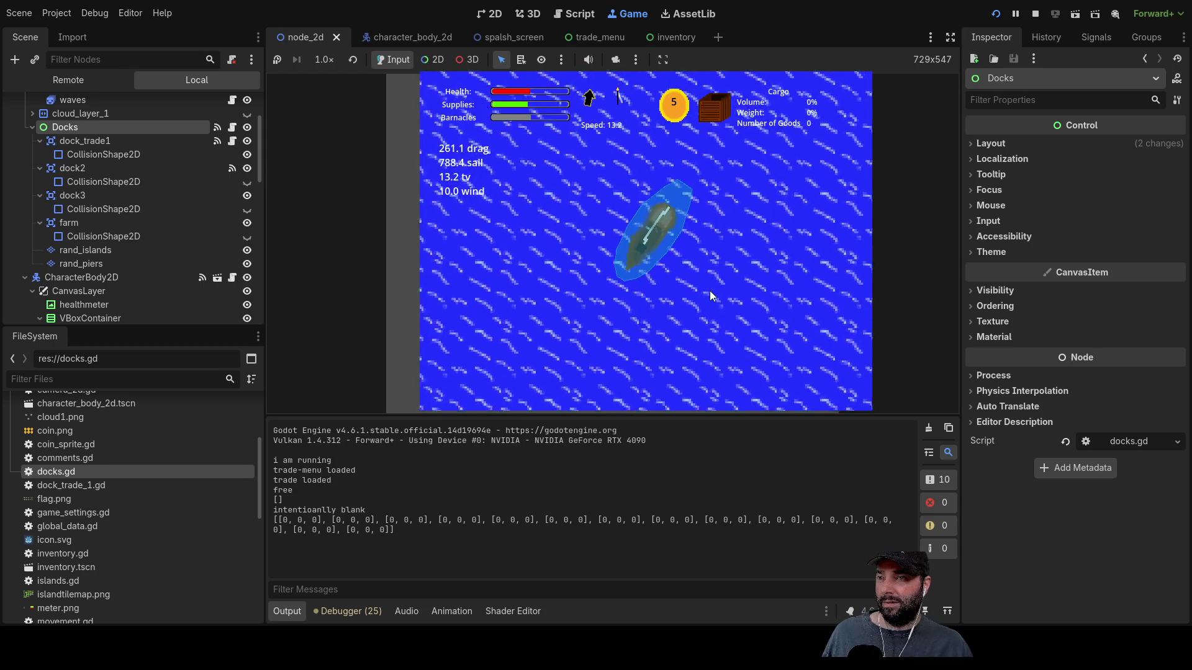
pyautogui.scroll(-5, 599, 229)
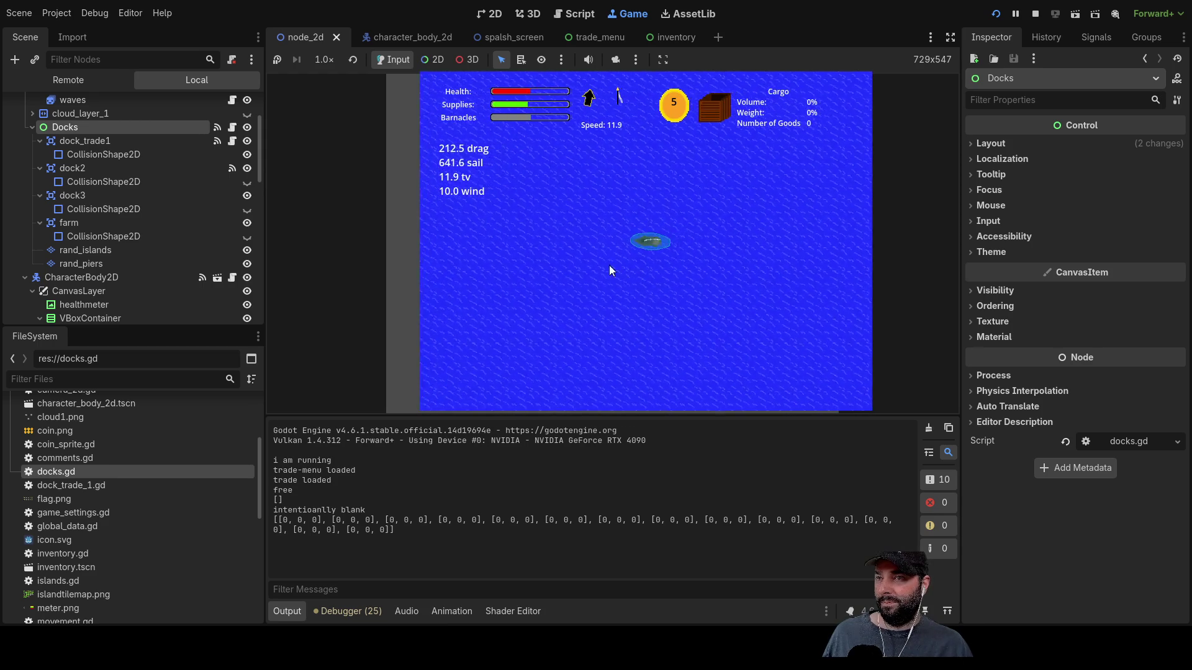
pyautogui.press('Right')
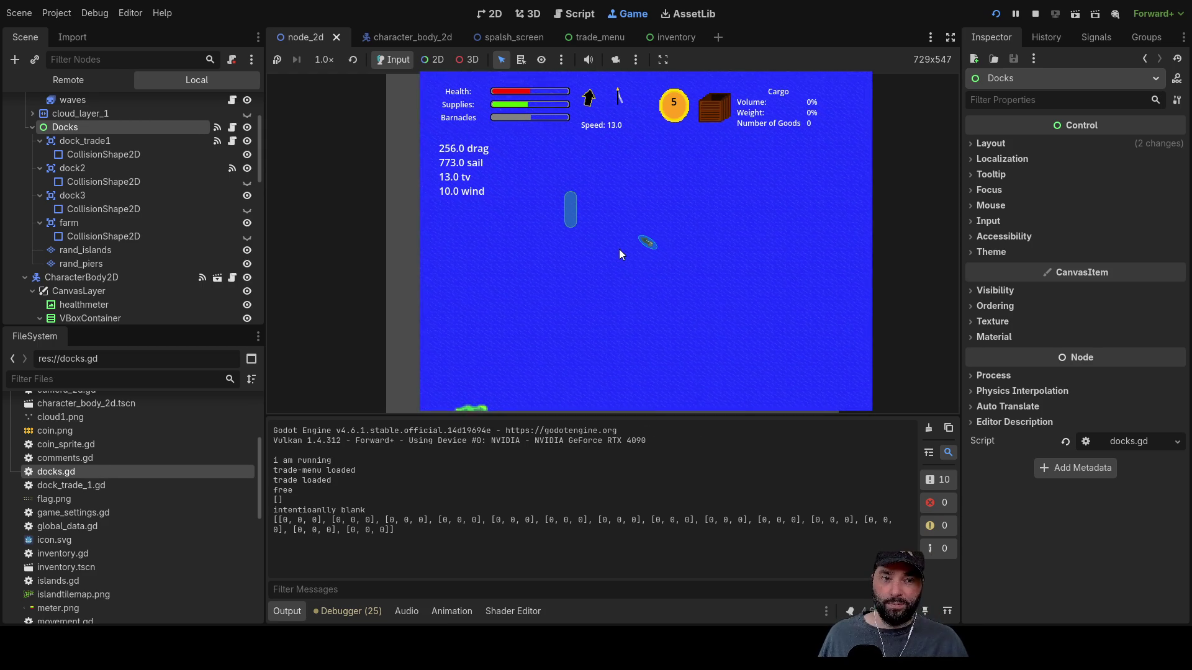
pyautogui.scroll(6, 702, 241)
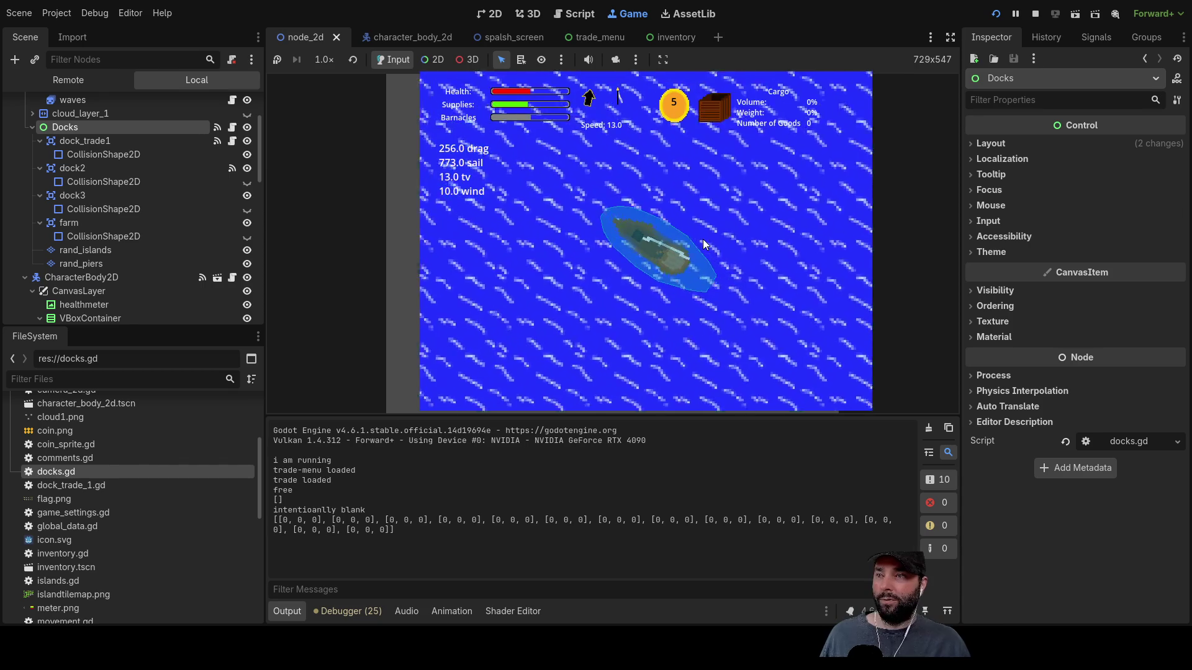
pyautogui.press('Down')
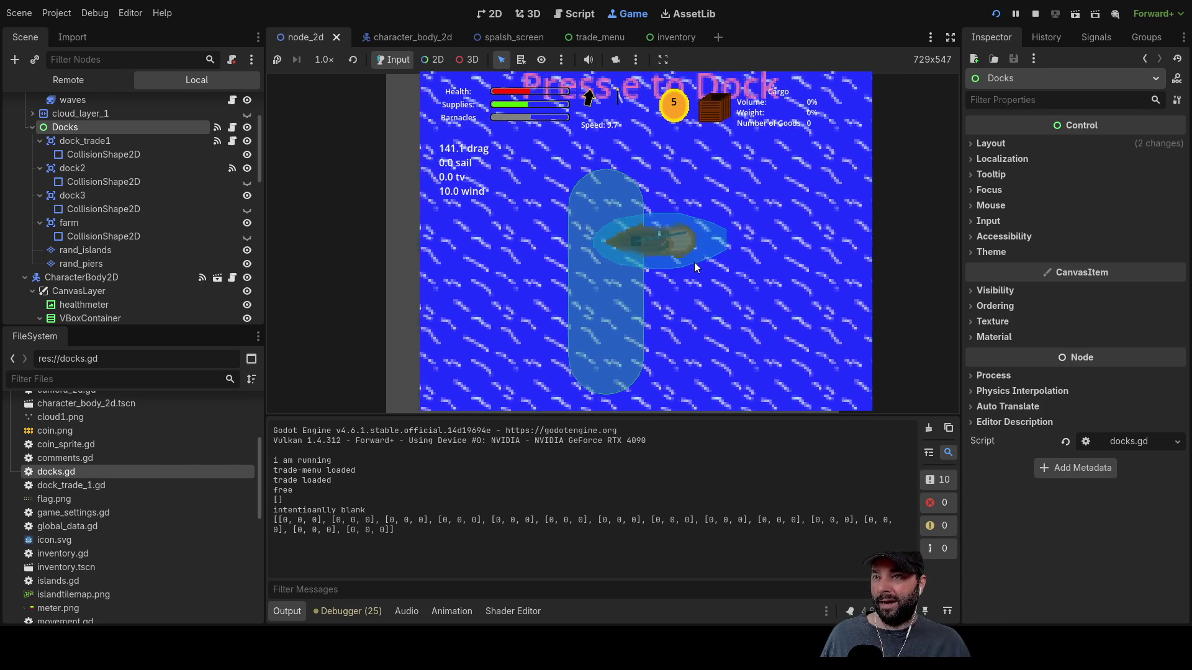
pyautogui.press('e')
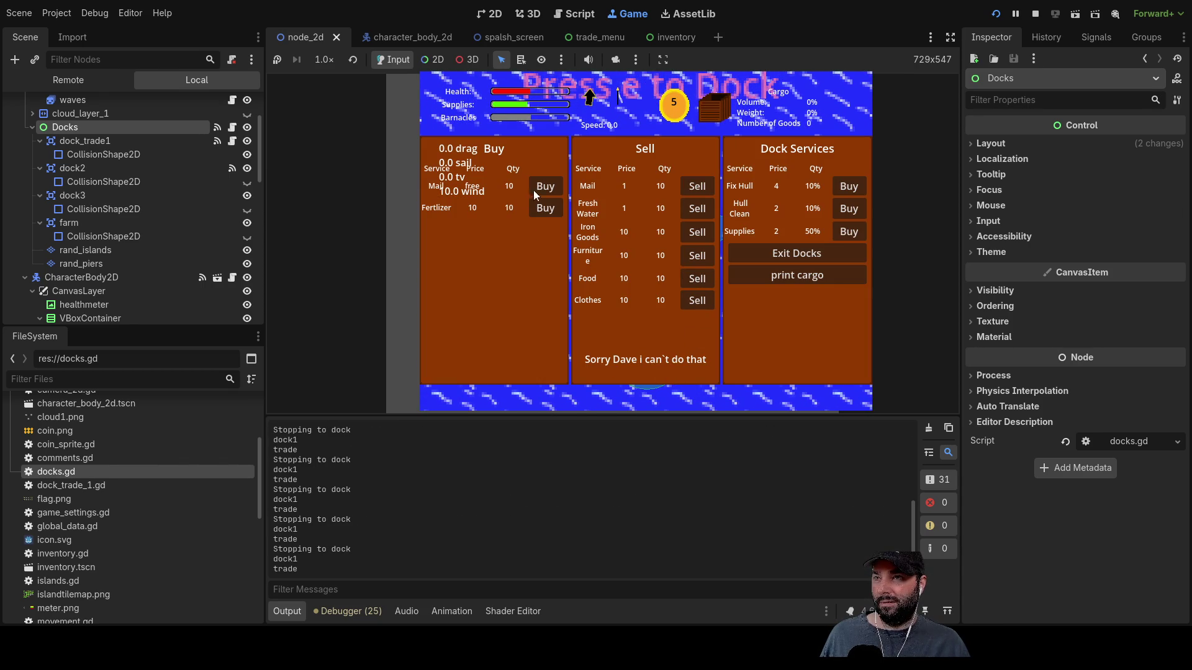
# - Exit the docks trade menu, sail the ship away with W, zoom out, then stop the game
pyautogui.click(809, 253)
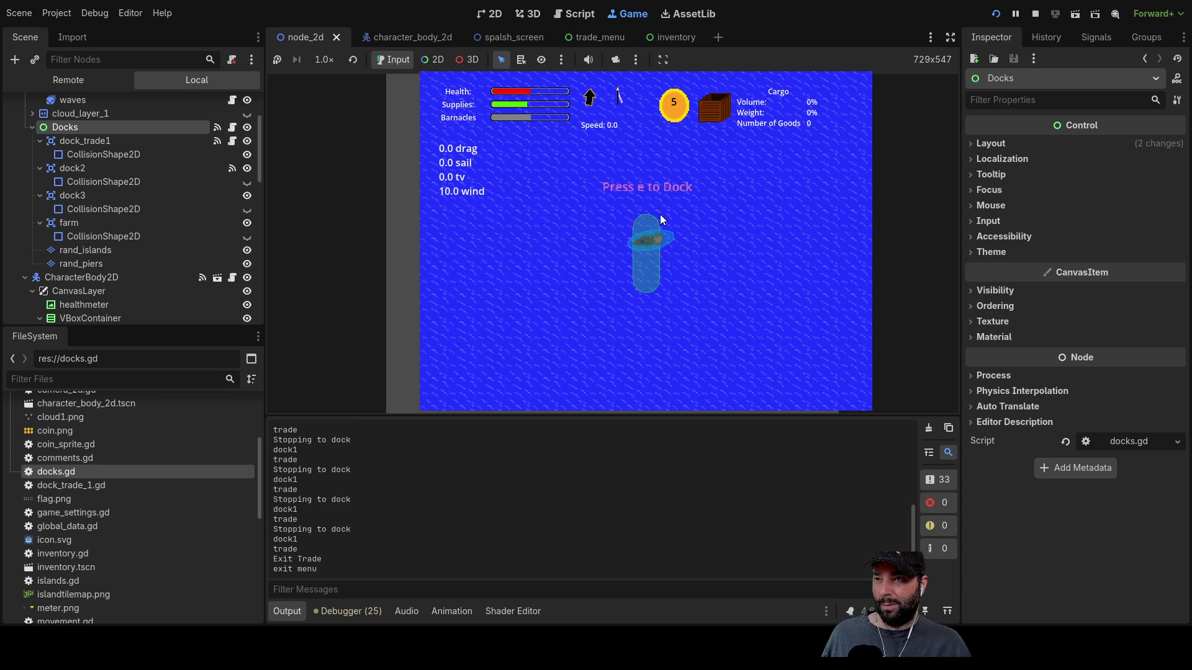
pyautogui.scroll(3, 668, 236)
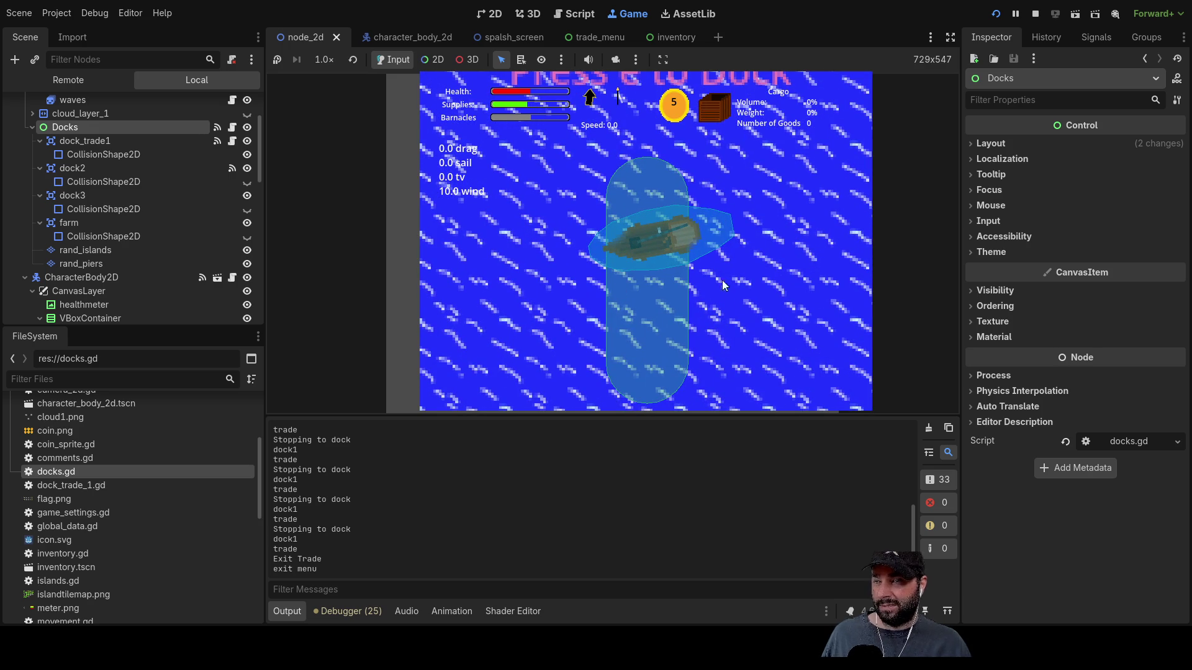
pyautogui.press('w')
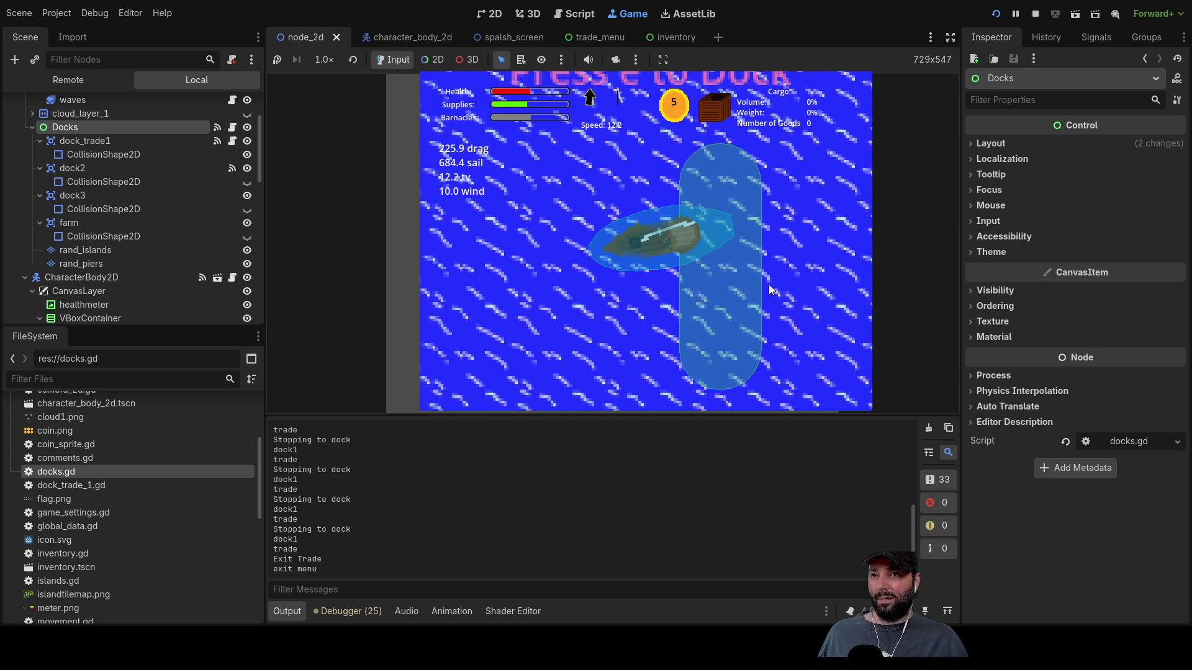
pyautogui.scroll(-3, 780, 267)
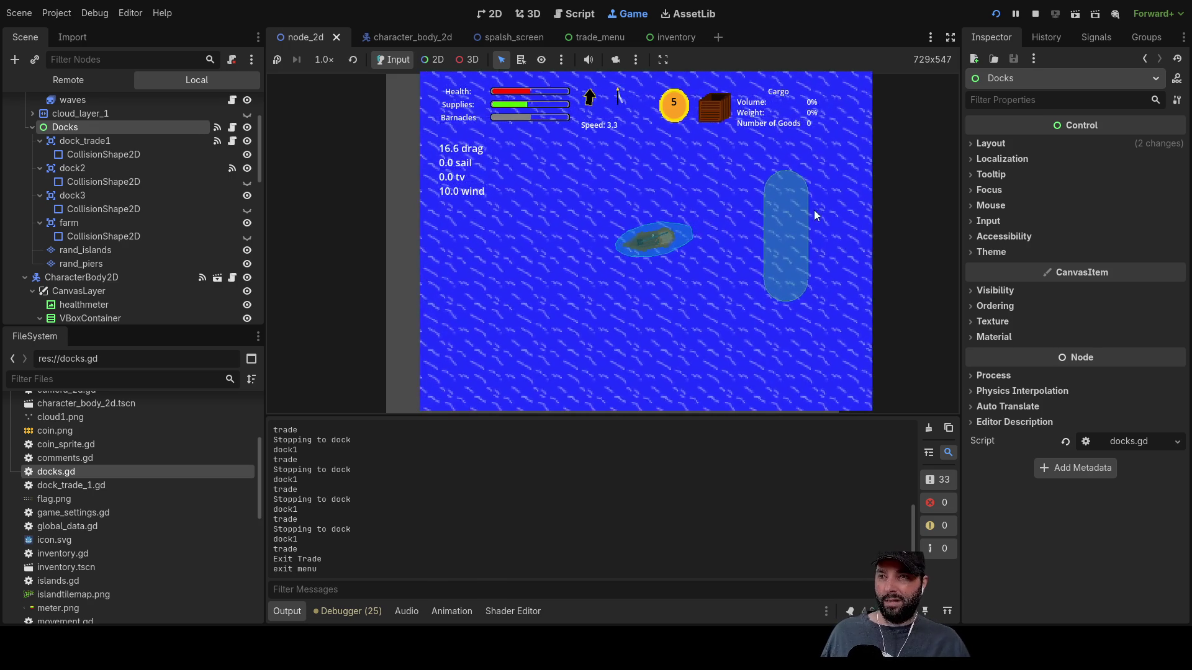
pyautogui.scroll(-5, 753, 270)
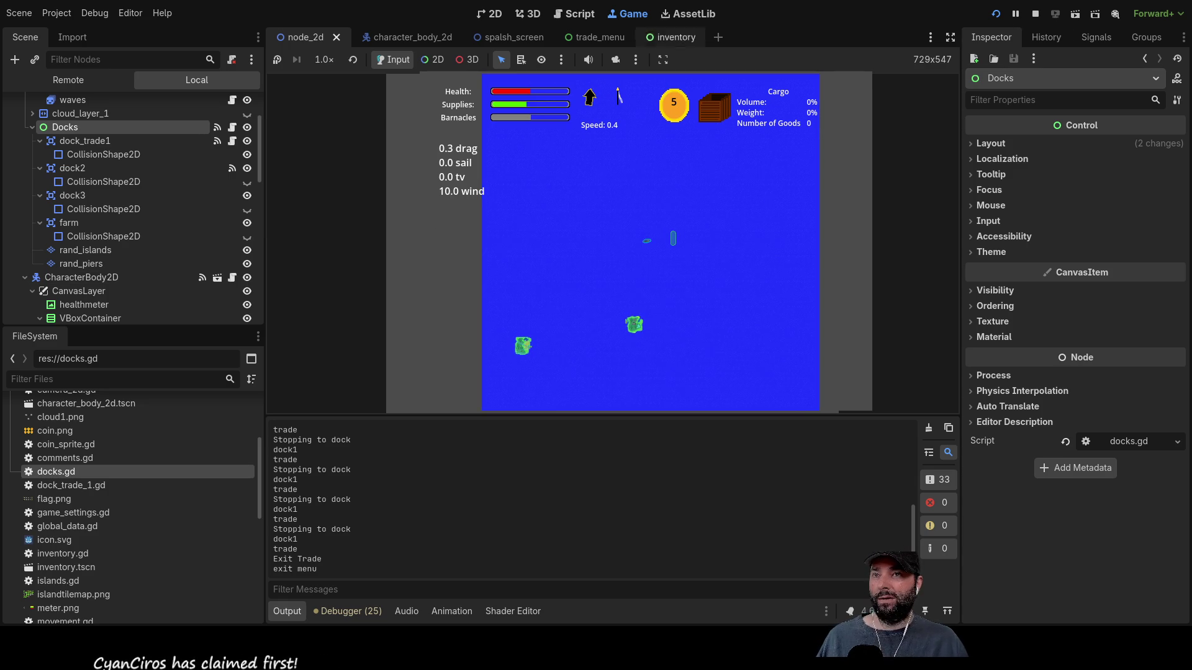
pyautogui.click(1034, 13)
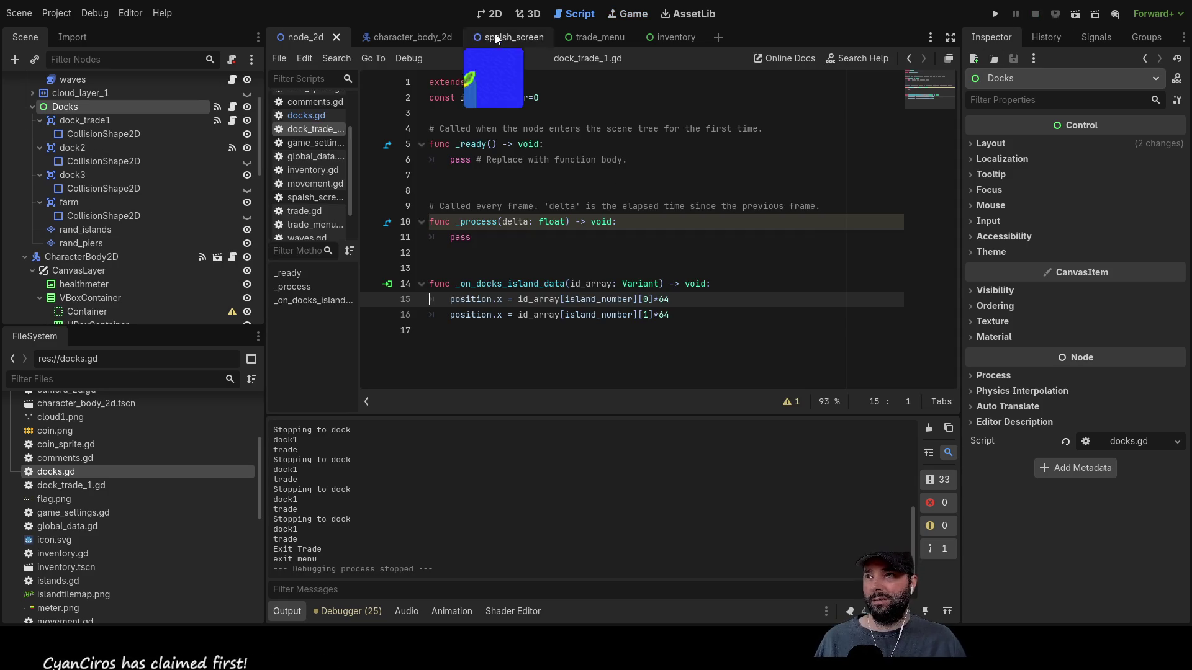
# - Switch to the 2D view and select the rand_islands tile map
pyautogui.click(490, 13)
pyautogui.scroll(-6, 561, 222)
pyautogui.scroll(3, 598, 308)
pyautogui.moveTo(677, 187)
pyautogui.mouseDown()
pyautogui.moveTo(720, 107)
pyautogui.moveTo(727, 184)
pyautogui.mouseUp()
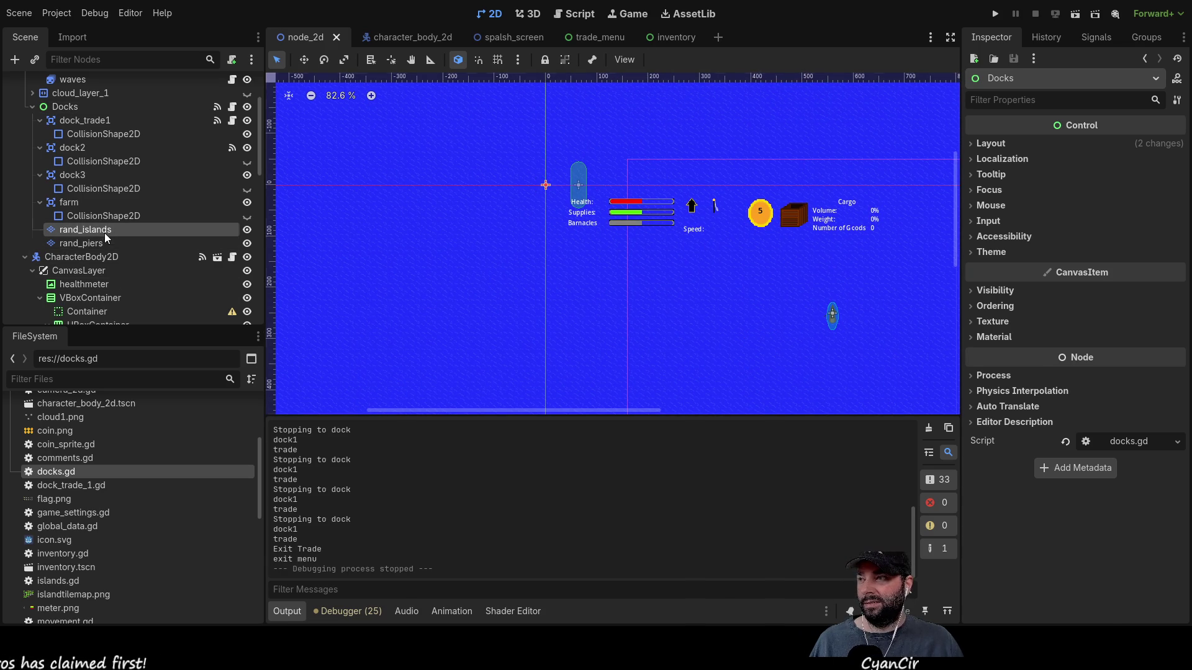
pyautogui.click(104, 230)
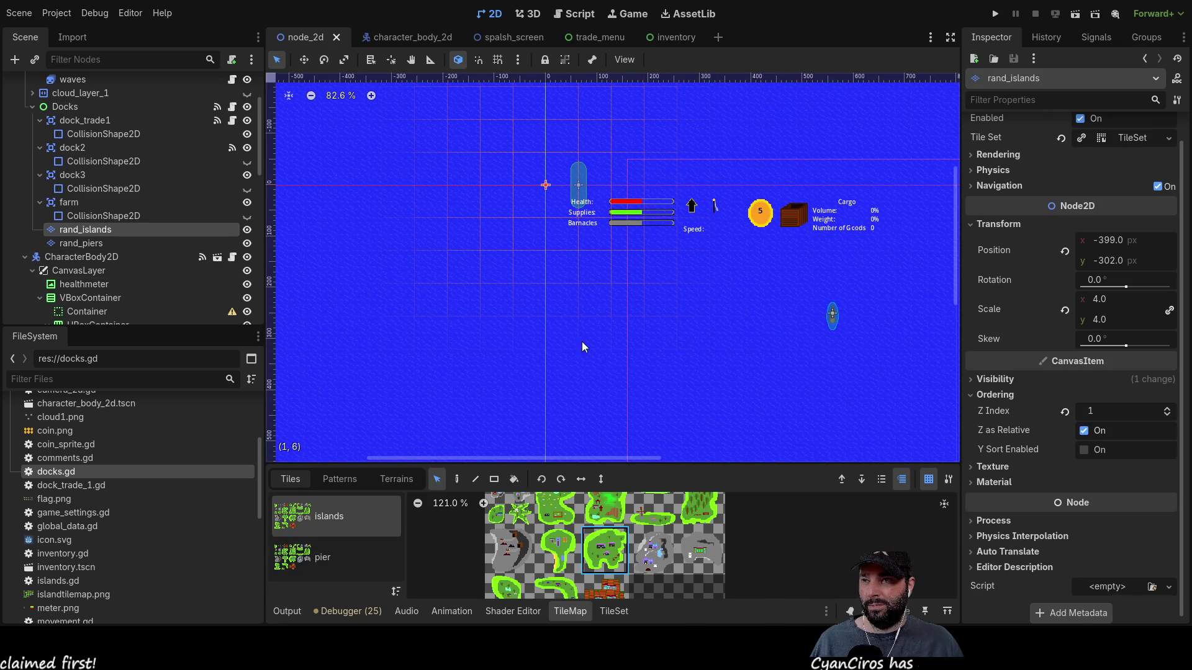
# - Pick a top-row island tile in TileMap paint mode, return to select mode, and open dock_trade_1.gd
pyautogui.click(456, 479)
pyautogui.scroll(4, 516, 293)
pyautogui.scroll(-1, 450, 376)
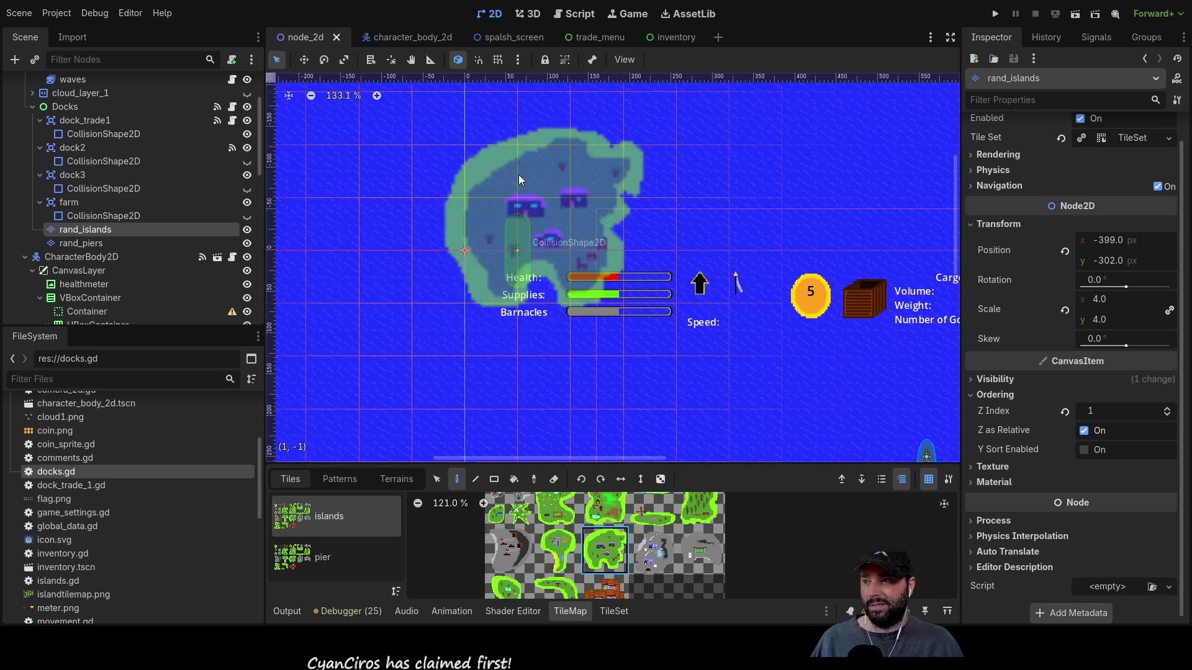
pyautogui.click(559, 515)
pyautogui.click(437, 478)
pyautogui.scroll(5, 519, 246)
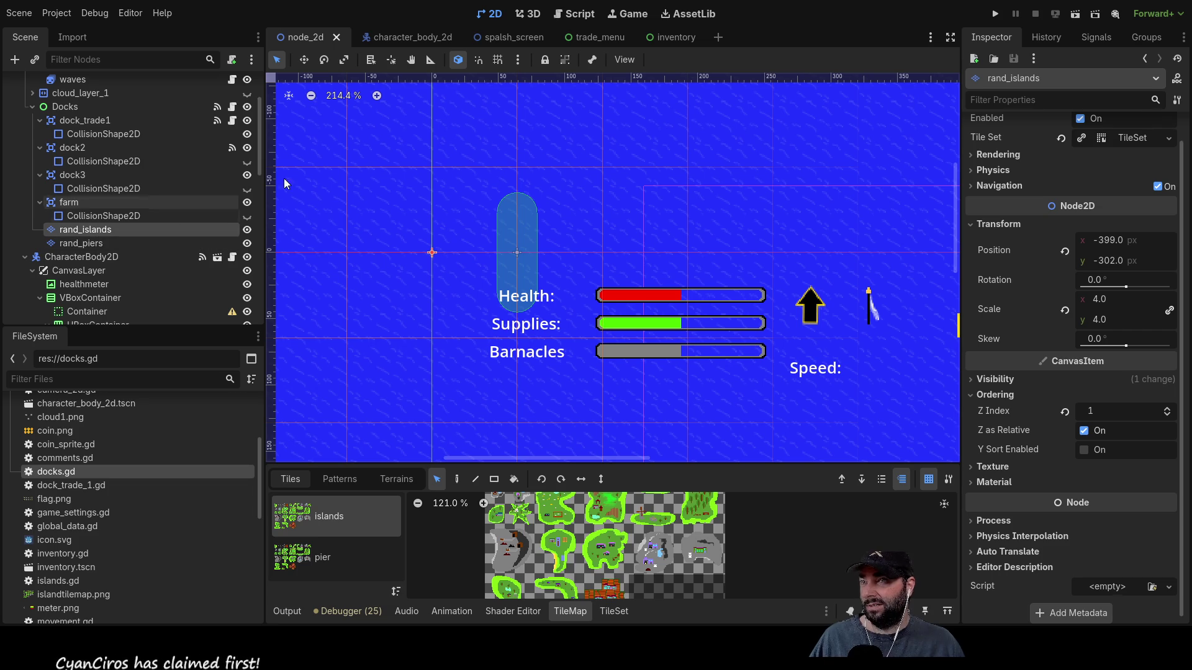
pyautogui.click(574, 14)
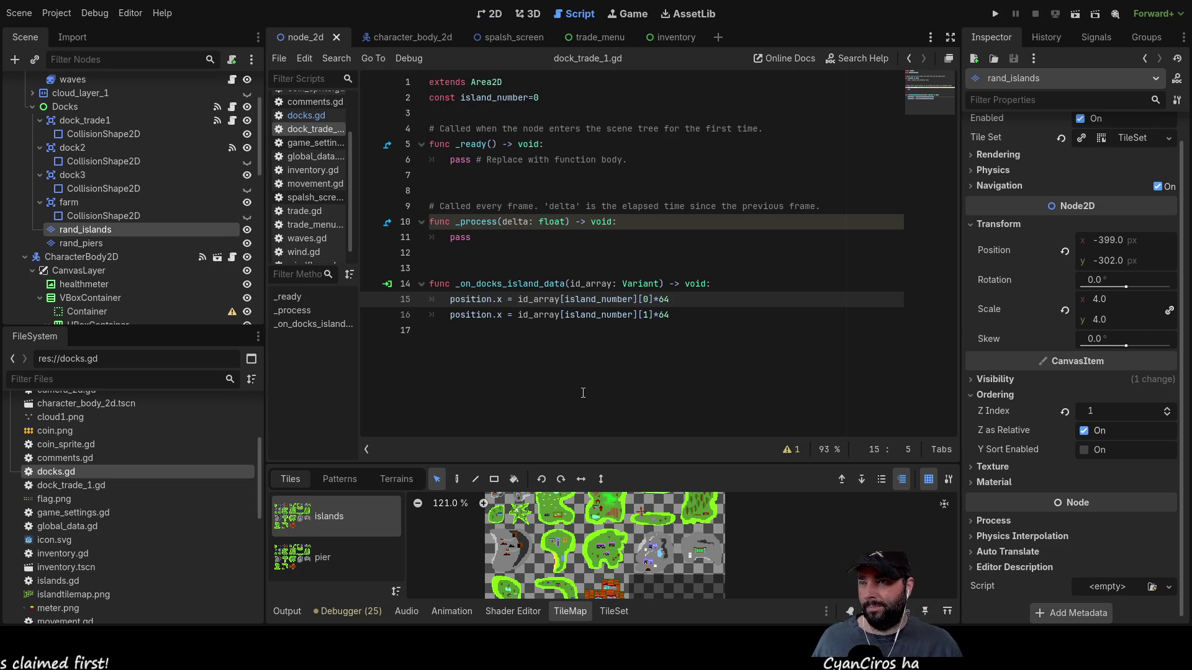
# - Add a debug print line above line 16 that prints island_number][0]
pyautogui.press('Return')
pyautogui.press('Up')
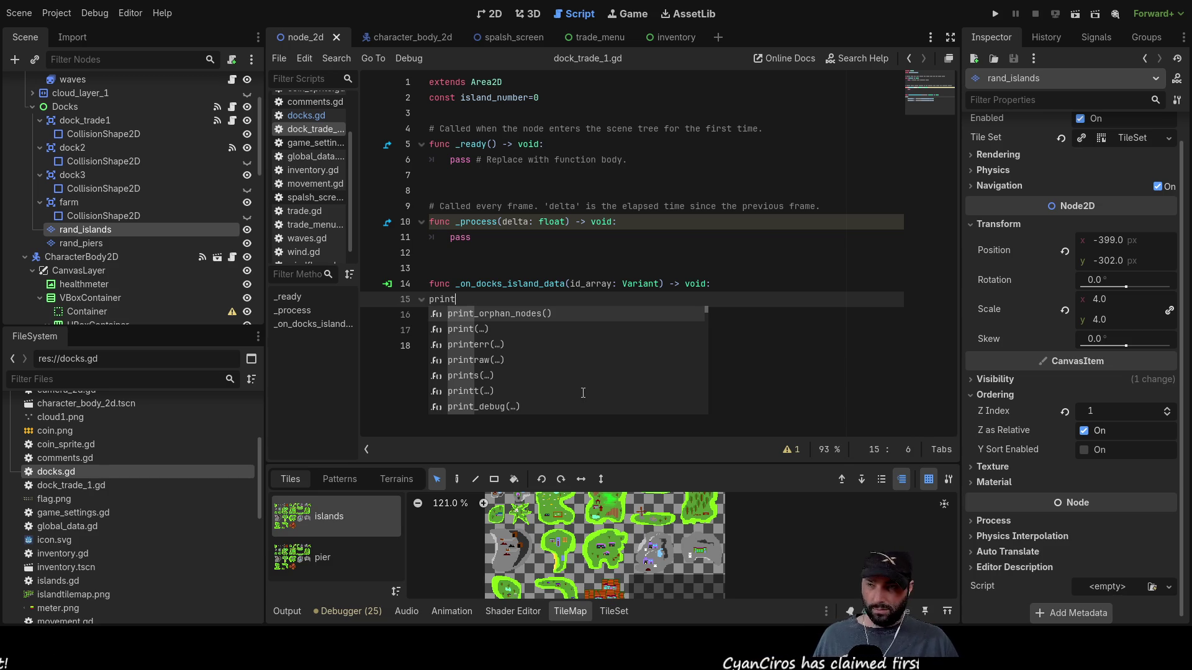
pyautogui.write('()')
pyautogui.press('Left')
pyautogui.press('Left')
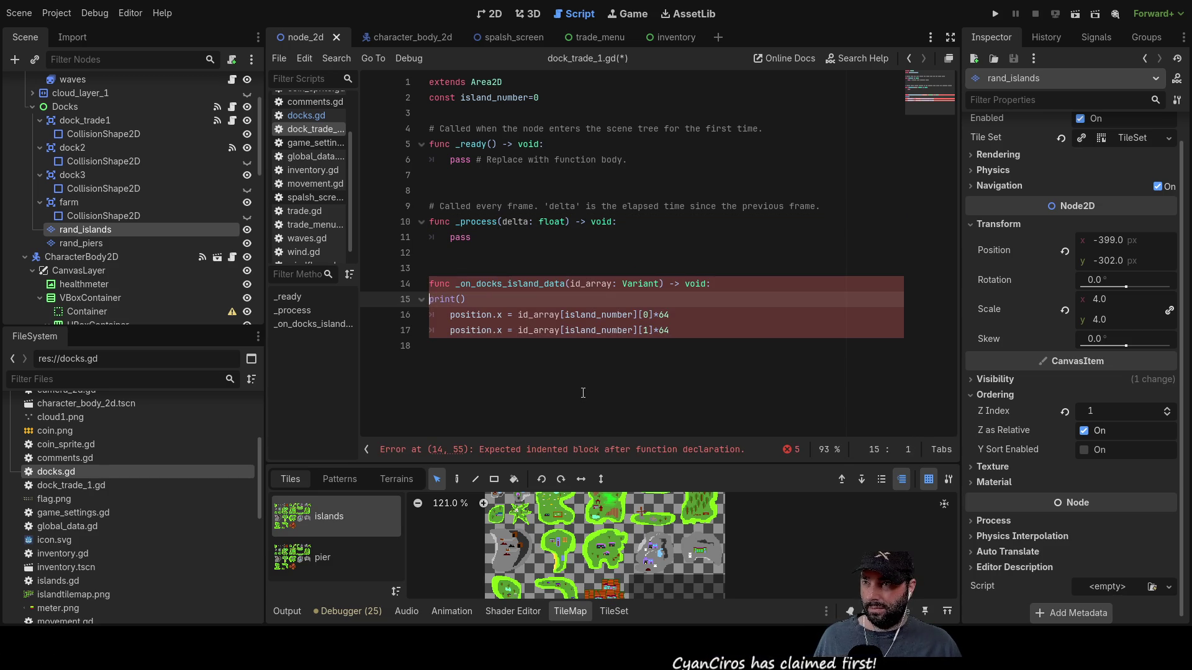
pyautogui.press('Down')
pyautogui.press('Right')
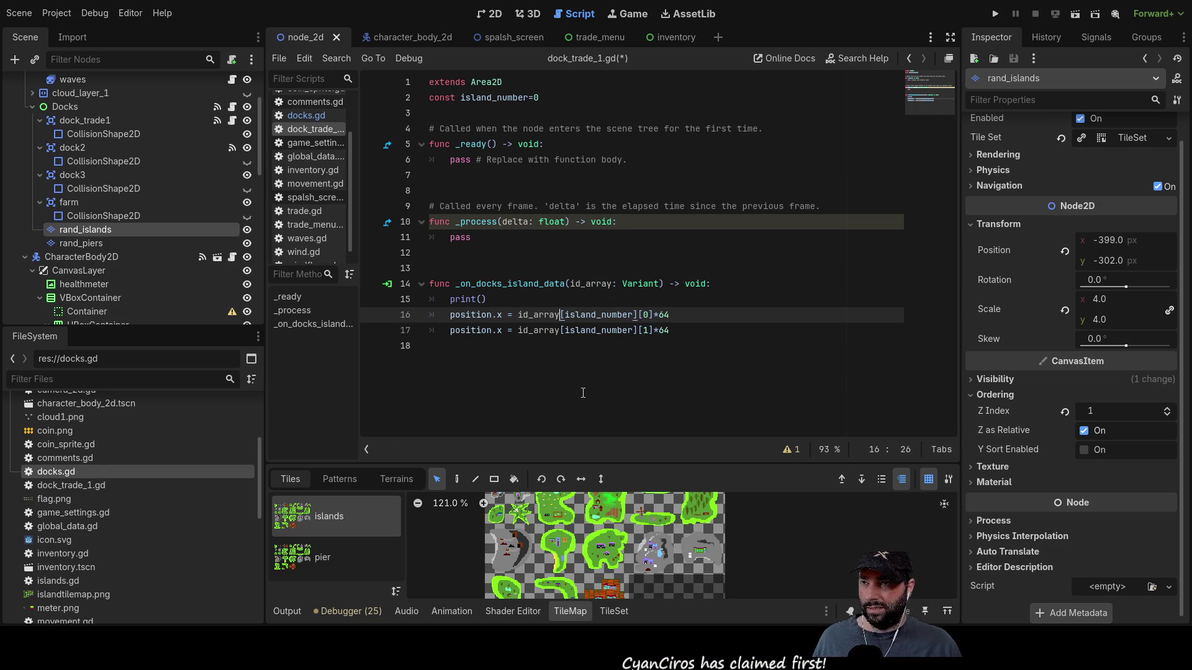
pyautogui.hotkey('shift', 'Right')
pyautogui.hotkey('shift', 'Right')
pyautogui.hotkey('shift', 'Right')
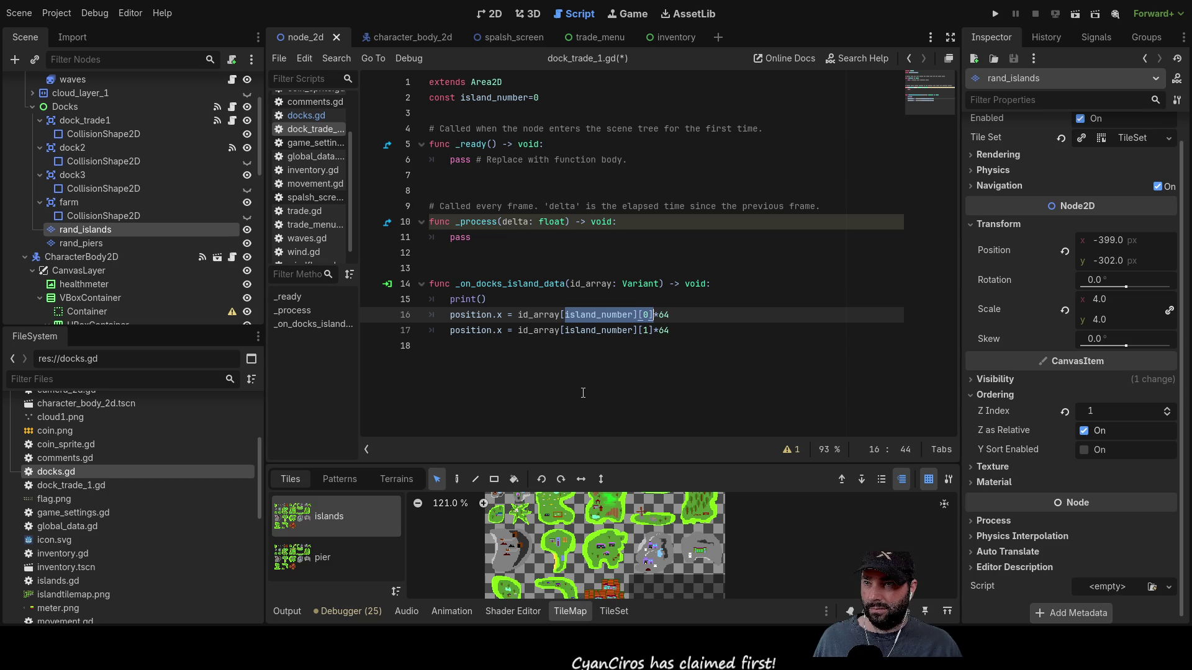
pyautogui.hotkey('ctrl', 'c')
pyautogui.press('Up')
pyautogui.press('Left')
pyautogui.hotkey('ctrl', 'v')
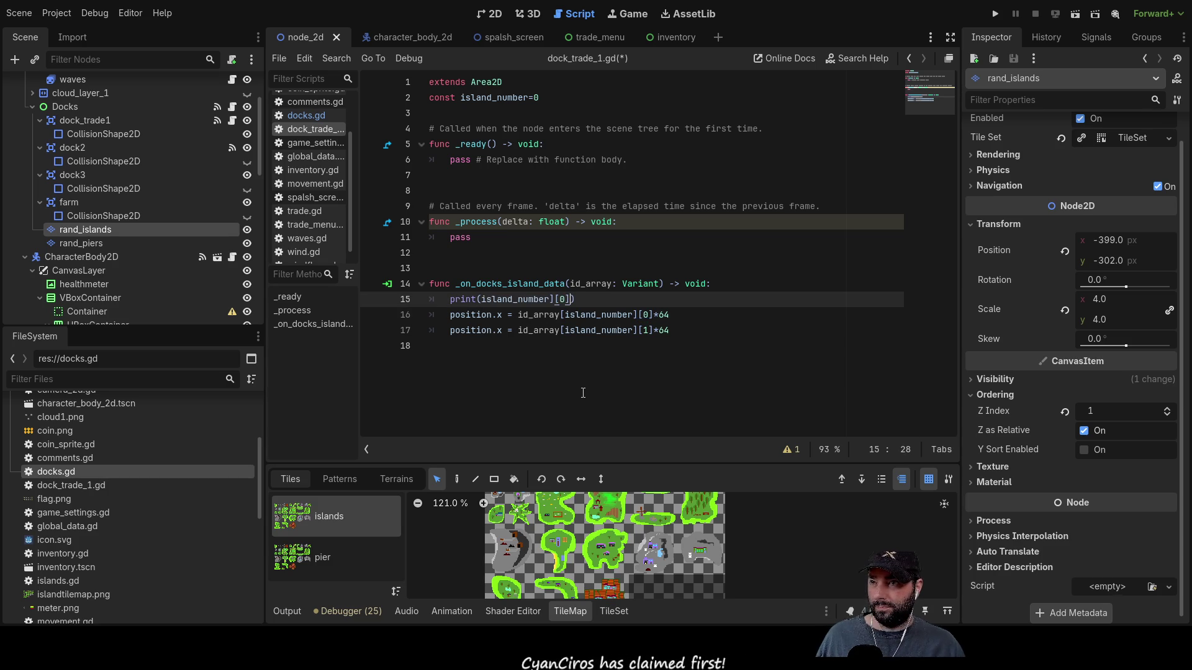
# - Add a second print line below it using index 1
pyautogui.press('End')
pyautogui.press('Return')
pyautogui.write('print')
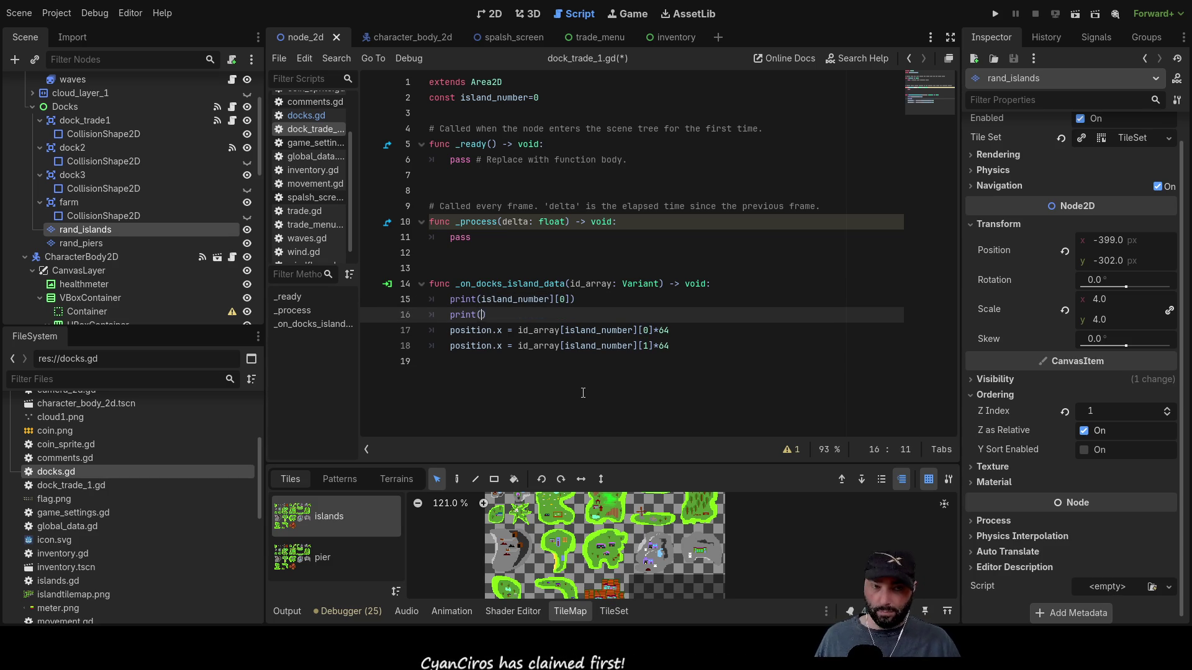
pyautogui.write('(')
pyautogui.hotkey('ctrl', 'v')
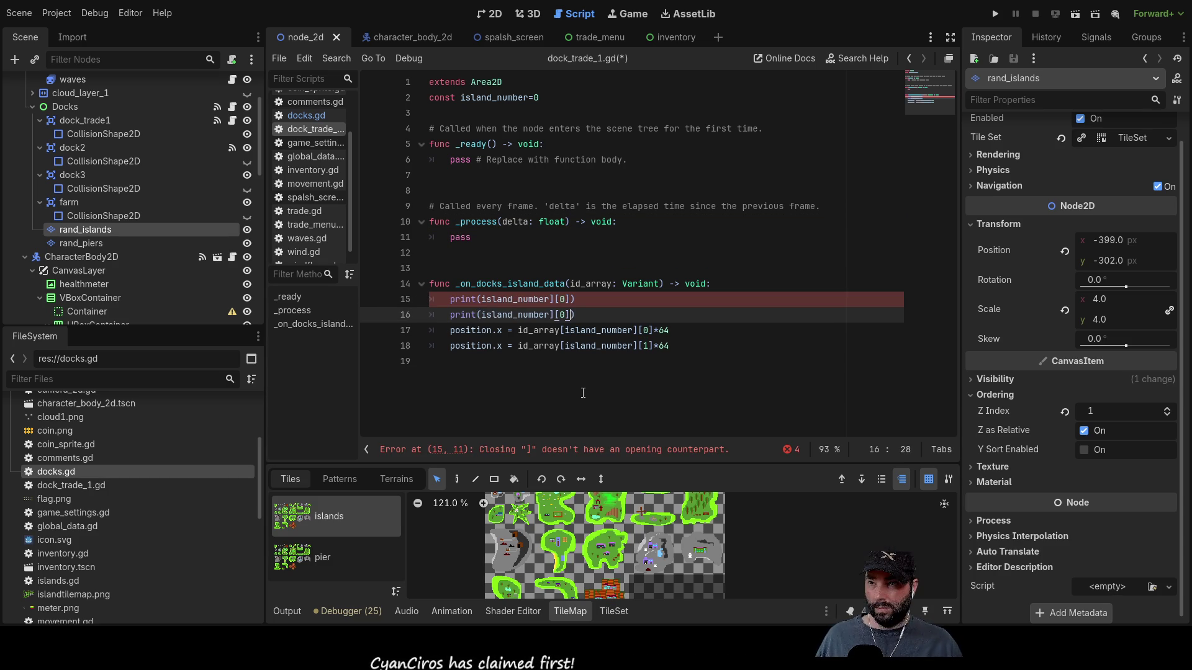
pyautogui.press('Left')
pyautogui.press('BackSpace')
pyautogui.write('1')
# - Add the missing opening brackets to both print calls and run the project
pyautogui.press('Up')
pyautogui.press('Up')
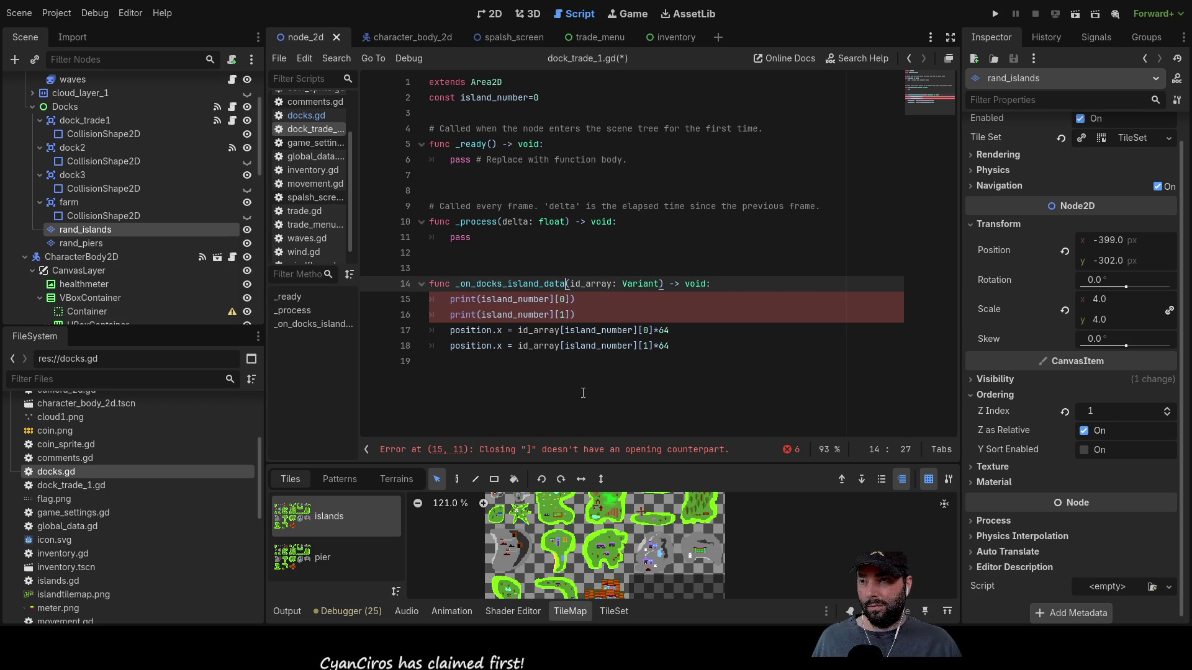
pyautogui.press('Down')
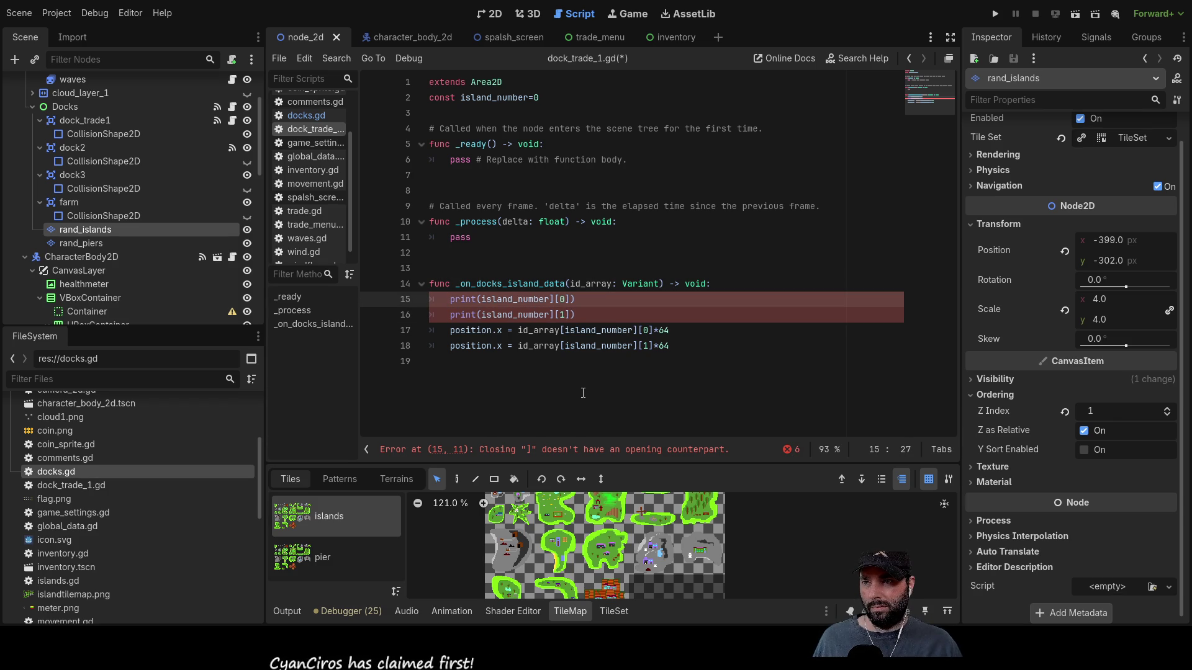
pyautogui.press('Left')
pyautogui.press('Left')
pyautogui.press('Left')
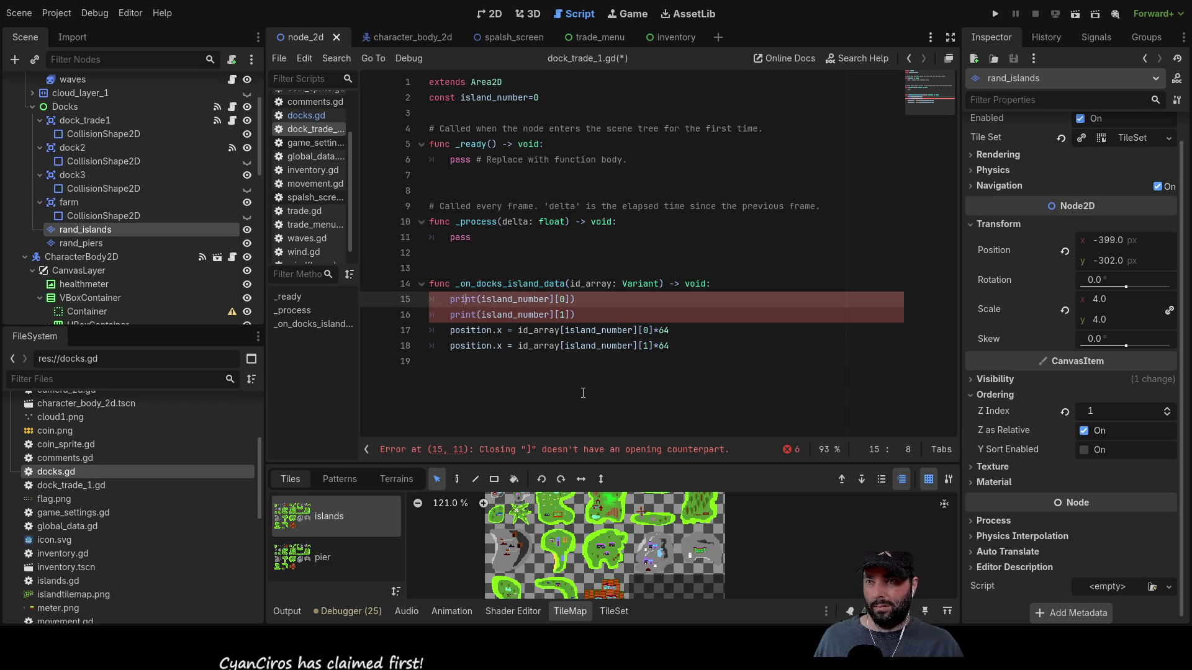
pyautogui.press('Right')
pyautogui.press('Right')
pyautogui.write('[')
pyautogui.press('Down')
pyautogui.write('[')
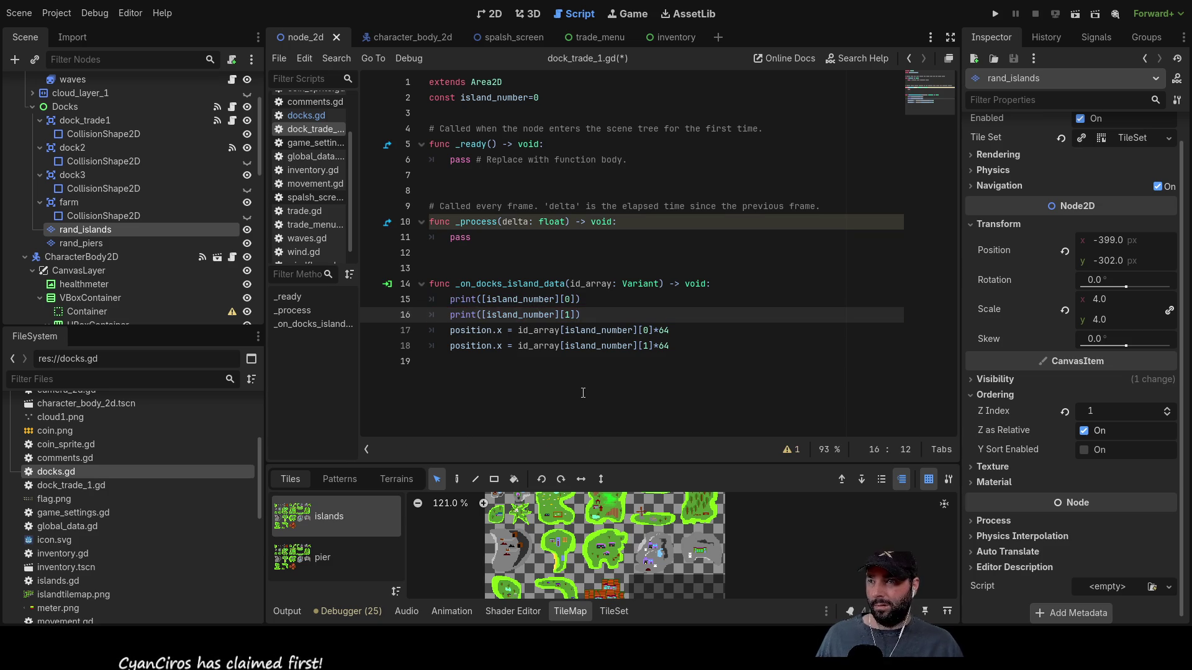
pyautogui.click(600, 312)
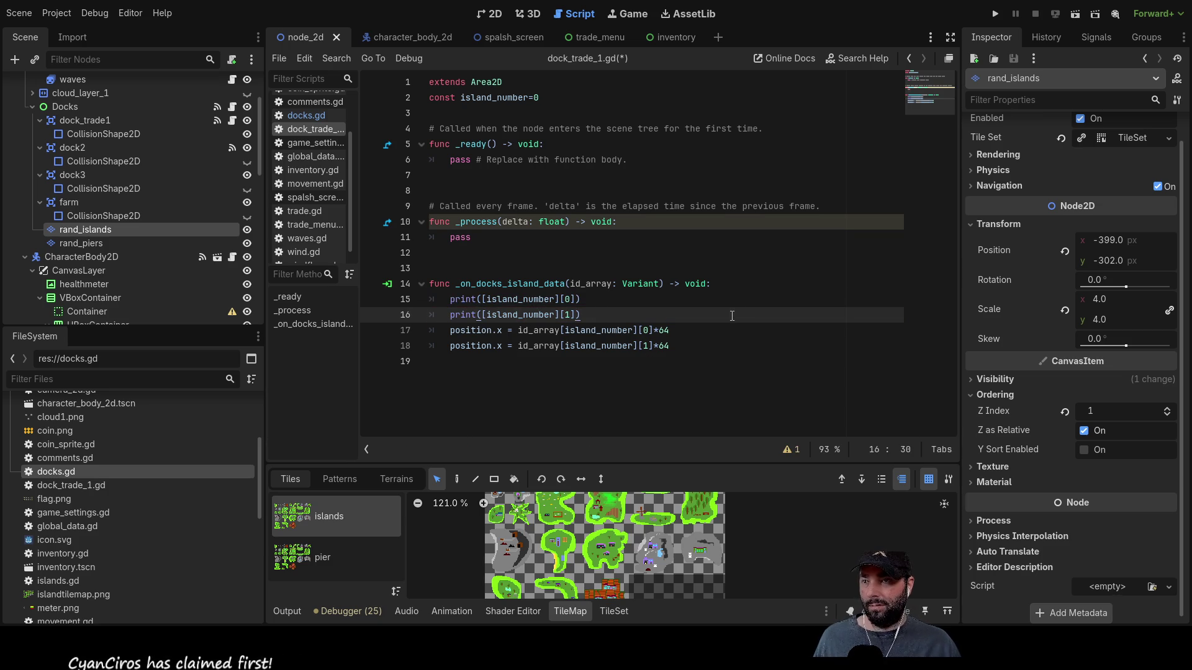
pyautogui.click(995, 14)
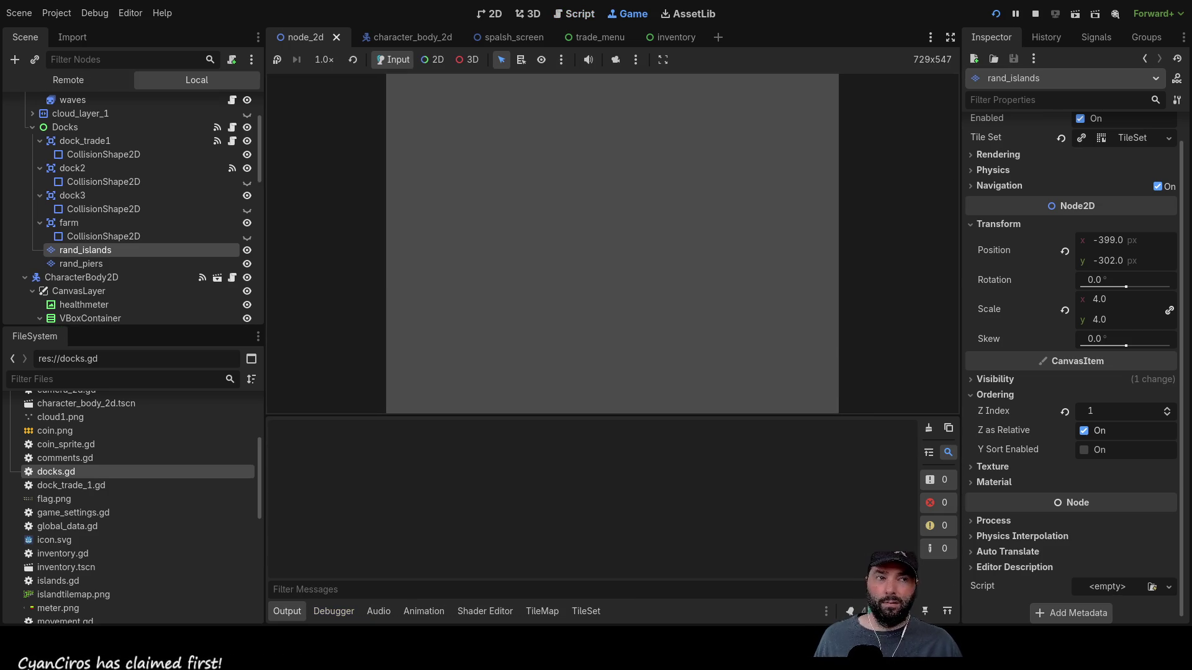
# - Play until the out-of-bounds index error on line 16 appears, edit the handler lines, and rerun the project
pyautogui.click(542, 100)
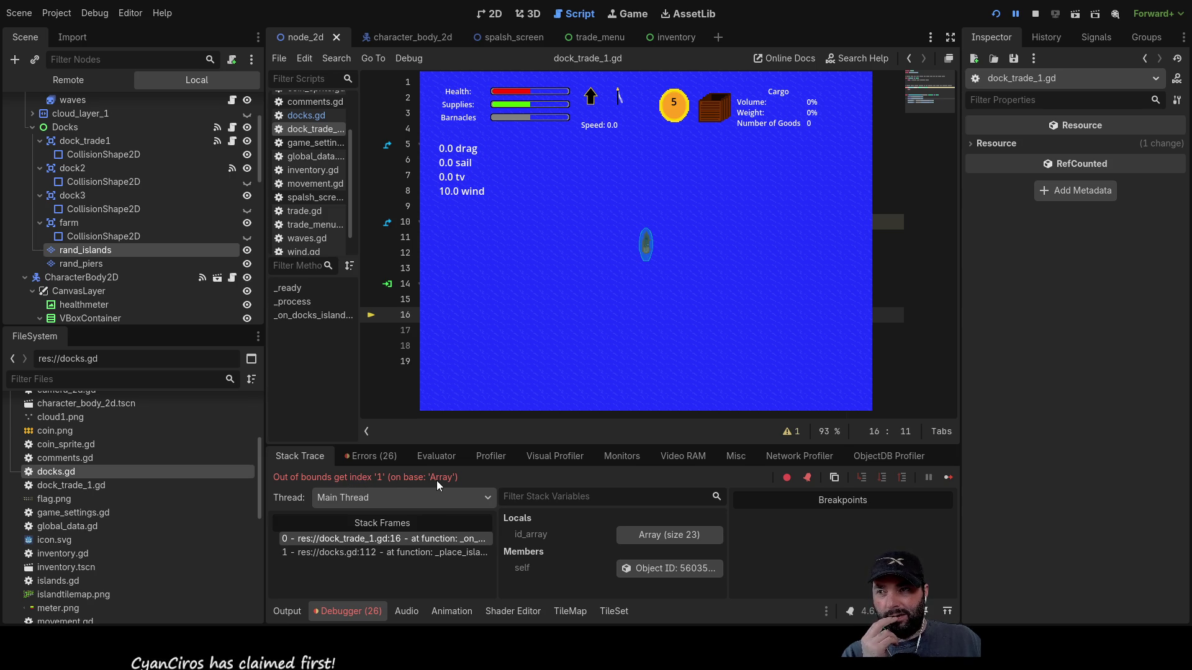
pyautogui.click(888, 283)
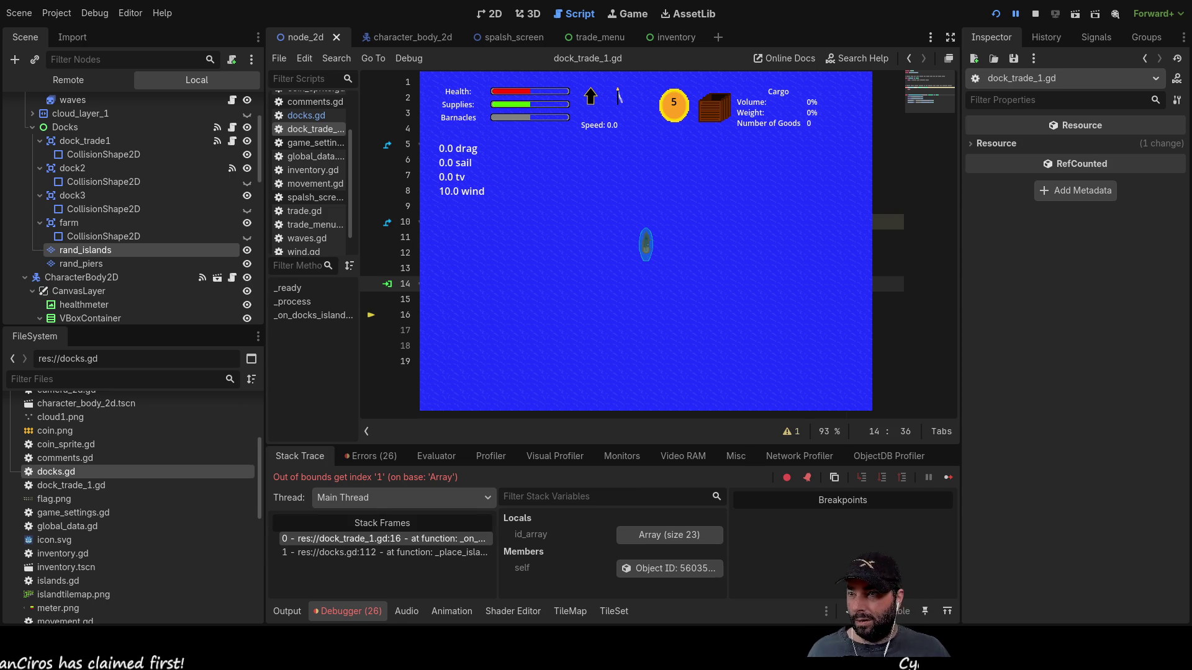
pyautogui.click(888, 299)
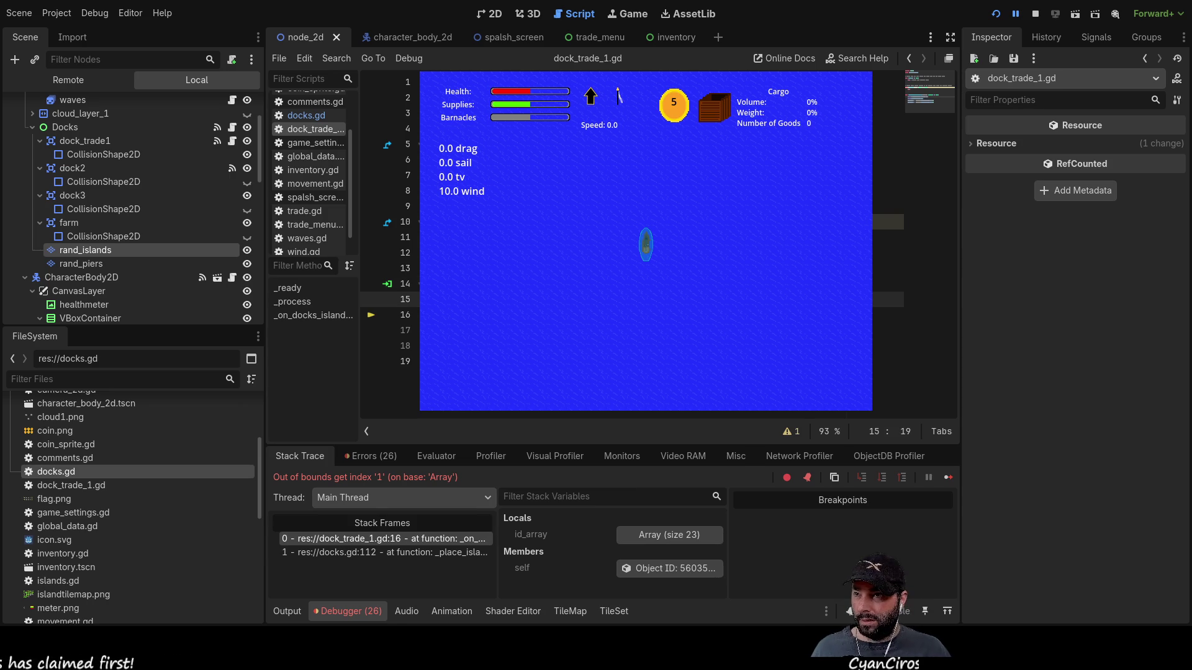
pyautogui.hotkey('ctrl', 'shift', 'd')
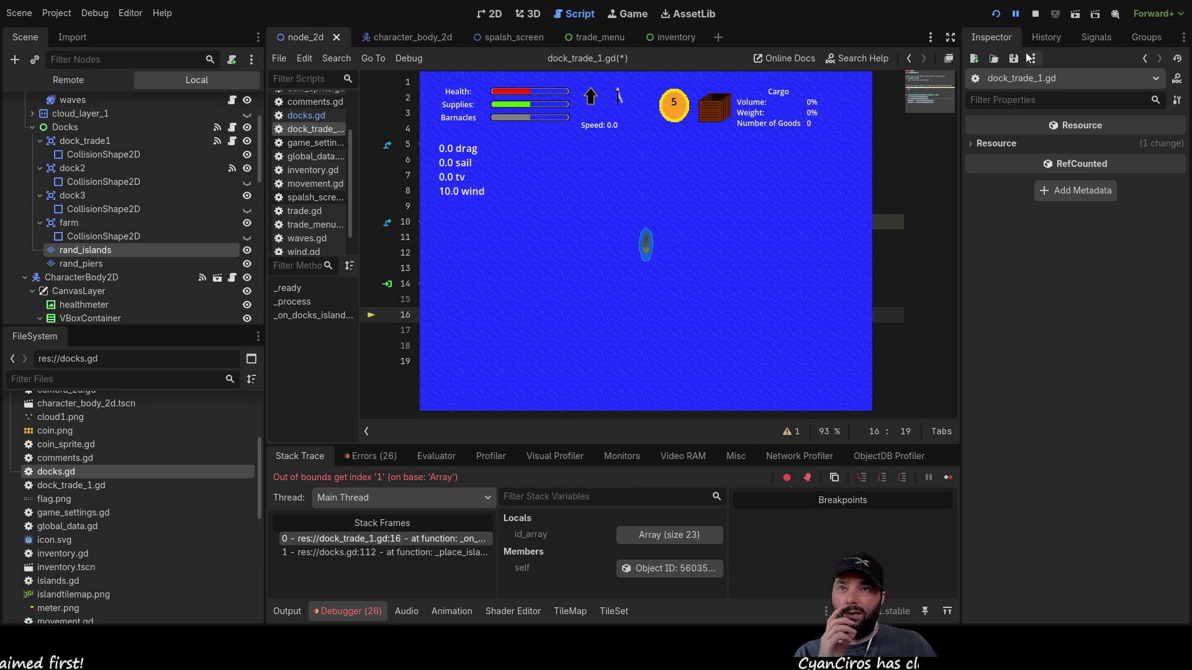
pyautogui.click(1035, 15)
pyautogui.click(996, 16)
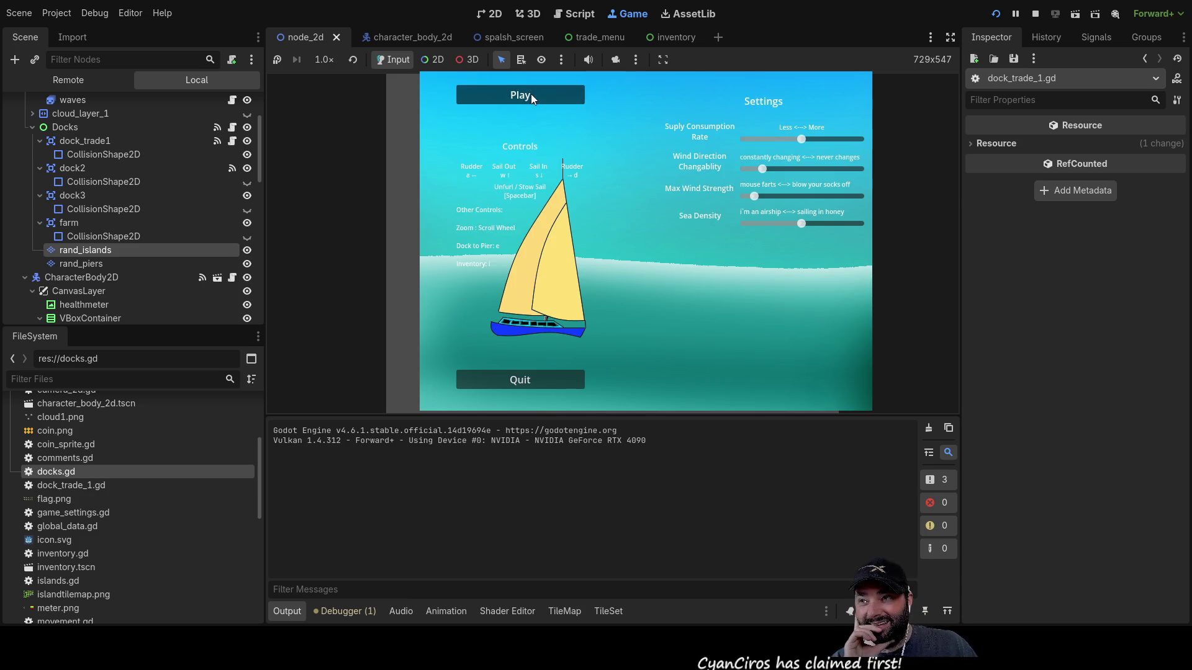
# - Play from the main menu, zoom the camera to see the island beside the ship, then stop with F8
pyautogui.click(531, 94)
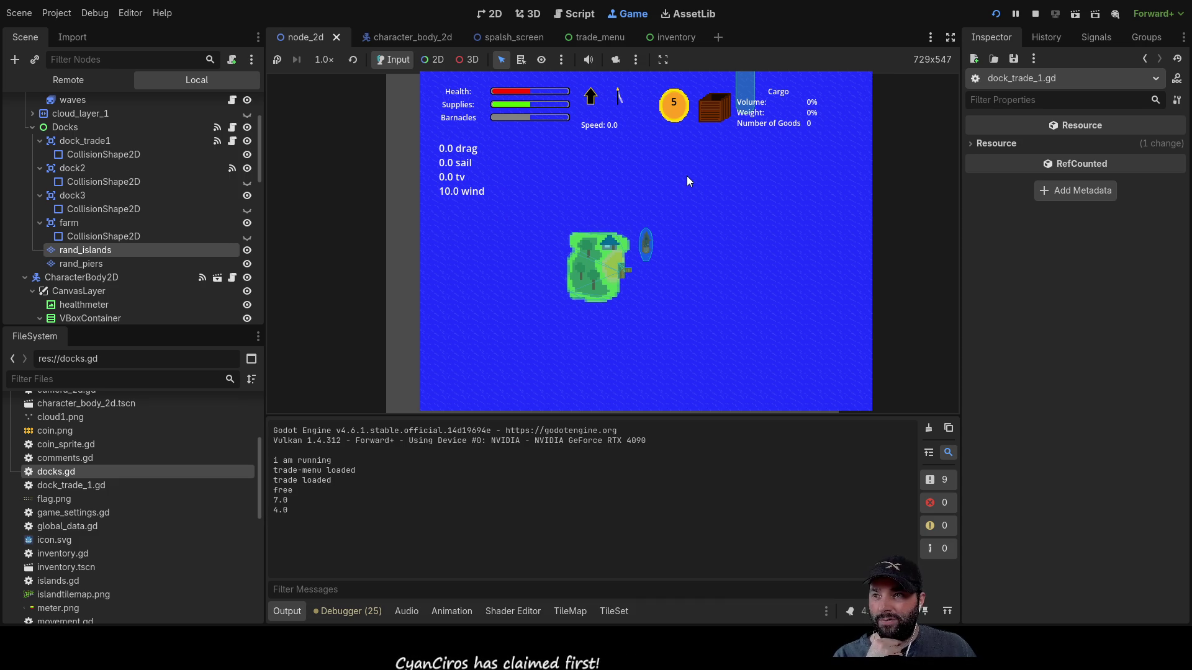
pyautogui.scroll(1, 657, 334)
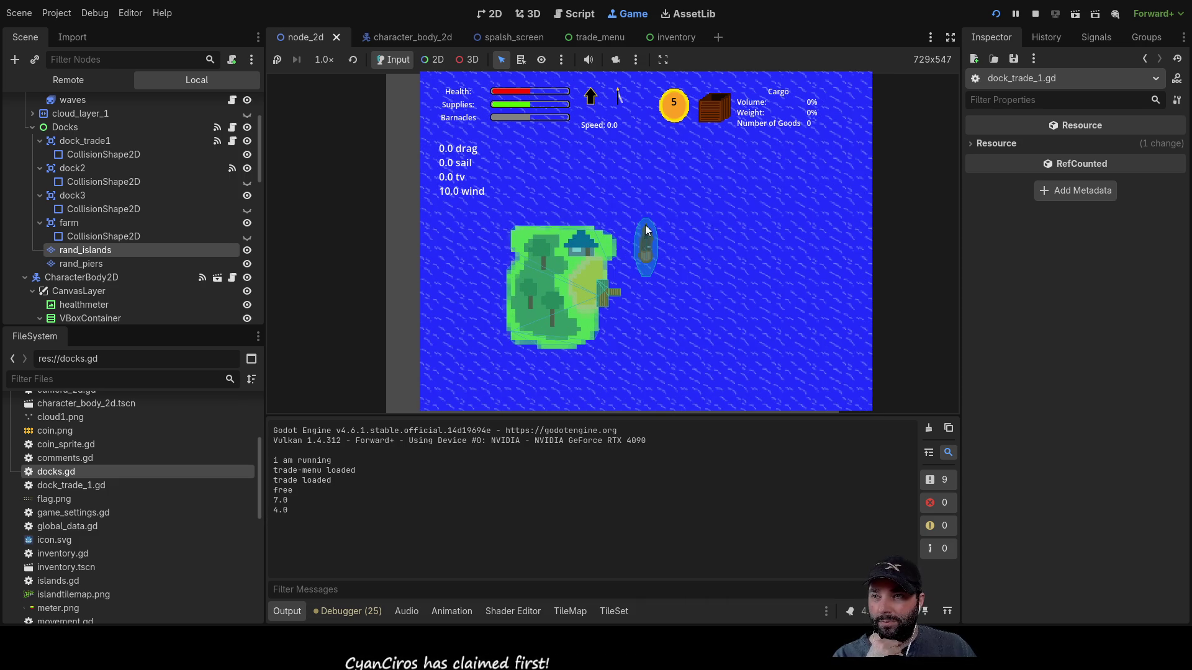
pyautogui.scroll(-3, 679, 299)
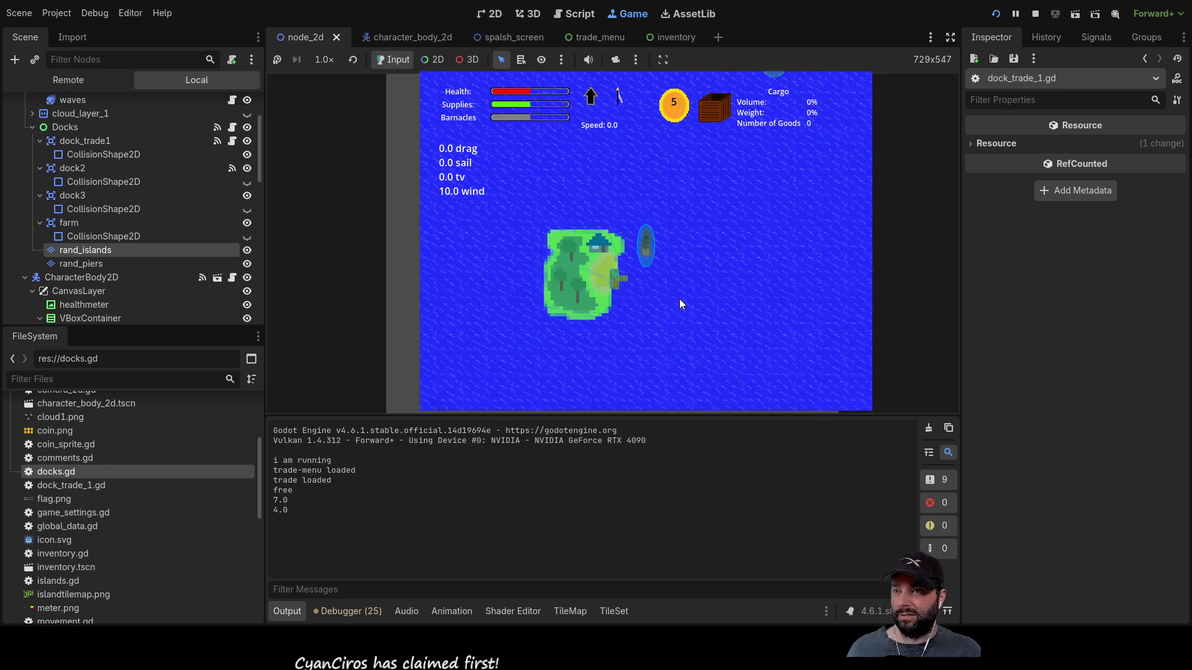
pyautogui.scroll(-2, 691, 299)
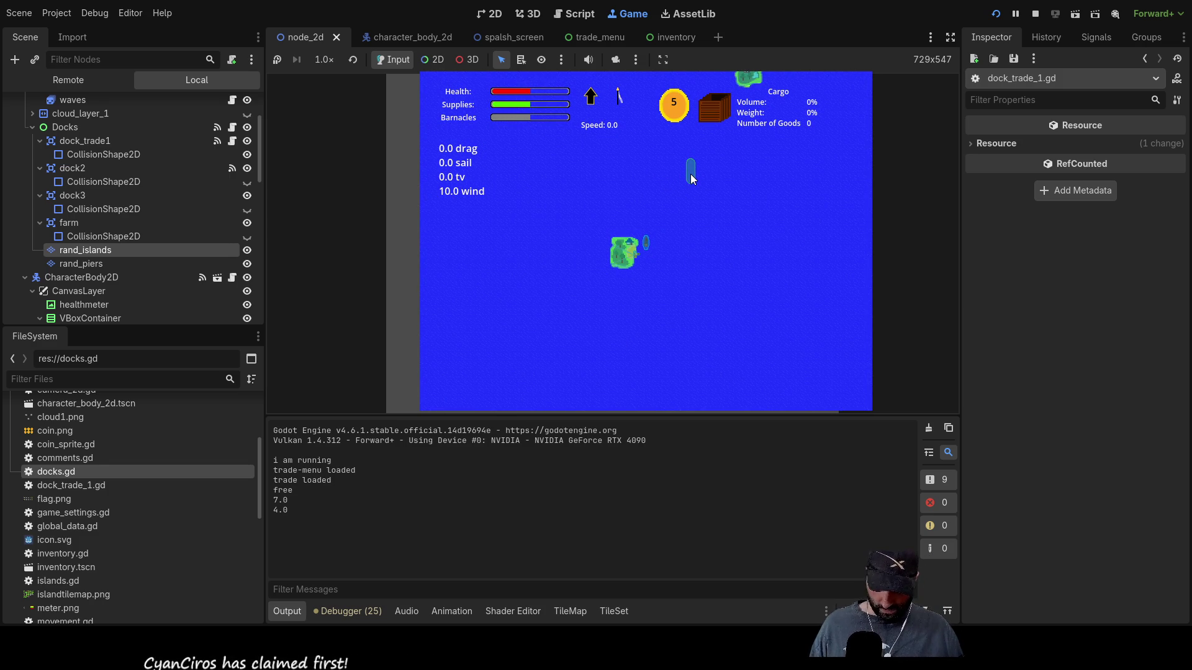
pyautogui.scroll(2, 703, 182)
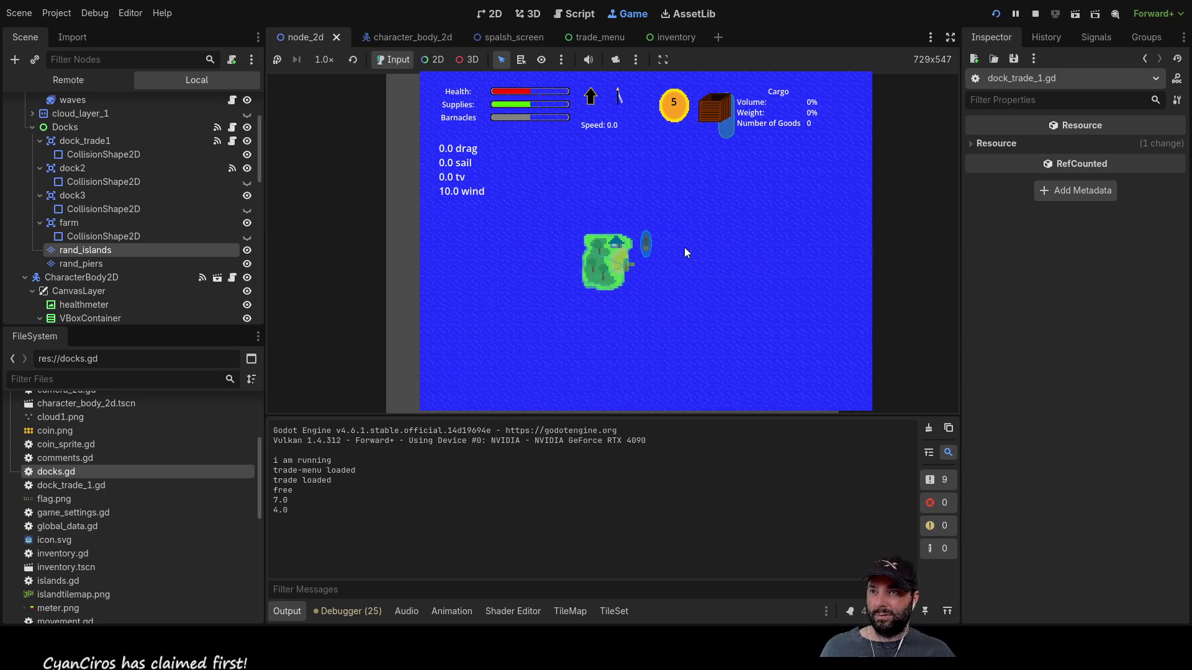
pyautogui.scroll(-2, 703, 170)
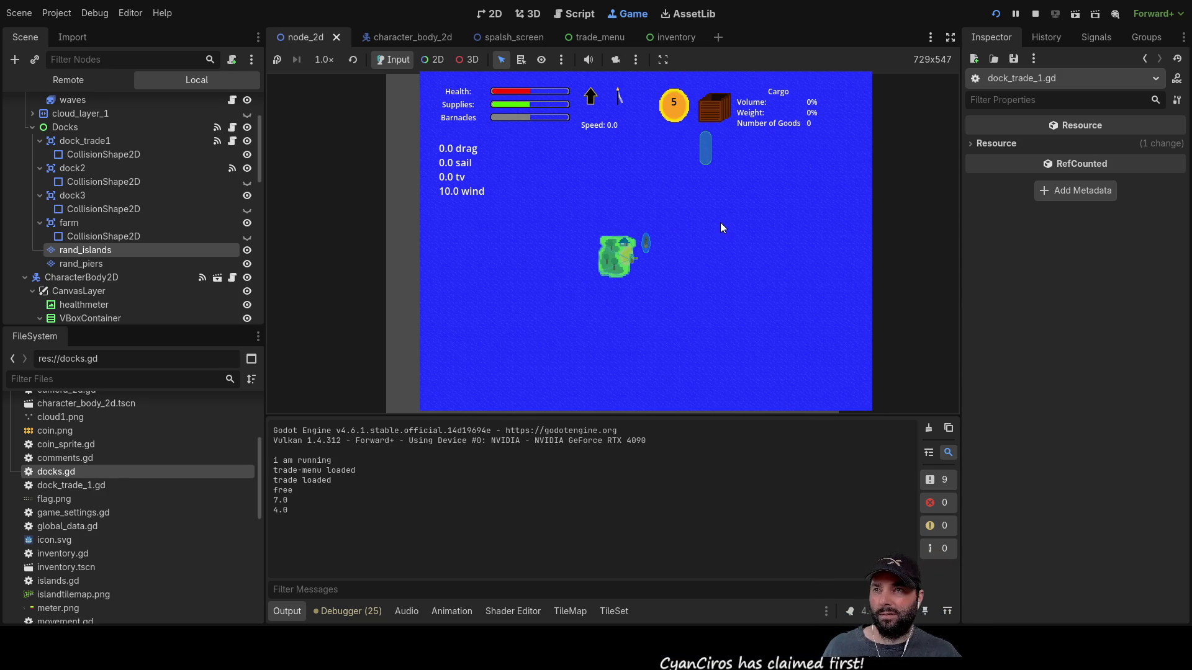
pyautogui.scroll(5, 708, 197)
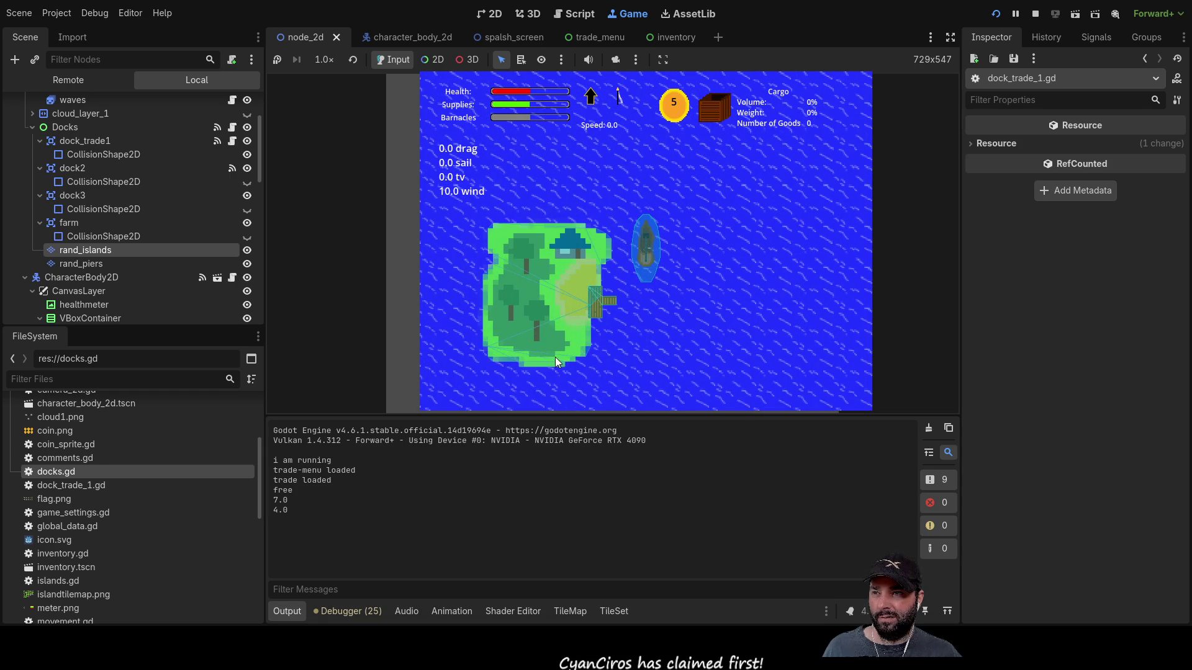
pyautogui.scroll(-3, 652, 271)
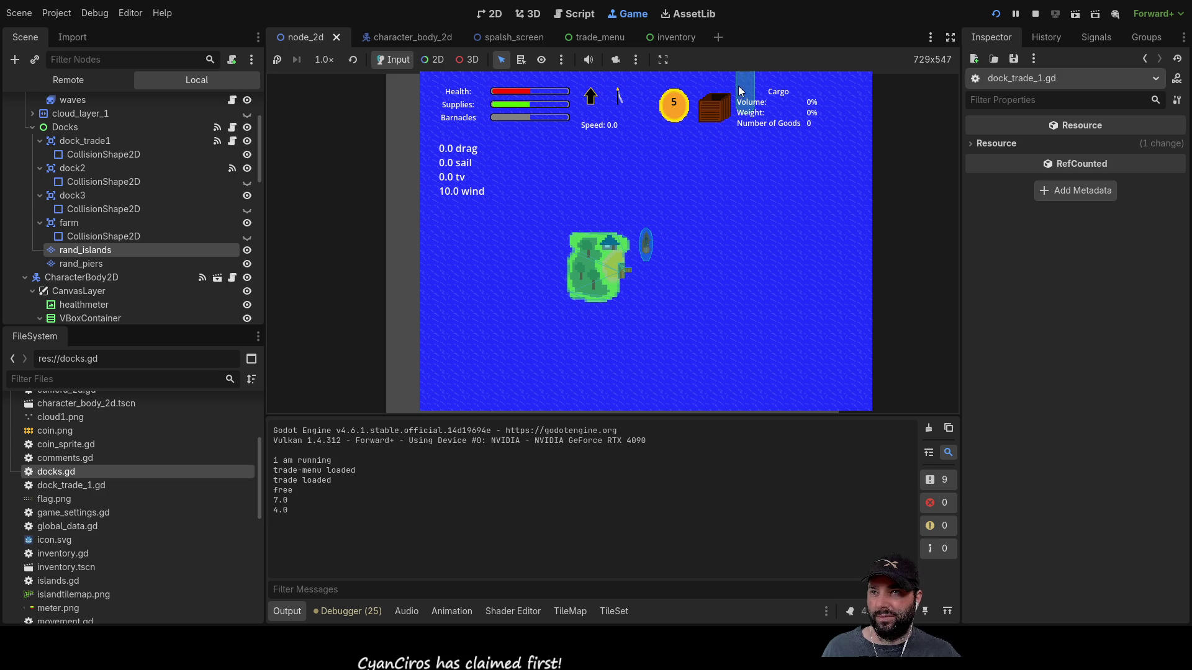
pyautogui.press('F8')
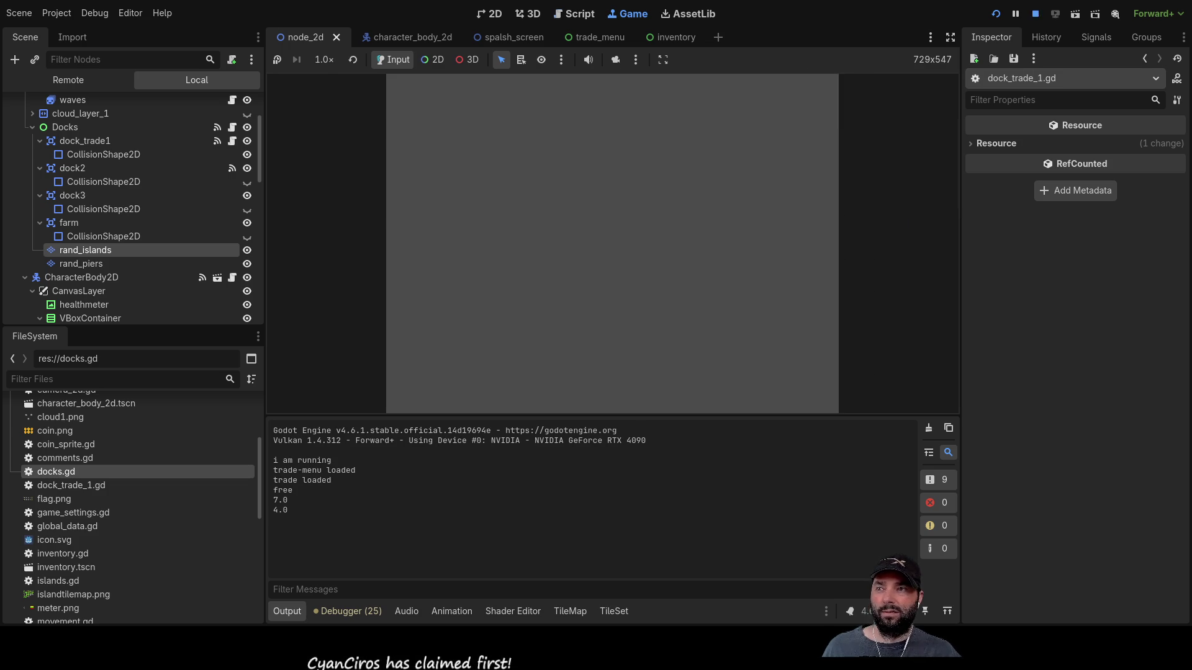
# - Switch to the character_body_2d boat scene, check the Debugger and Output panels, and view it zoomed out in 2D
pyautogui.click(408, 34)
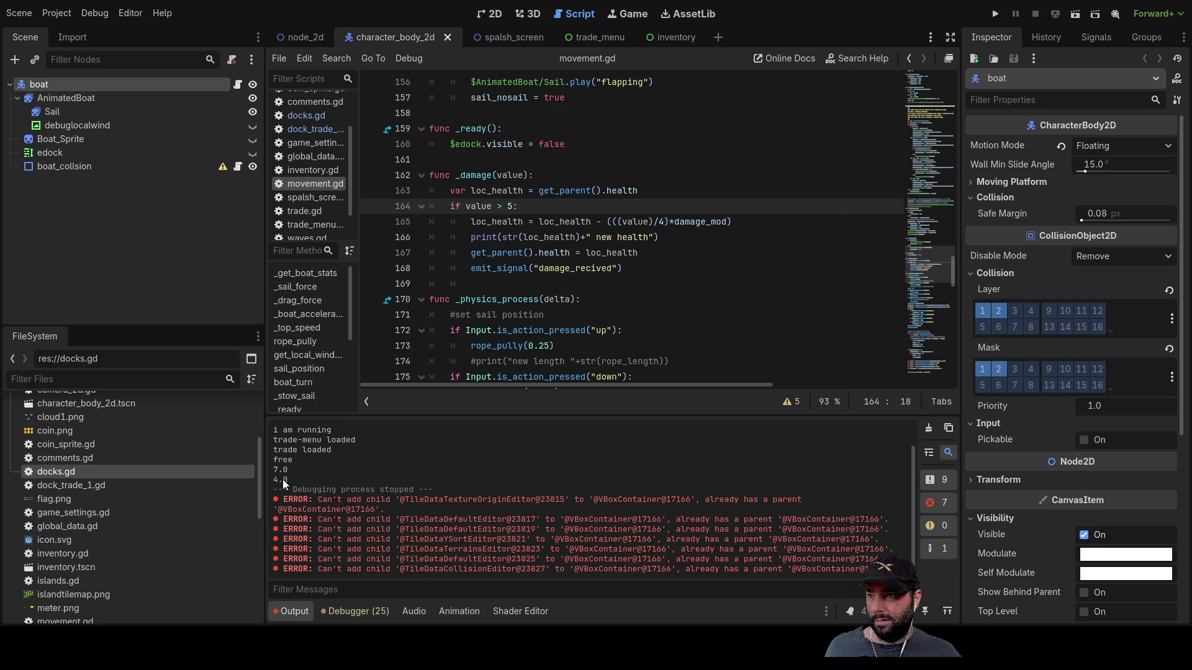
pyautogui.click(353, 611)
pyautogui.click(294, 611)
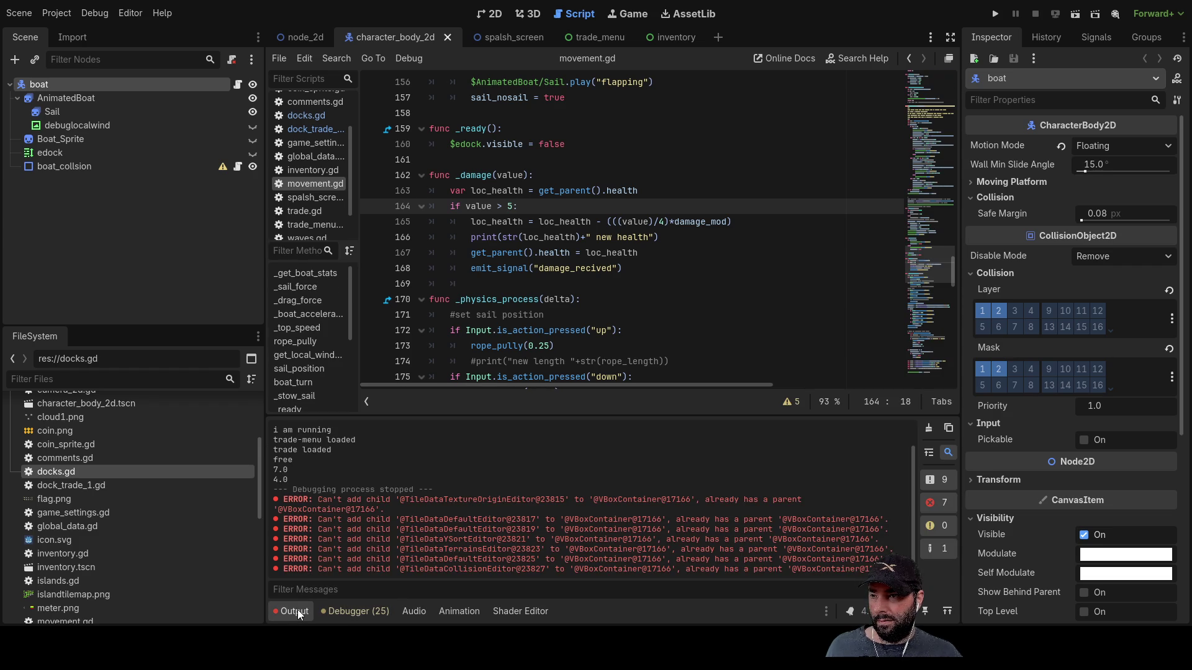
pyautogui.scroll(1, 459, 519)
pyautogui.scroll(-1, 494, 492)
pyautogui.click(484, 16)
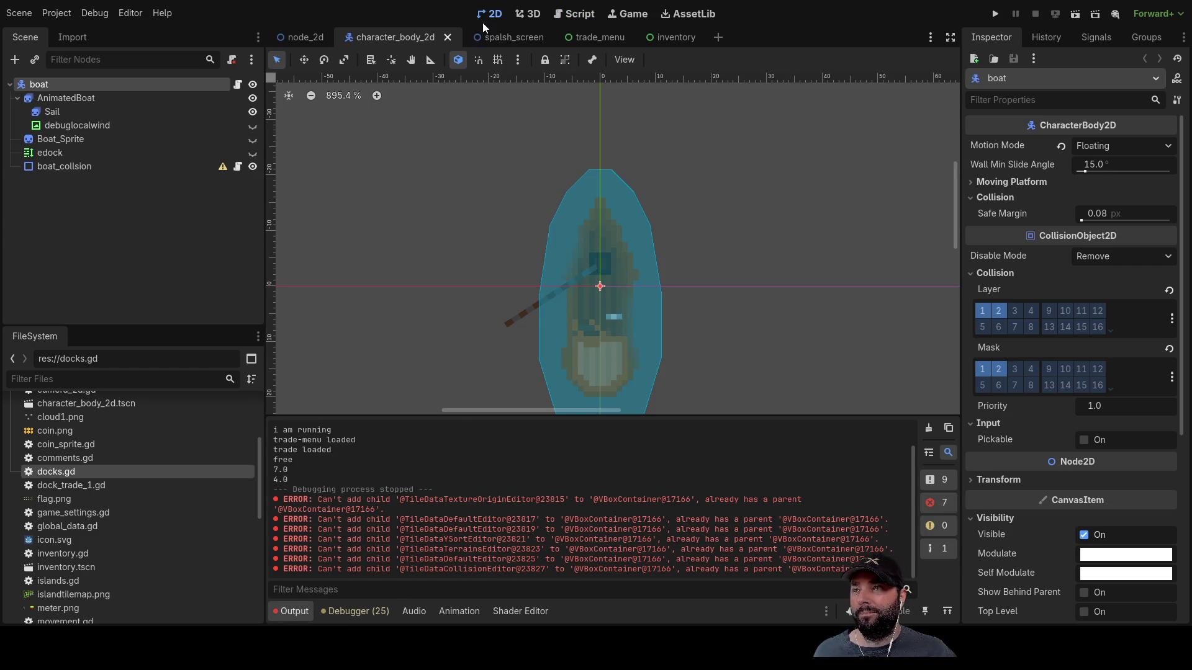
pyautogui.scroll(-10, 546, 255)
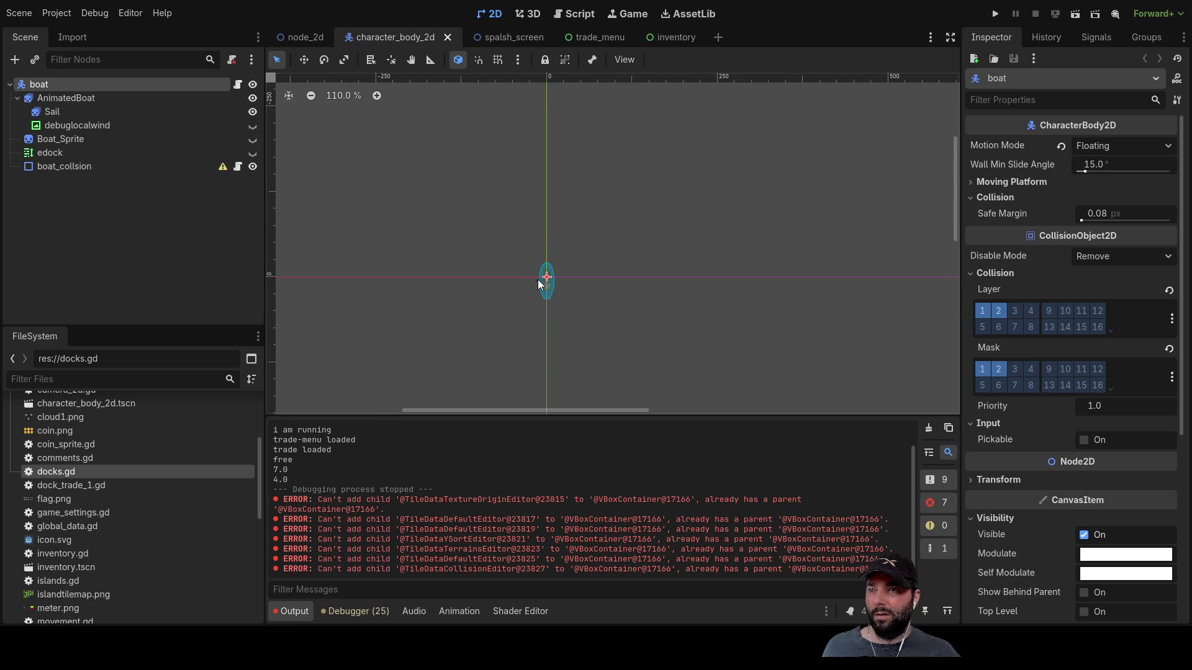
pyautogui.scroll(-3, 648, 298)
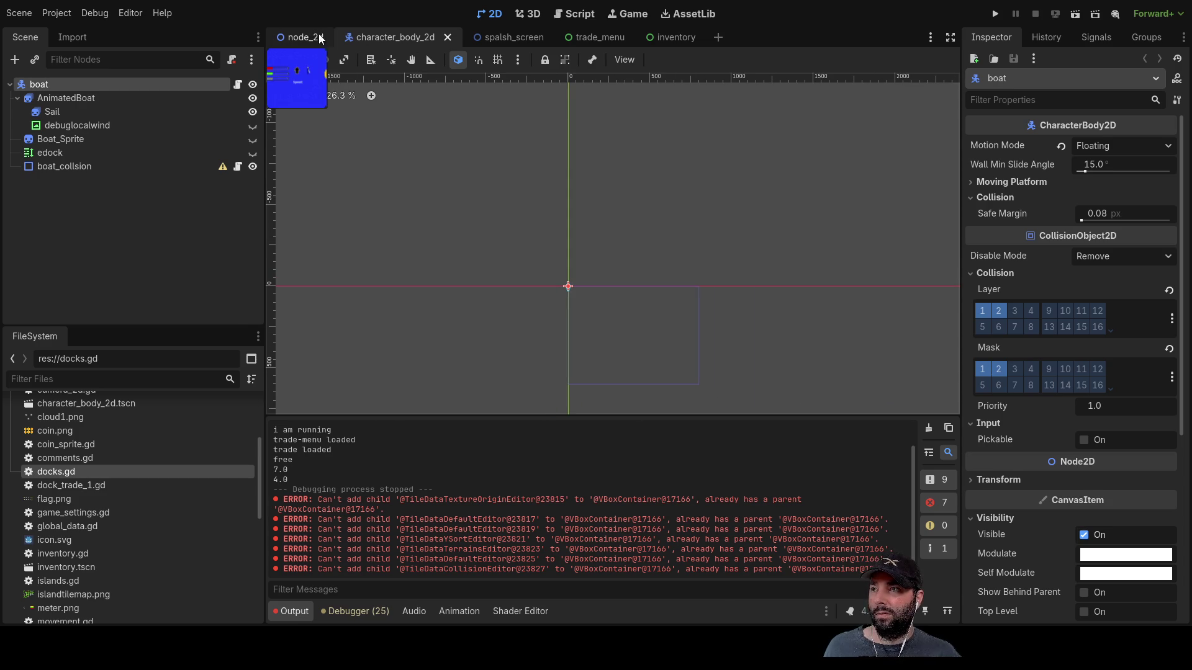
# - Return to the node_2d game world scene and pan the view around the boat
pyautogui.click(311, 38)
pyautogui.scroll(-5, 699, 296)
pyautogui.hscroll(5, 699, 296)
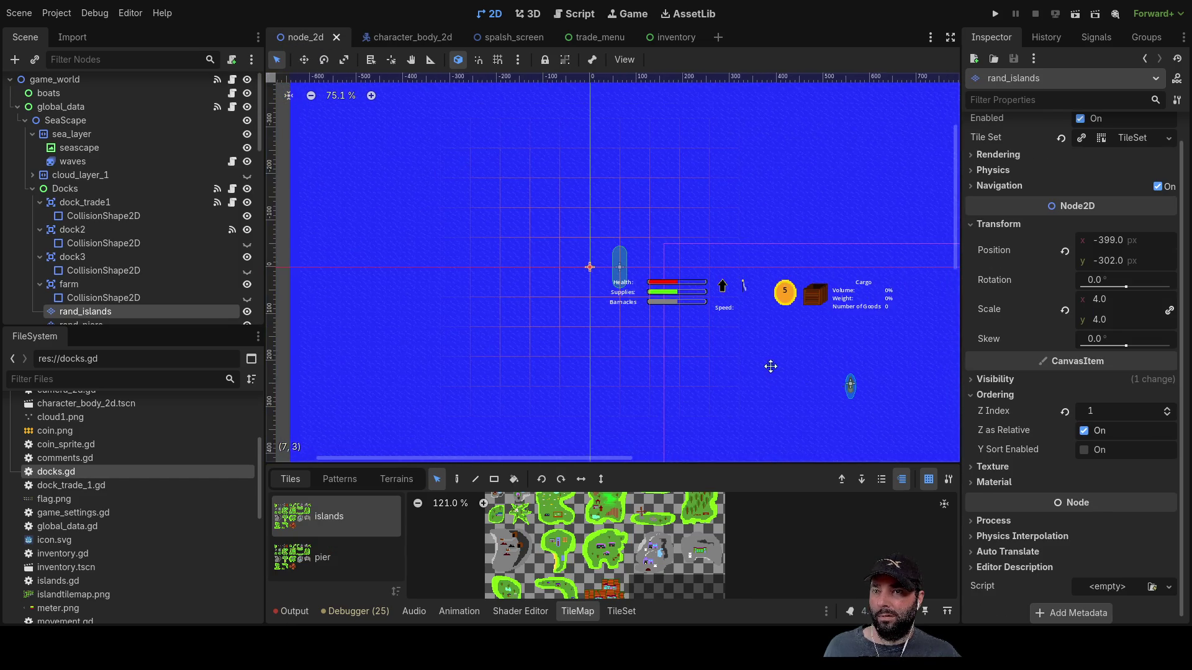
pyautogui.scroll(2, 657, 280)
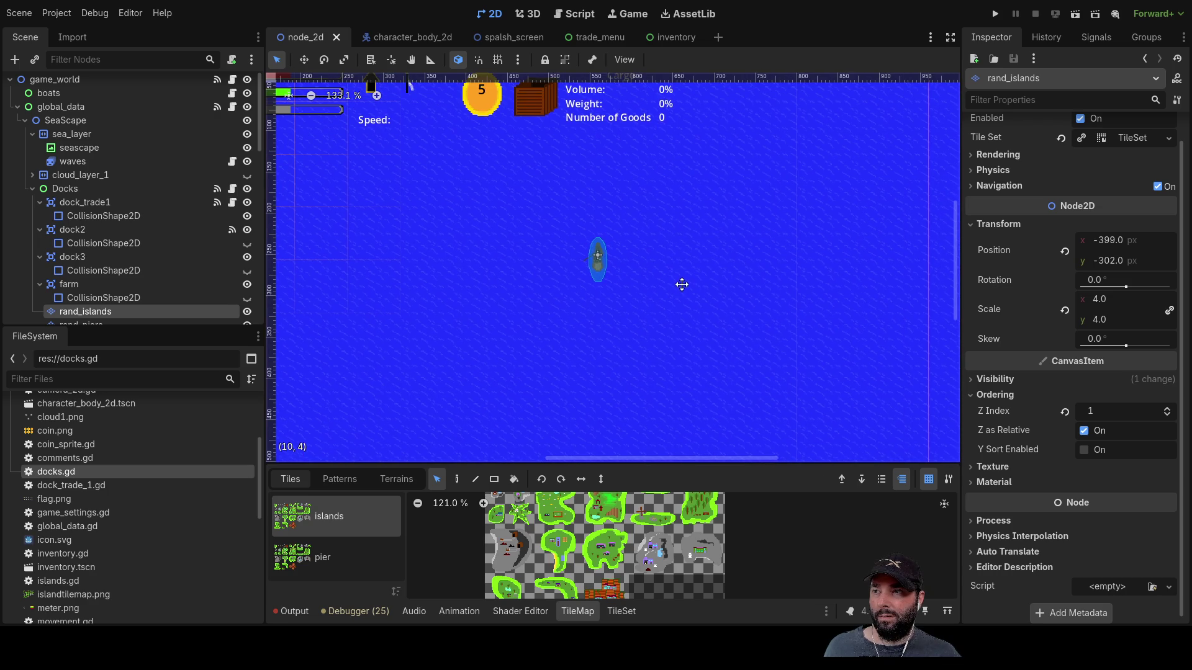
pyautogui.moveTo(679, 283); pyautogui.dragTo(709, 282)
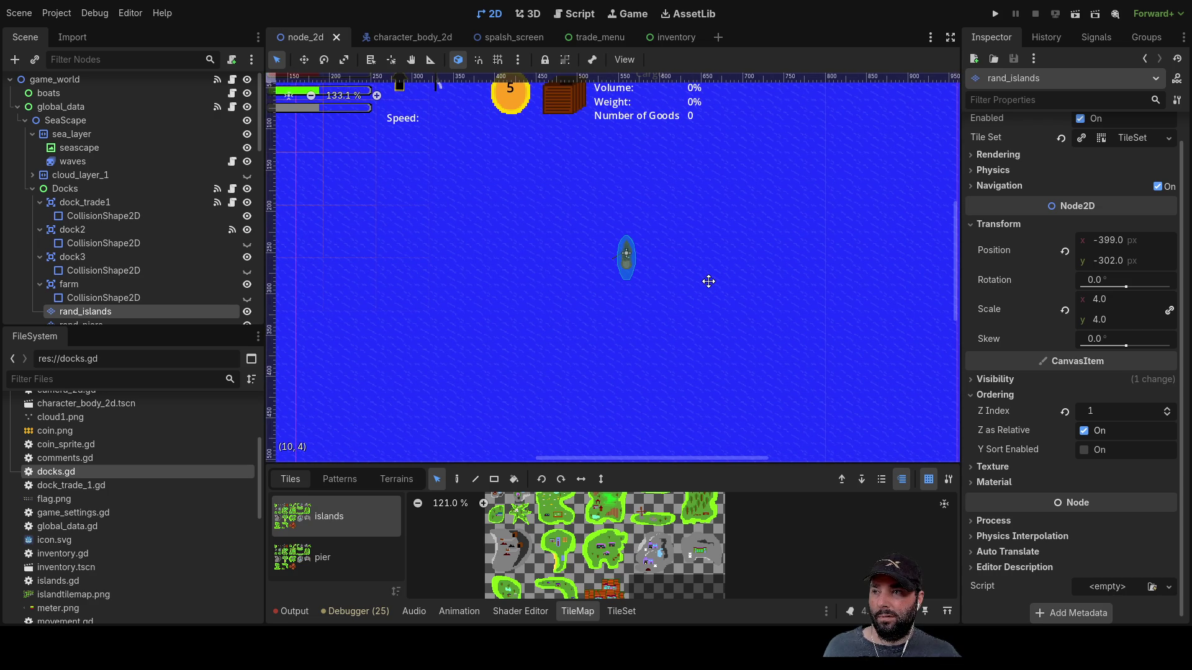
pyautogui.scroll(-1, 705, 285)
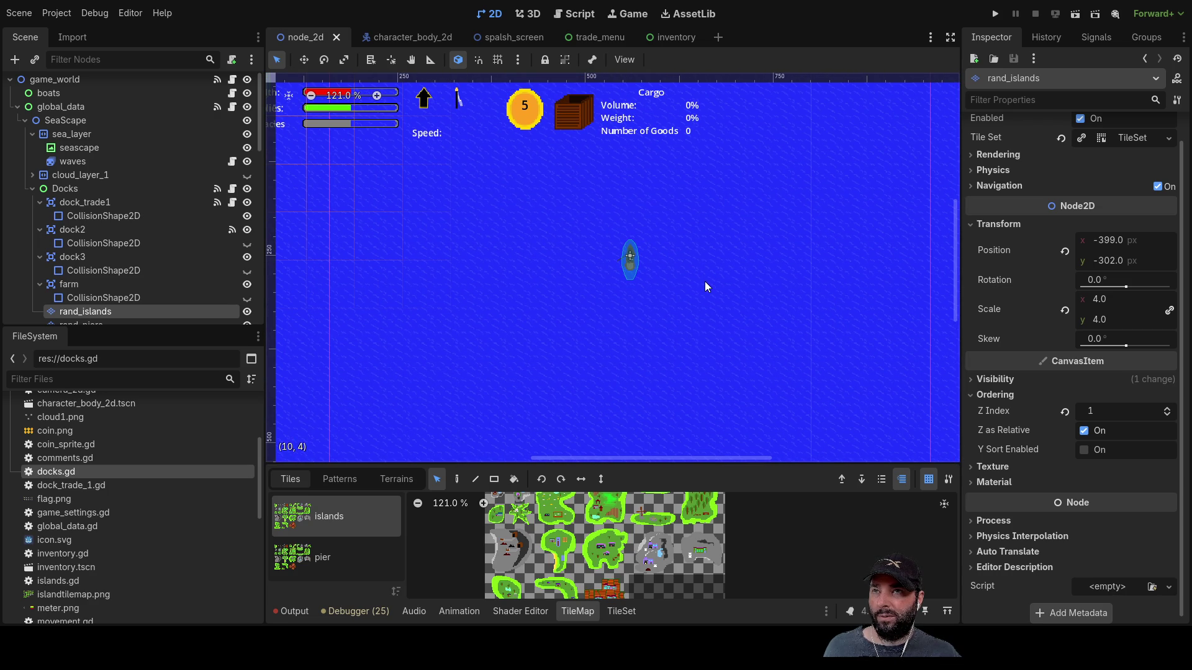
pyautogui.moveTo(702, 277)
pyautogui.mouseDown()
pyautogui.moveTo(702, 294)
pyautogui.moveTo(683, 263)
pyautogui.mouseUp()
pyautogui.scroll(-1, 699, 285)
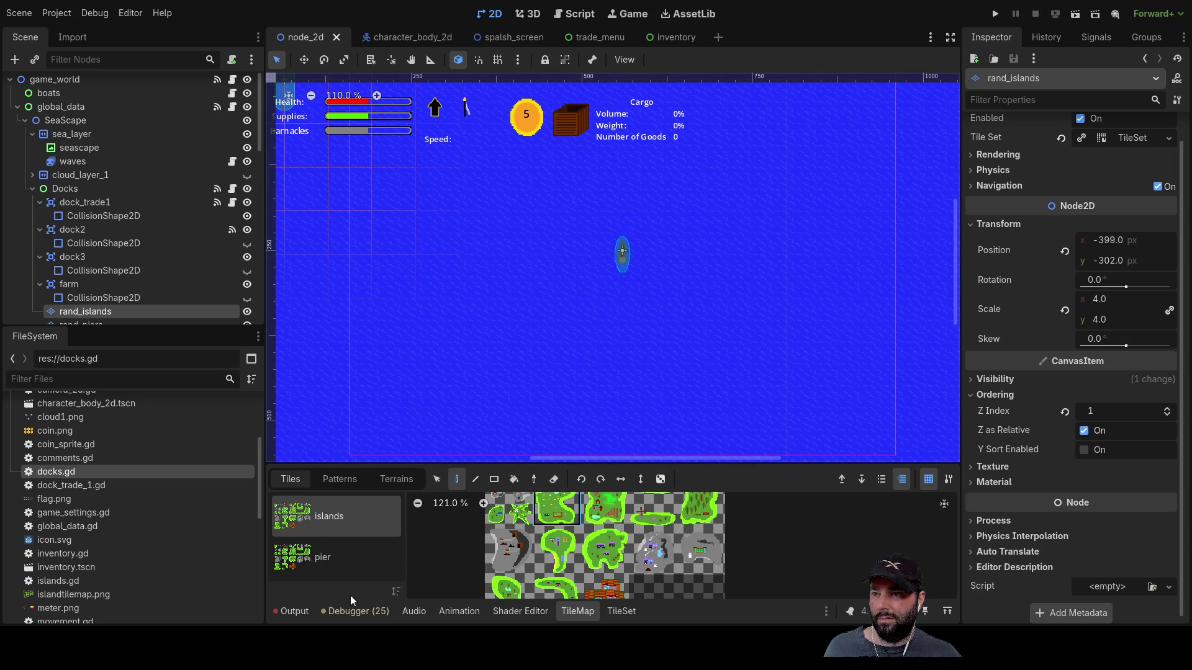
# - Read the output log, paint an island tile at cell (7, 3) beside the boat, and select dock_trade1's collision shape
pyautogui.click(291, 612)
pyautogui.scroll(5, 457, 503)
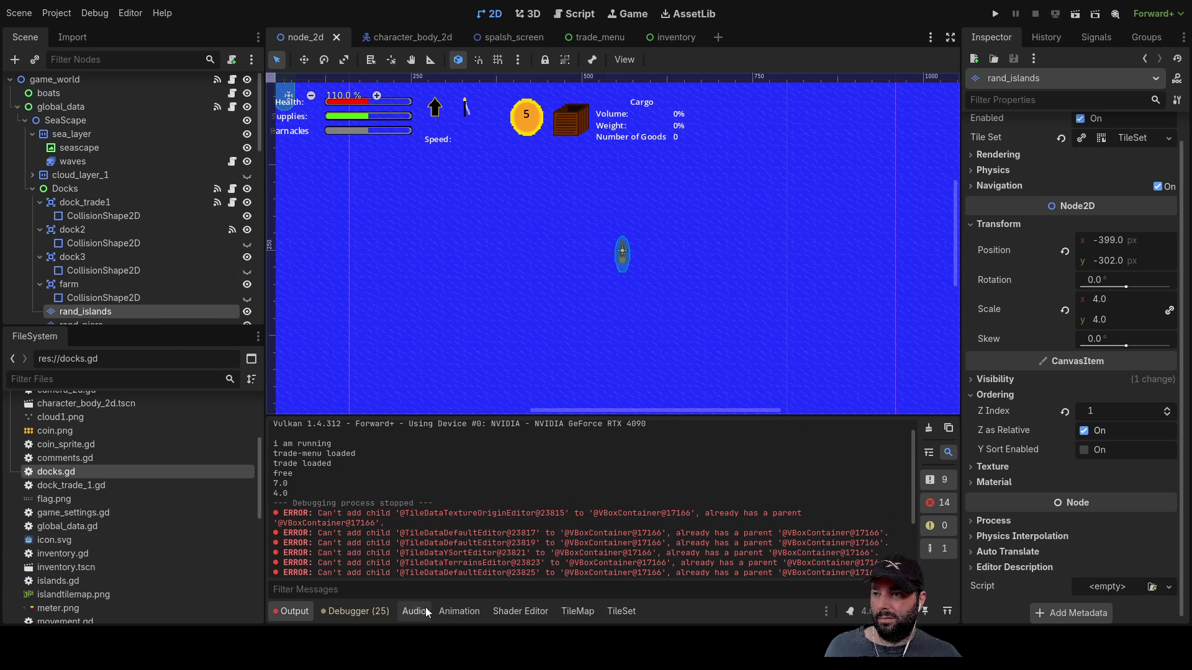
pyautogui.click(562, 611)
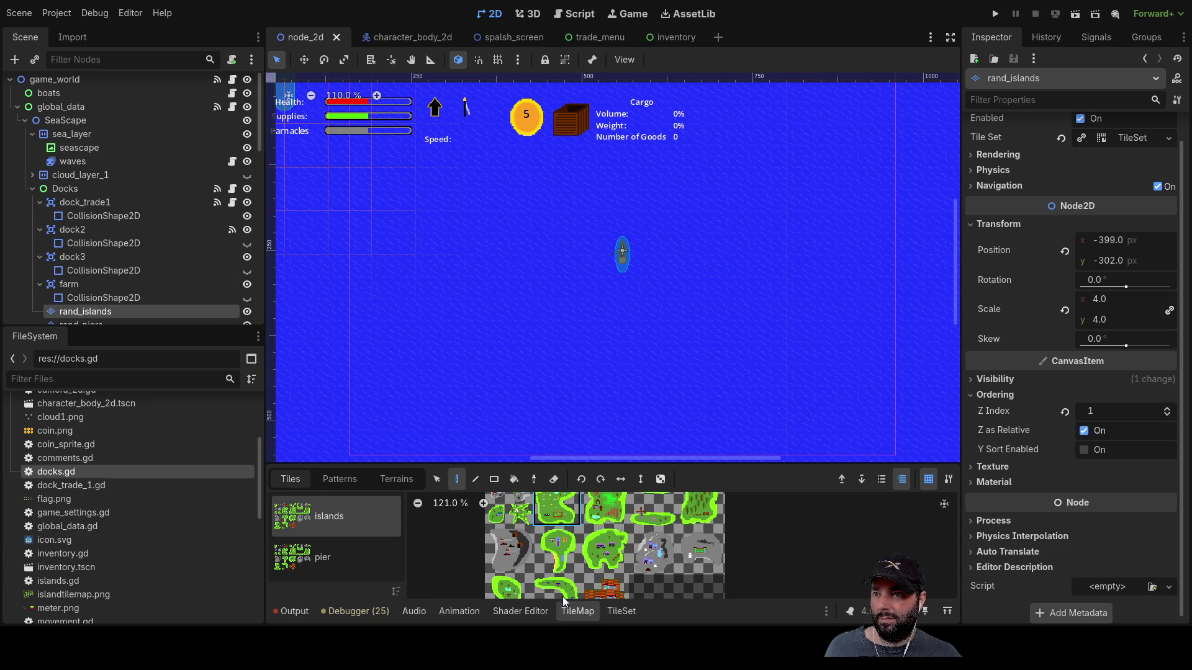
pyautogui.click(520, 521)
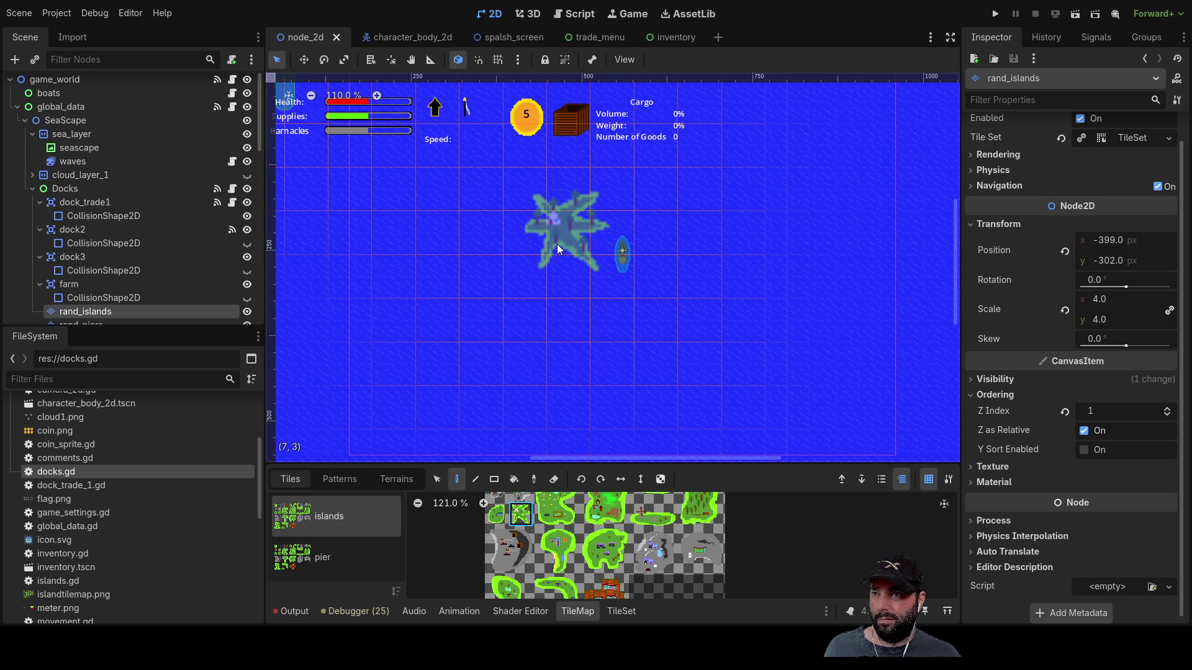
pyautogui.click(557, 250)
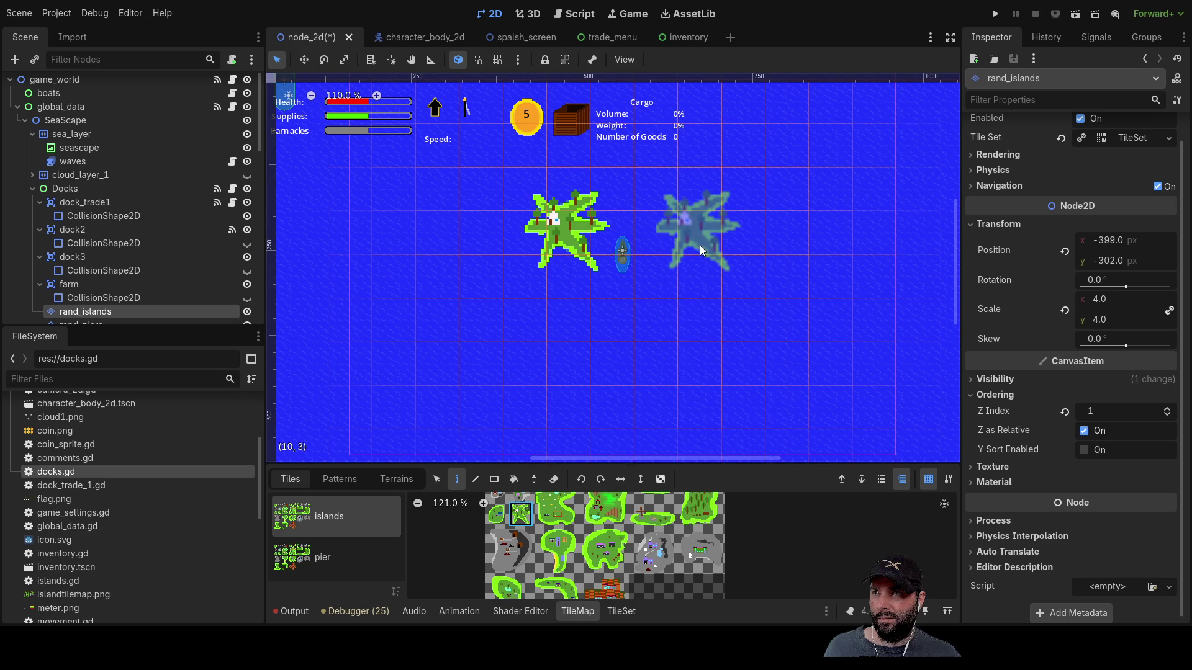
pyautogui.scroll(-2, 699, 245)
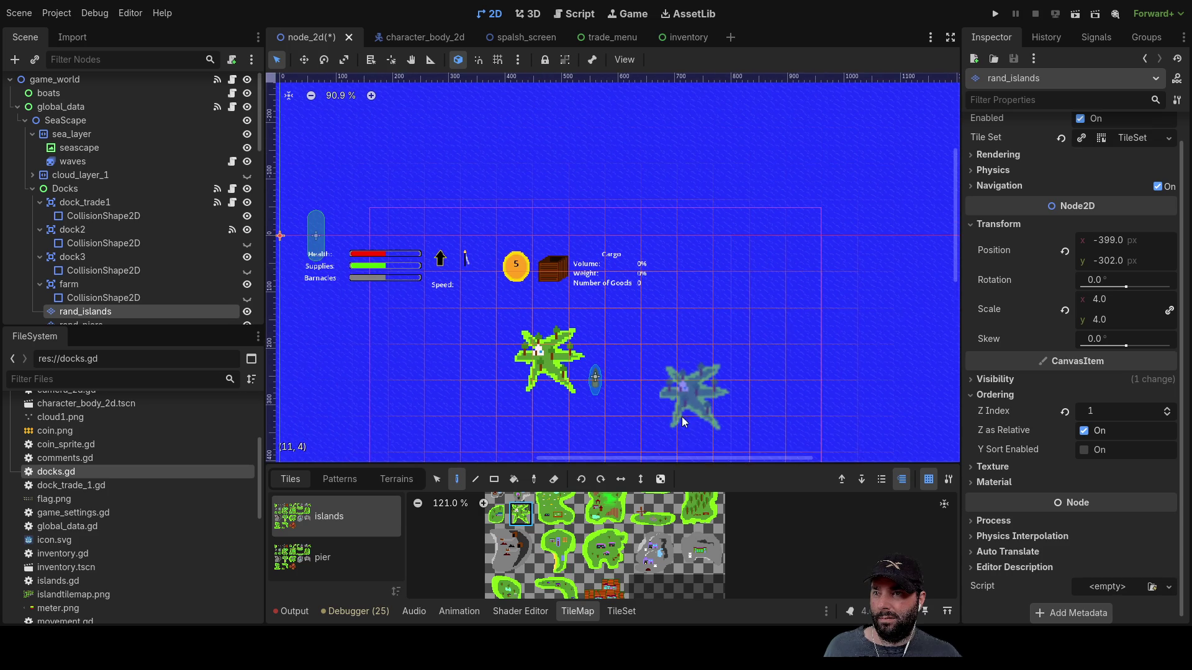
pyautogui.click(111, 216)
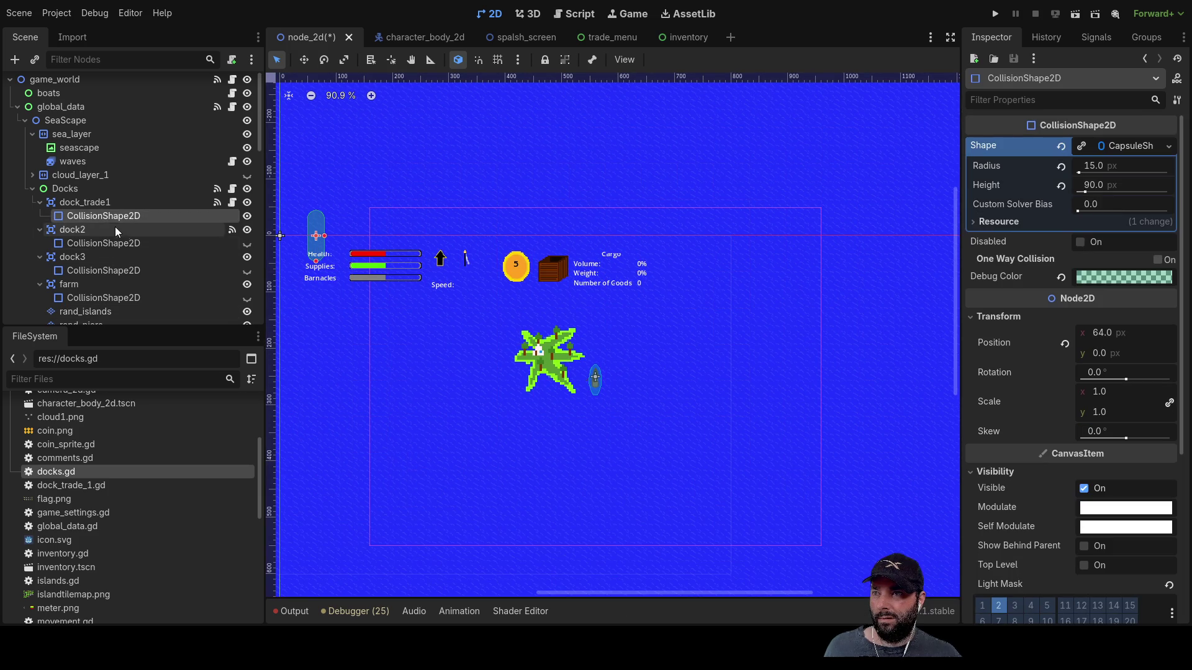
# - Zoom in, select dock_trade1's CollisionShape2D, and drag its capsule right to position 513, 1
pyautogui.hscroll(-5, 582, 282)
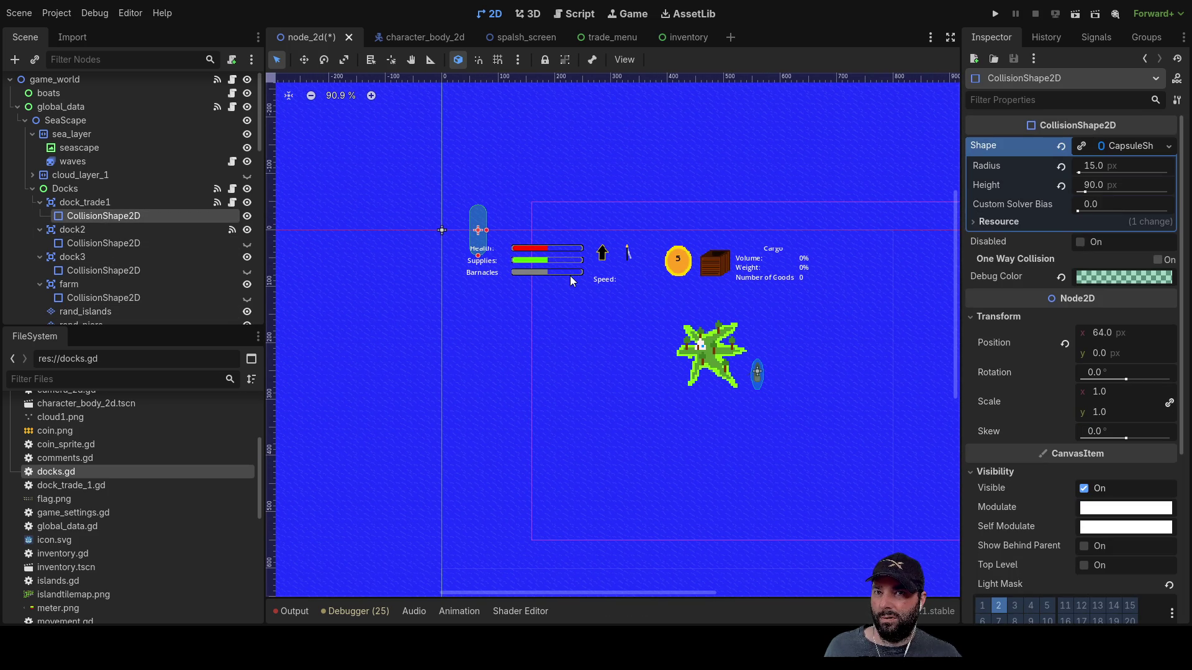
pyautogui.scroll(4, 568, 278)
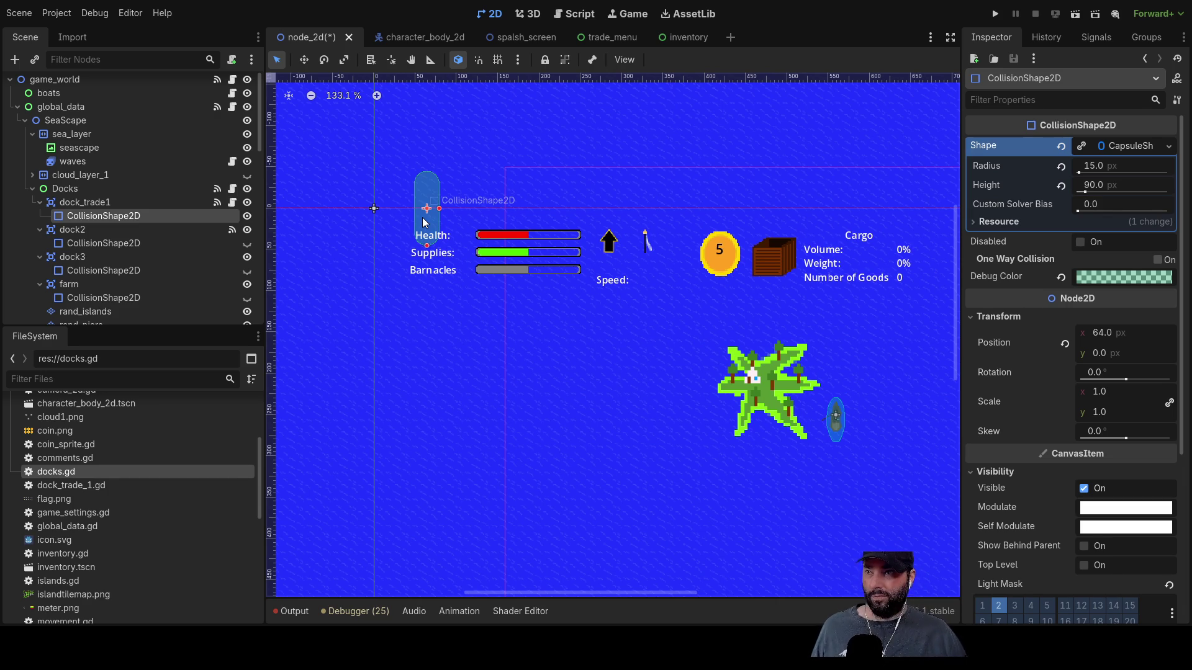
pyautogui.click(536, 217)
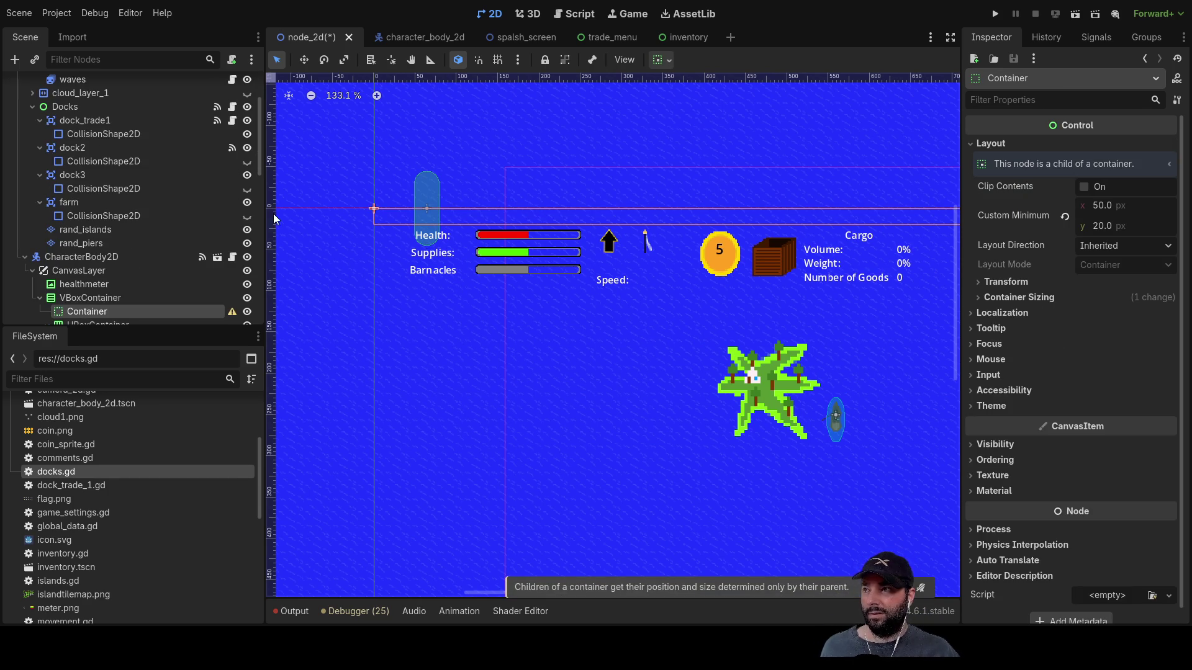
pyautogui.click(98, 189)
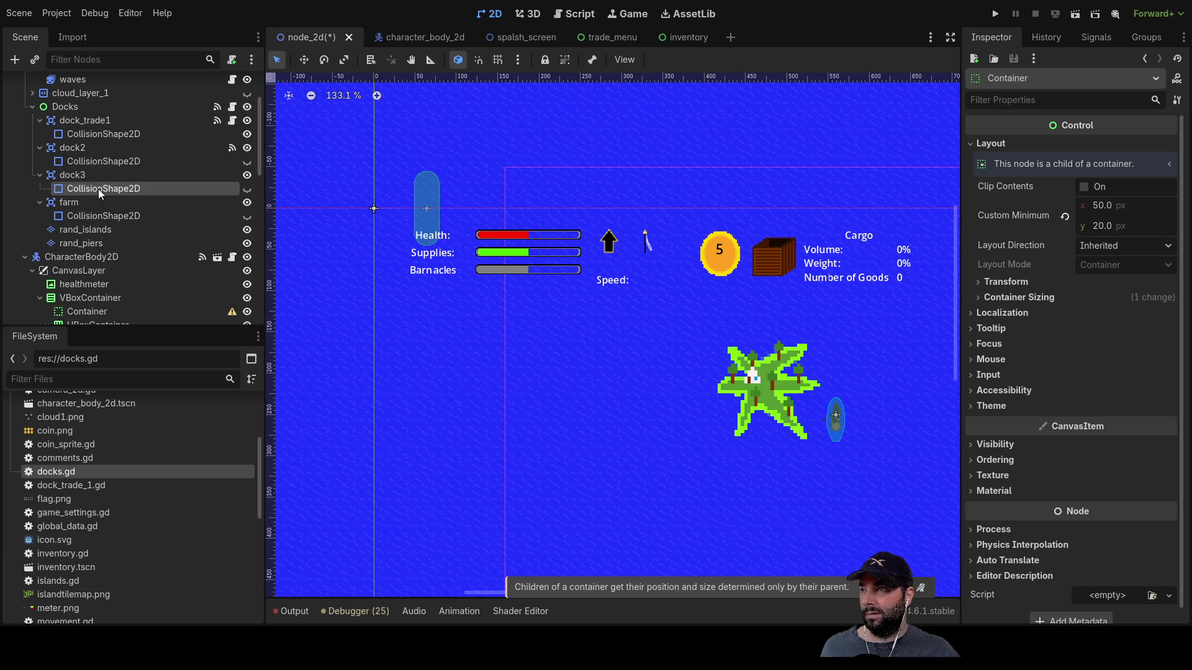
pyautogui.click(90, 119)
pyautogui.click(239, 134)
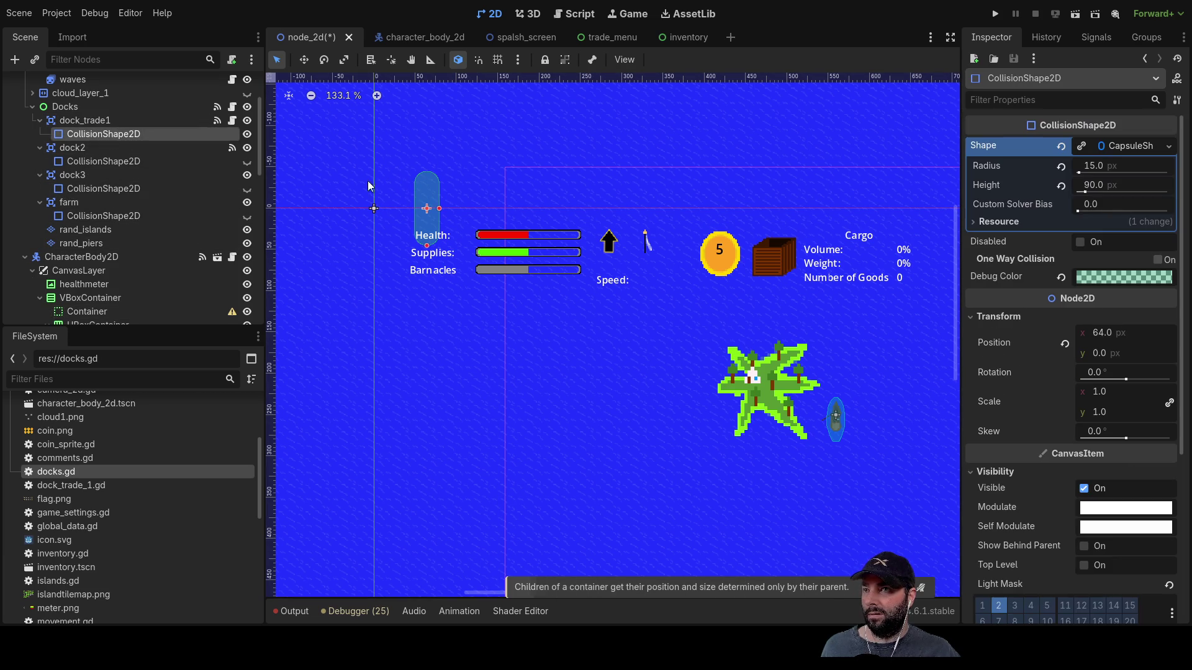
pyautogui.moveTo(445, 184); pyautogui.dragTo(792, 185)
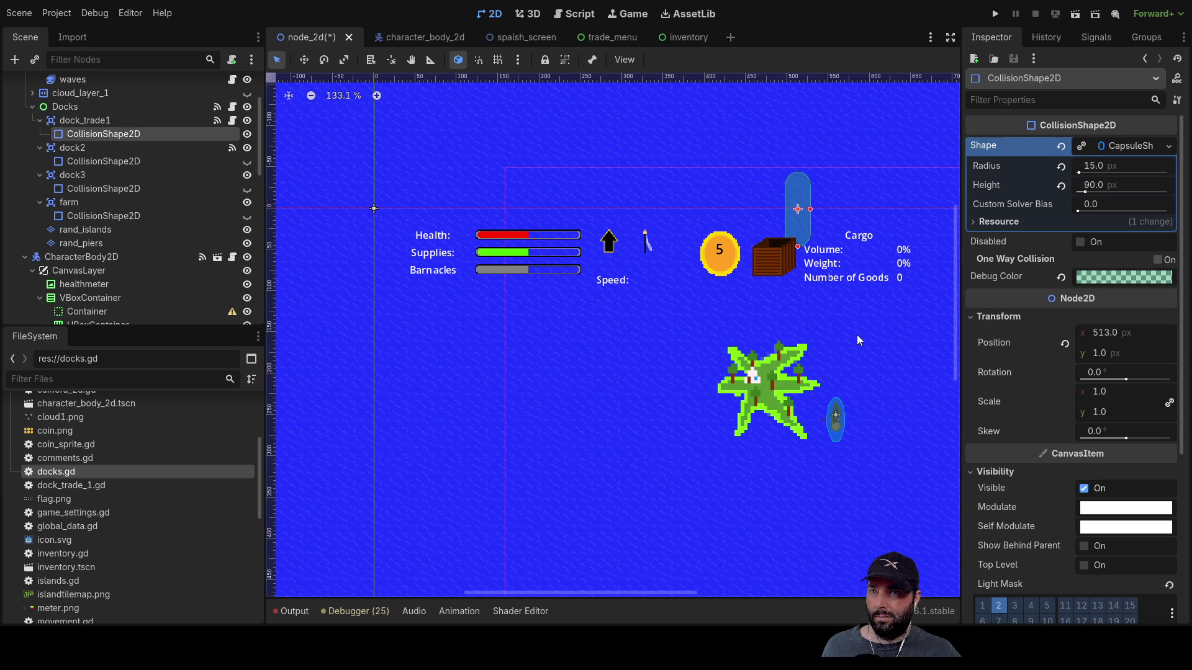
# - Pan across the sea, collapse the CharacterBody2D branch, and reselect dock_trade1's collision shape
pyautogui.moveTo(867, 366)
pyautogui.mouseDown()
pyautogui.moveTo(634, 320)
pyautogui.moveTo(555, 322)
pyautogui.moveTo(546, 342)
pyautogui.mouseUp()
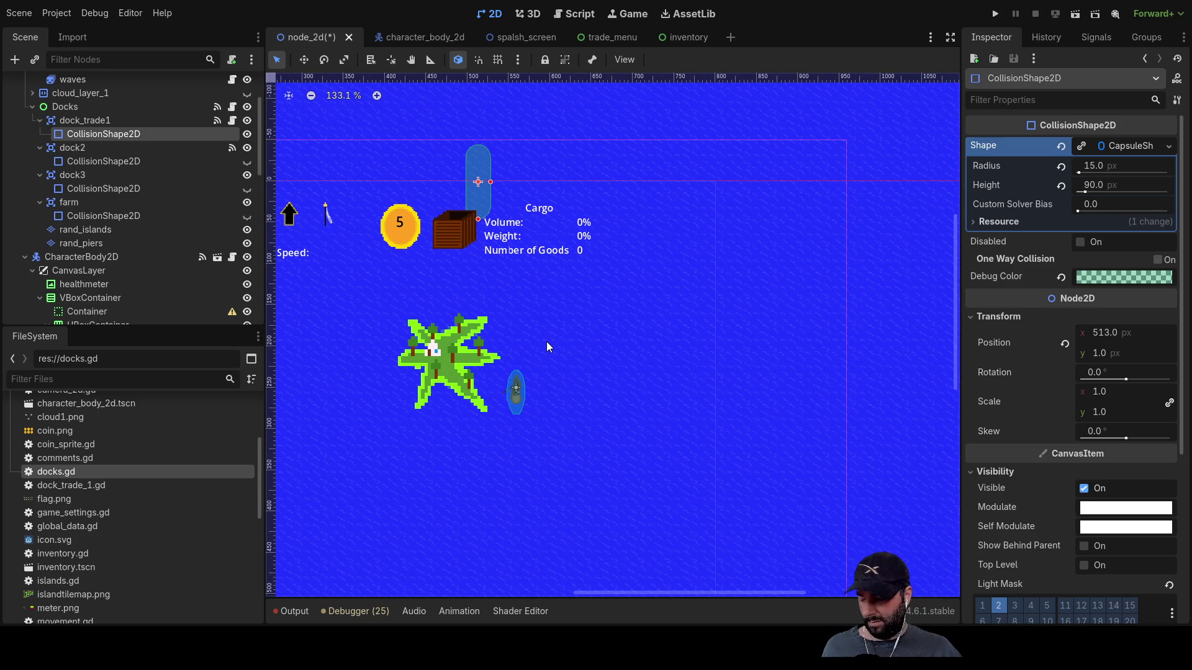
pyautogui.moveTo(546, 347)
pyautogui.mouseDown()
pyautogui.moveTo(617, 439)
pyautogui.moveTo(676, 404)
pyautogui.moveTo(837, 371)
pyautogui.moveTo(756, 355)
pyautogui.mouseUp()
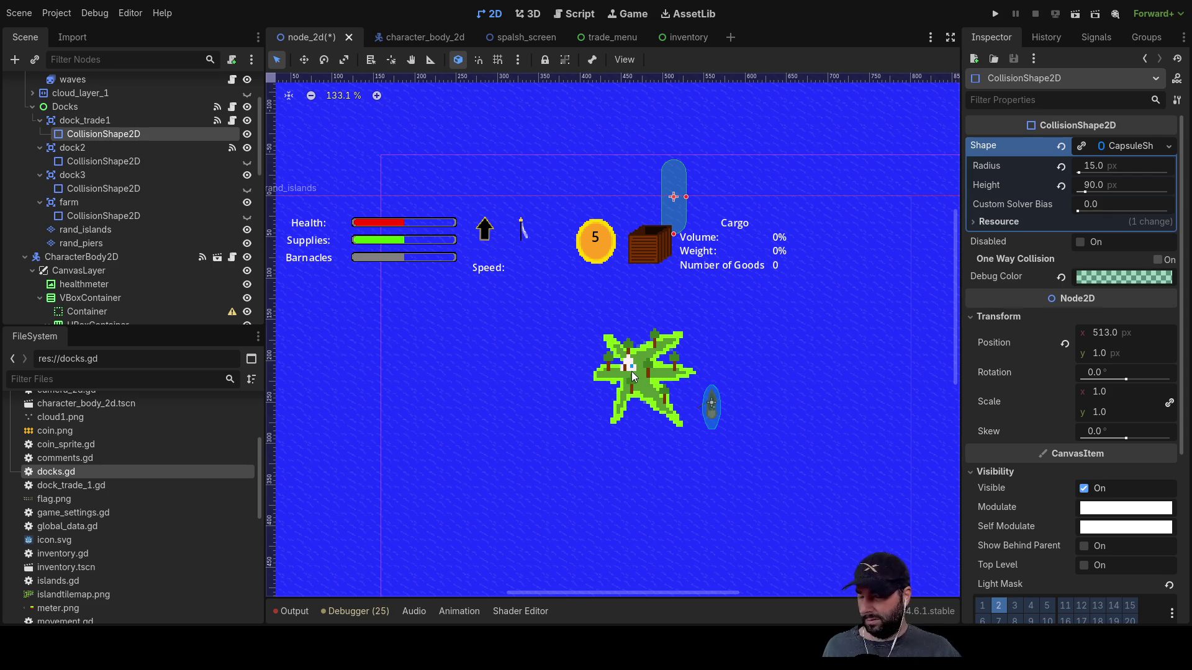
pyautogui.scroll(-5, 528, 333)
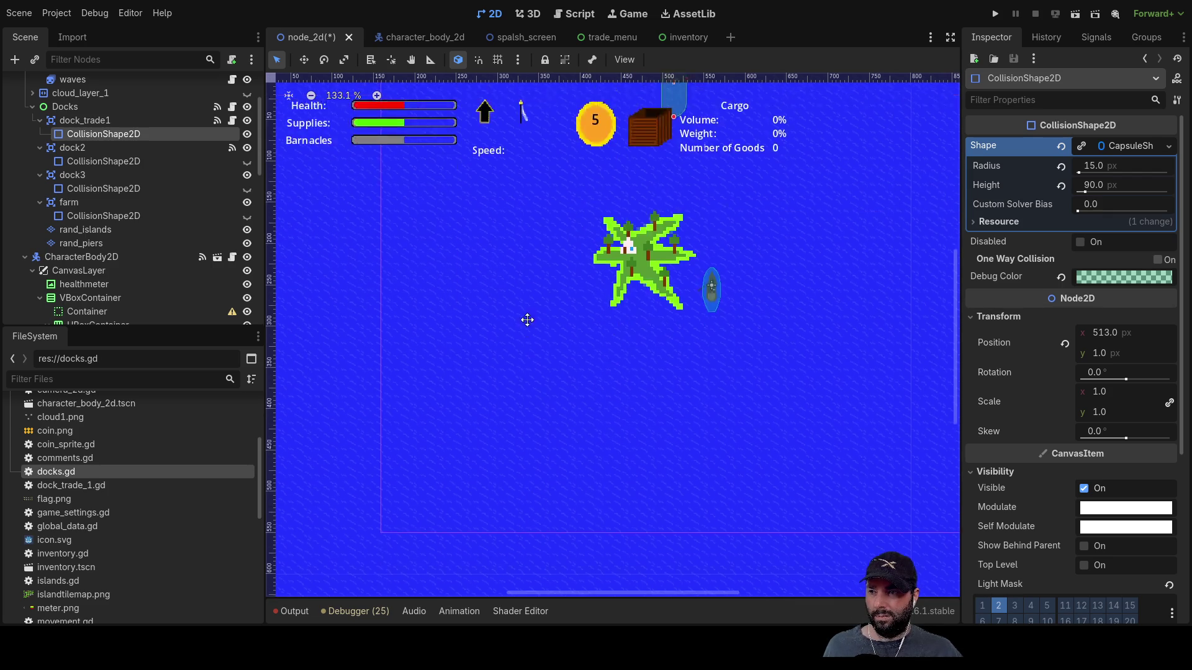
pyautogui.scroll(3, 495, 359)
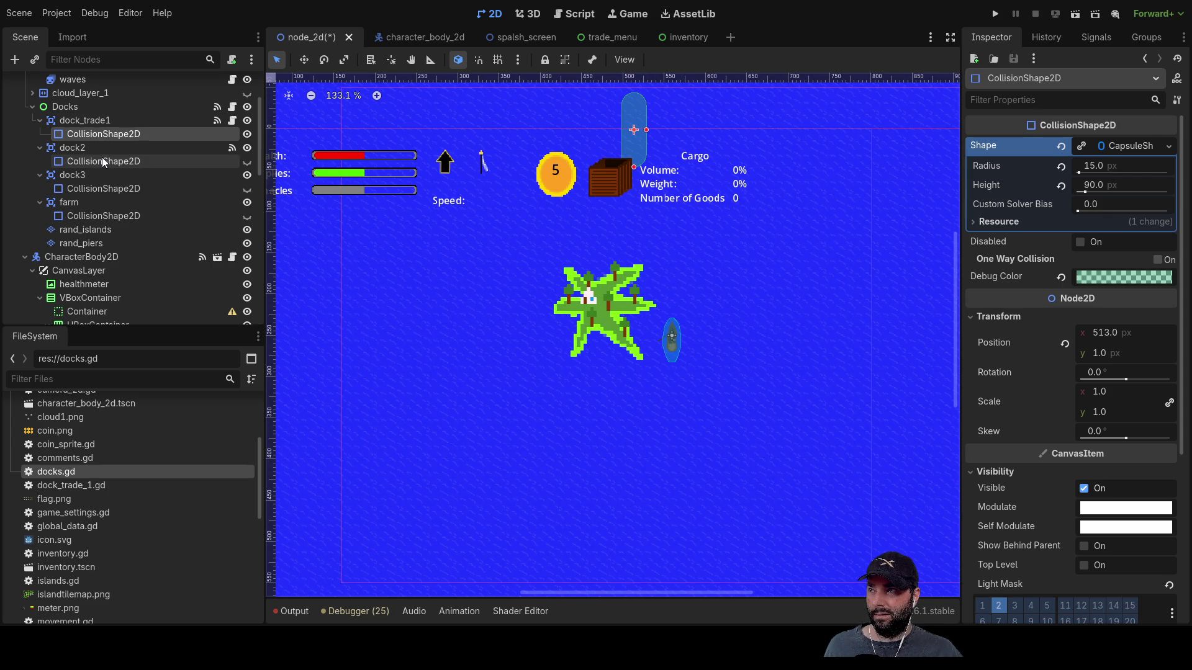
pyautogui.scroll(-5, 100, 273)
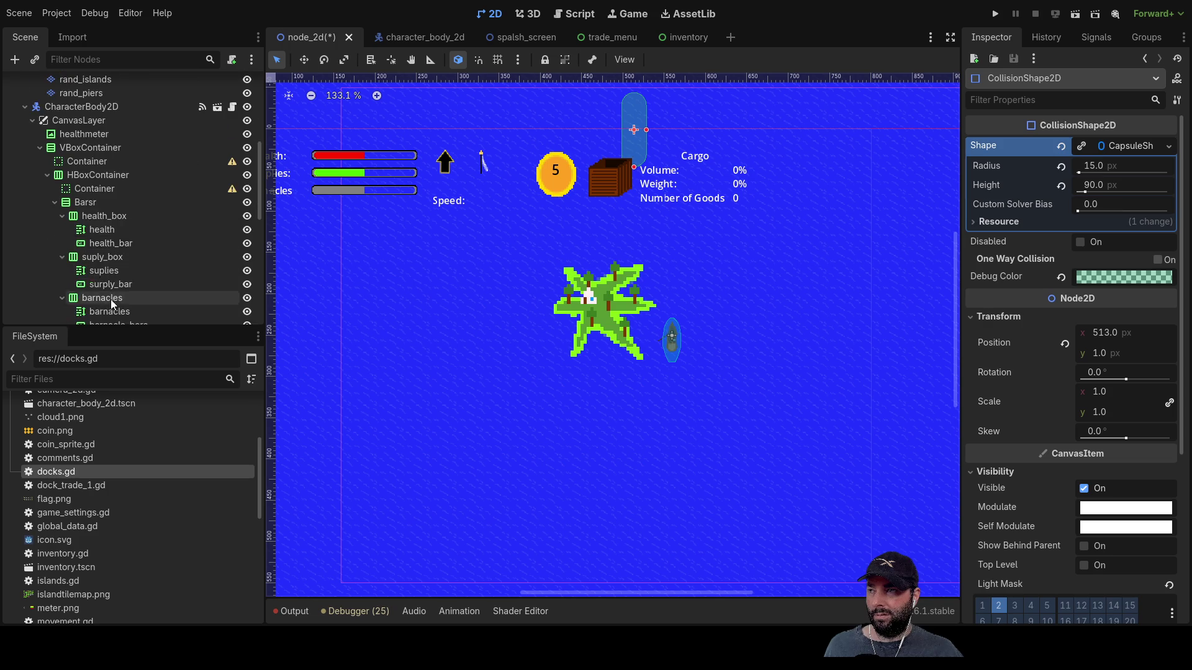
pyautogui.scroll(5, 114, 250)
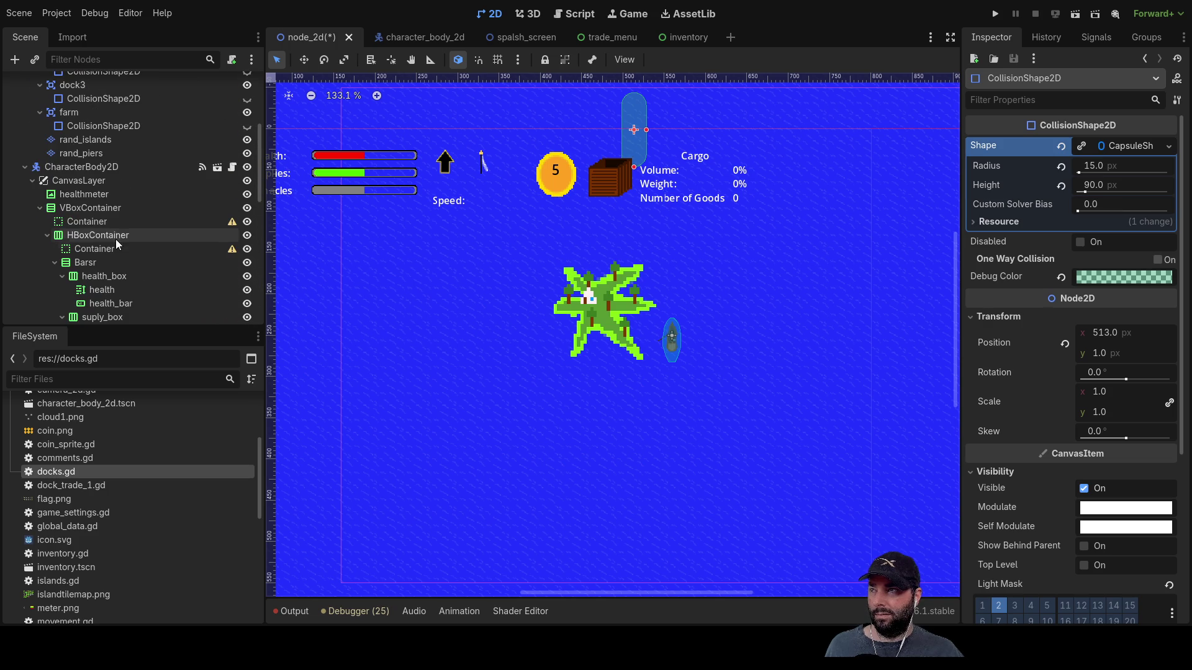
pyautogui.click(21, 168)
pyautogui.click(85, 230)
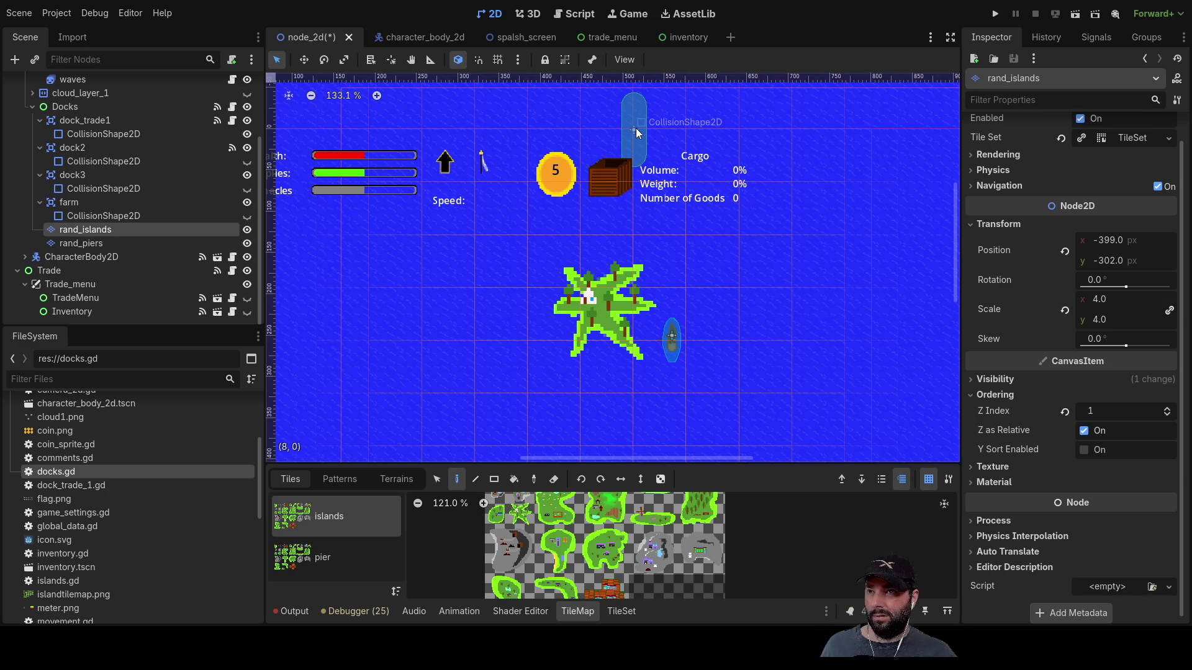
pyautogui.click(110, 137)
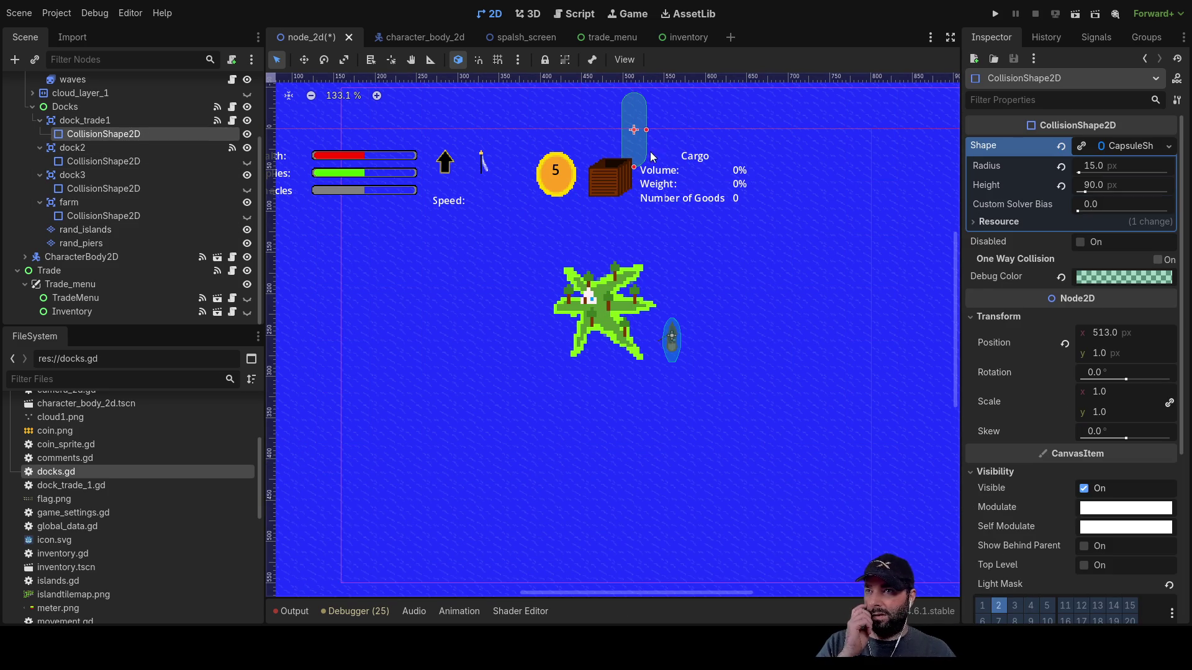
pyautogui.click(639, 151)
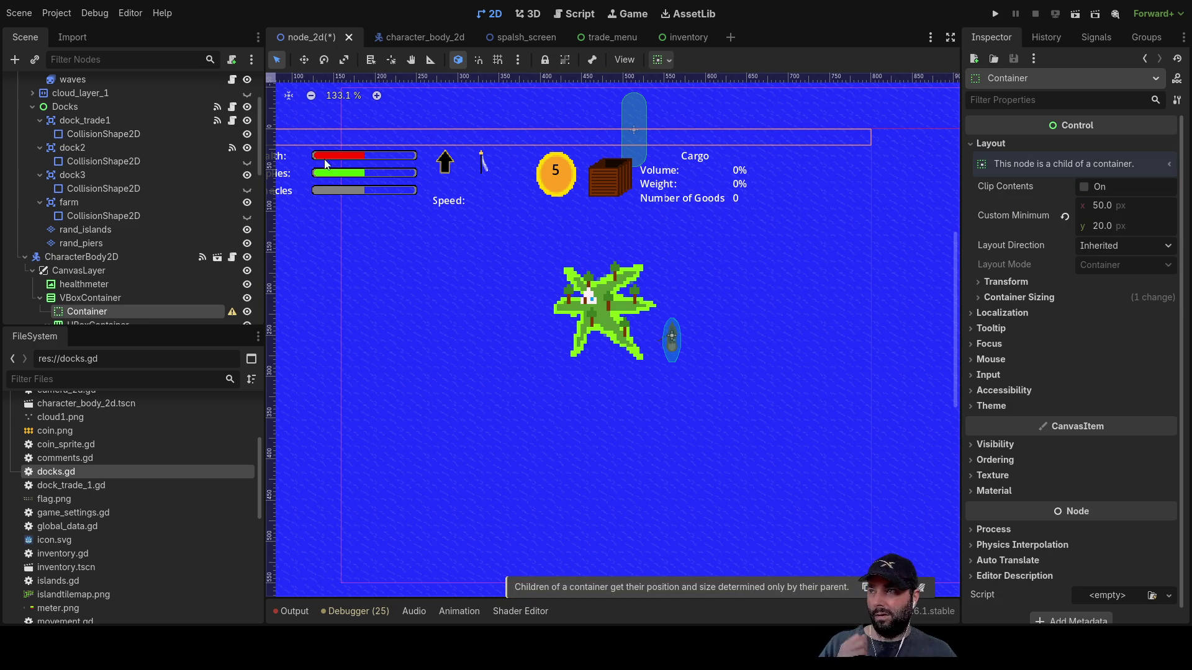
pyautogui.click(635, 150)
pyautogui.click(640, 147)
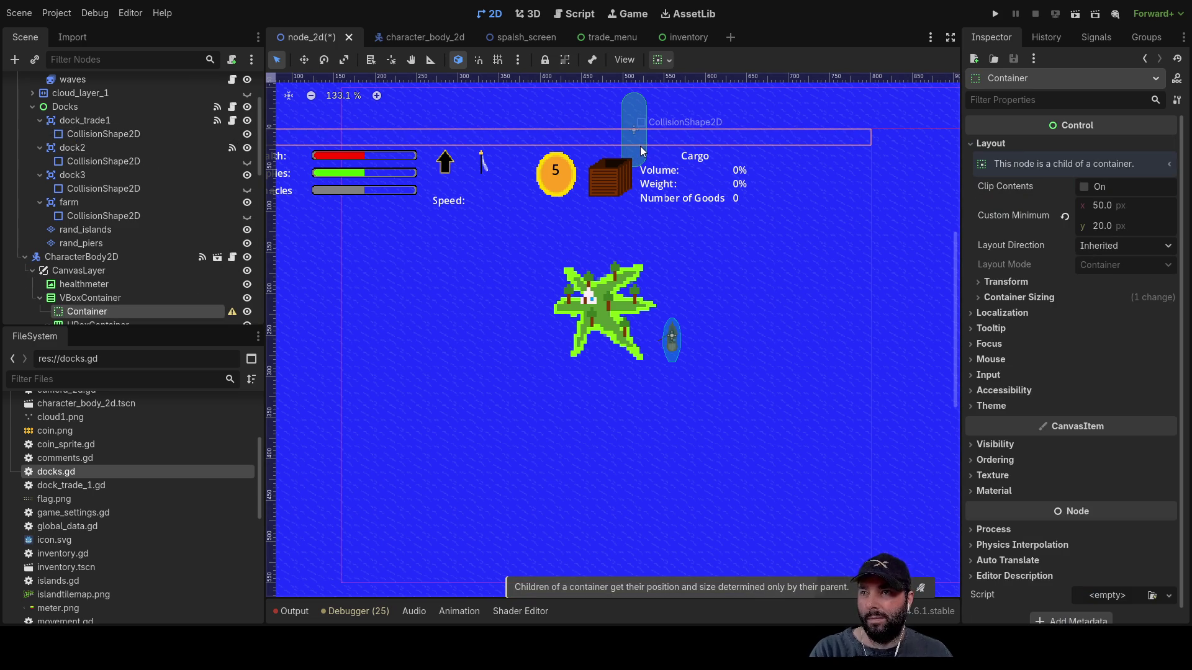
pyautogui.click(98, 136)
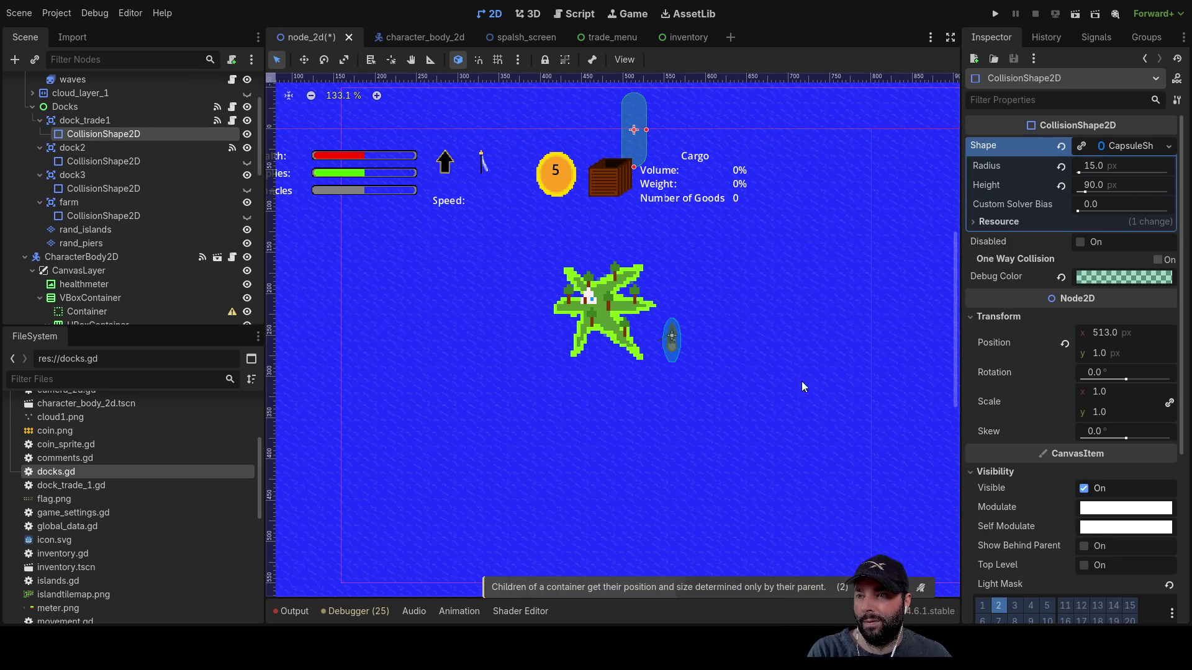
pyautogui.scroll(4, 651, 215)
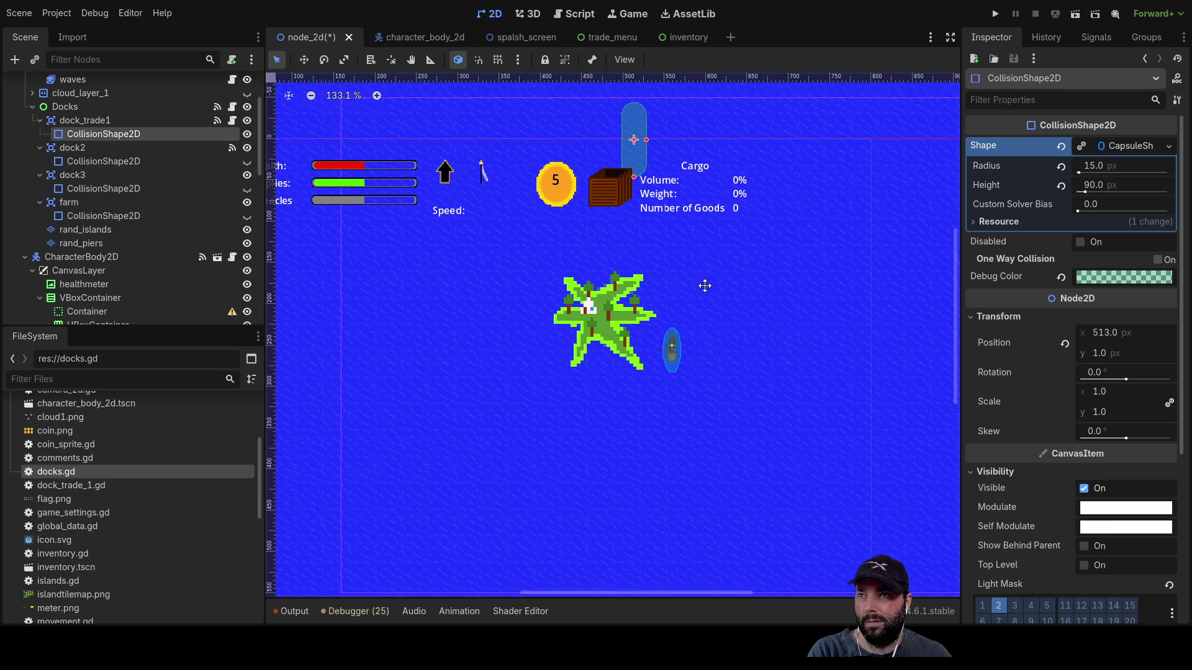
# - Drag the capsule down to position 513, 194 over the star island, then select rand_islands
pyautogui.moveTo(629, 180); pyautogui.dragTo(622, 329)
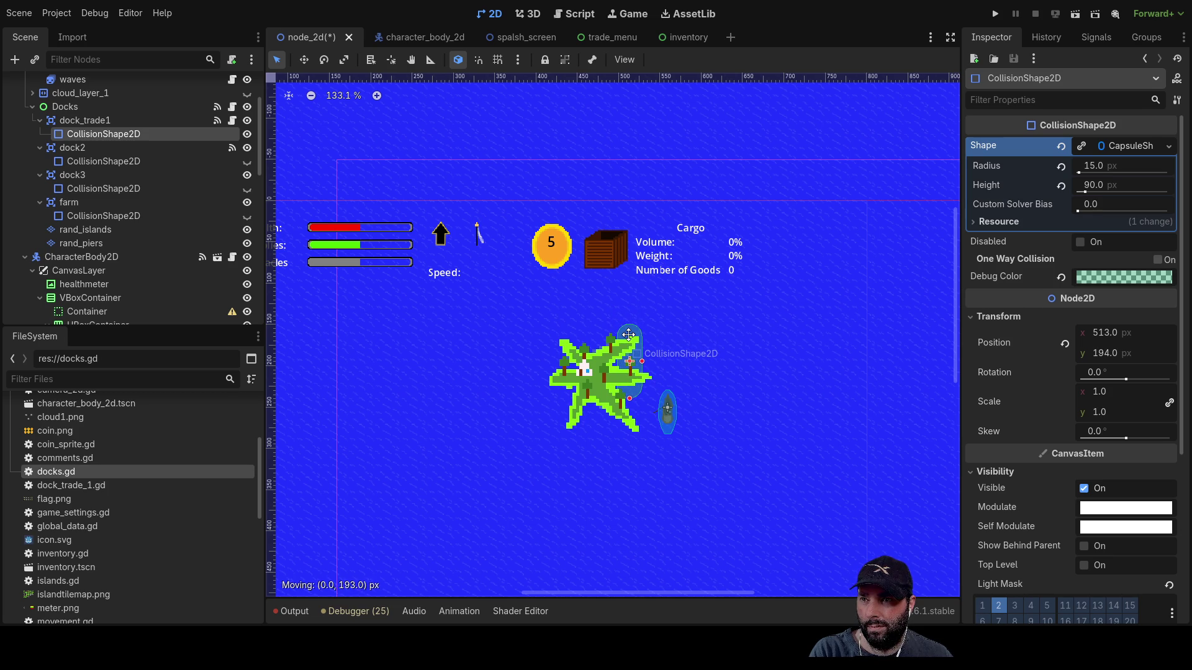
pyautogui.scroll(5, 705, 432)
pyautogui.moveTo(640, 239); pyautogui.dragTo(826, 312)
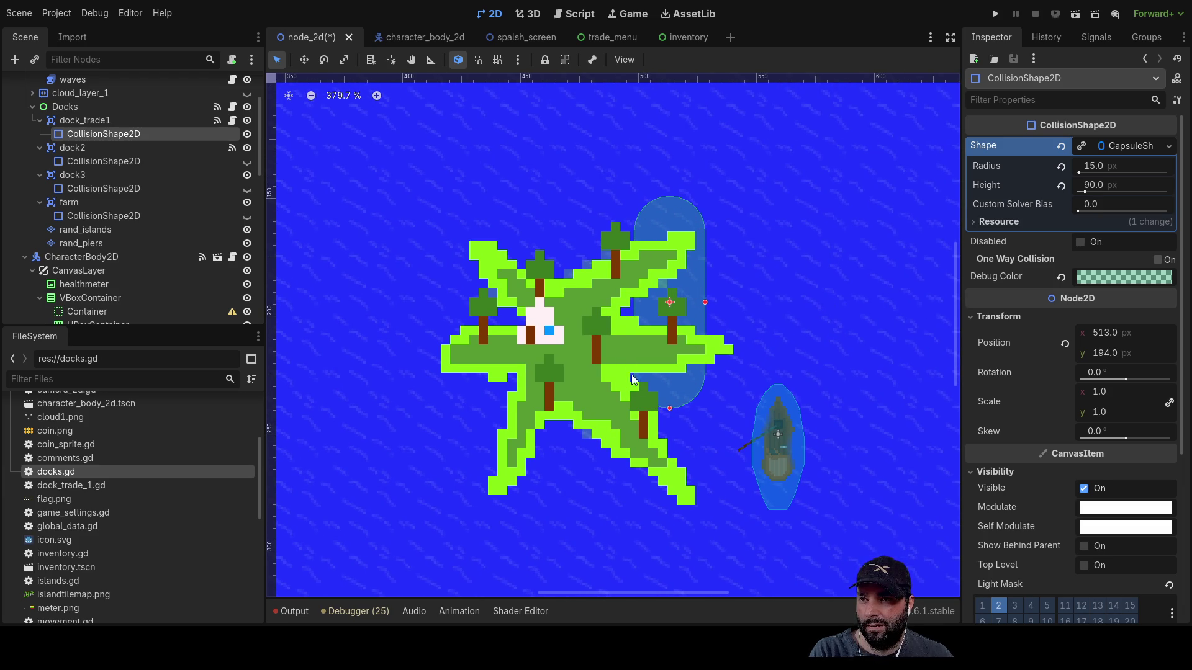
pyautogui.scroll(-5, 693, 409)
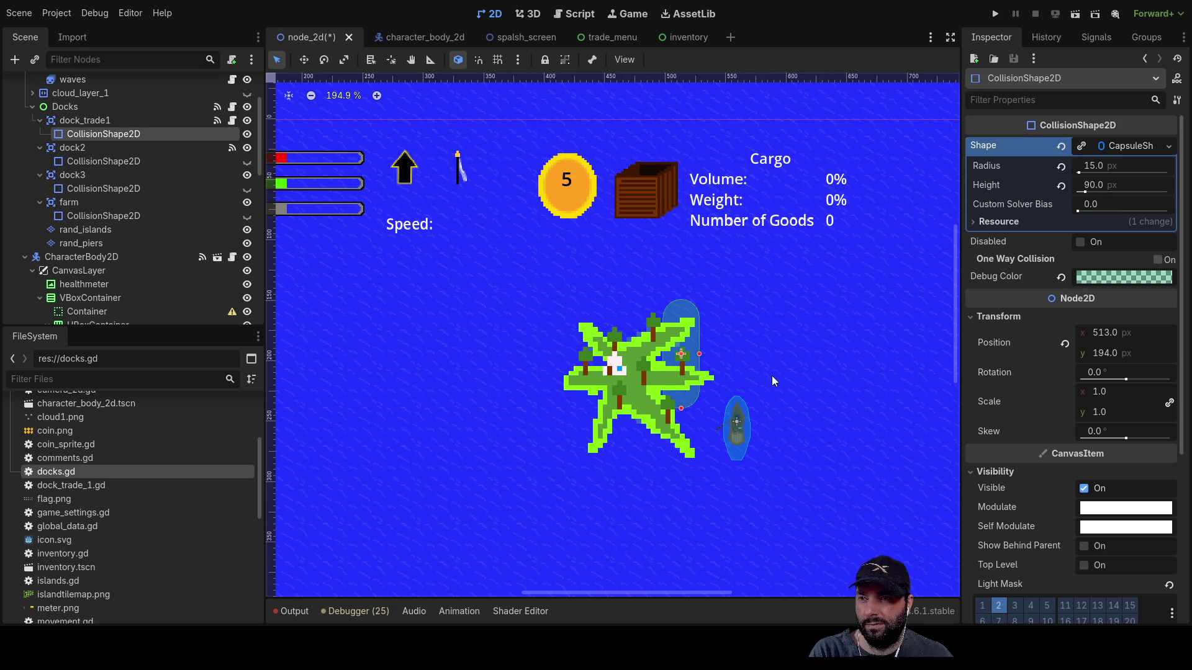
pyautogui.click(635, 375)
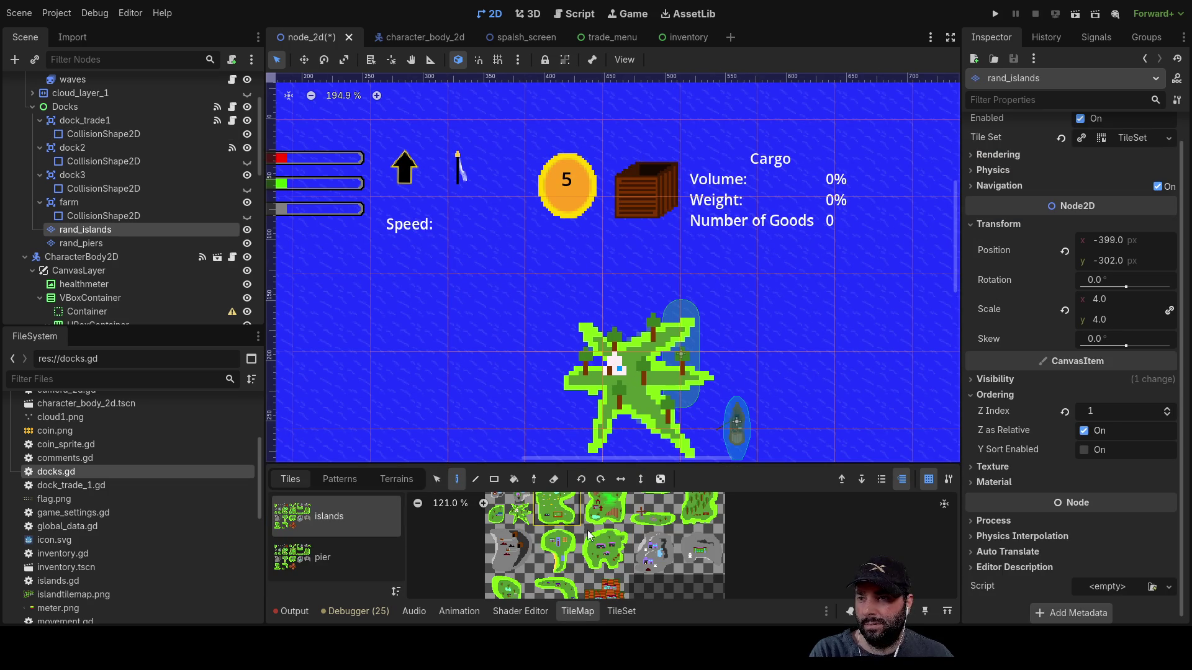
# - Replace the star-shaped island tile with the top-left island tile
pyautogui.rightClick(633, 379)
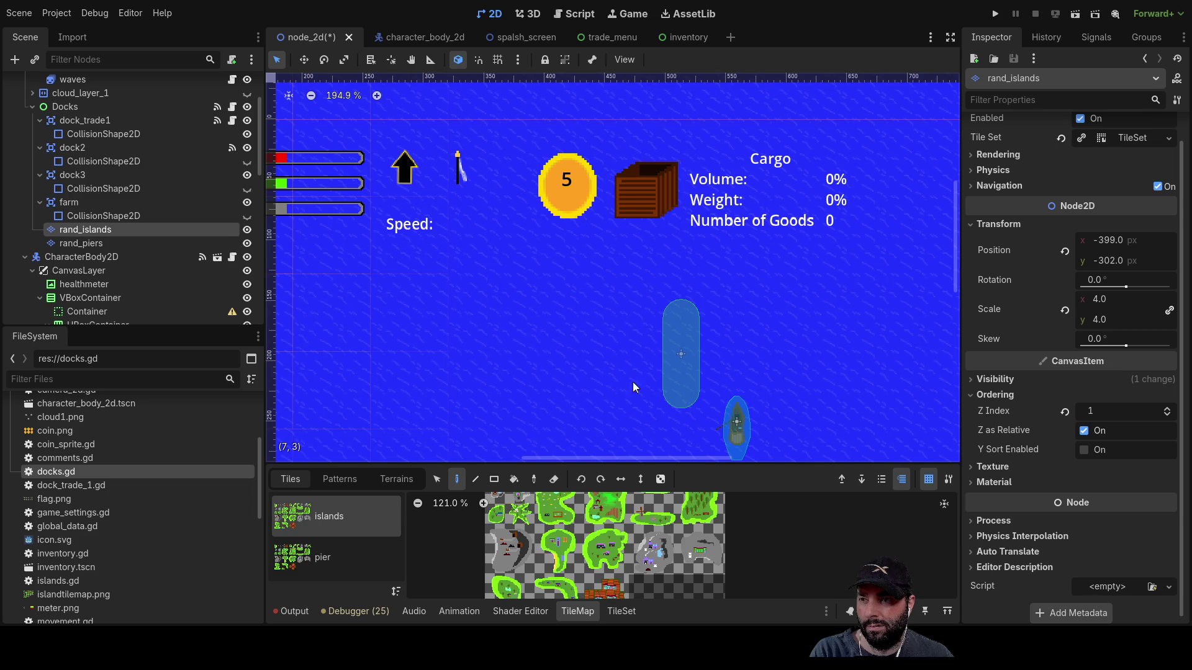
pyautogui.scroll(-6, 532, 521)
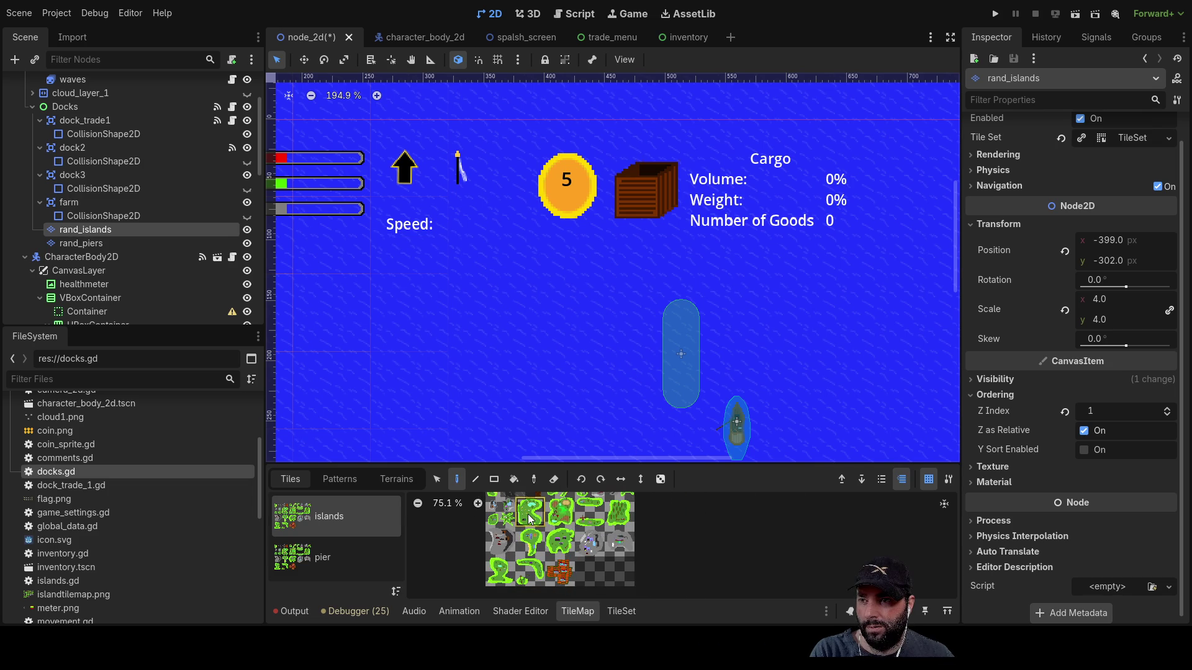
pyautogui.click(492, 499)
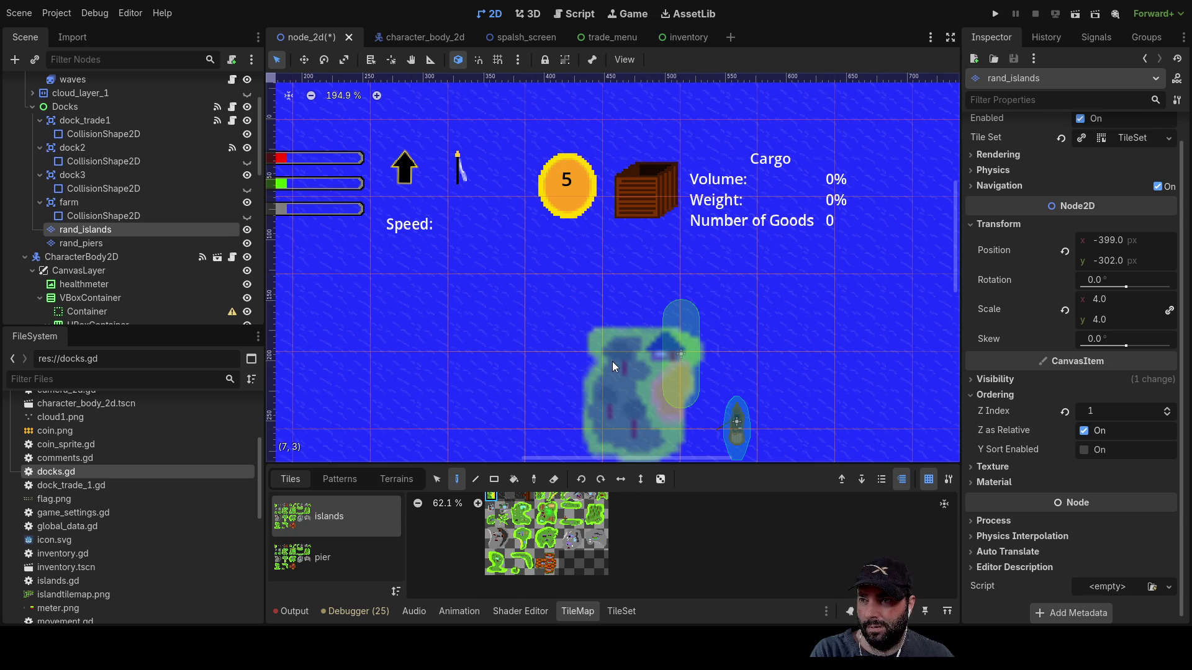
pyautogui.click(629, 354)
pyautogui.scroll(-3, 690, 283)
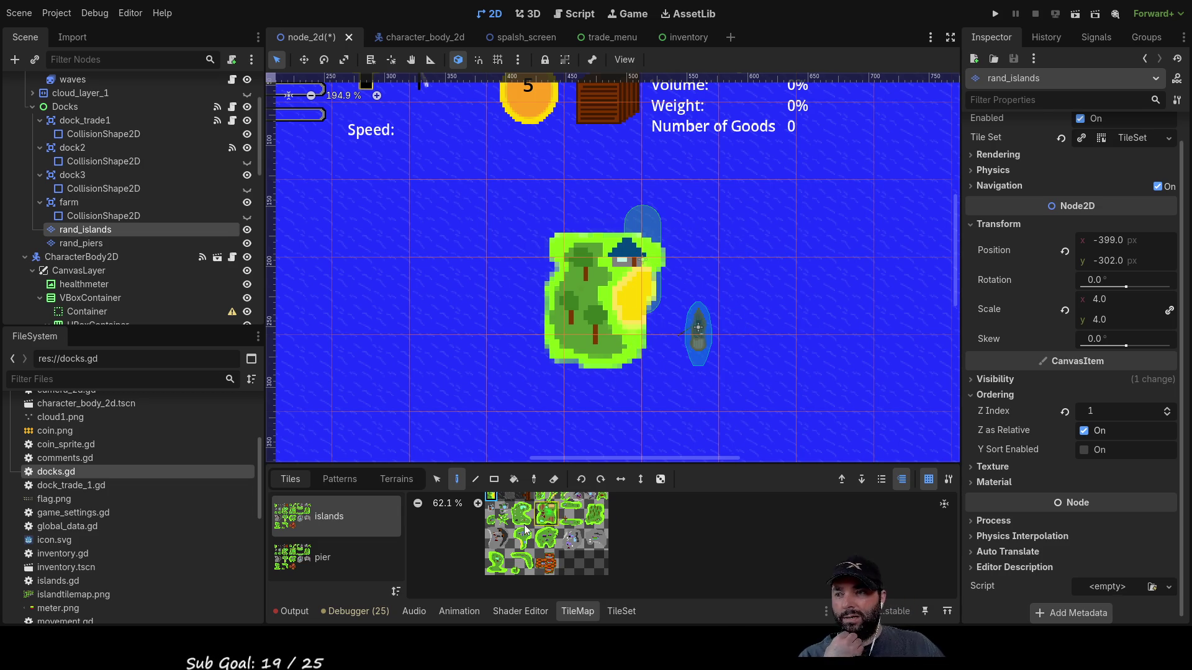
pyautogui.click(437, 479)
# - Recentre the view on the island, boat and HUD, re-enable tile painting, and run the project
pyautogui.hscroll(3, 713, 330)
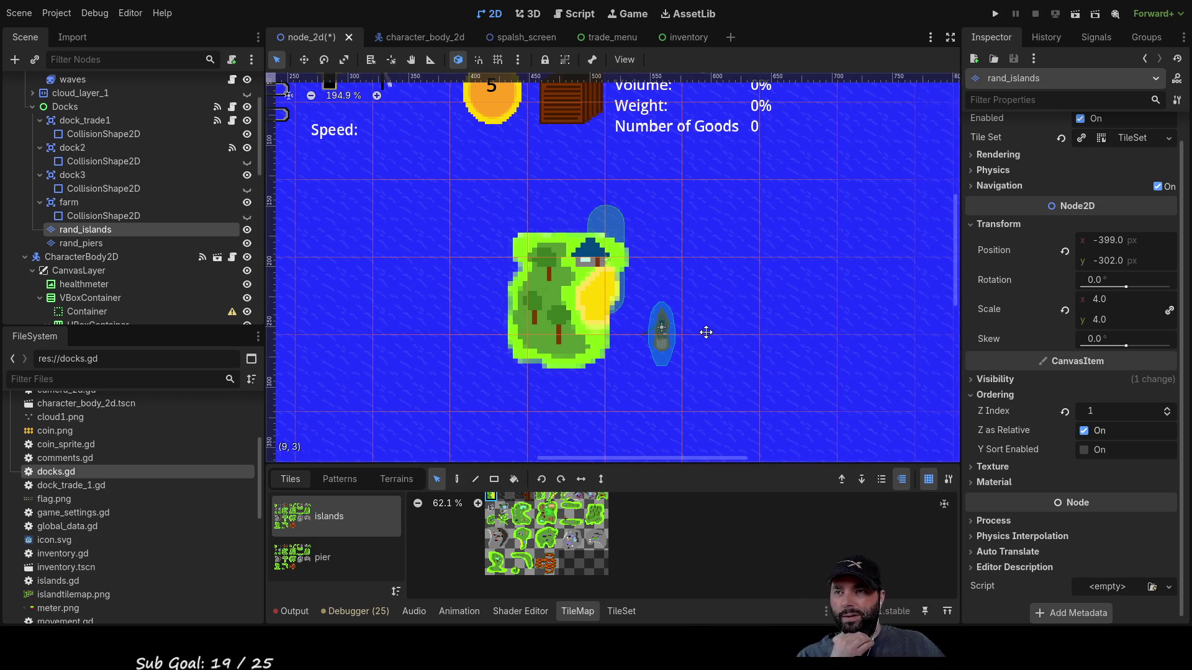
pyautogui.scroll(2, 577, 111)
pyautogui.scroll(-2, 627, 310)
pyautogui.moveTo(630, 365); pyautogui.dragTo(654, 230)
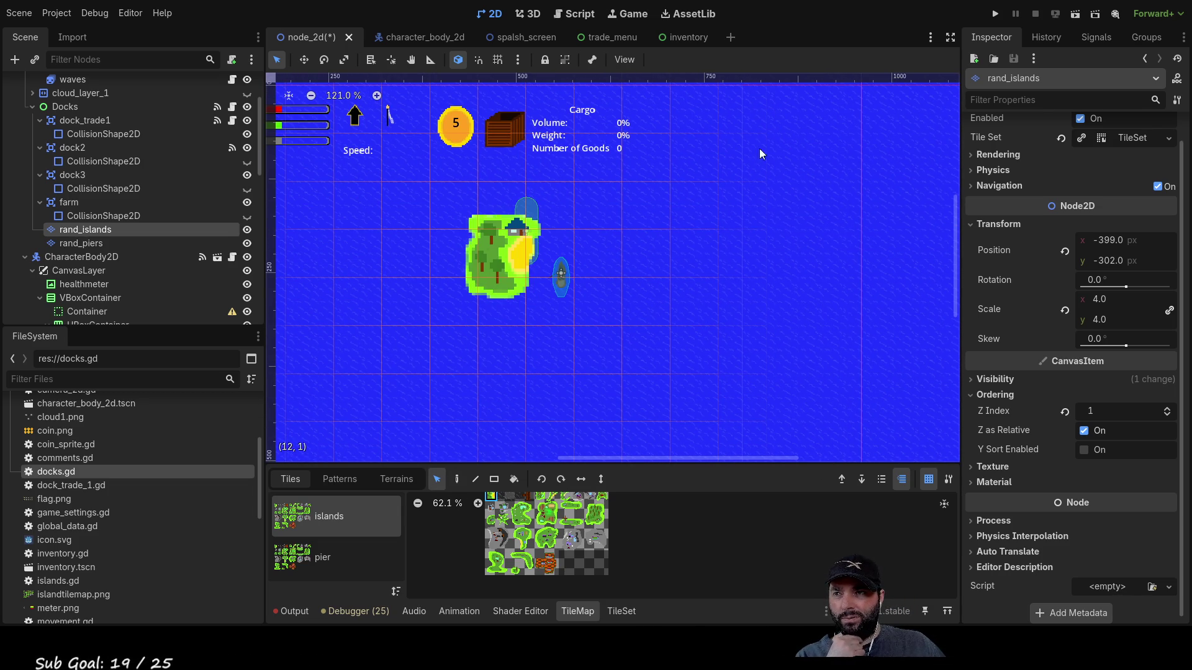
pyautogui.moveTo(665, 219)
pyautogui.mouseDown()
pyautogui.moveTo(814, 354)
pyautogui.moveTo(844, 317)
pyautogui.moveTo(866, 332)
pyautogui.mouseUp()
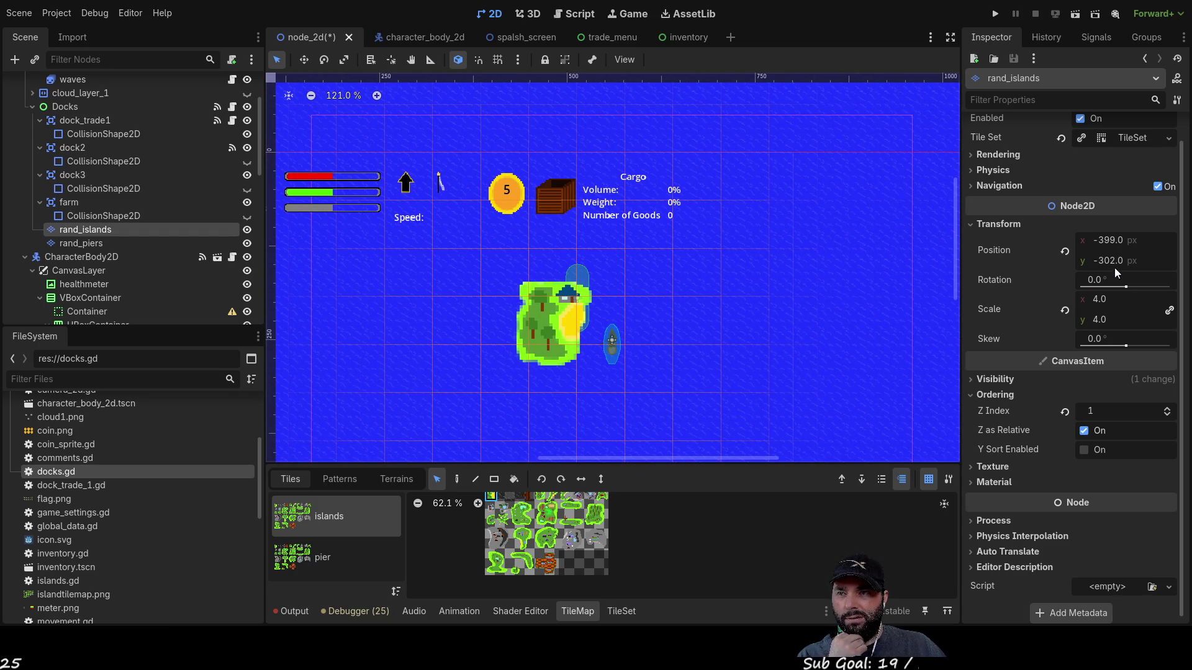
pyautogui.scroll(3, 513, 313)
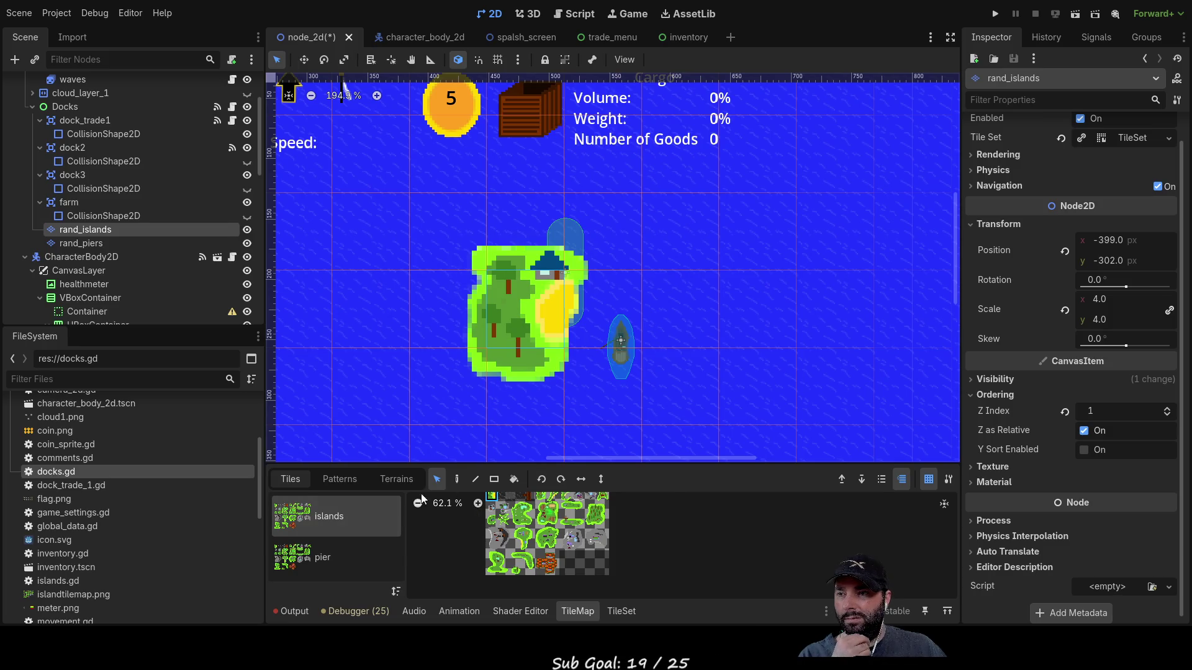
pyautogui.click(457, 479)
pyautogui.scroll(-3, 593, 310)
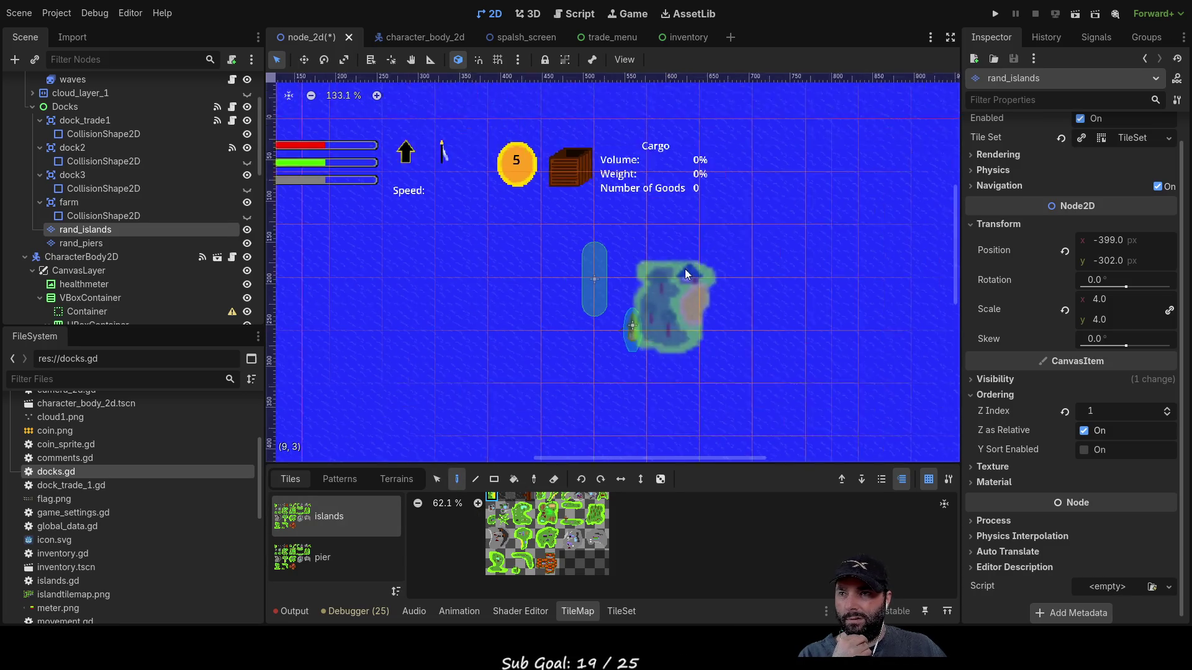
pyautogui.click(995, 13)
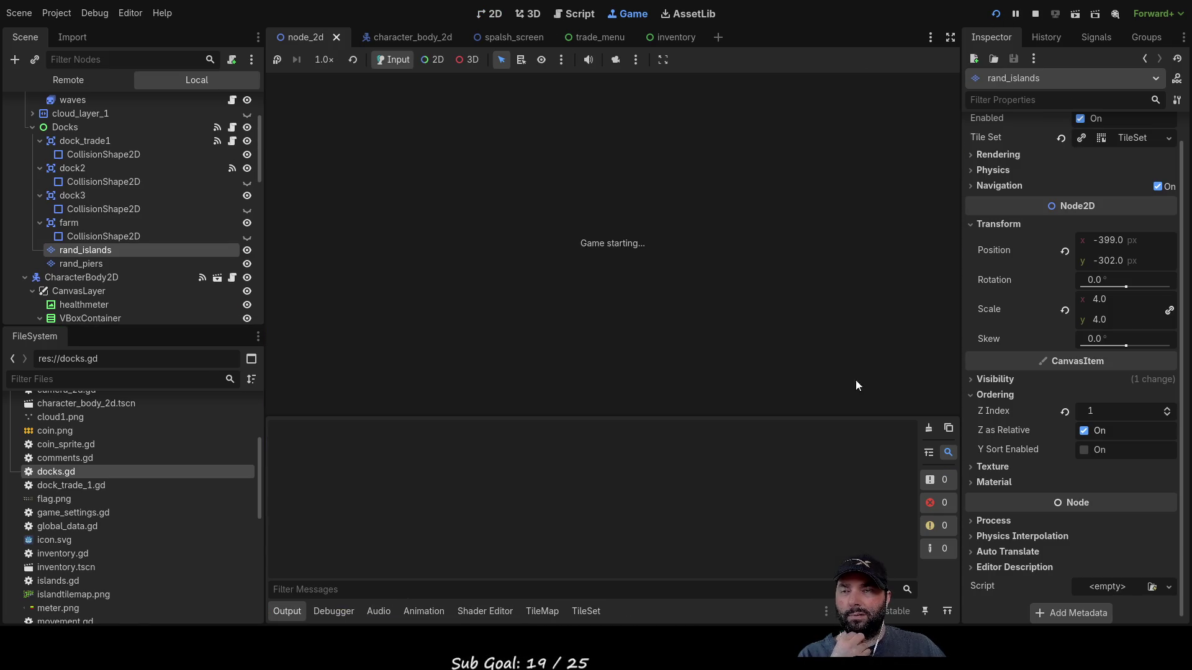
# - Start a new game, zoom around the islands and docks, then select dock2's collision shape
pyautogui.click(543, 99)
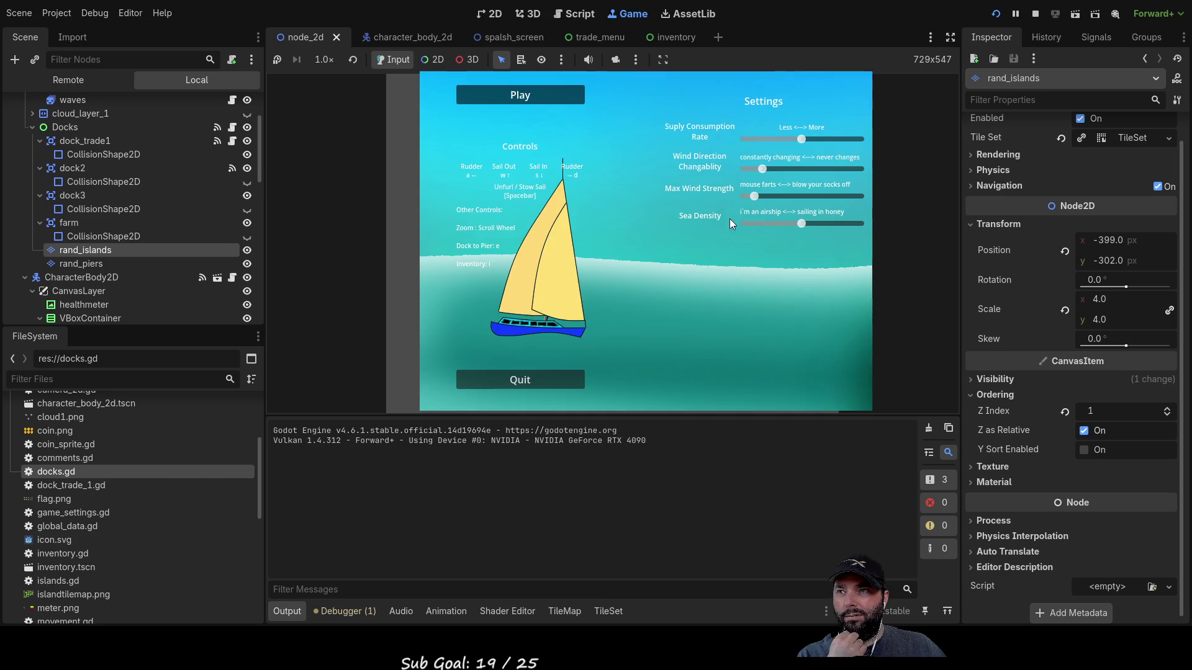
pyautogui.scroll(-5, 672, 270)
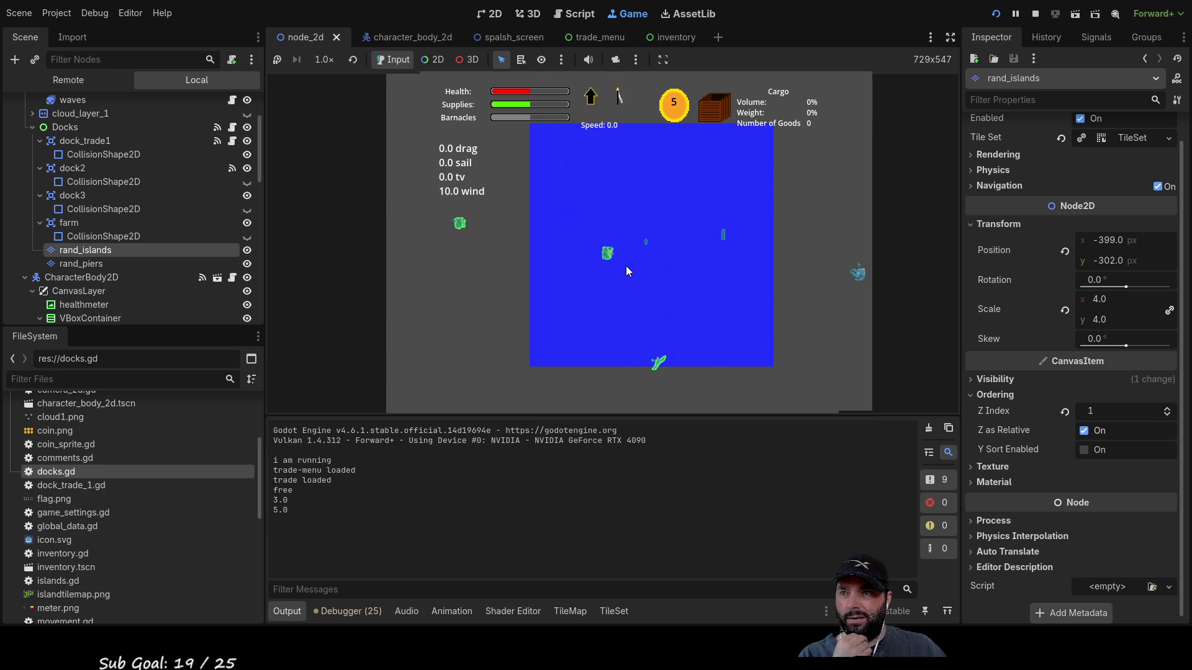
pyautogui.scroll(2, 611, 261)
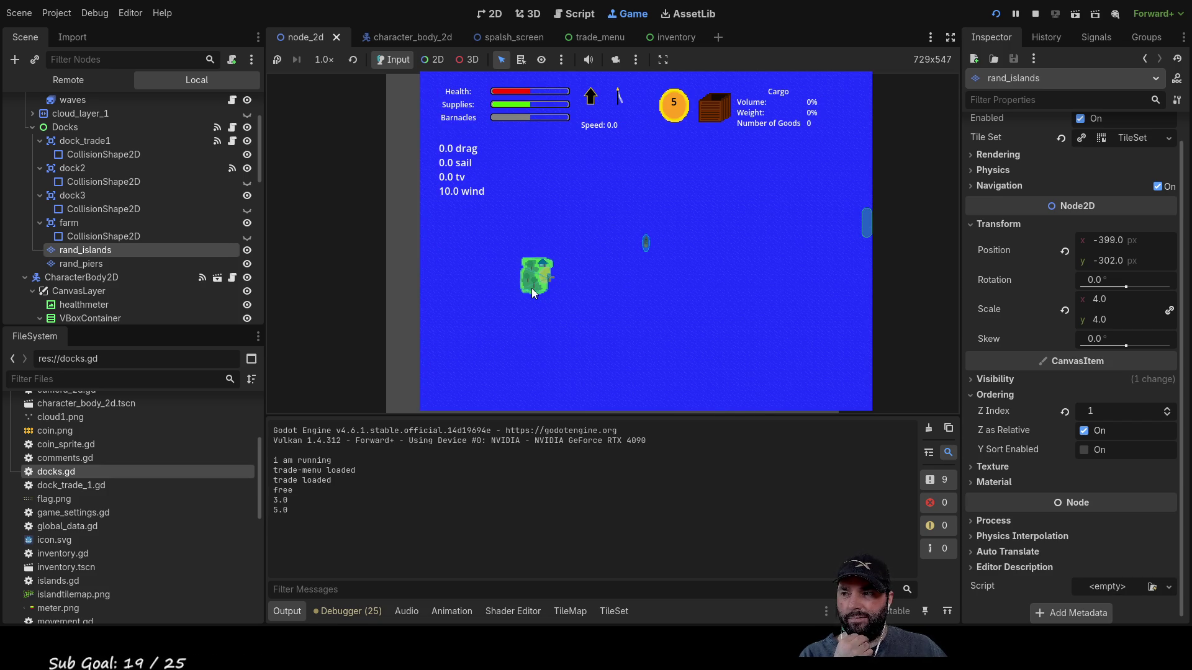
pyautogui.scroll(-2, 617, 237)
pyautogui.scroll(3, 632, 248)
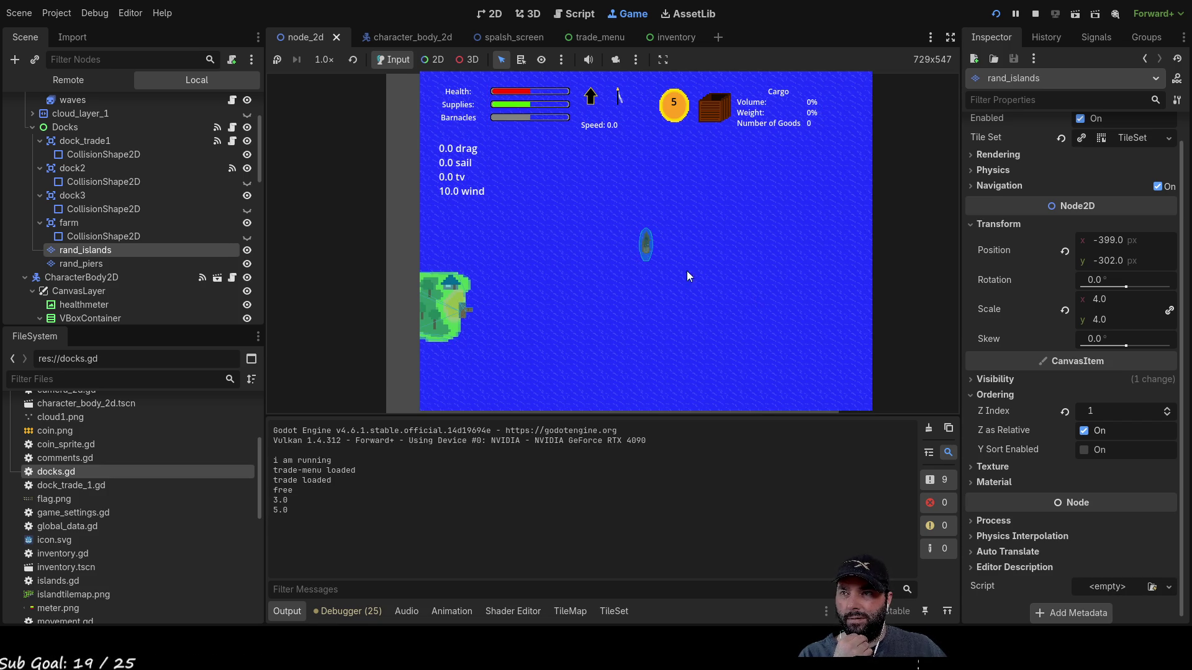
pyautogui.scroll(-1, 610, 274)
pyautogui.scroll(-3, 627, 274)
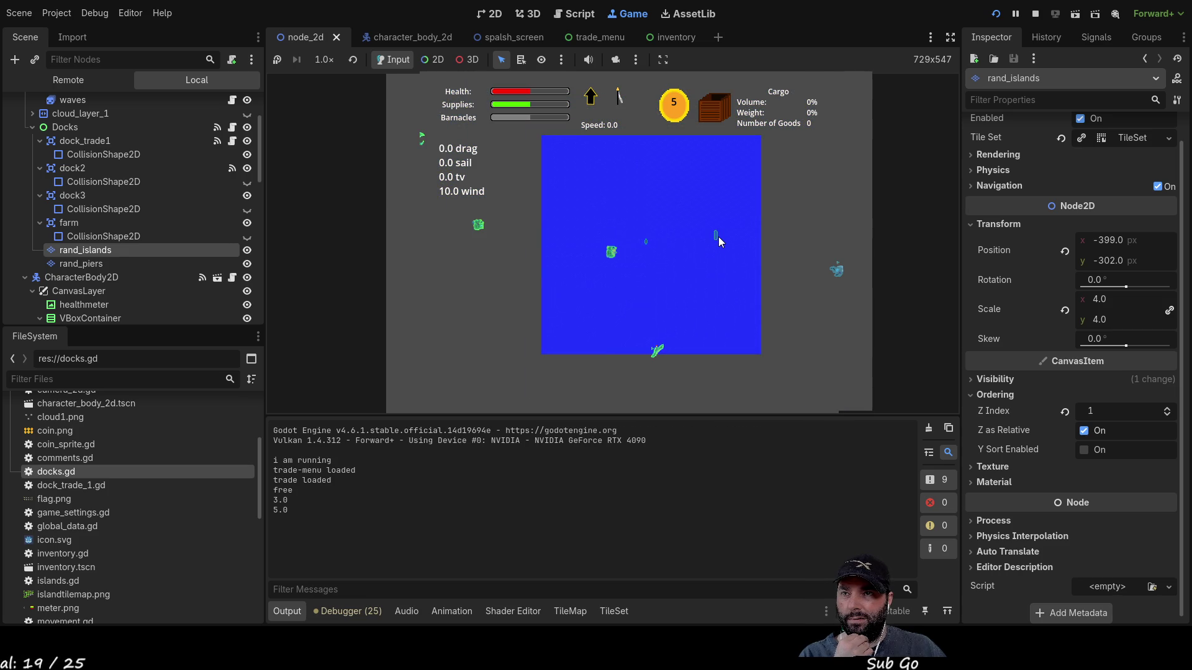
pyautogui.scroll(3, 717, 236)
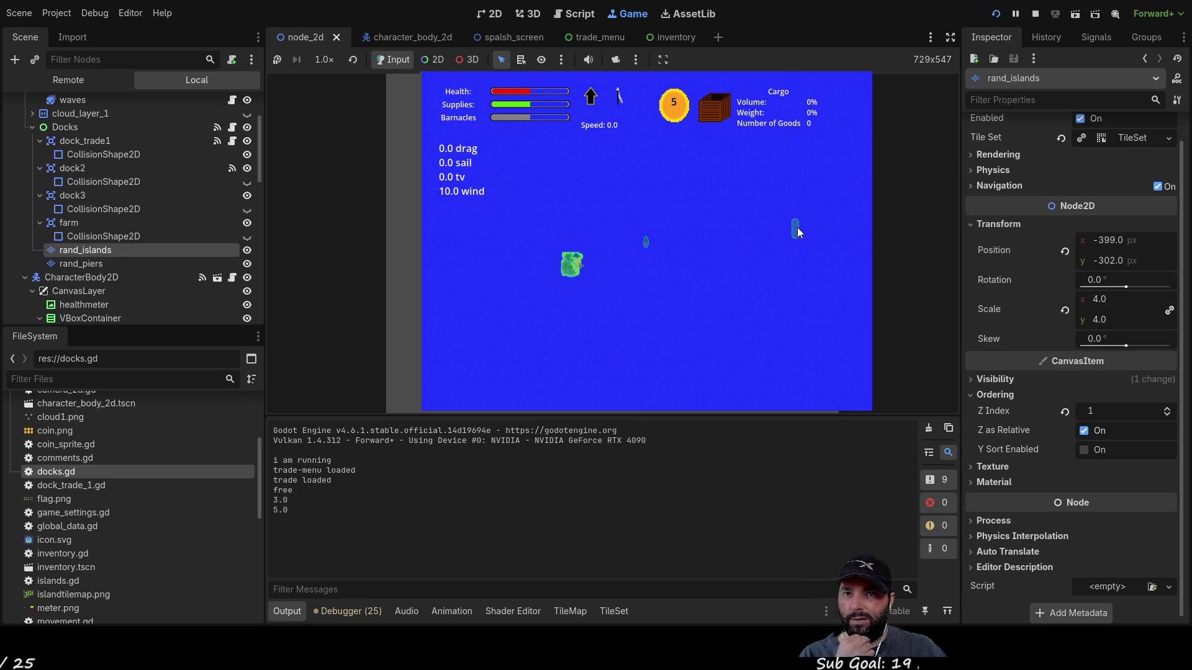
pyautogui.scroll(-3, 797, 226)
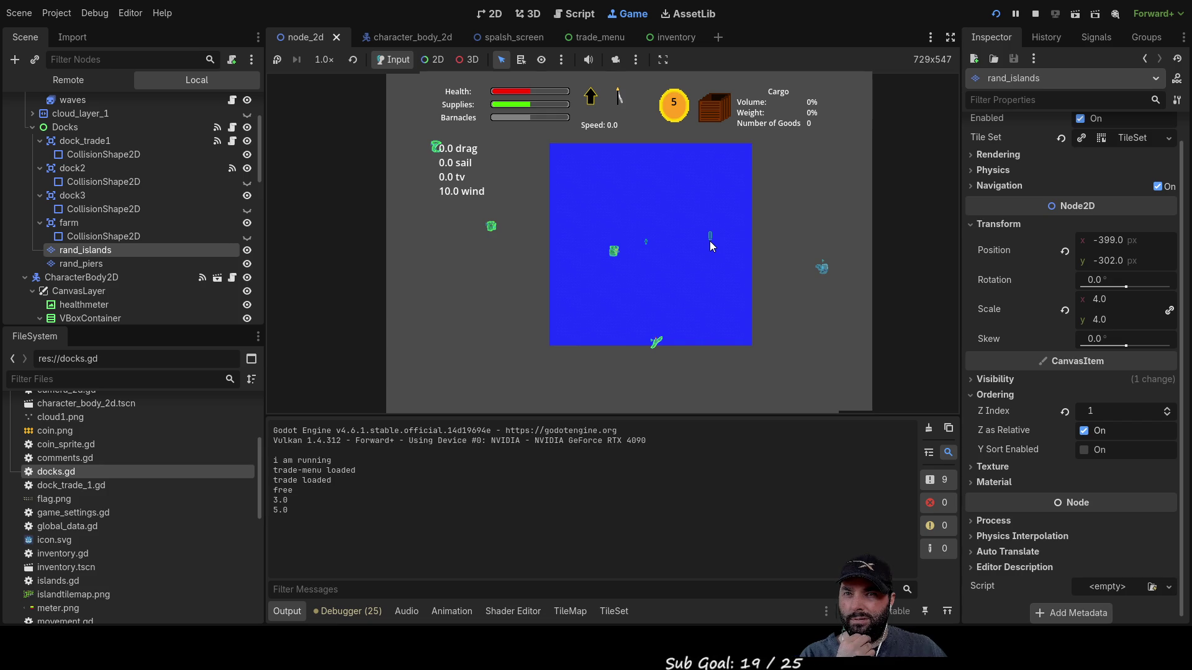
pyautogui.click(103, 181)
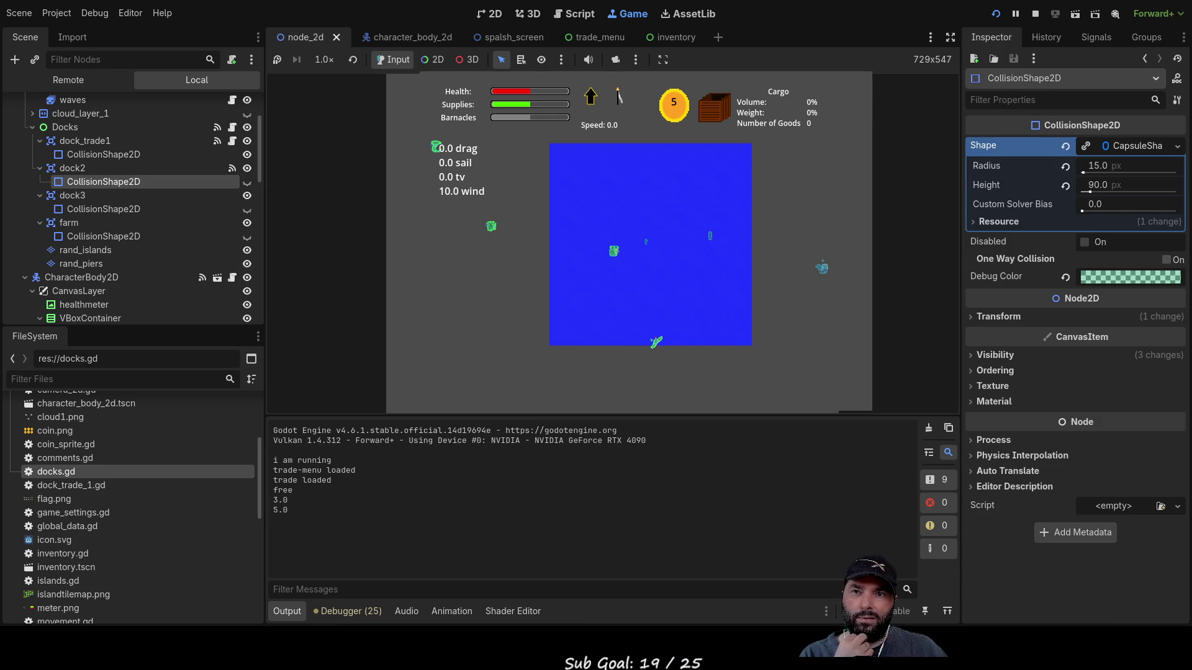
# - Set dock2's CollisionShape2D position to x 192, y 320, then stop the game with F8
pyautogui.click(998, 316)
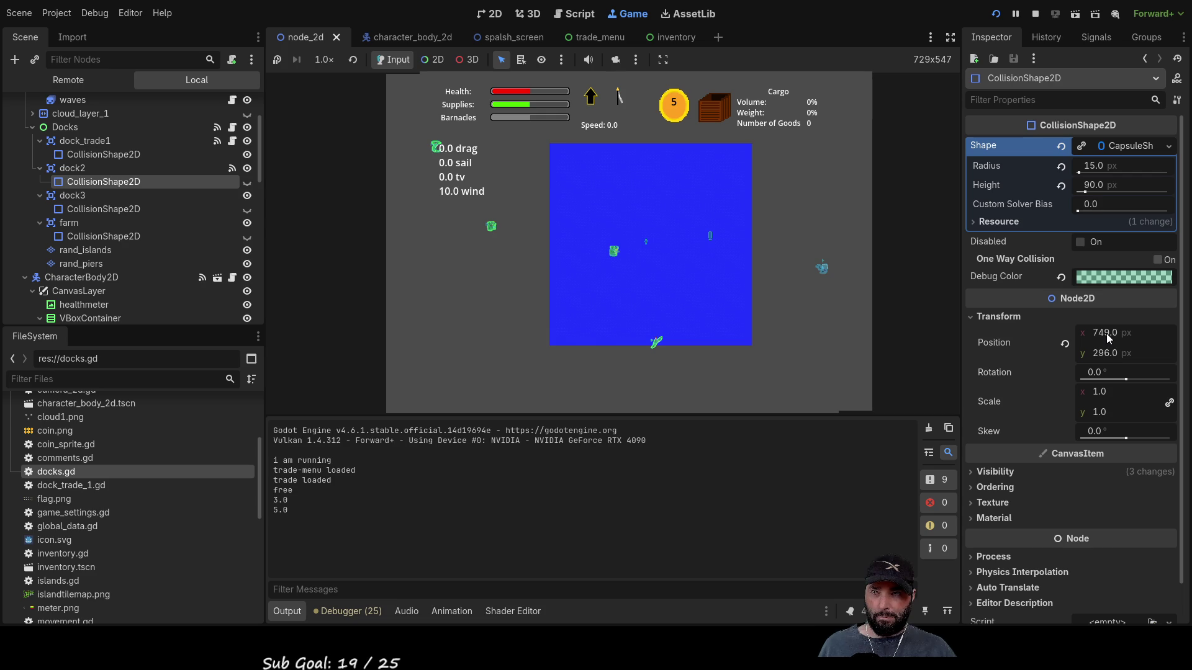
pyautogui.doubleClick(1106, 333)
pyautogui.write('1920')
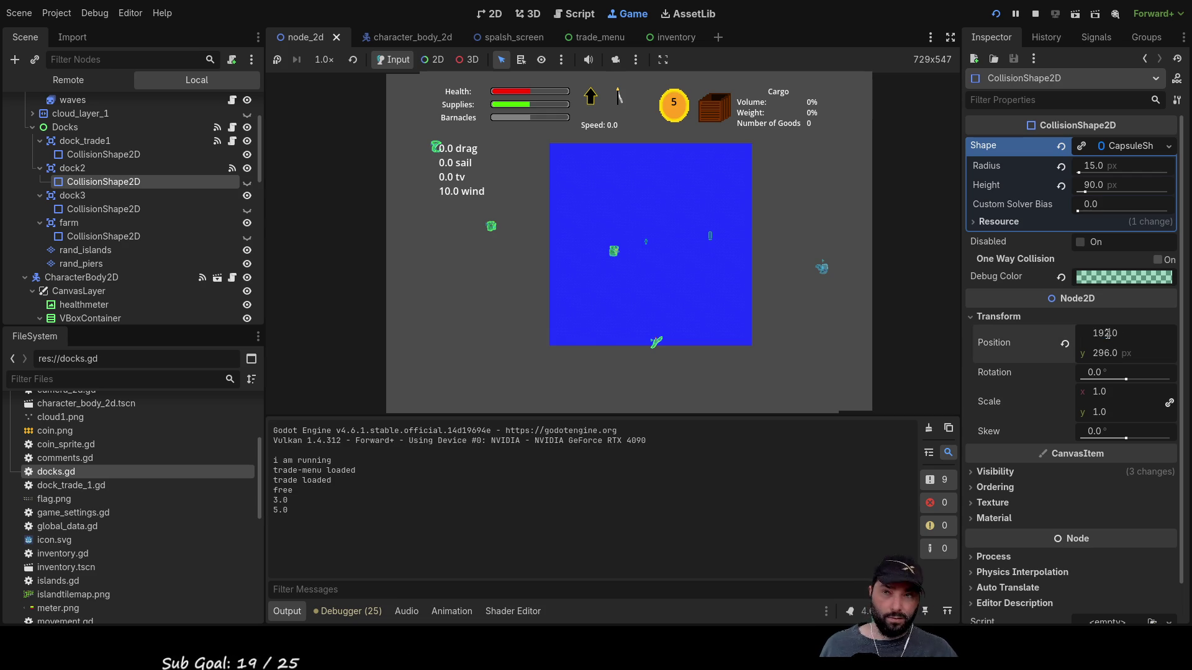
pyautogui.press('Return')
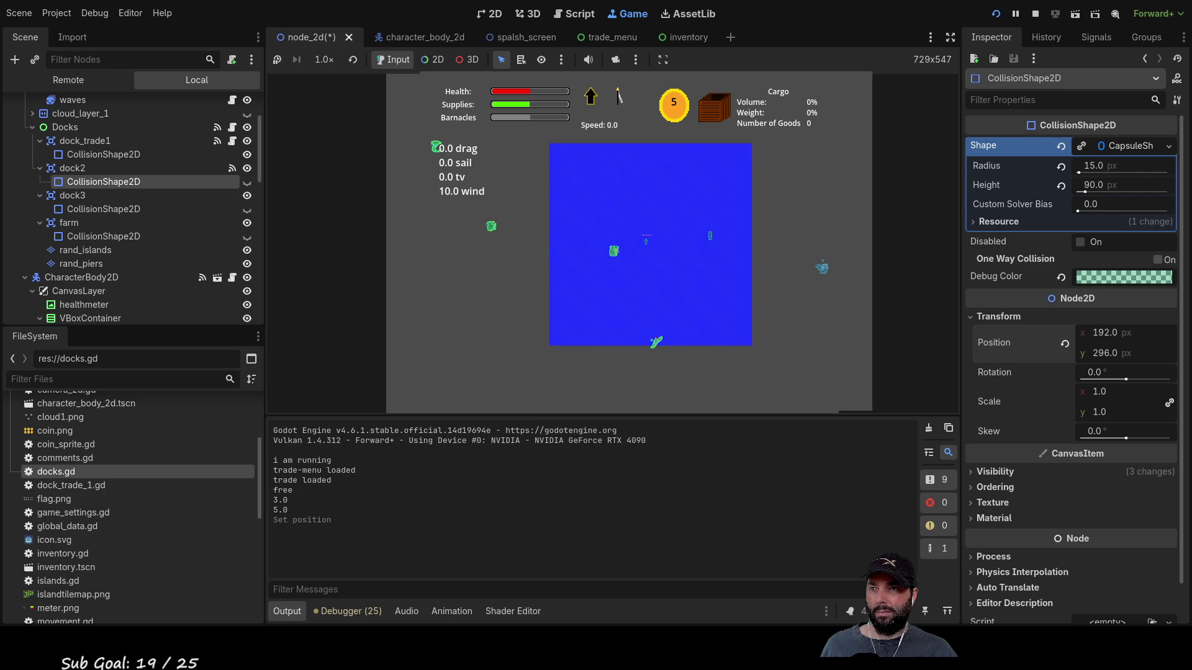
pyautogui.scroll(2, 658, 304)
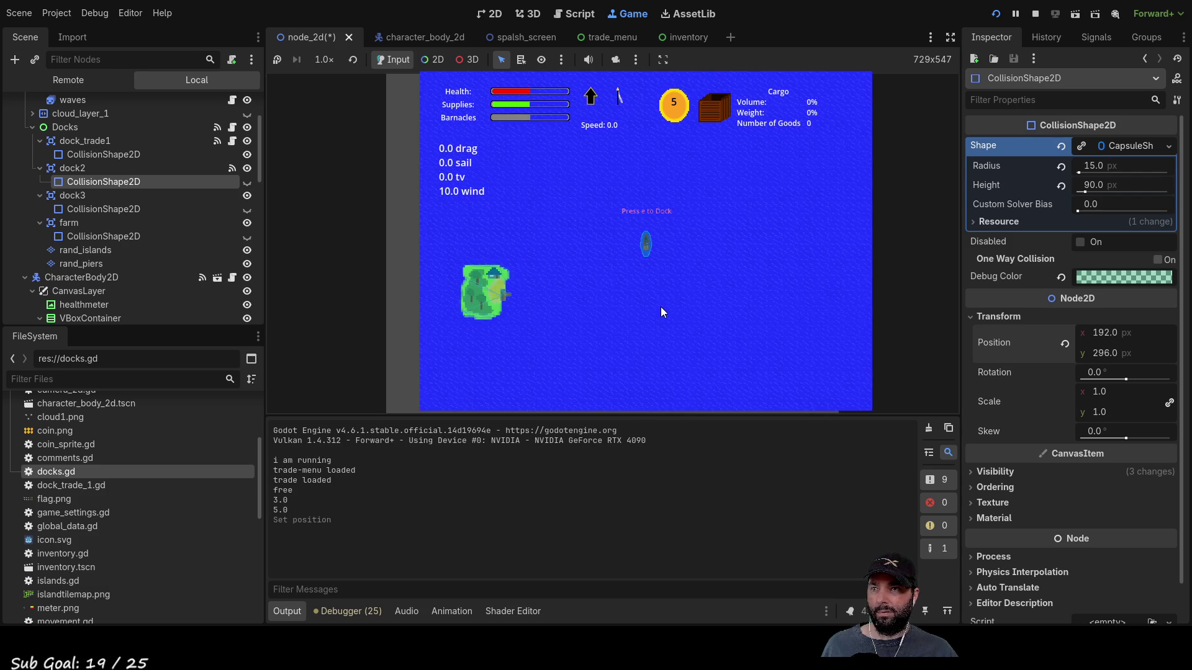
pyautogui.click(1097, 353)
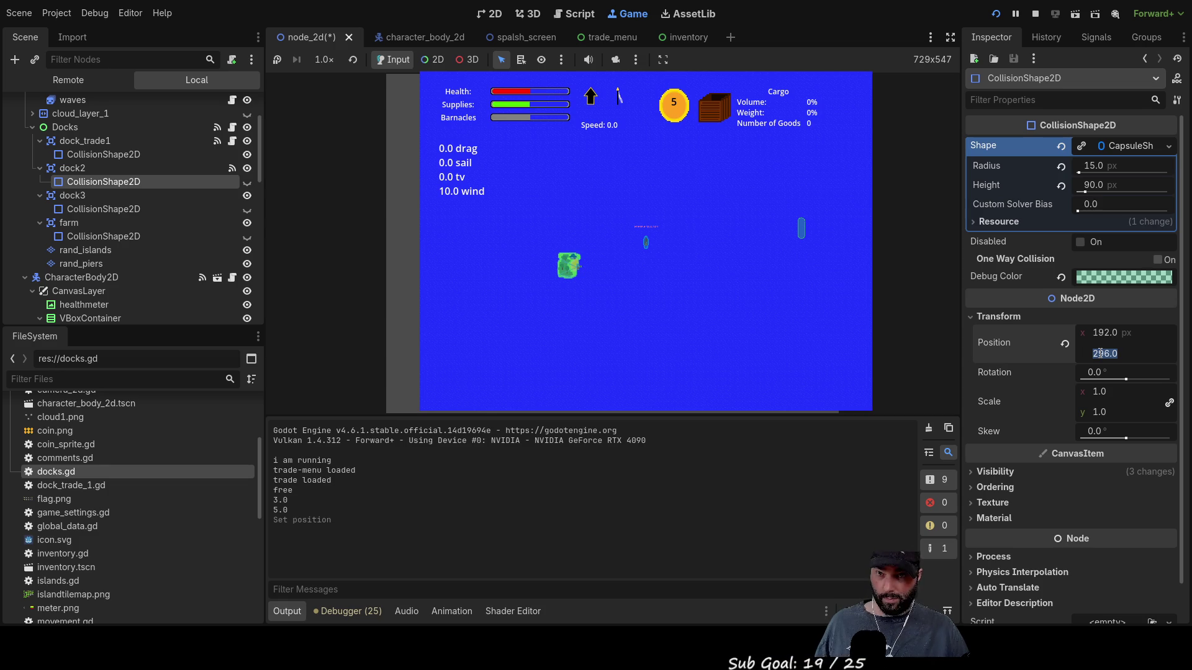
pyautogui.write('320')
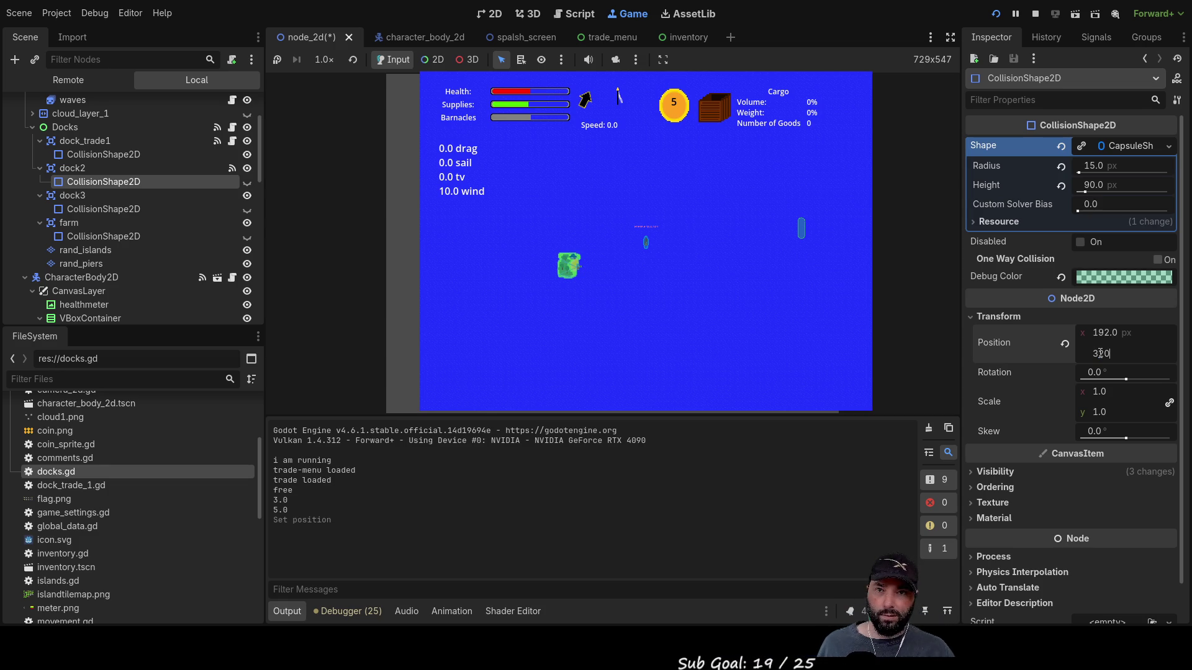
pyautogui.press('Return')
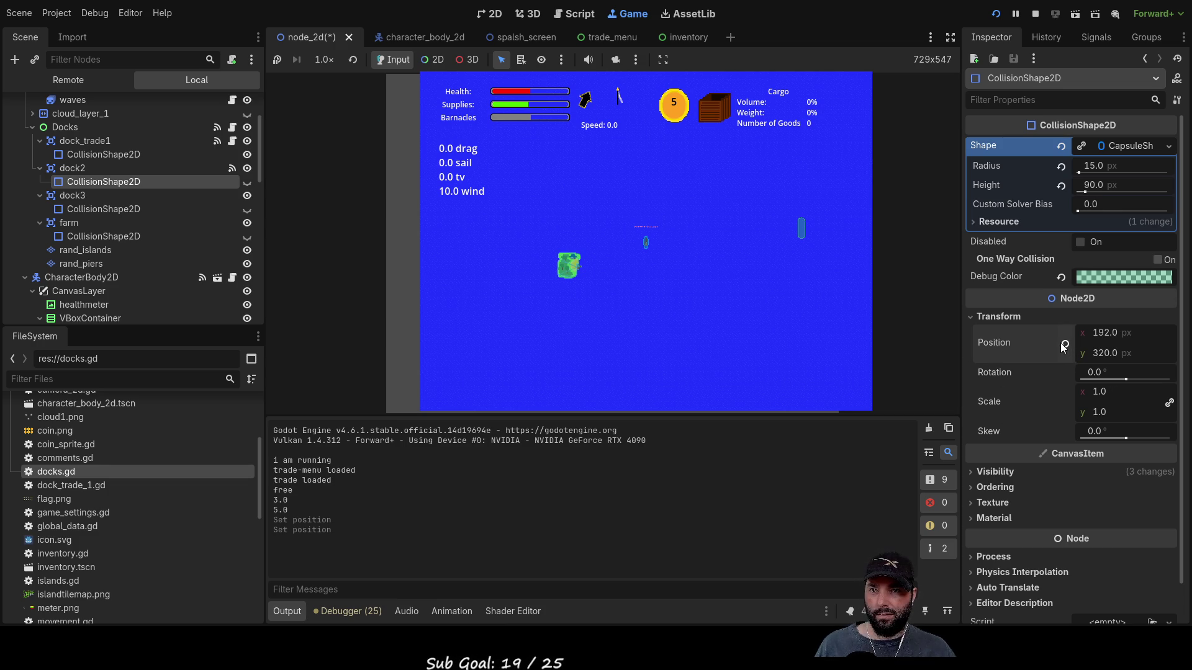
pyautogui.press('F8')
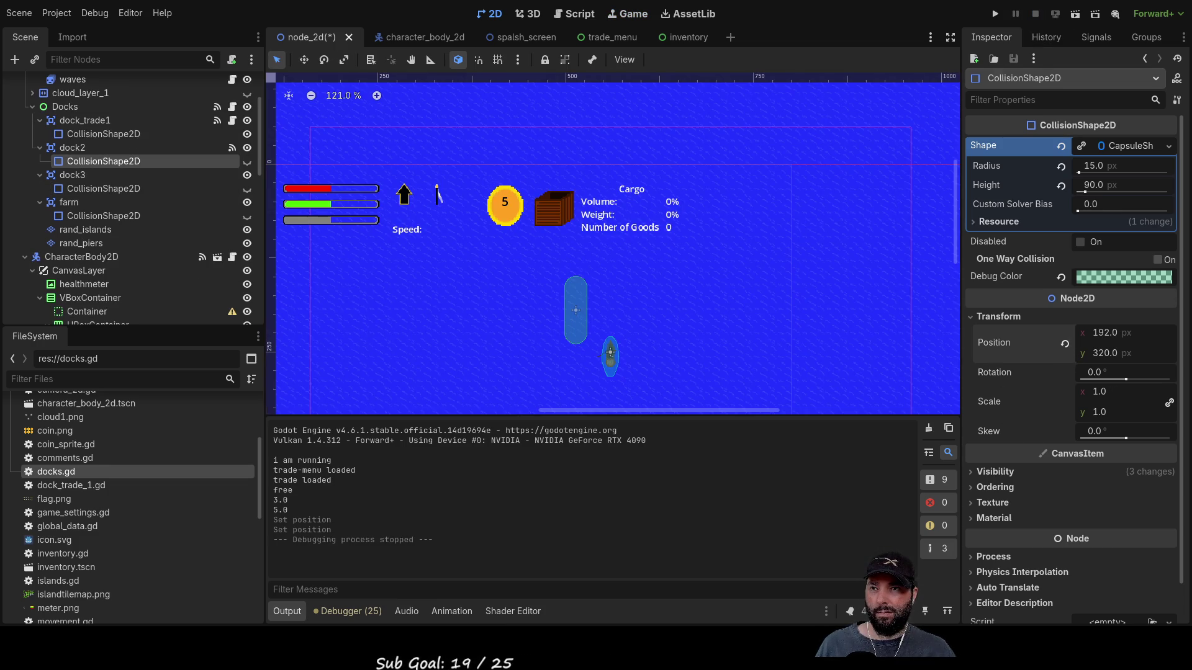
pyautogui.scroll(5, 653, 300)
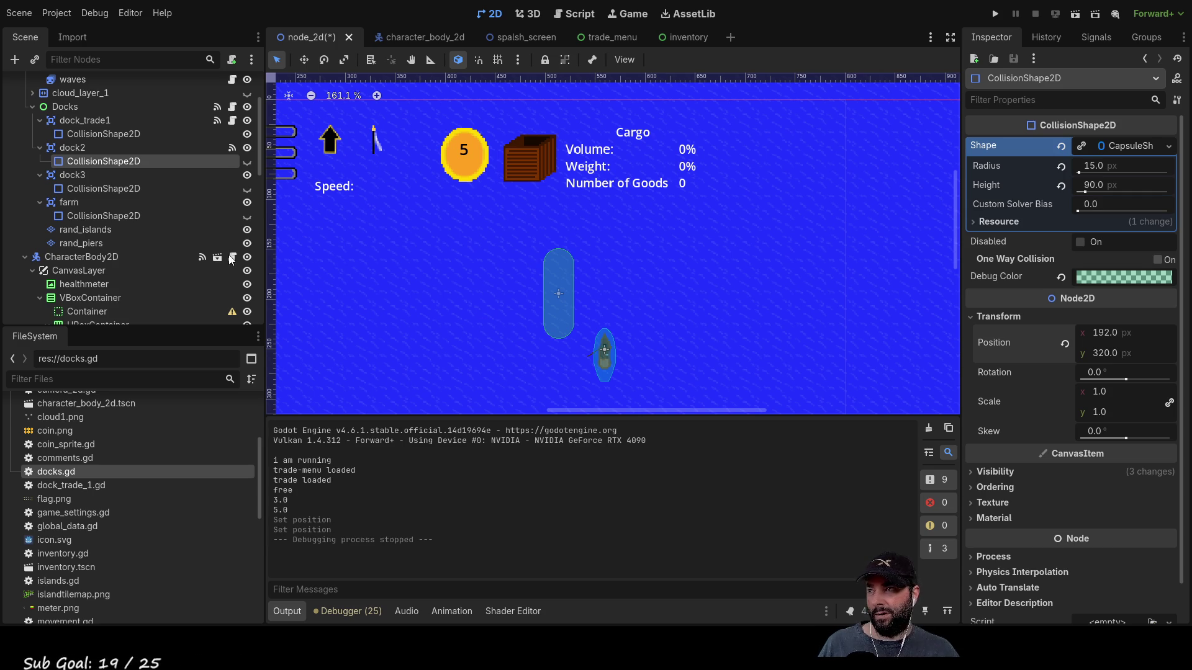
pyautogui.click(71, 148)
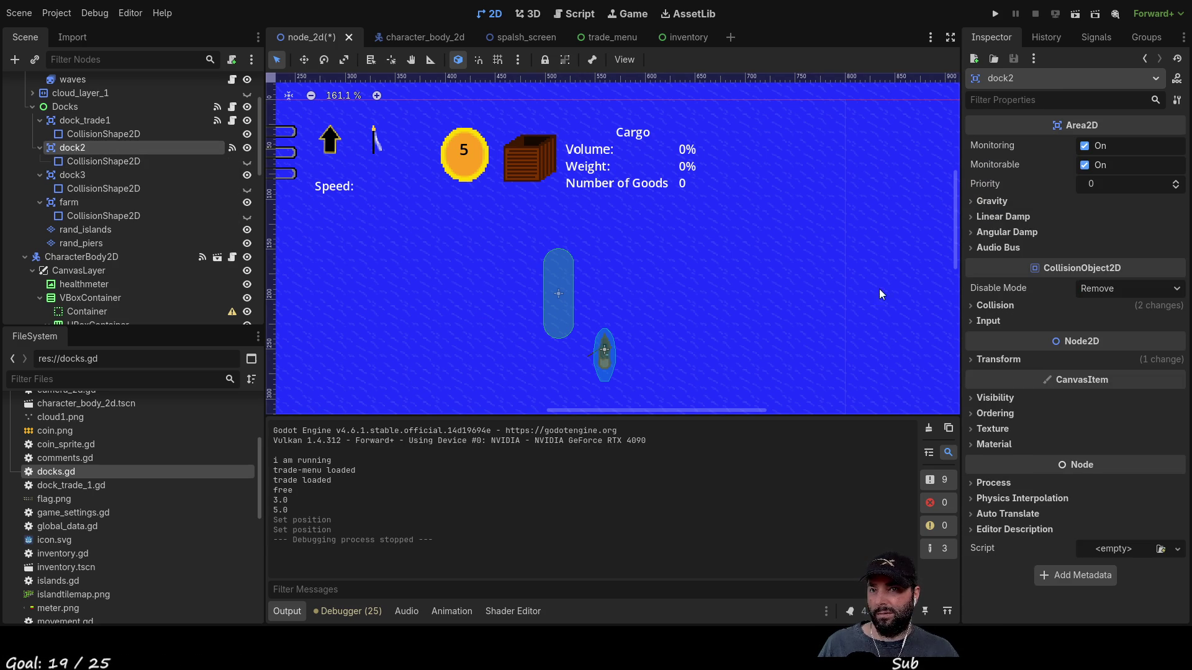
pyautogui.click(977, 361)
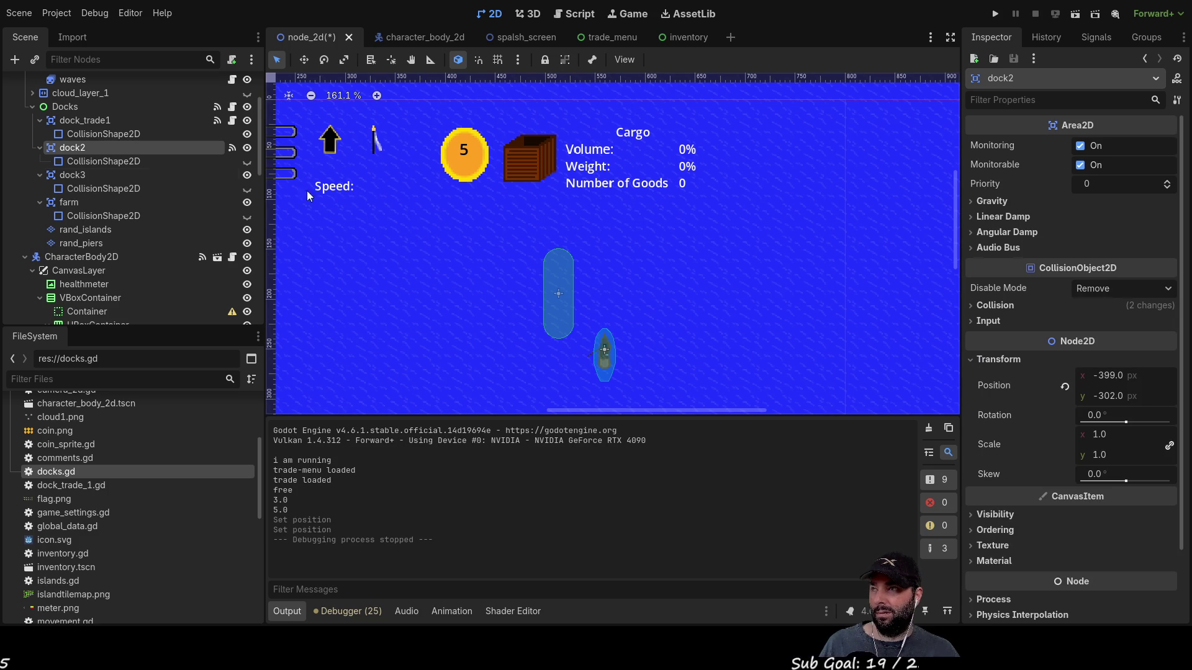
pyautogui.click(67, 121)
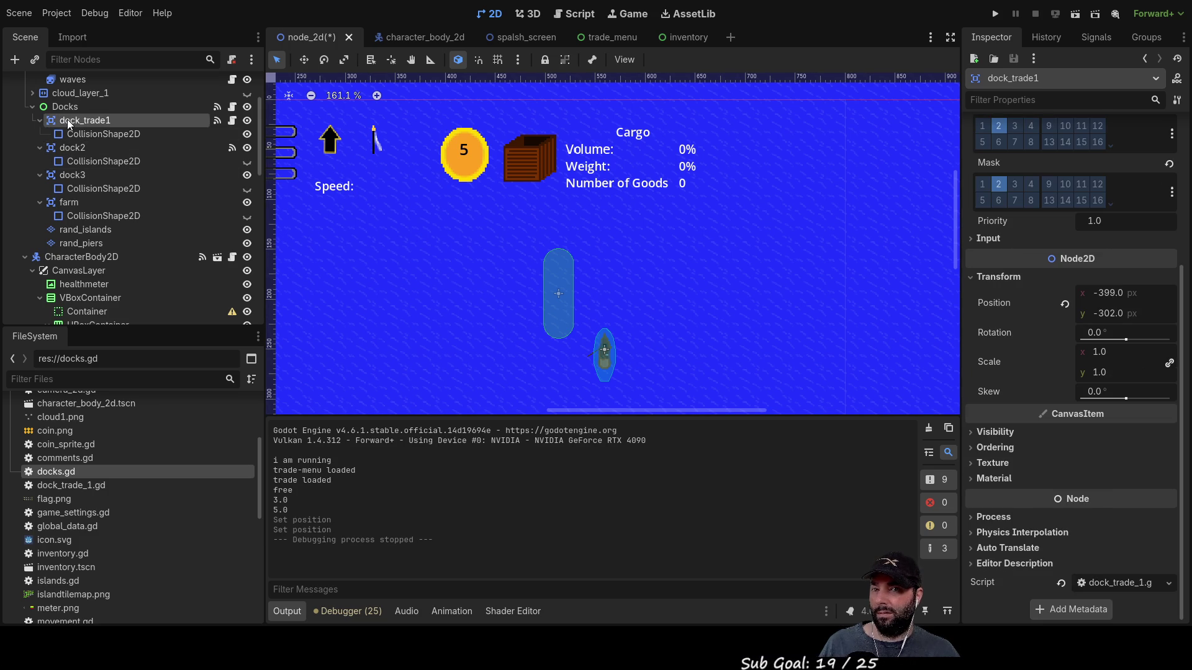
pyautogui.click(67, 107)
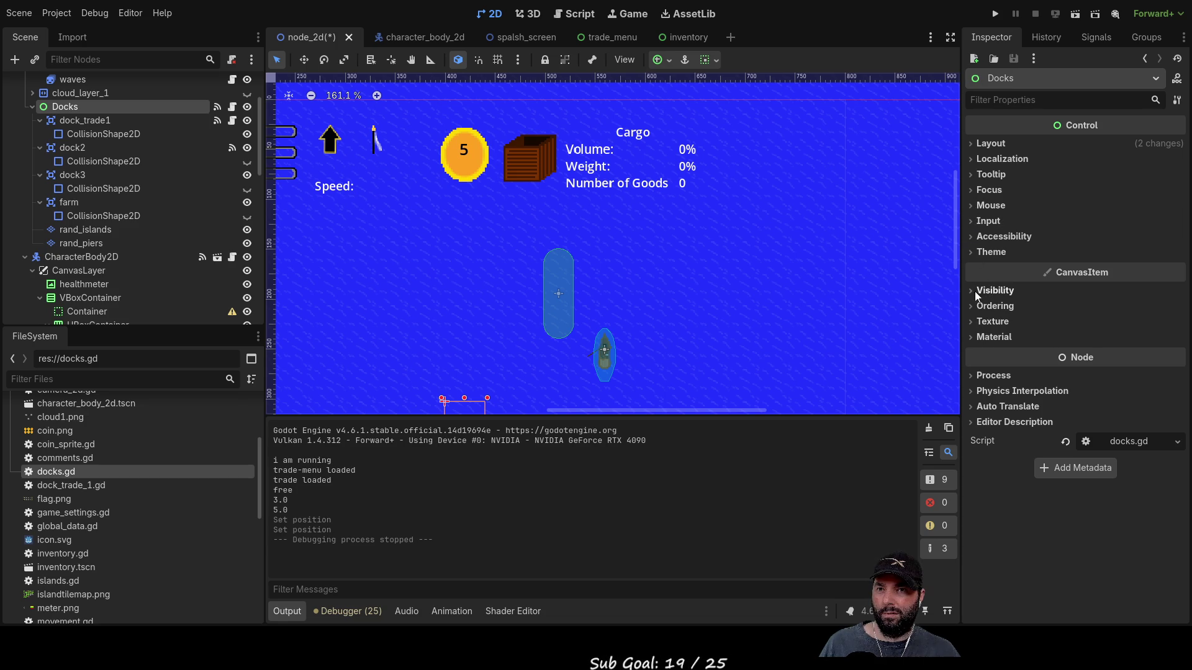
pyautogui.click(971, 144)
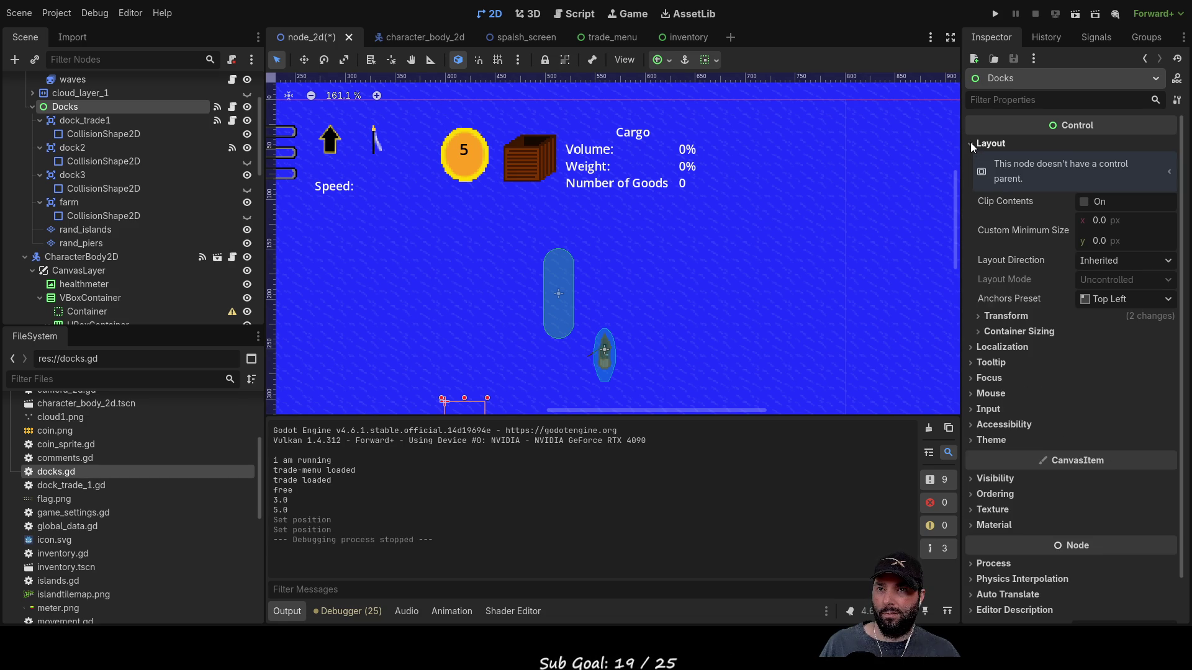
pyautogui.click(970, 143)
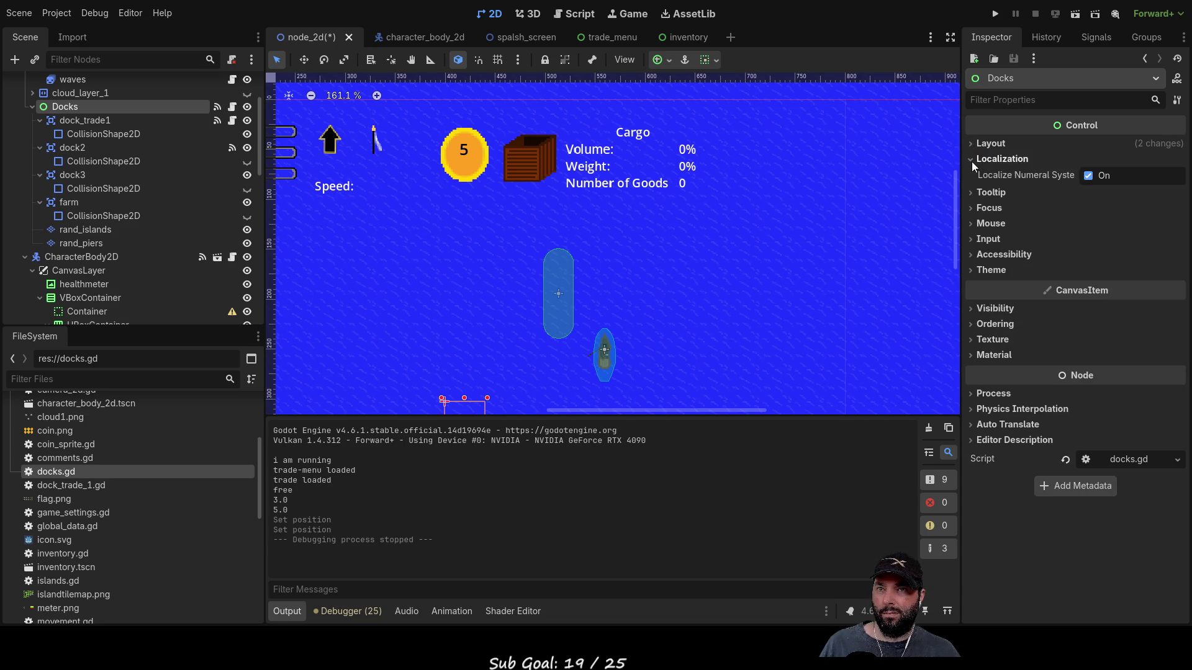
pyautogui.click(85, 121)
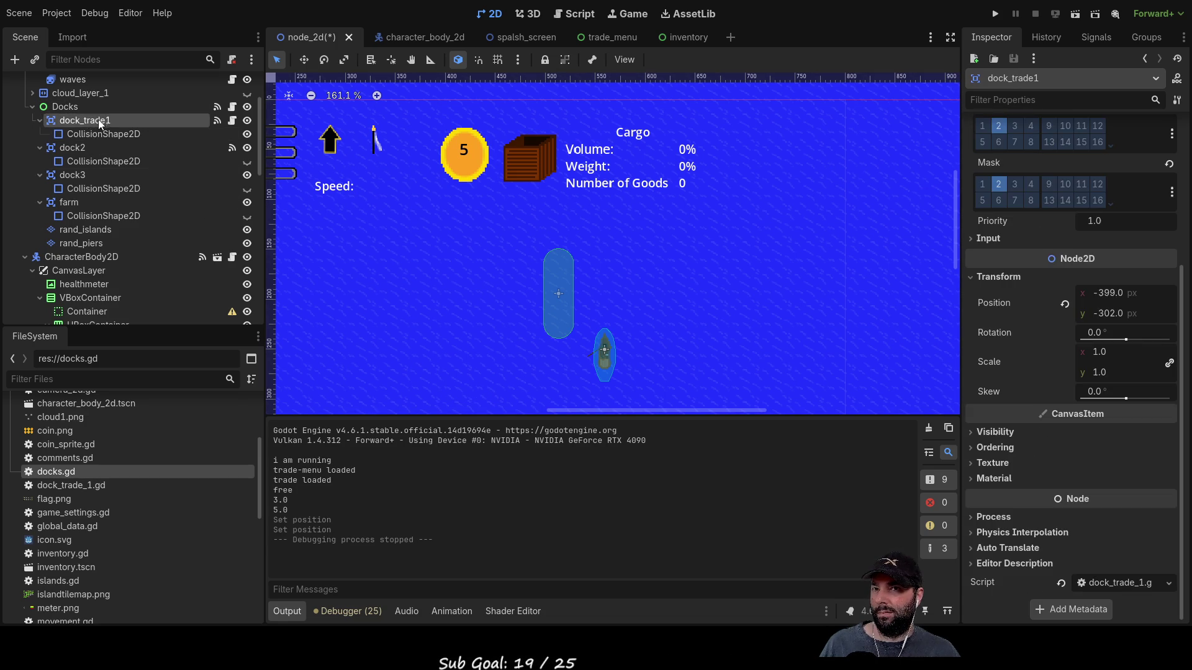
pyautogui.hscroll(-10, 525, 246)
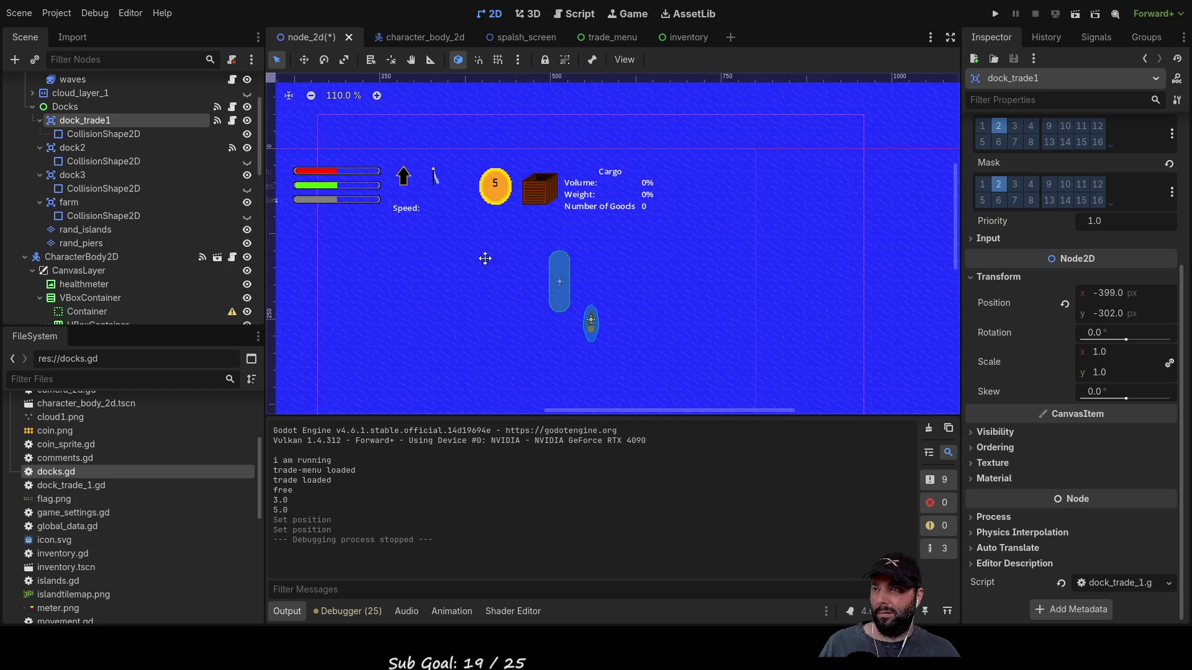
# - Pan and zoom the 2D canvas to reveal more of the scene
pyautogui.scroll(2, 568, 227)
pyautogui.scroll(15, 532, 241)
pyautogui.scroll(-20, 628, 263)
pyautogui.hscroll(3, 720, 335)
pyautogui.scroll(-5, 689, 249)
pyautogui.scroll(2, 683, 258)
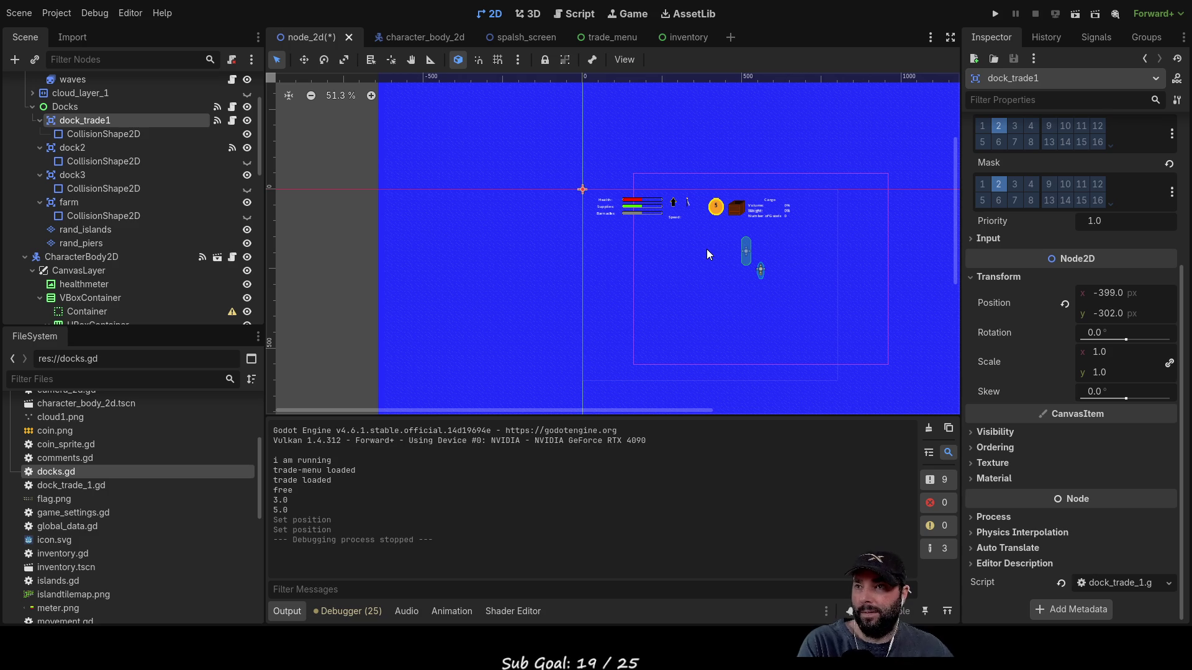
pyautogui.scroll(12, 687, 240)
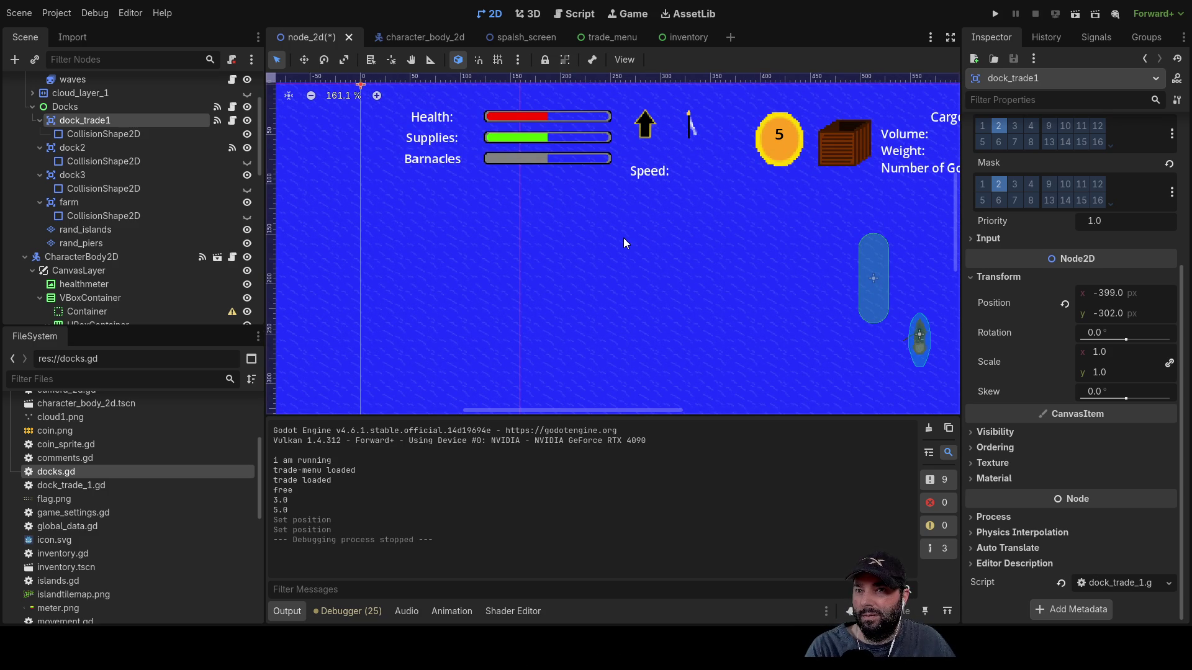
pyautogui.moveTo(619, 241)
pyautogui.mouseDown()
pyautogui.moveTo(661, 315)
pyautogui.moveTo(711, 320)
pyautogui.moveTo(522, 267)
pyautogui.mouseUp()
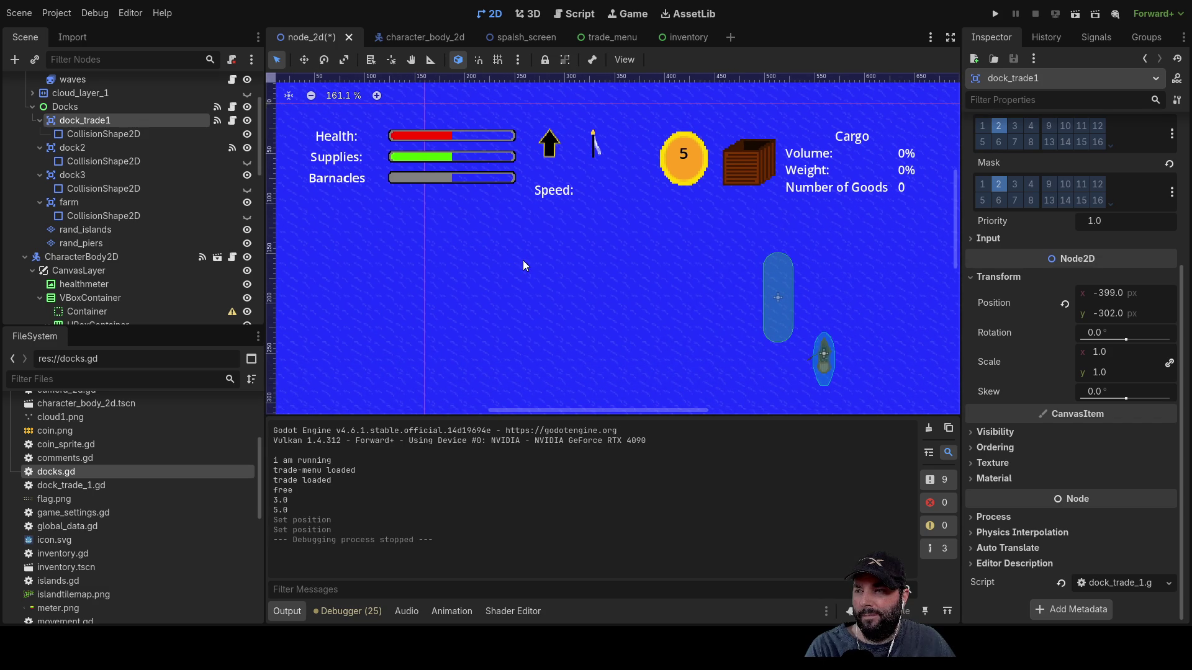
# - Select dock_trade1 and switch to the Script workspace, which shows wind.gd
pyautogui.click(80, 134)
pyautogui.click(83, 121)
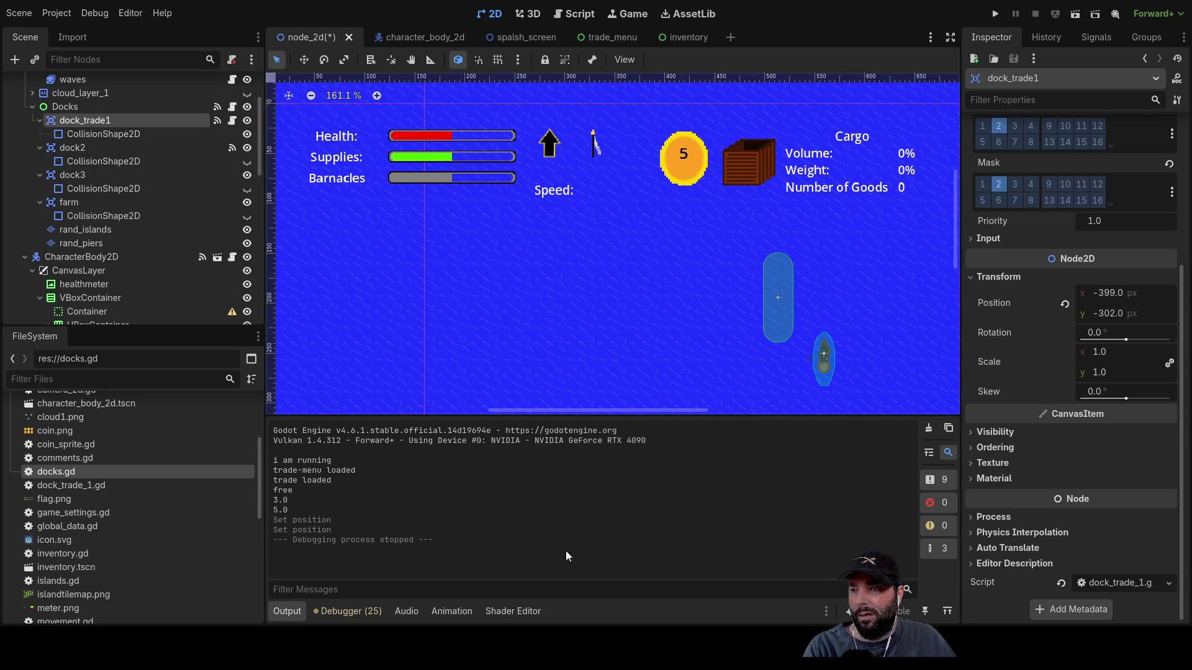
pyautogui.click(574, 13)
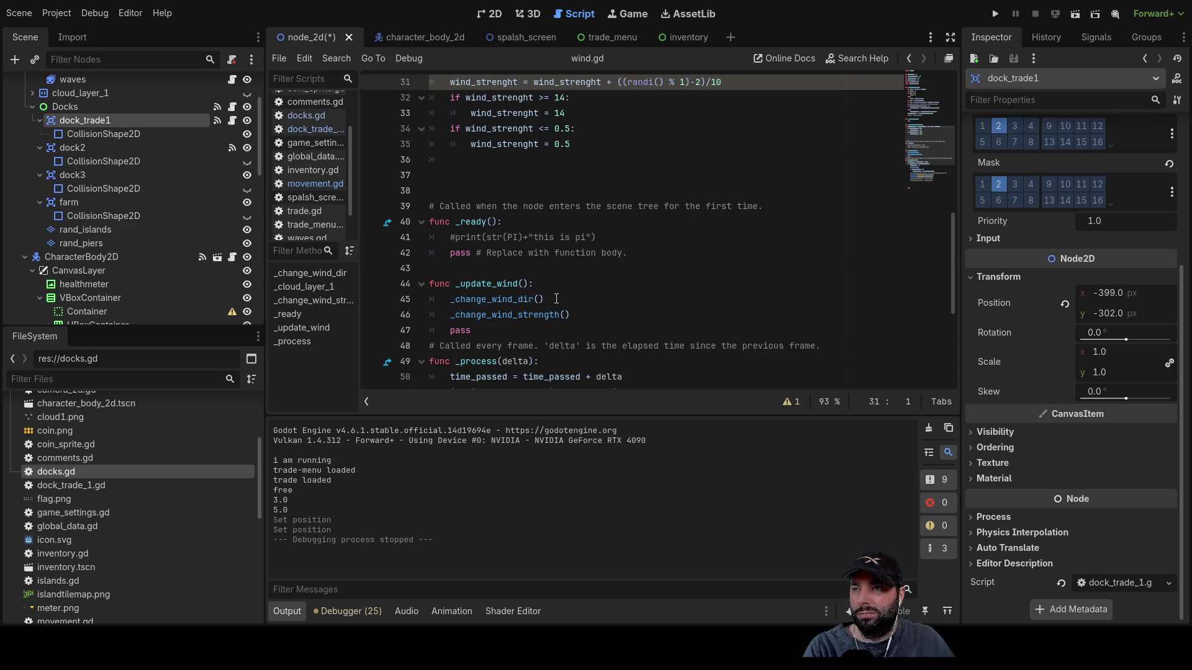
# - Open dock_trade_1.gd and add blank lines above the position code
pyautogui.scroll(-4, 556, 298)
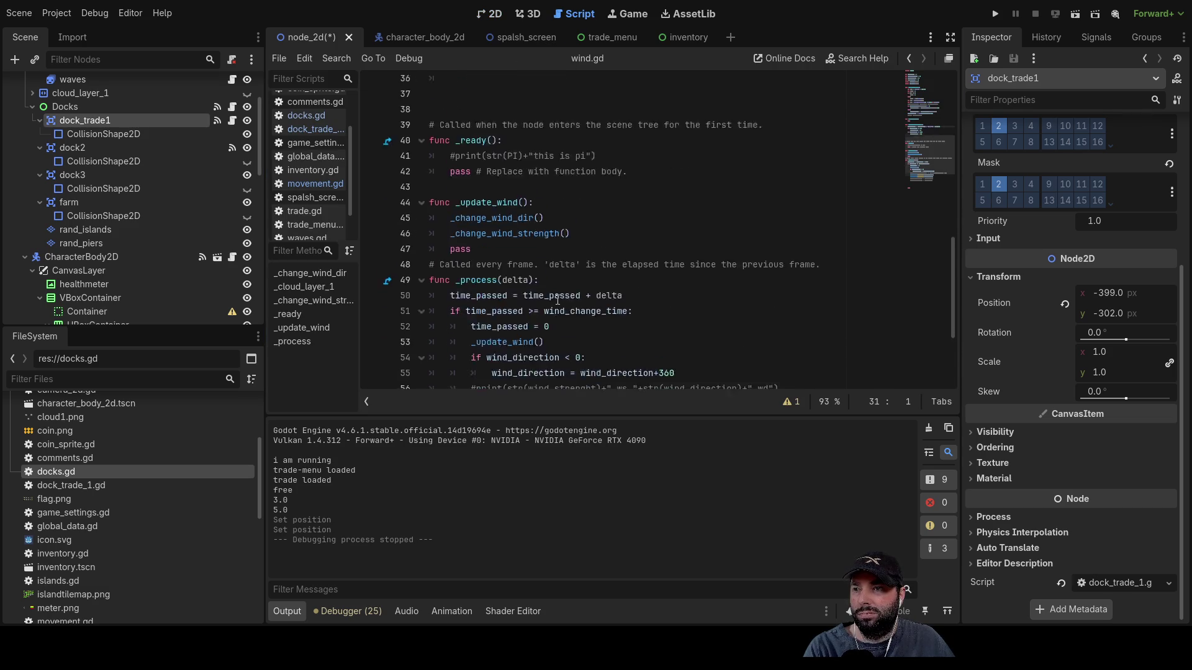
pyautogui.click(314, 133)
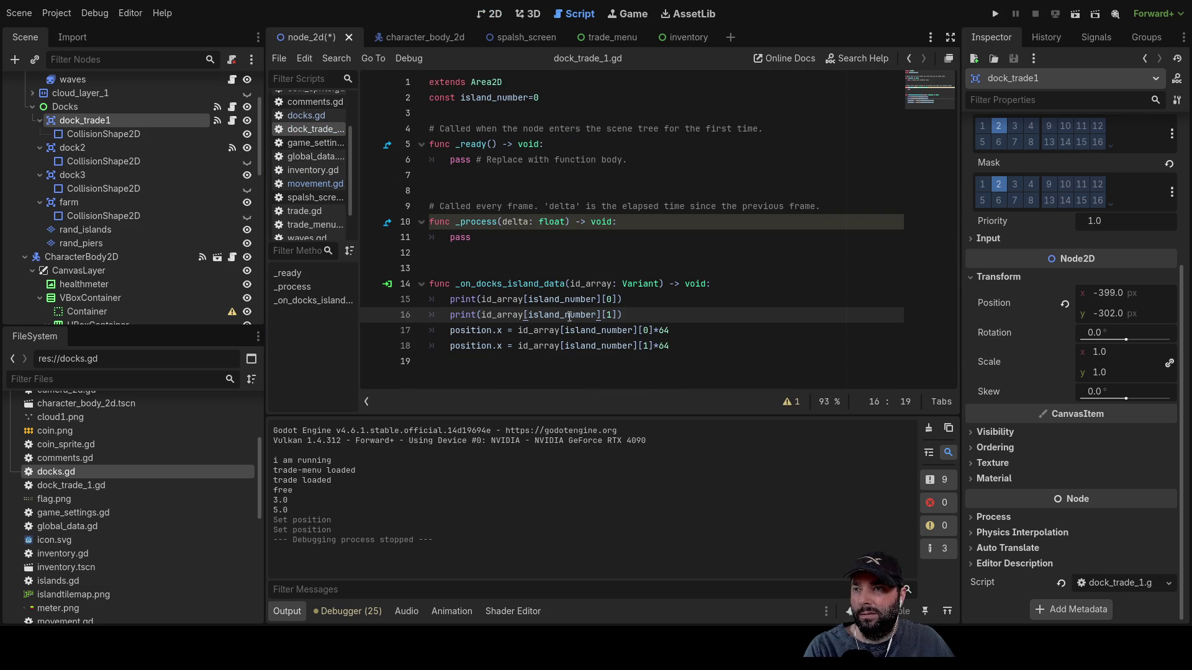
pyautogui.click(451, 330)
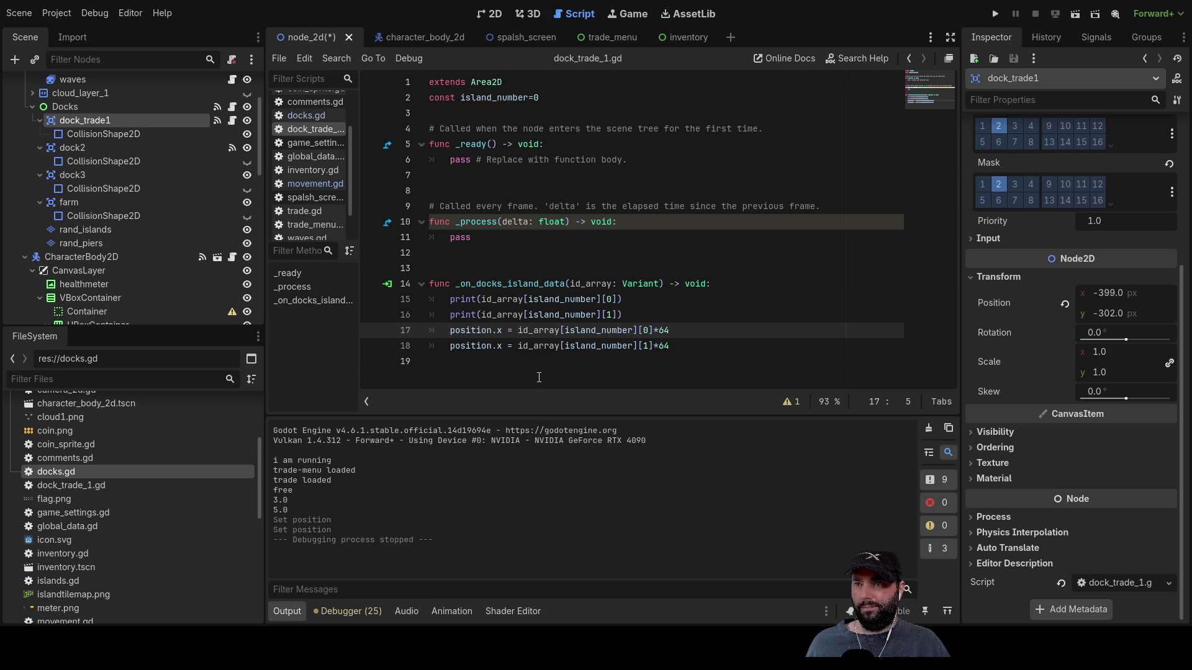
pyautogui.press('Return')
pyautogui.hotkey('ctrl', 'z')
pyautogui.press('Return')
pyautogui.press('Return')
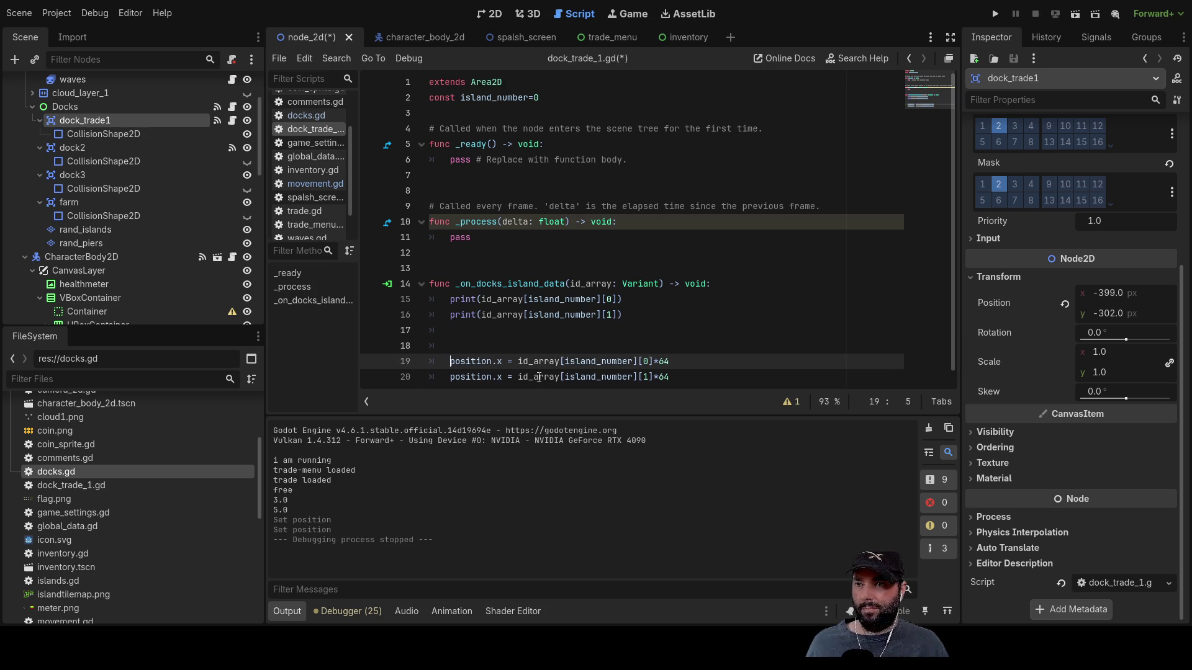
# - Make lines 19 and 20 set $CollisionShape2D.position, then run the project
pyautogui.scroll(-1, 542, 338)
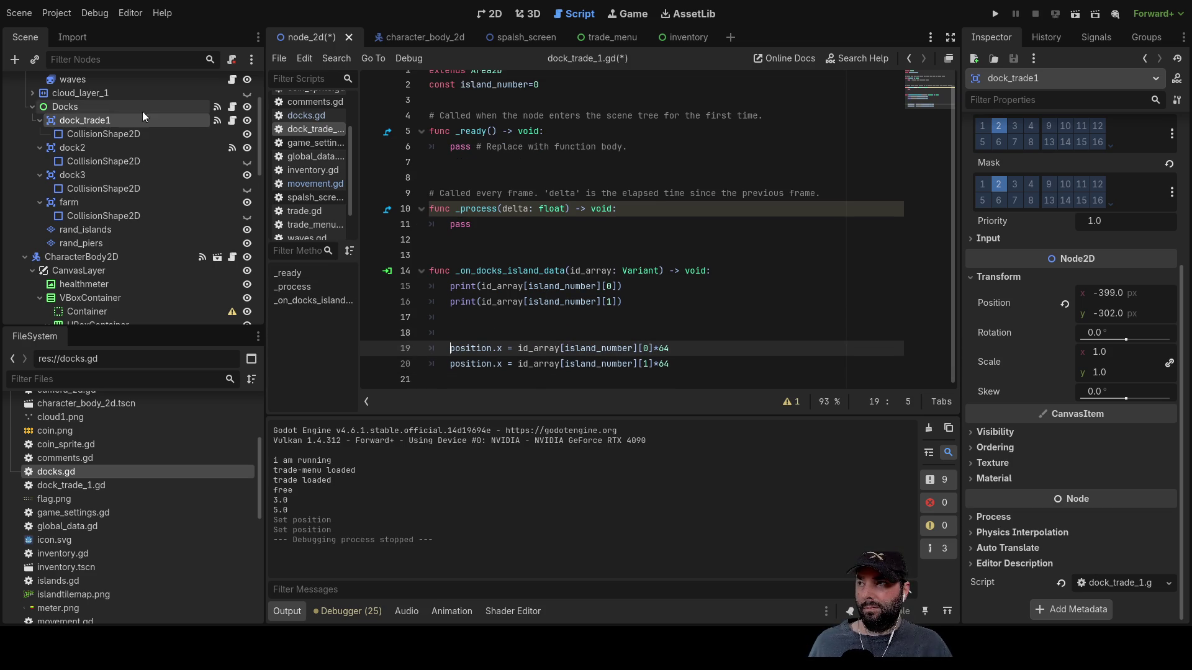
pyautogui.click(105, 133)
pyautogui.click(102, 122)
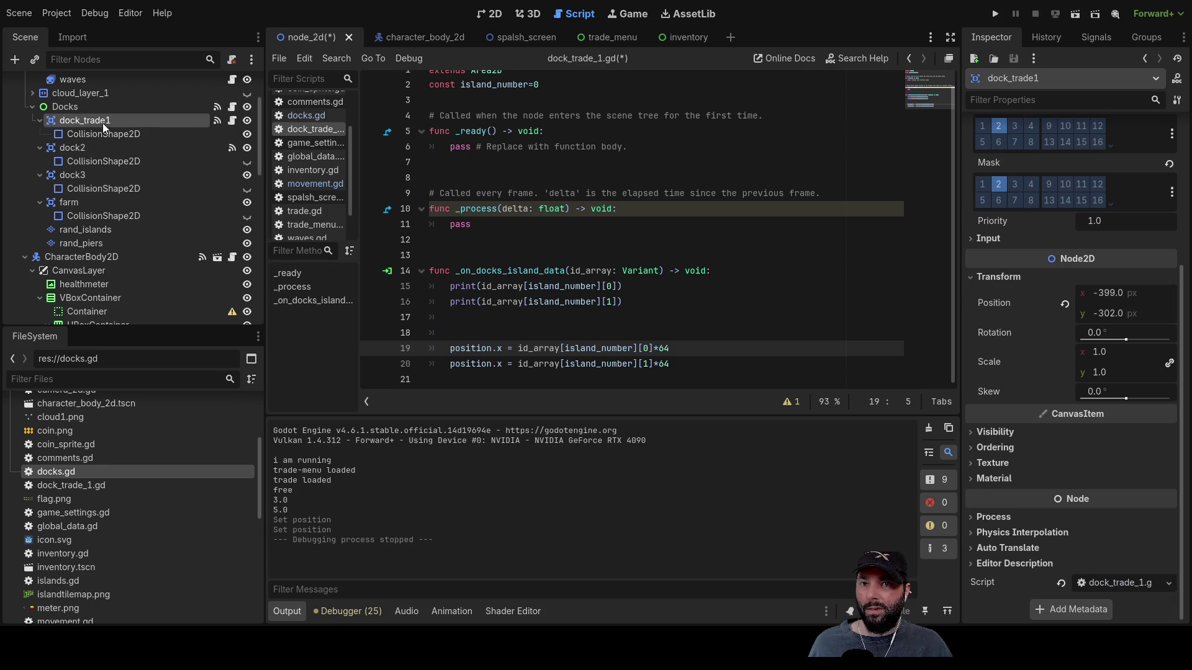
pyautogui.click(115, 132)
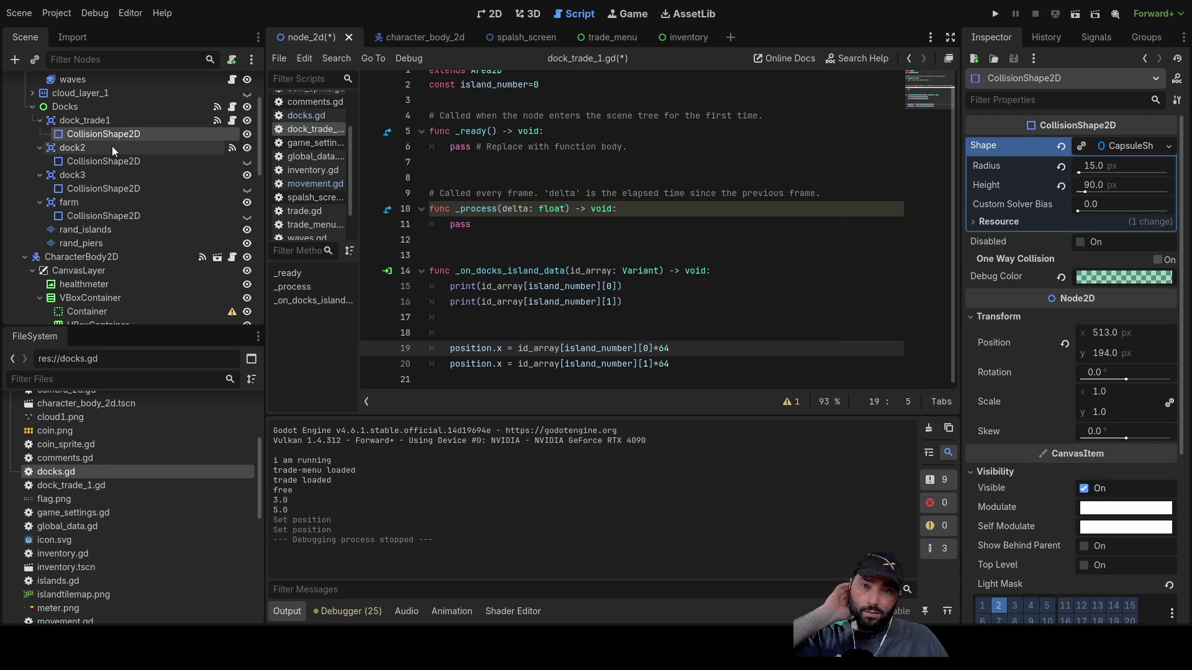
pyautogui.scroll(-5, 1045, 378)
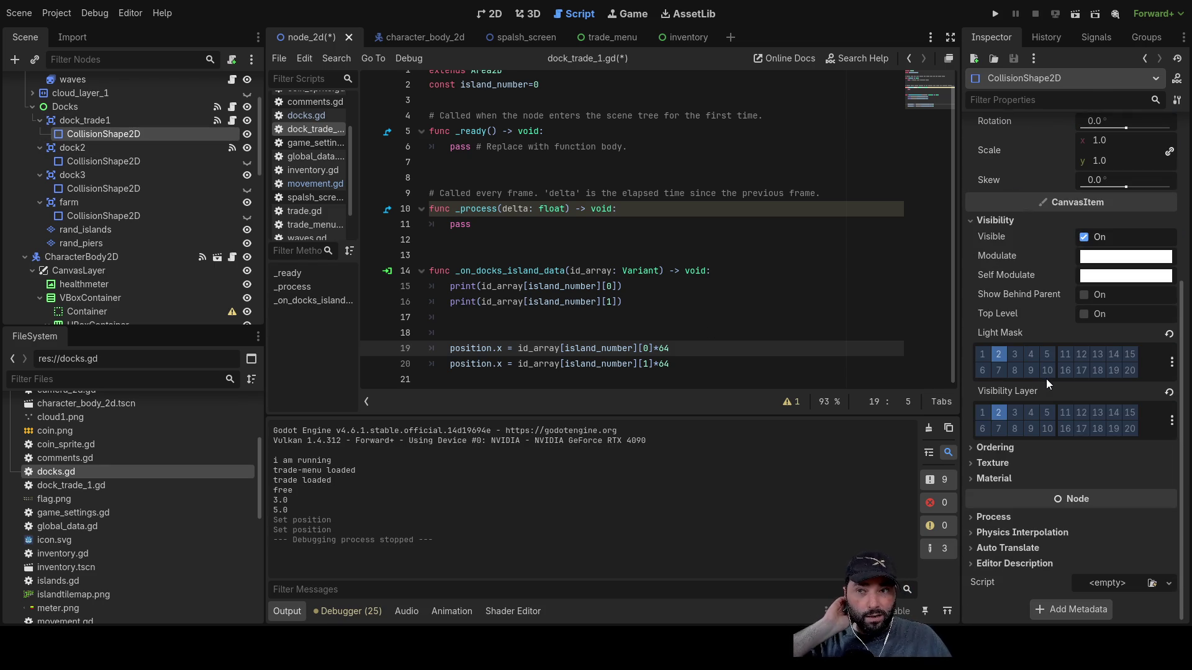
pyautogui.moveTo(93, 135)
pyautogui.mouseDown()
pyautogui.moveTo(428, 273)
pyautogui.moveTo(450, 346)
pyautogui.mouseUp()
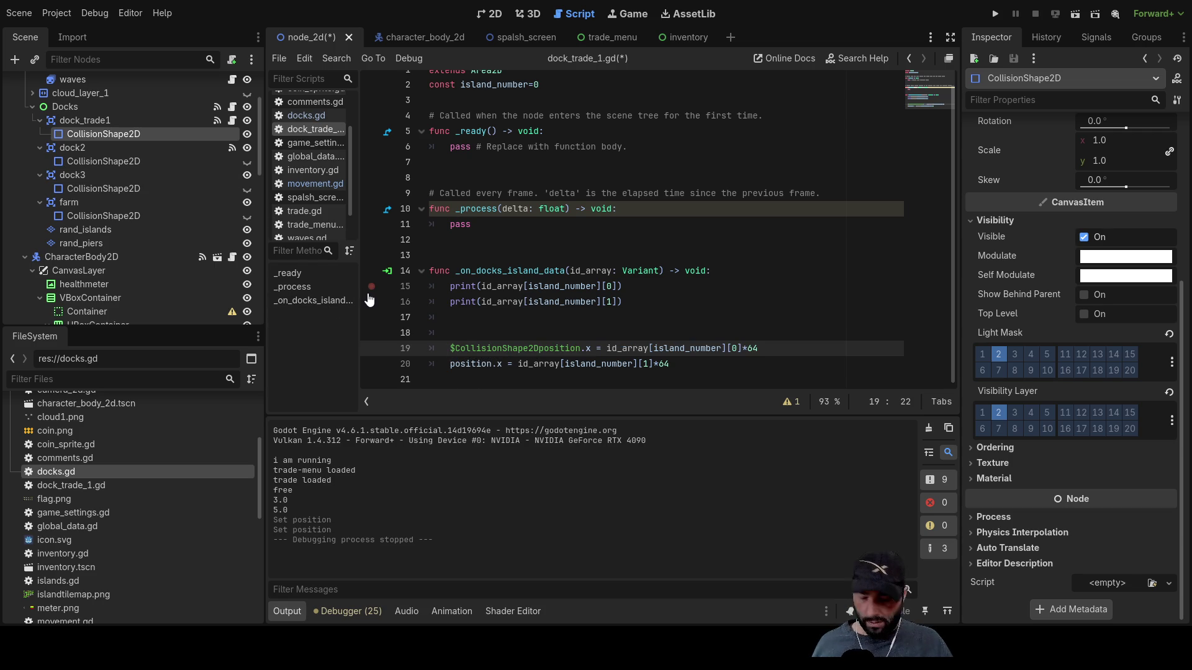
pyautogui.write('.')
pyautogui.moveTo(102, 135)
pyautogui.mouseDown()
pyautogui.moveTo(260, 221)
pyautogui.moveTo(450, 365)
pyautogui.mouseUp()
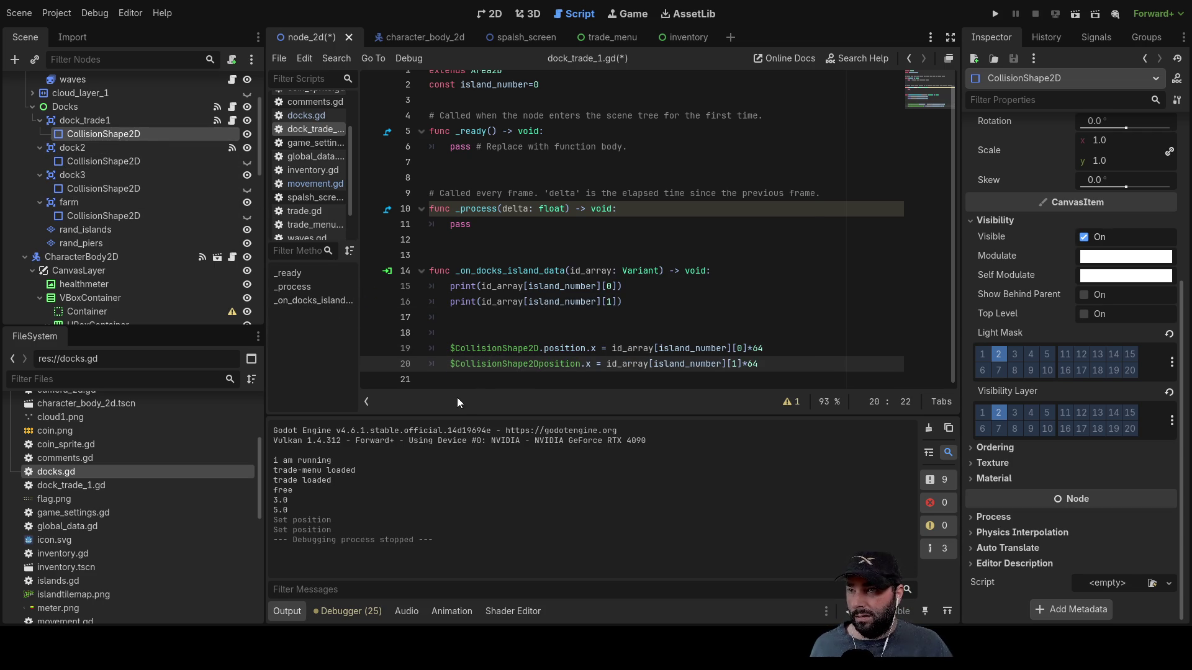
pyautogui.write('.')
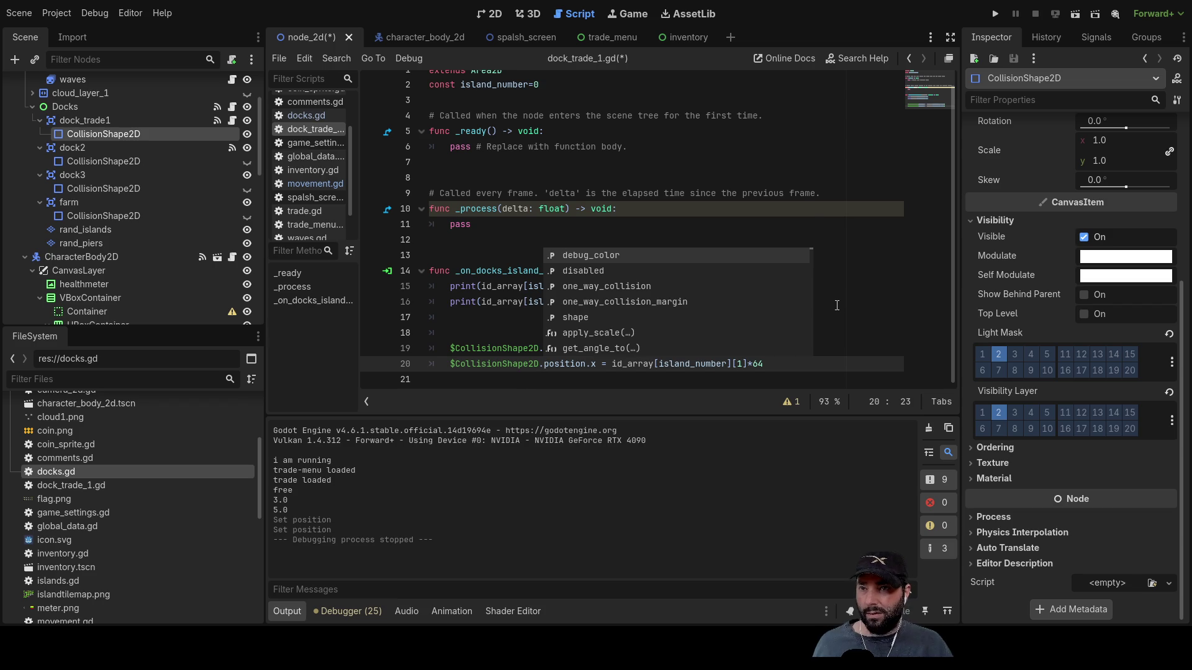
pyautogui.press('Escape')
pyautogui.click(994, 13)
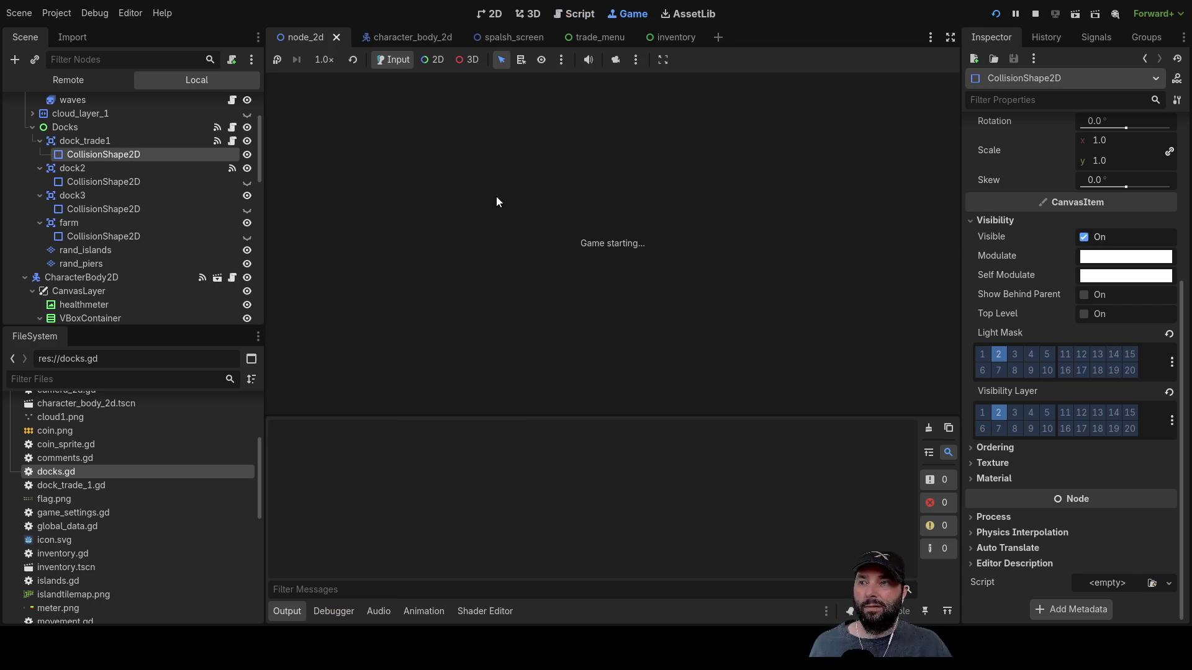
# - Play from the splash menu, zoom to find the dock's collision shape, then stop the game
pyautogui.click(504, 95)
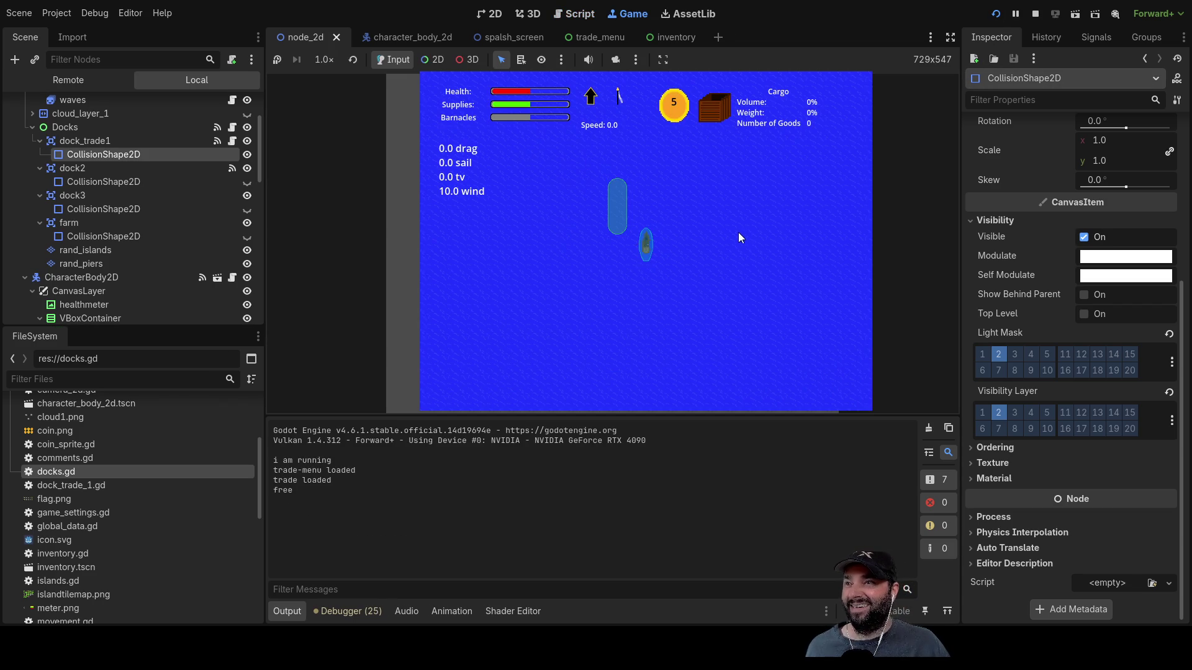
pyautogui.scroll(-2, 662, 272)
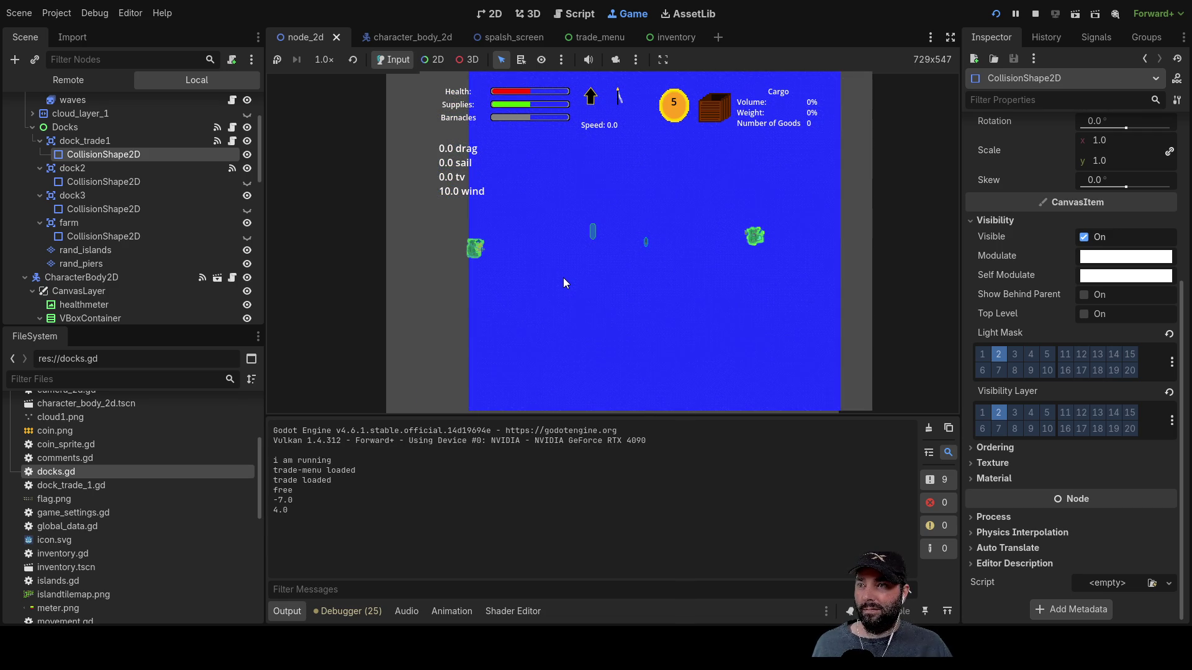
pyautogui.scroll(2, 681, 287)
pyautogui.scroll(-2, 628, 289)
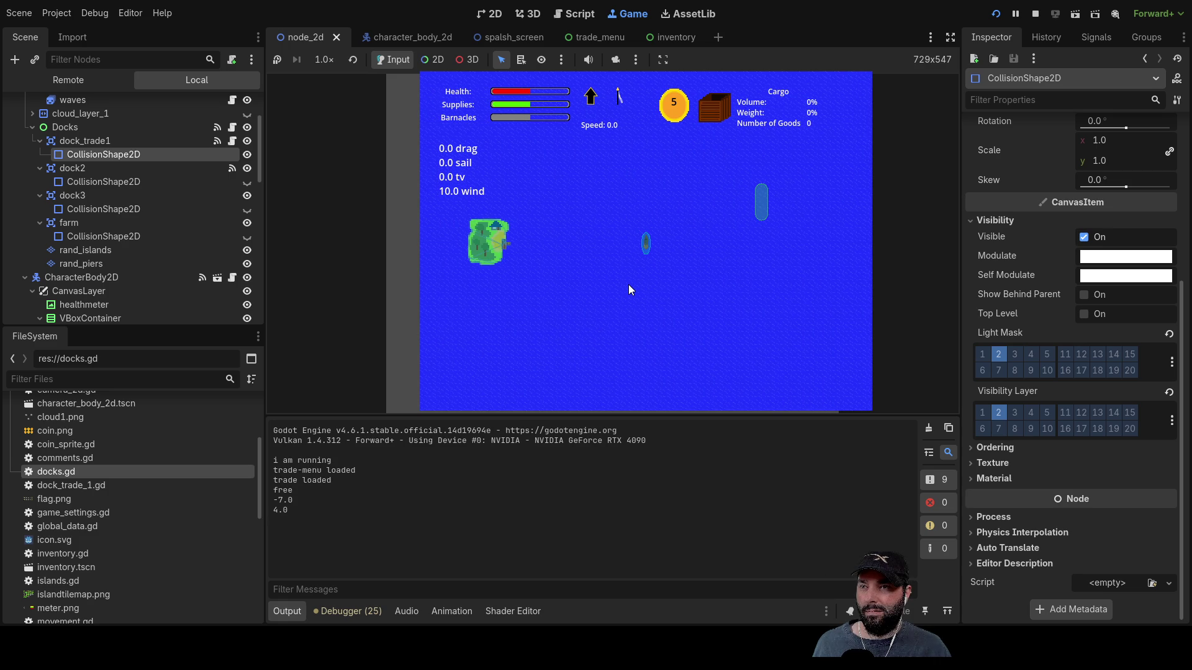
pyautogui.scroll(-5, 635, 264)
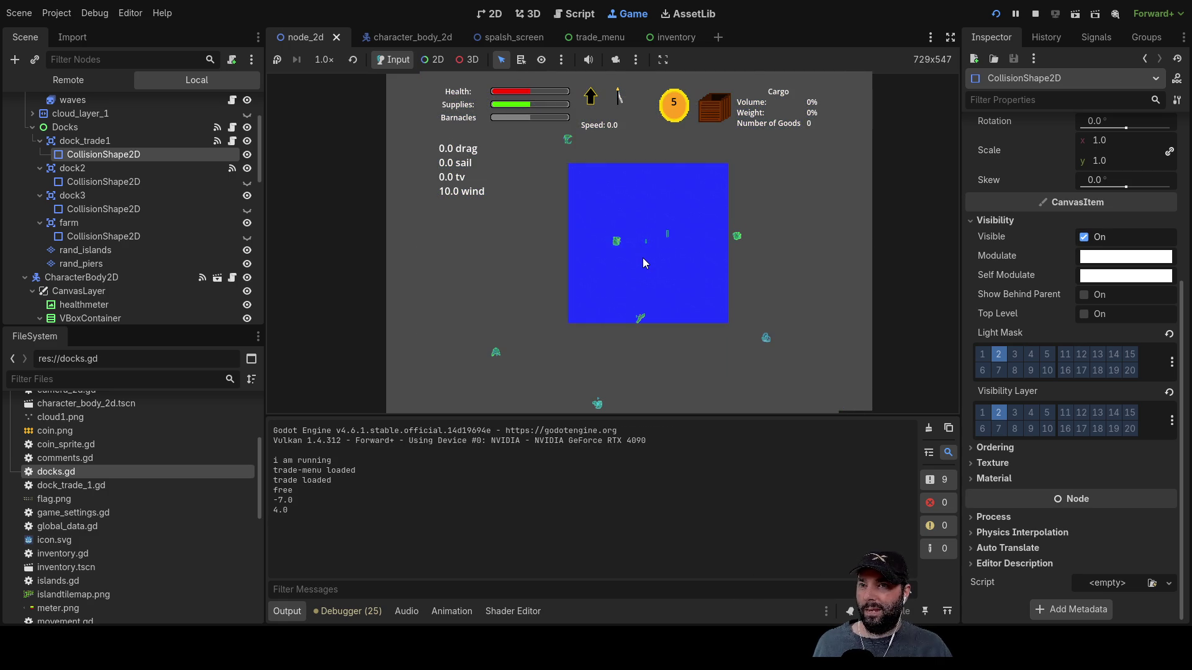
pyautogui.scroll(5, 646, 257)
pyautogui.click(1034, 13)
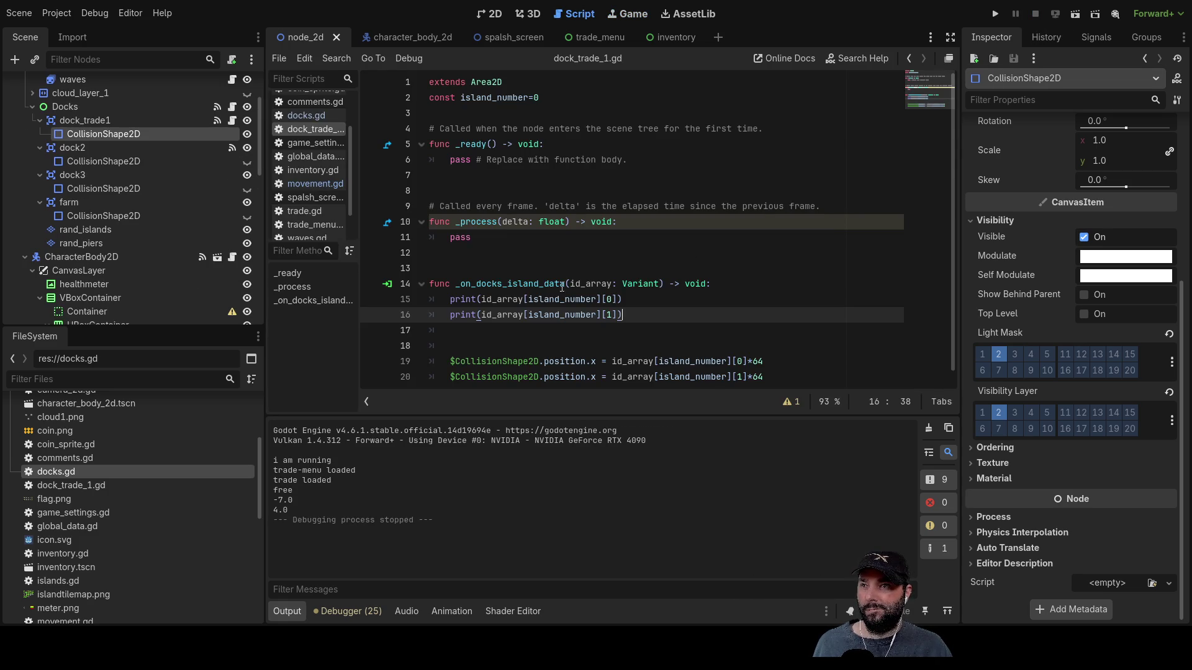
# - Change the *64 multiplier to *32 on lines 19 and 20 of dock_trade_1.gd
pyautogui.click(766, 361)
pyautogui.press('BackSpace')
pyautogui.press('BackSpace')
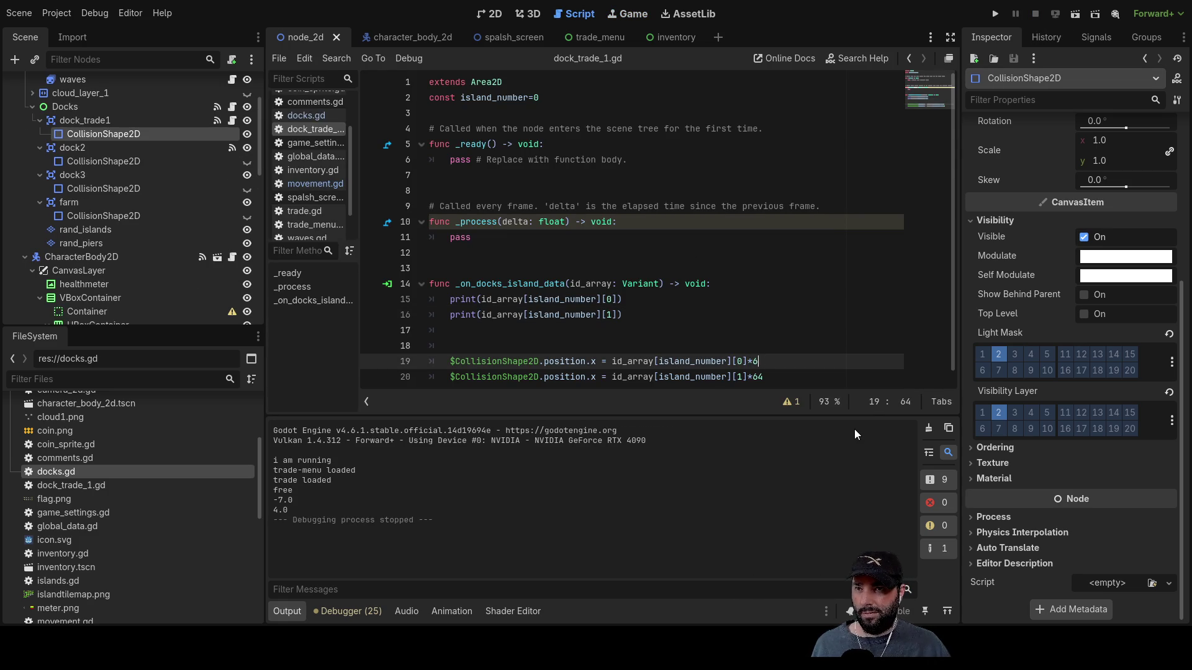
pyautogui.write('32')
pyautogui.press('Down')
pyautogui.press('BackSpace')
pyautogui.press('BackSpace')
pyautogui.write('32')
# - Run the game into the sailing scene, zoom around, and select the dock_trade1 node
pyautogui.click(996, 14)
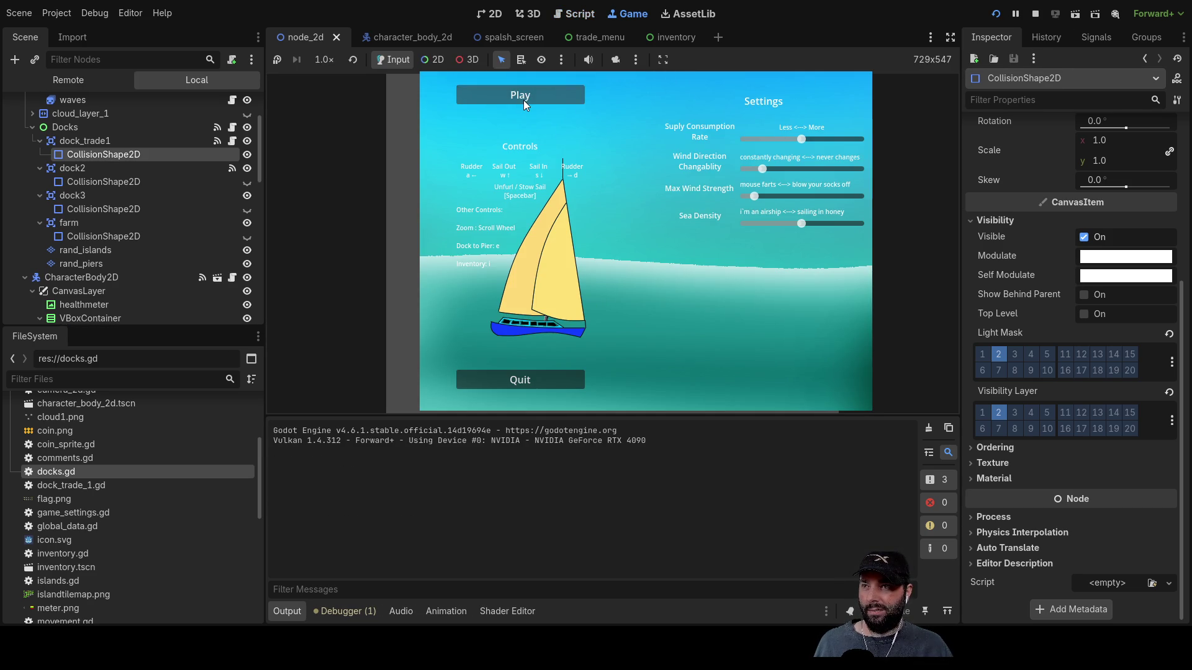
pyautogui.click(523, 100)
pyautogui.scroll(-5, 623, 303)
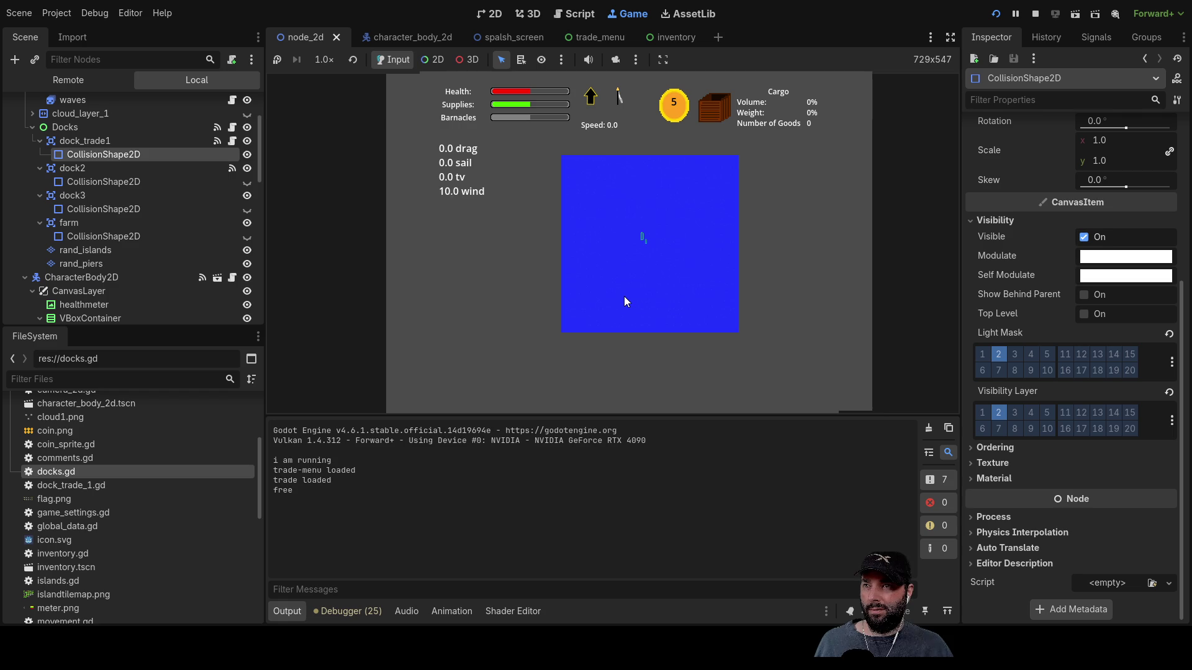
pyautogui.scroll(-2, 625, 297)
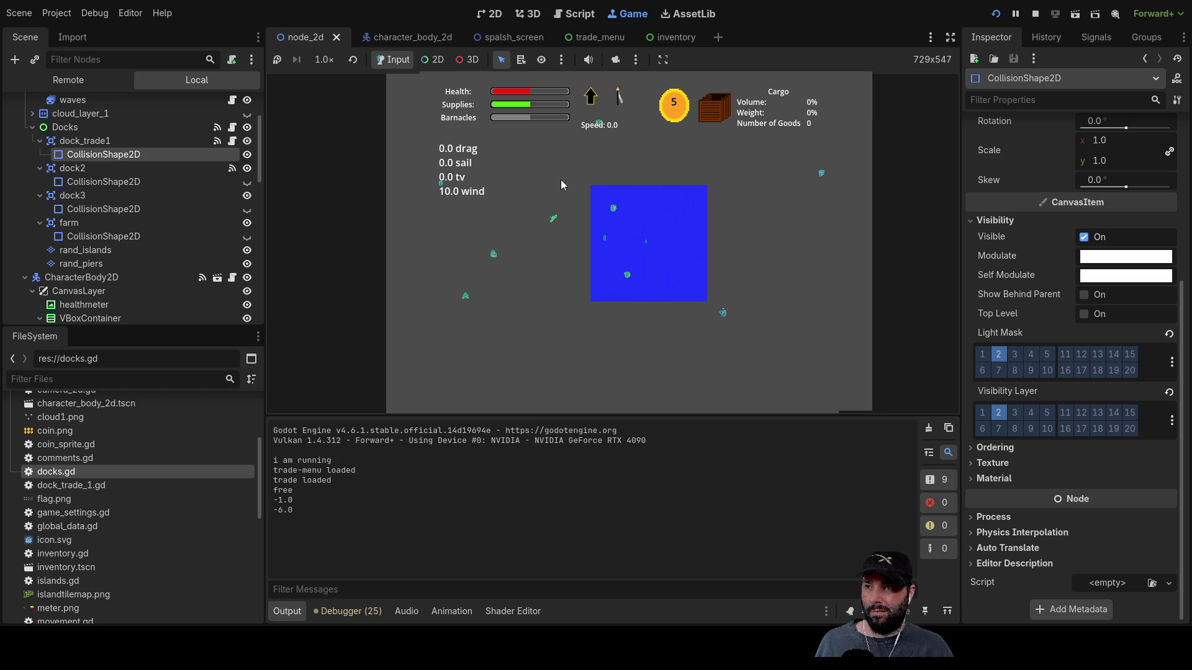
pyautogui.scroll(5, 650, 242)
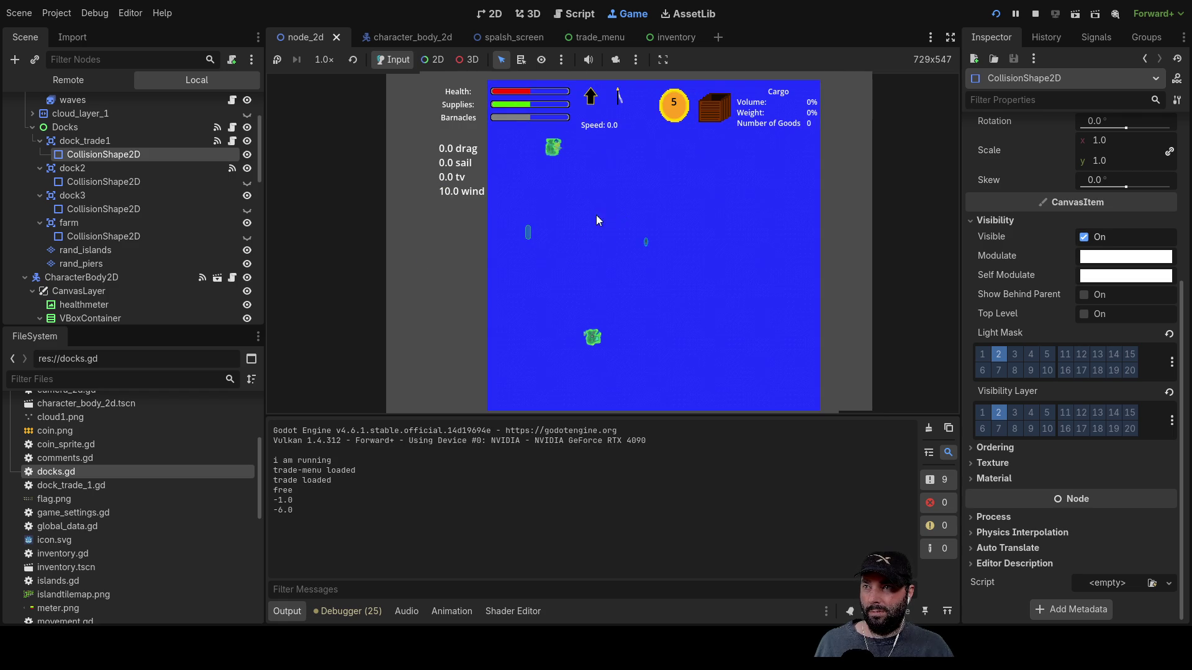
pyautogui.scroll(2, 596, 220)
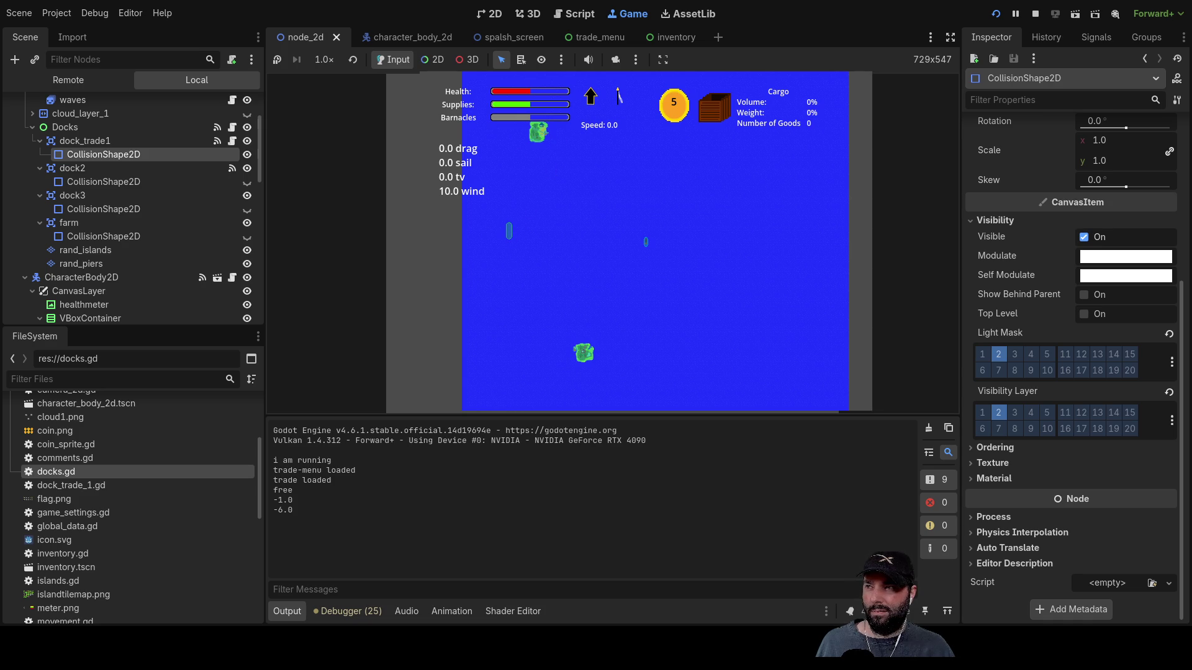
pyautogui.click(79, 140)
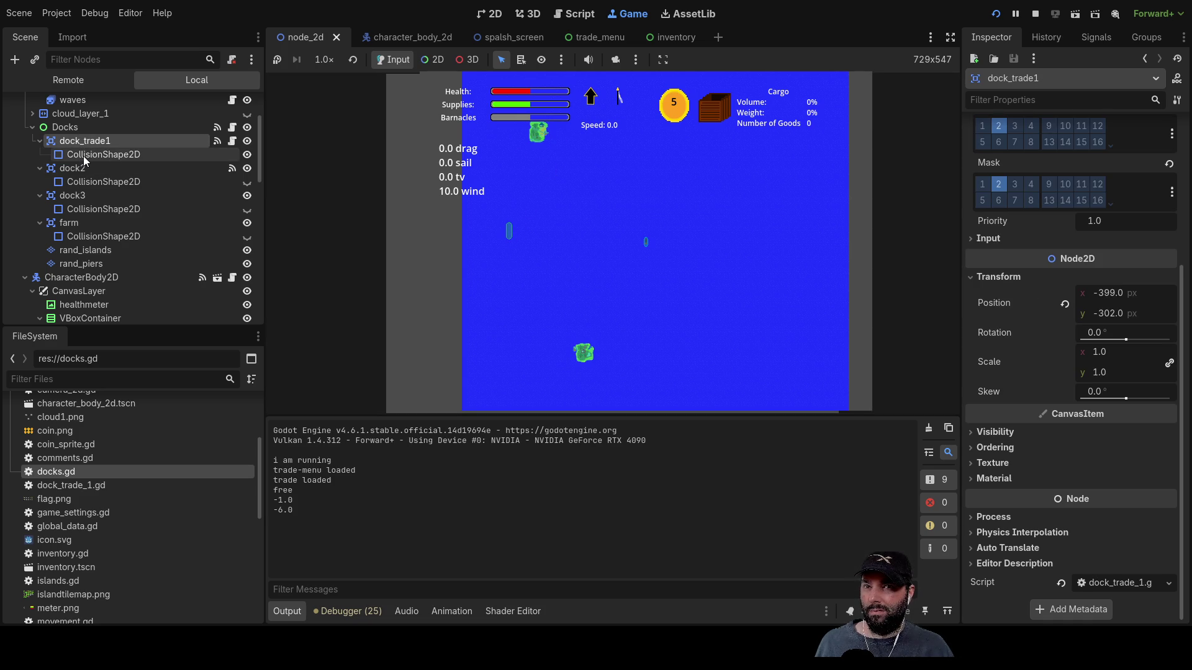
# - Set dock_trade1's collision shape position to 0, 0 in the running game
pyautogui.click(83, 156)
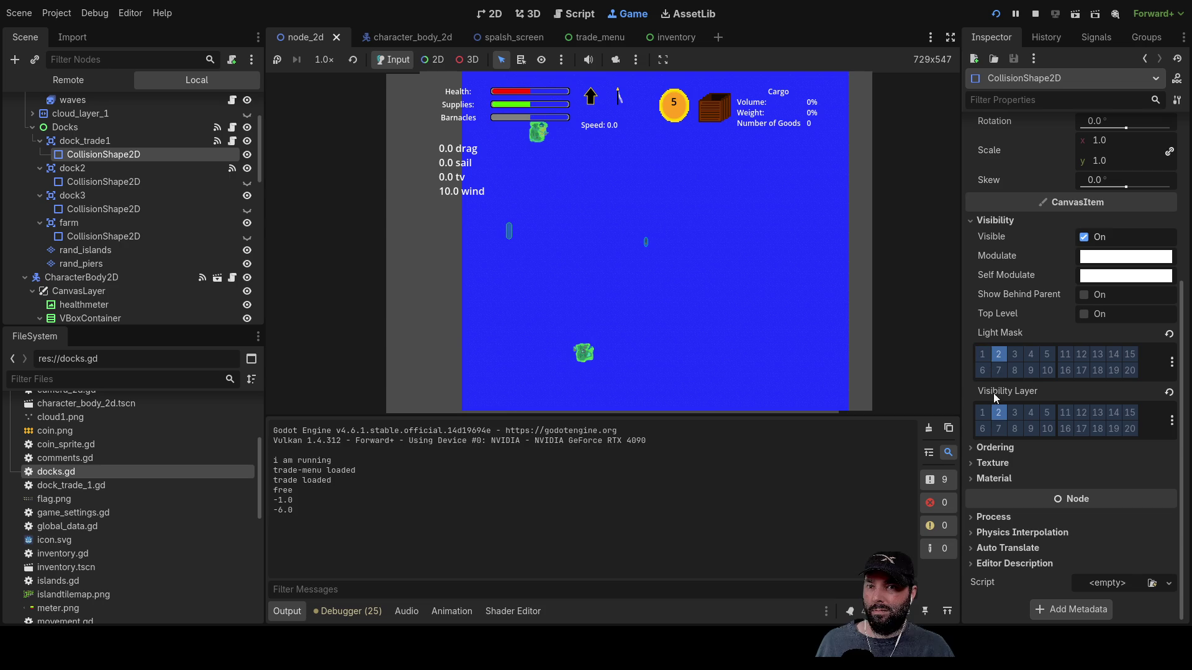
pyautogui.scroll(5, 1002, 257)
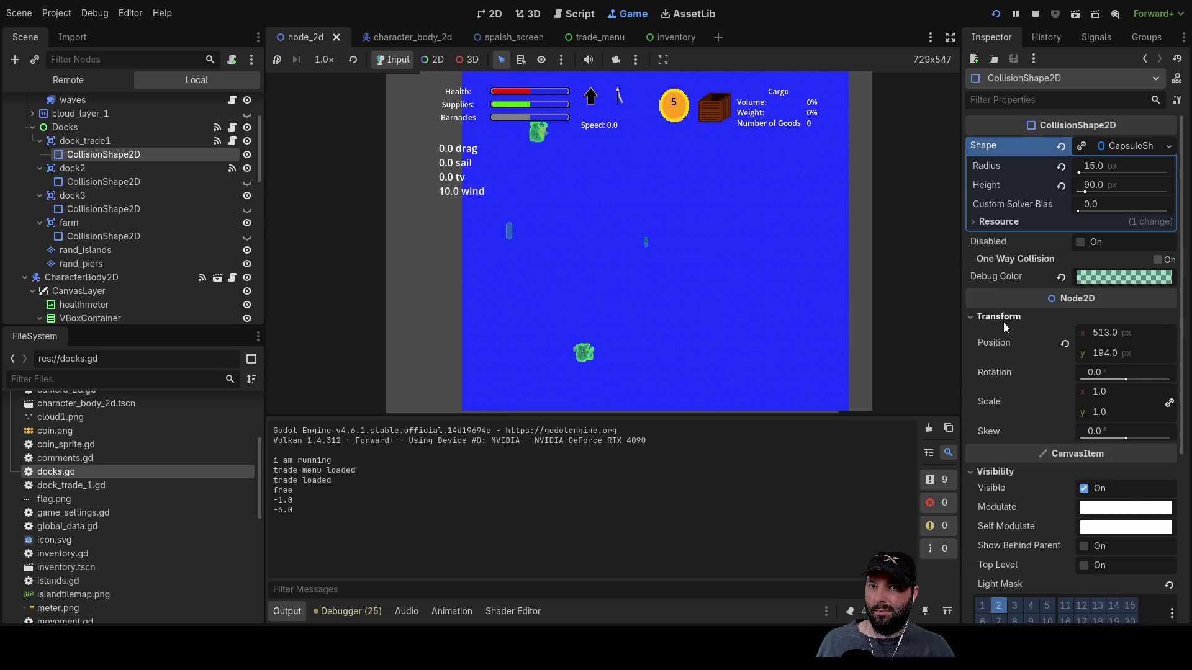
pyautogui.doubleClick(1104, 332)
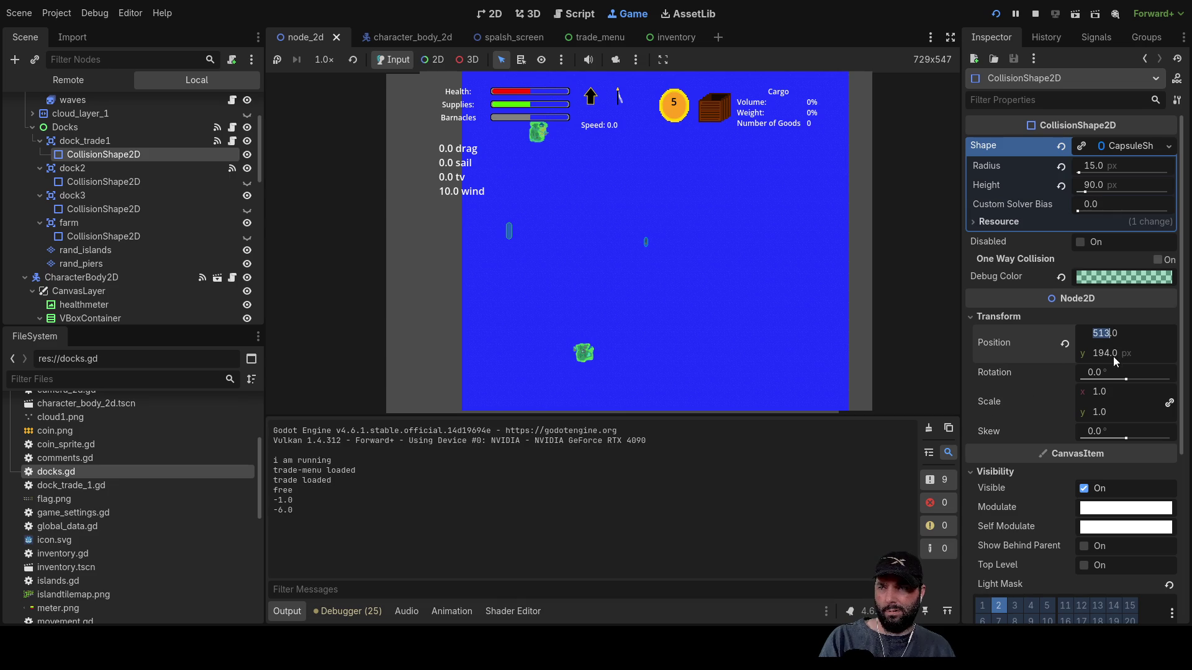
pyautogui.write('0')
pyautogui.press('Return')
pyautogui.write('0')
pyautogui.press('Return')
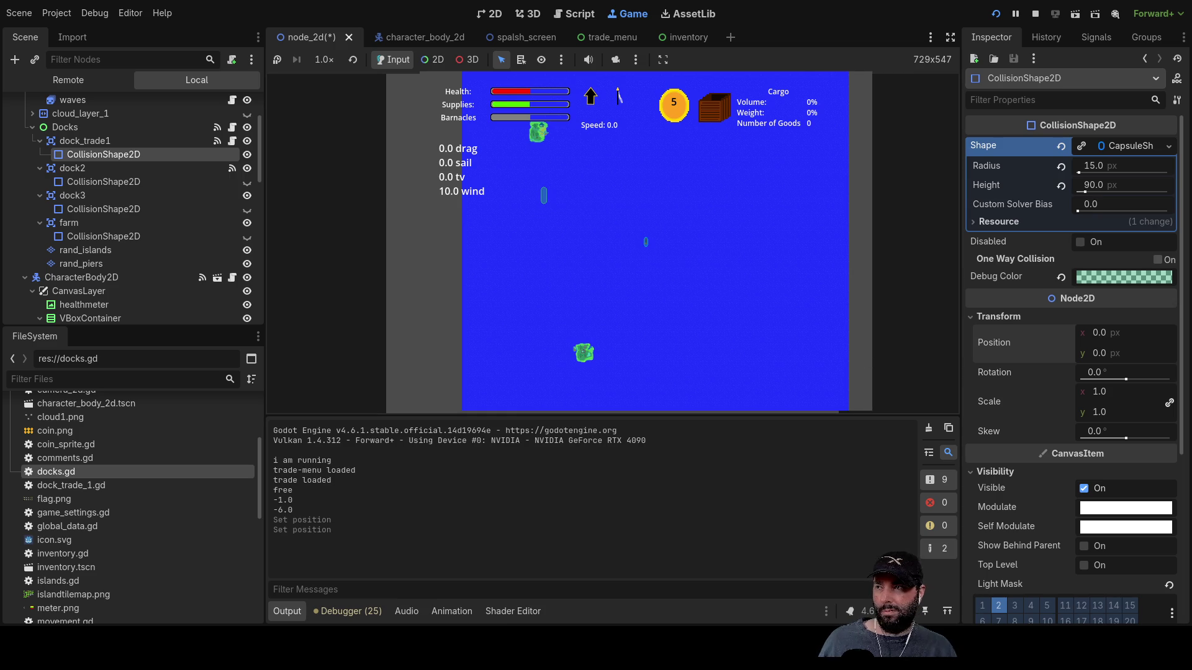
# - Set the dock_trade1 node's position to 0, 0
pyautogui.click(84, 142)
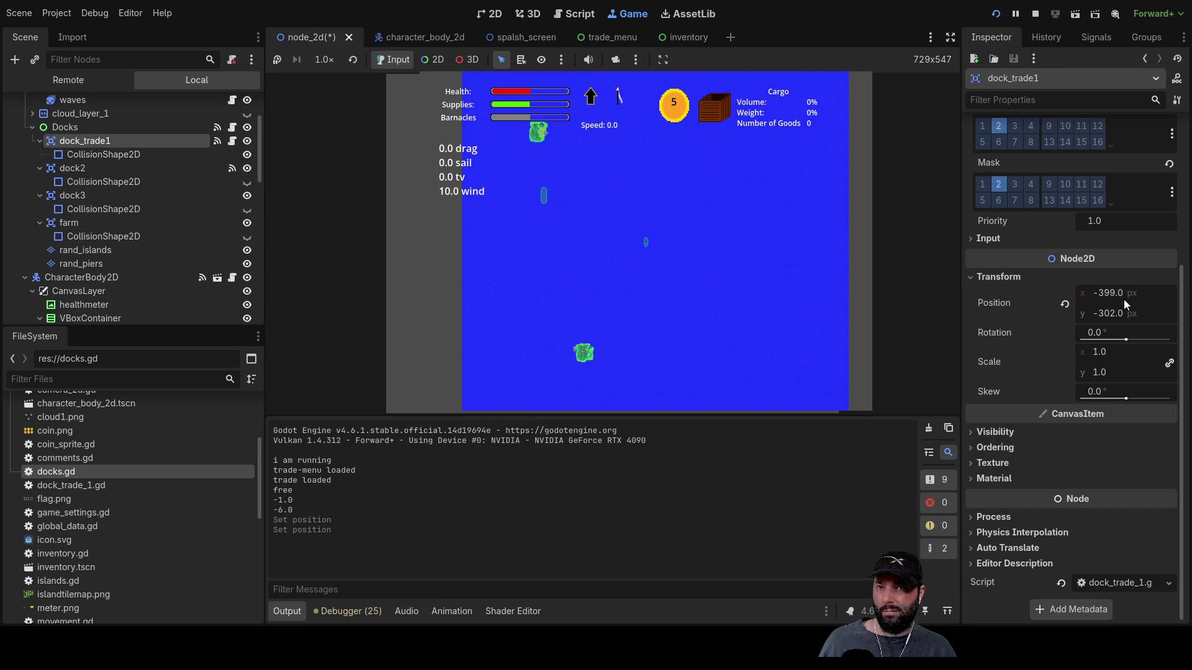
pyautogui.write('0')
pyautogui.press('Return')
pyautogui.write('0')
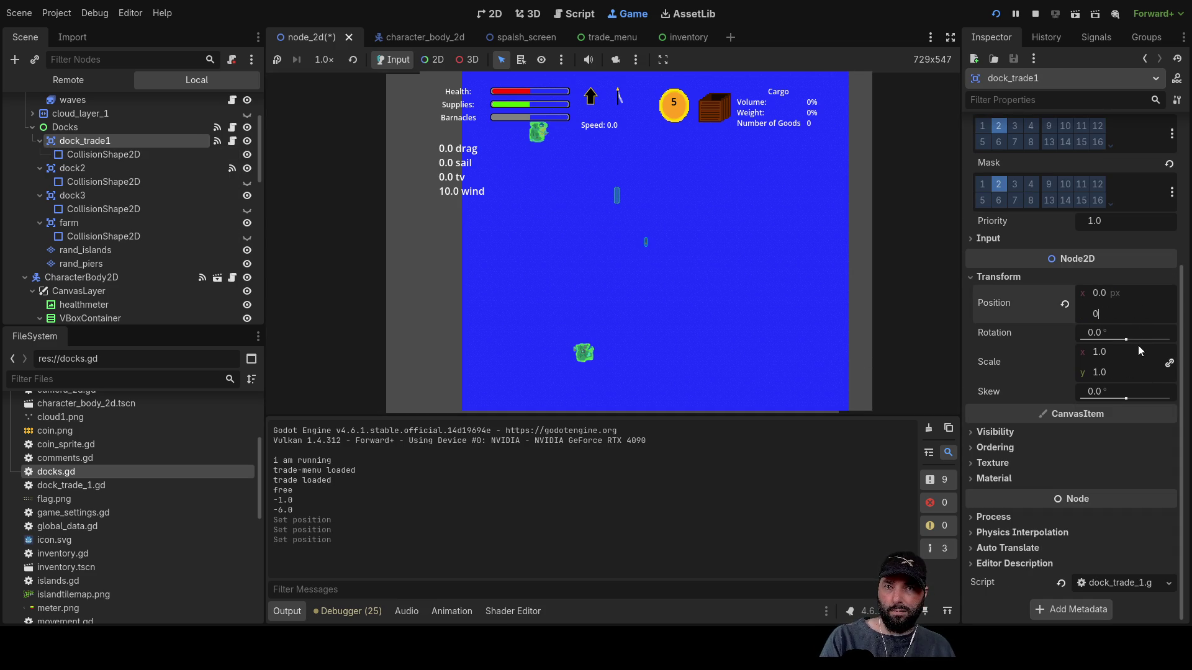
pyautogui.press('Return')
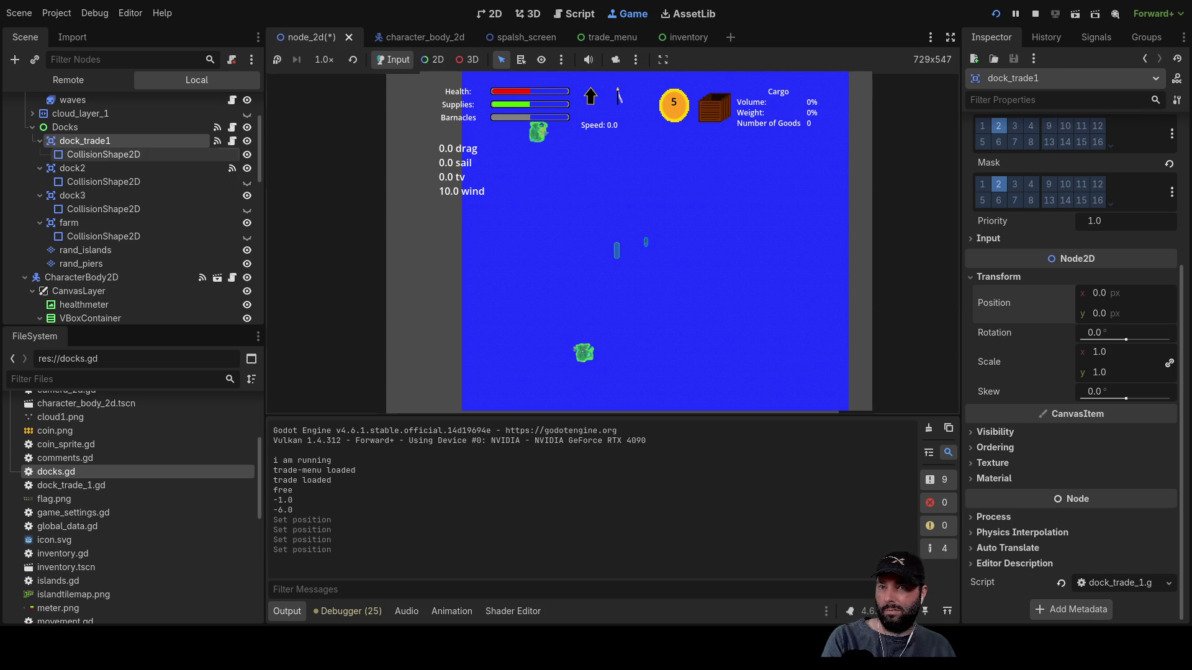
pyautogui.click(107, 155)
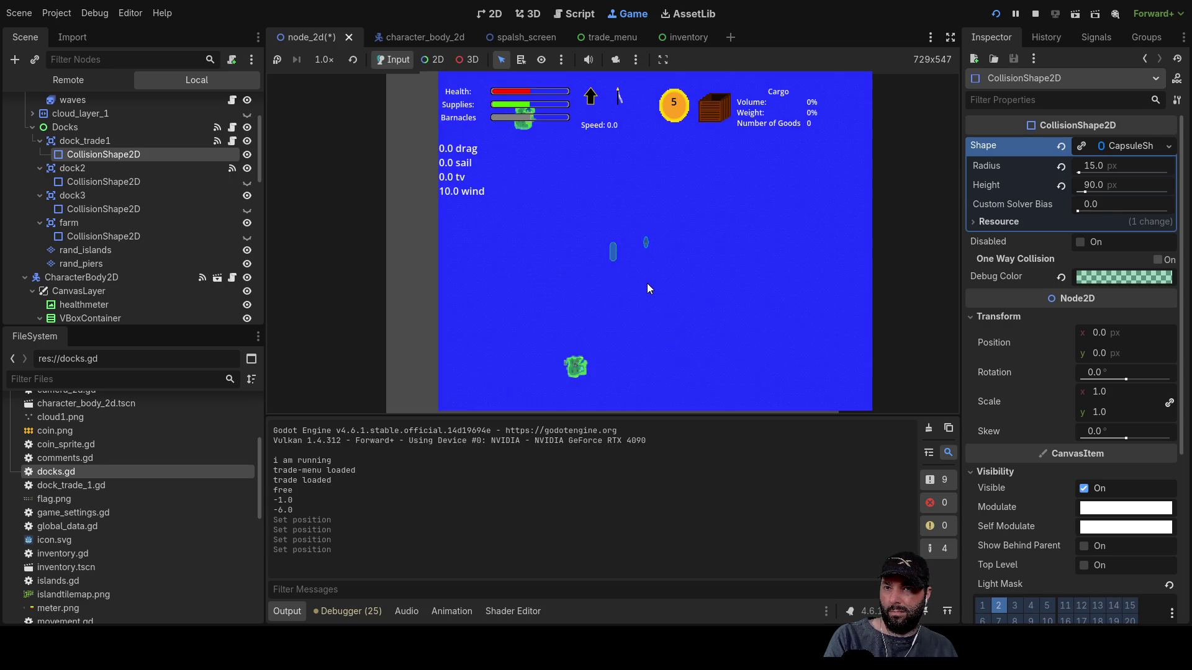
pyautogui.click(85, 141)
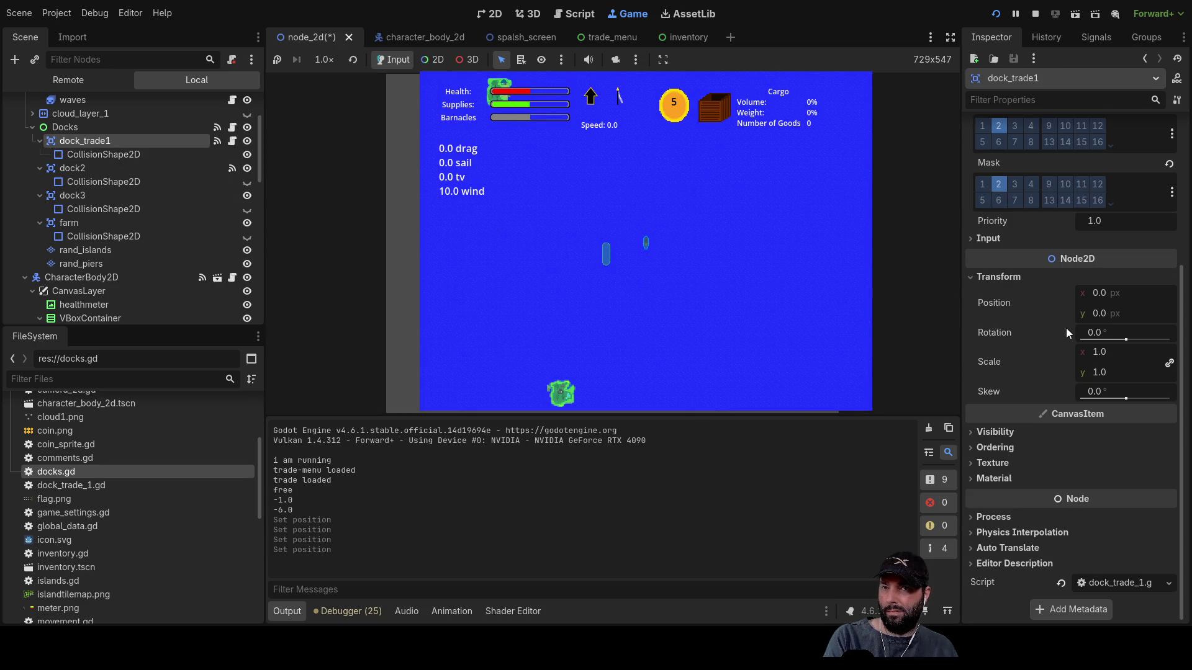
# - Set the Docks node's Layout size and position to 0, 0, then stop the game
pyautogui.press('Up')
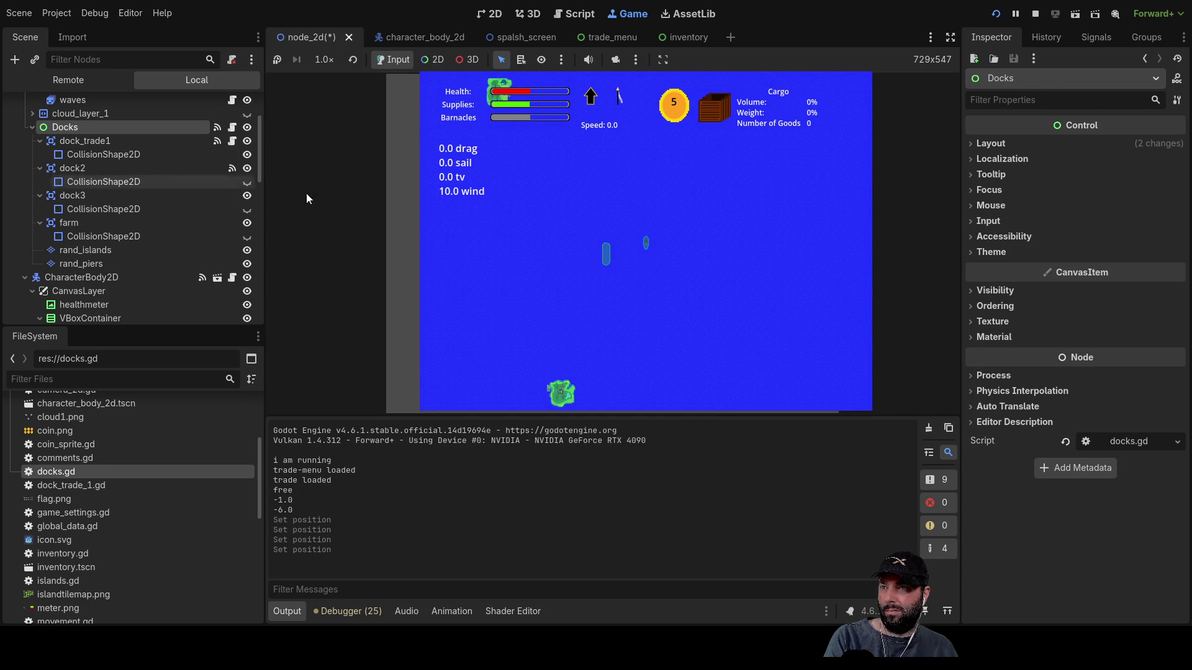
pyautogui.click(973, 144)
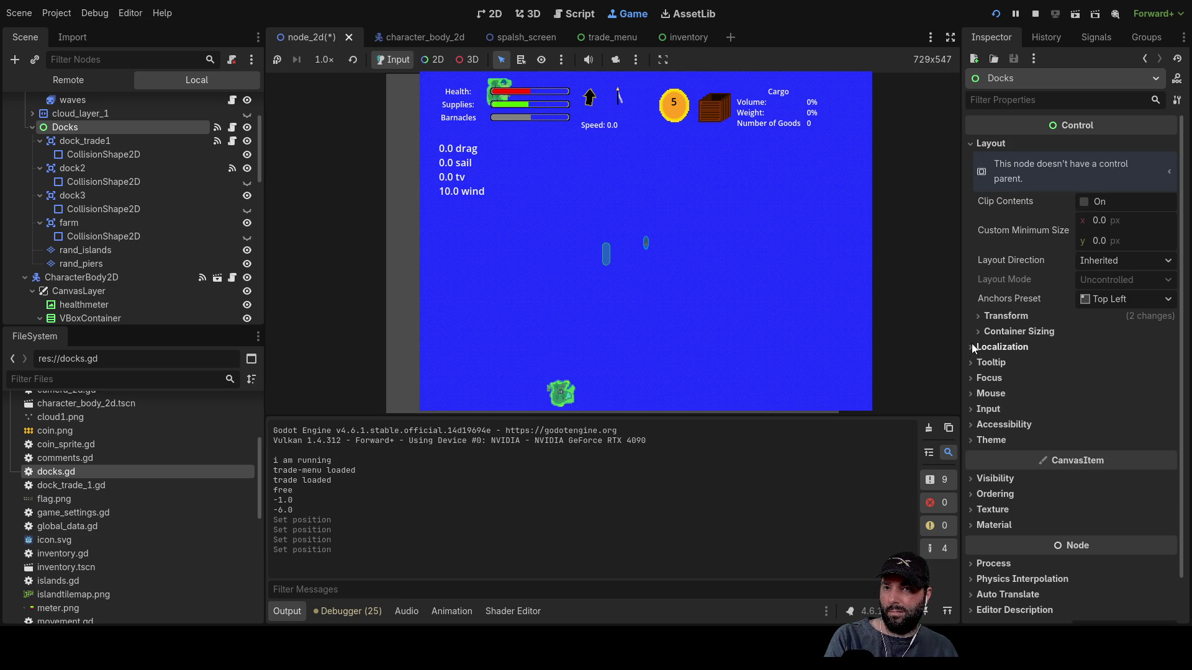
pyautogui.click(979, 316)
pyautogui.click(1108, 332)
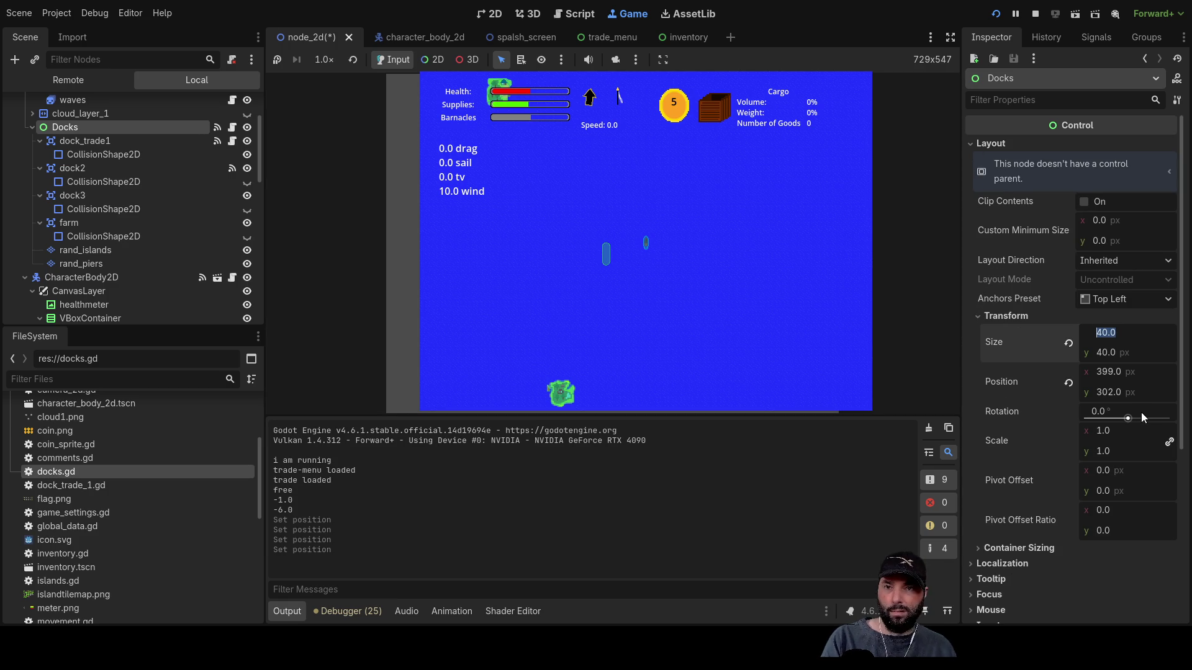
pyautogui.write('0')
pyautogui.press('Return')
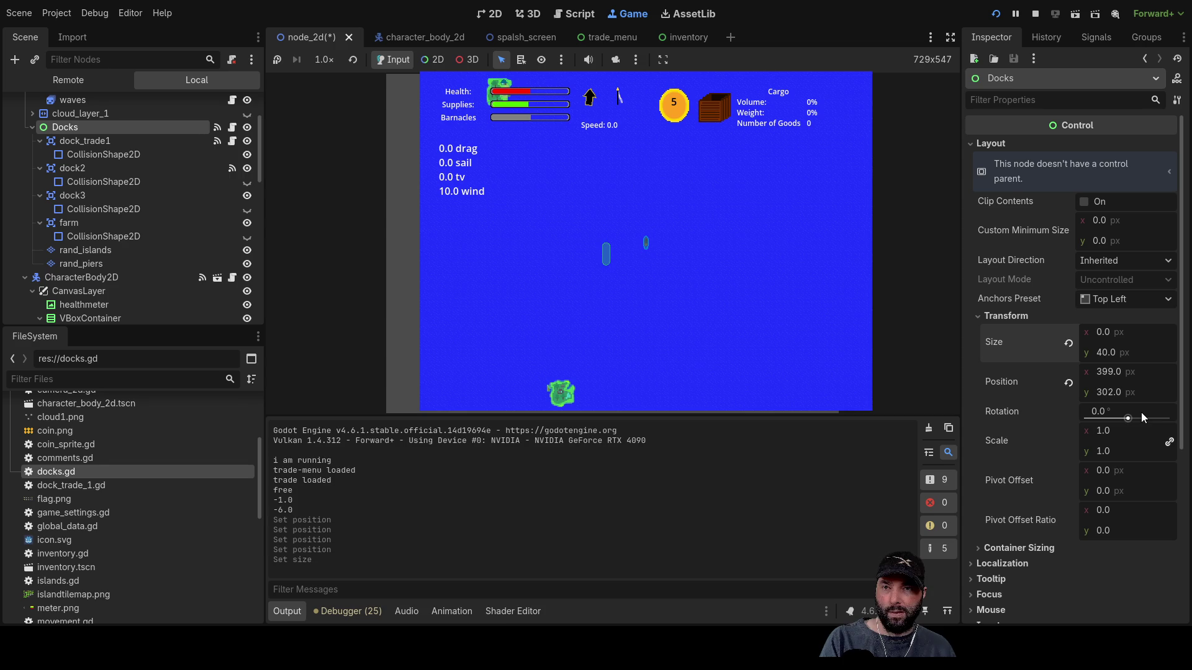
pyautogui.write('0')
pyautogui.click(1112, 373)
pyautogui.write('0')
pyautogui.press('Return')
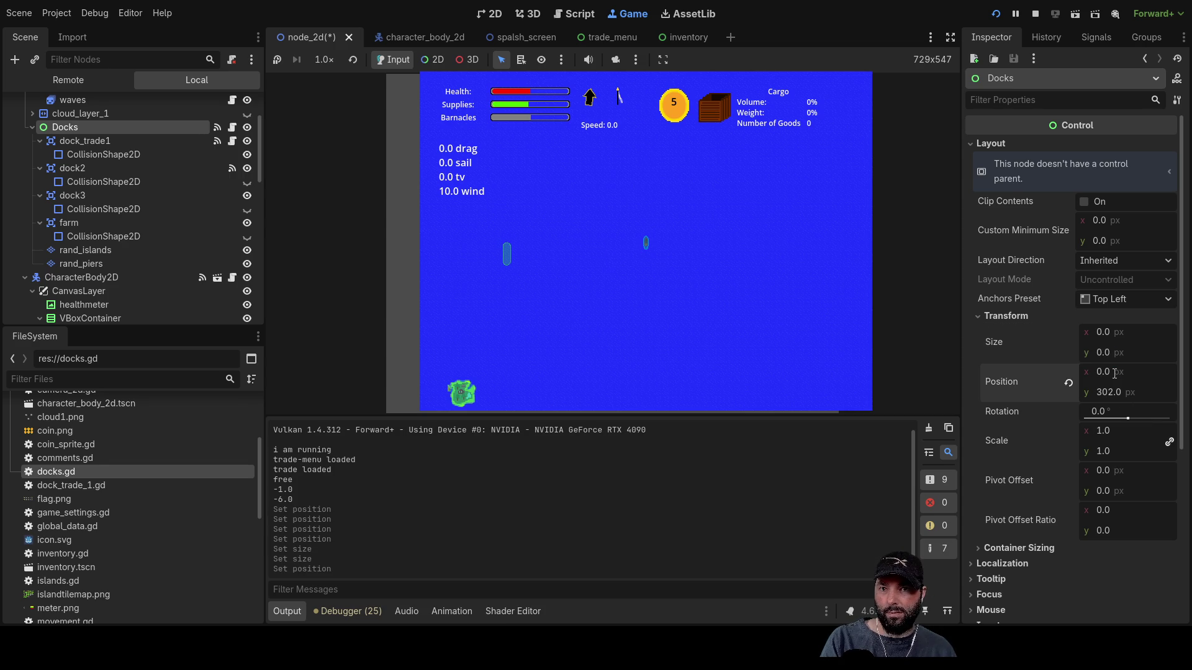
pyautogui.click(1104, 392)
pyautogui.write('0')
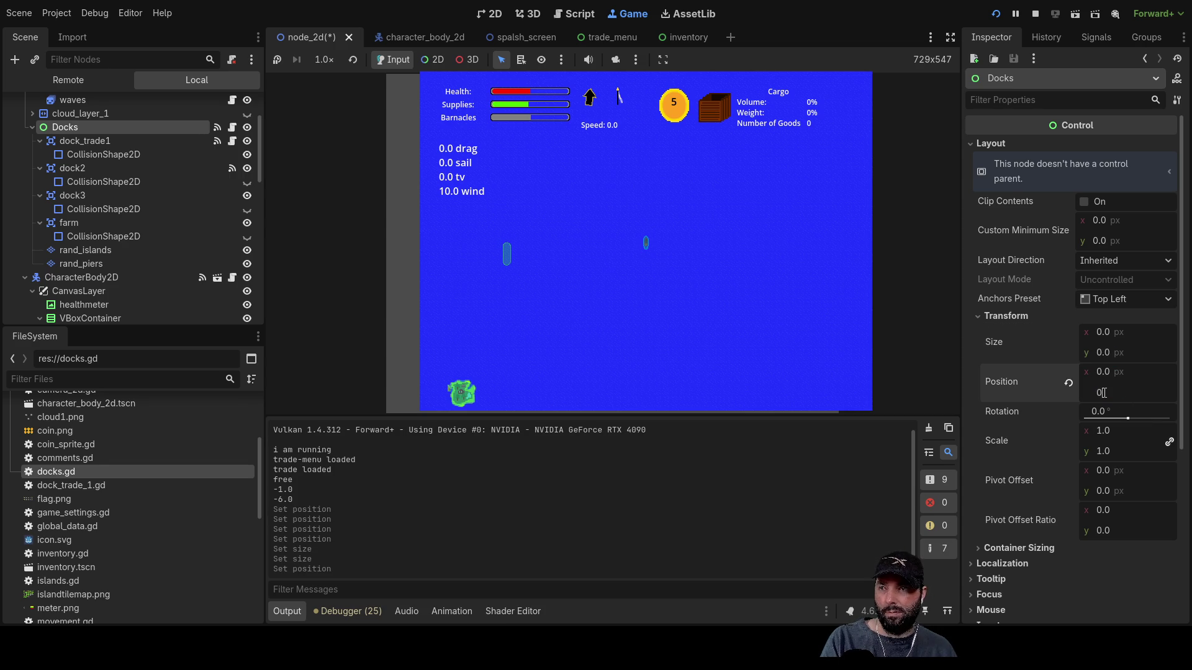
pyautogui.press('Return')
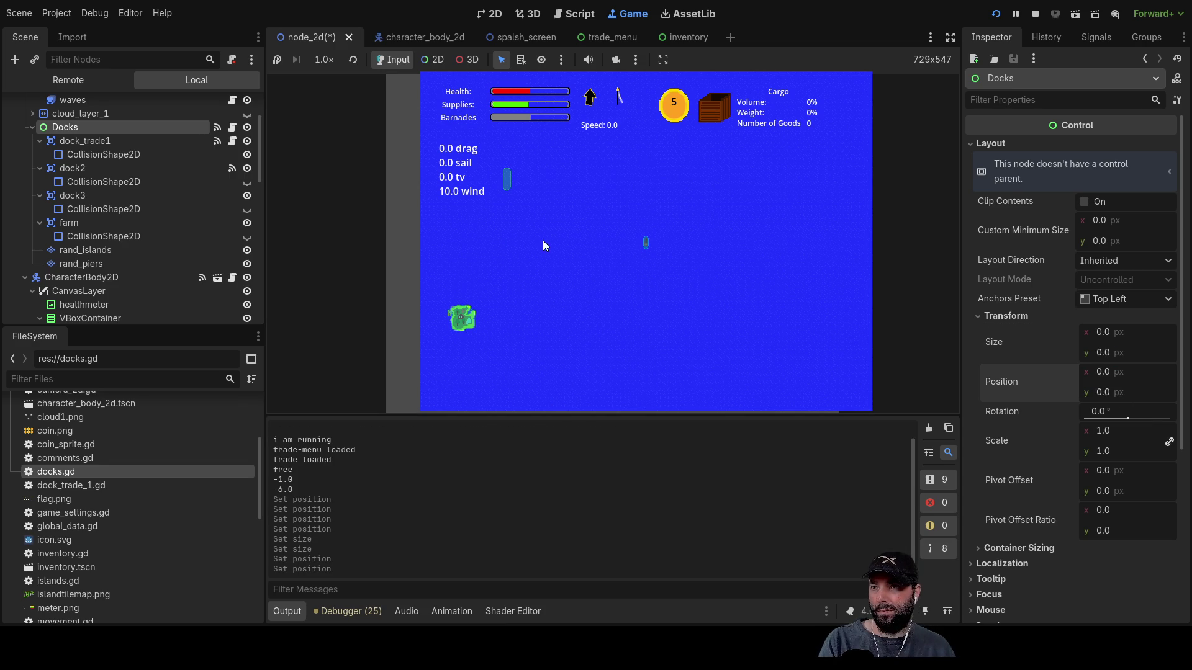
pyautogui.scroll(-5, 542, 240)
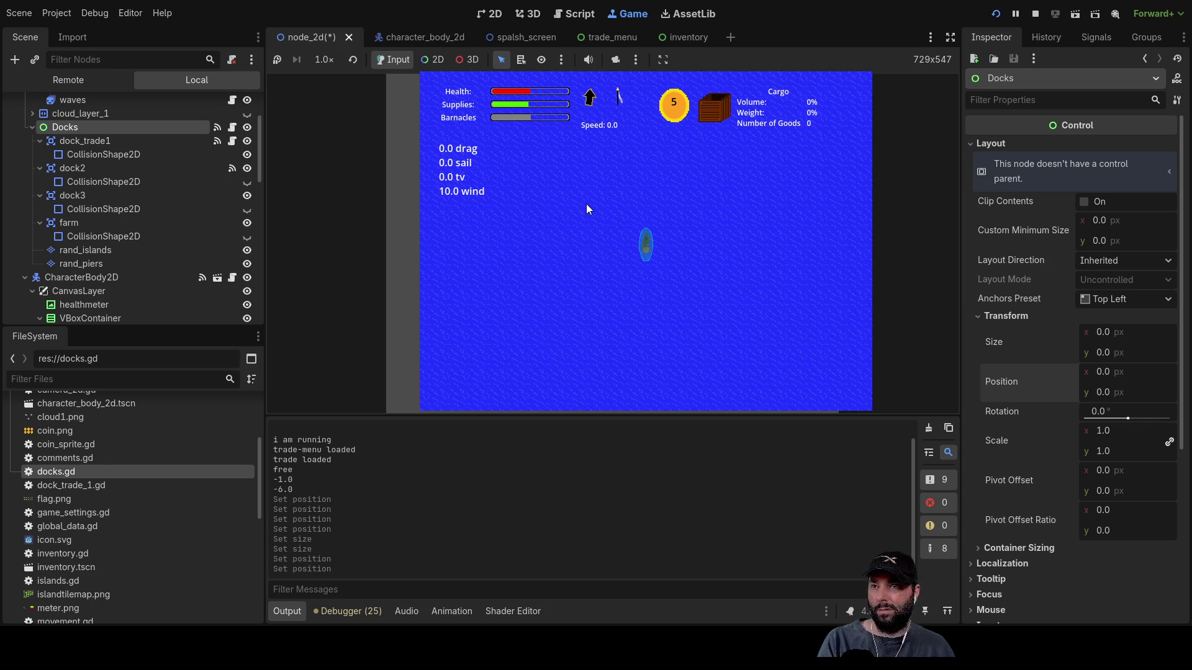
pyautogui.click(1034, 13)
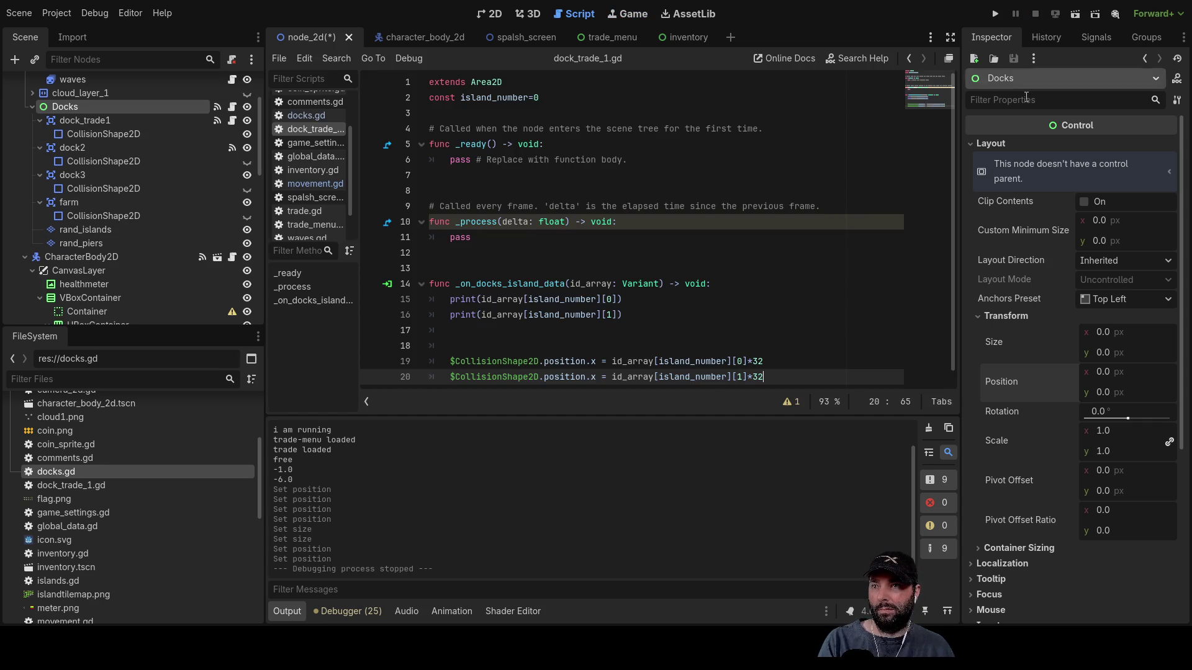
pyautogui.click(495, 14)
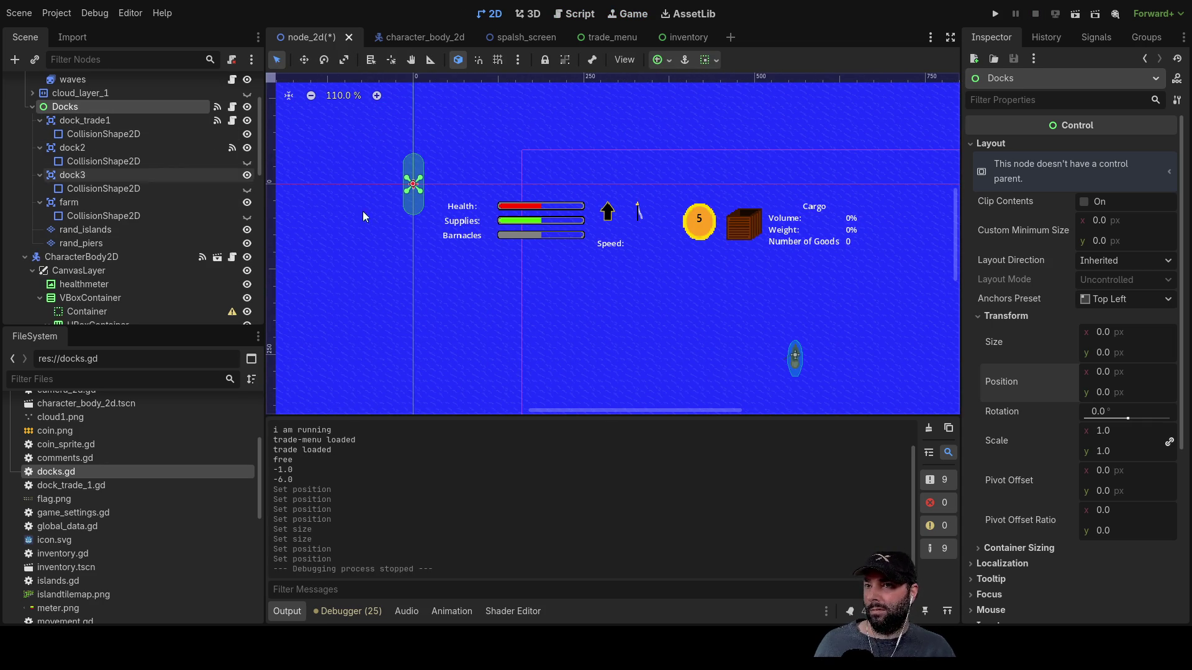
pyautogui.moveTo(652, 345); pyautogui.dragTo(530, 192)
pyautogui.scroll(-3, 550, 280)
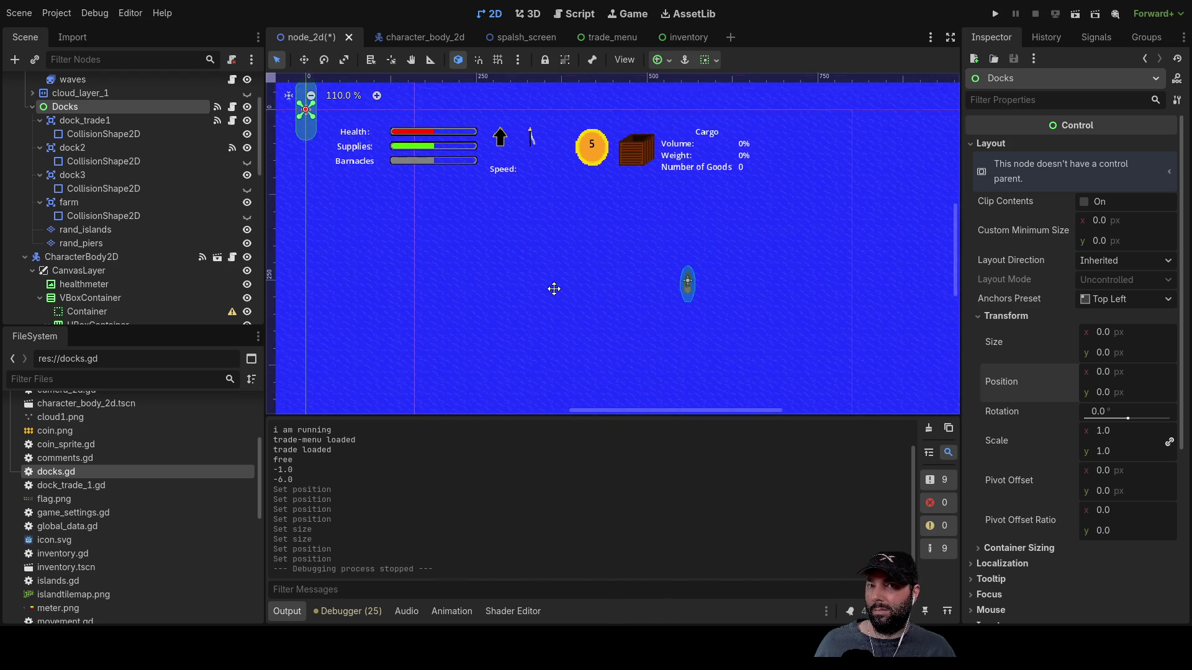
pyautogui.moveTo(539, 315); pyautogui.dragTo(697, 234)
pyautogui.scroll(10, 574, 166)
pyautogui.scroll(-5, 632, 298)
pyautogui.scroll(10, 616, 248)
pyautogui.scroll(-17, 621, 263)
pyautogui.scroll(-3, 739, 367)
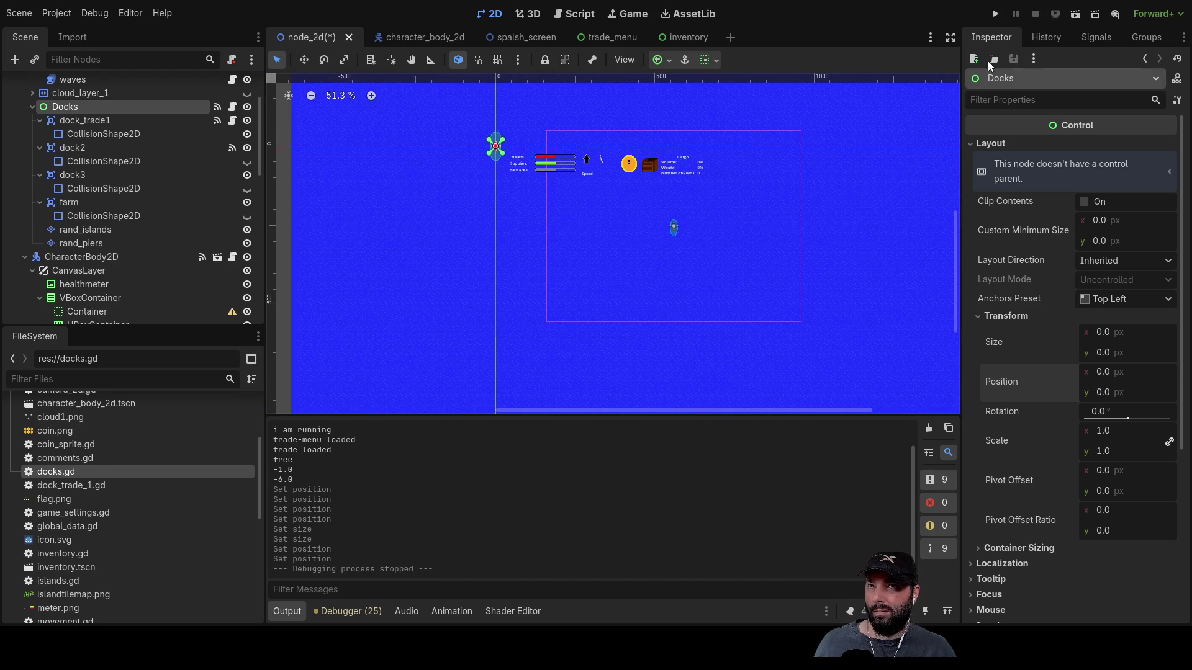
pyautogui.click(999, 15)
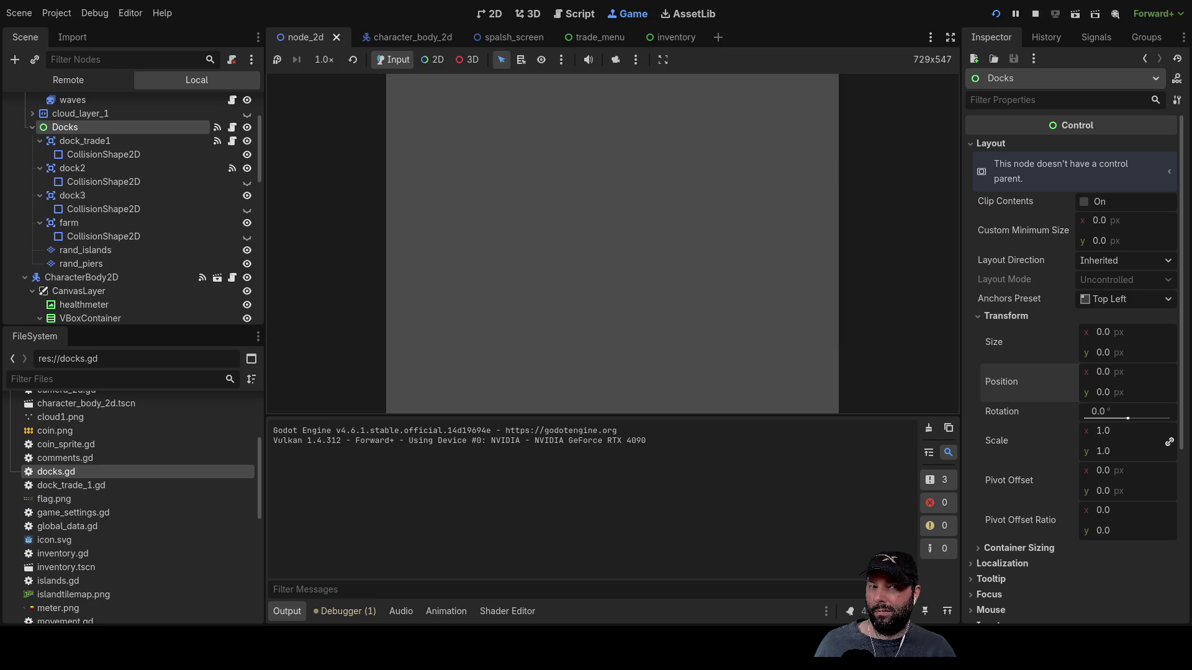
pyautogui.click(564, 95)
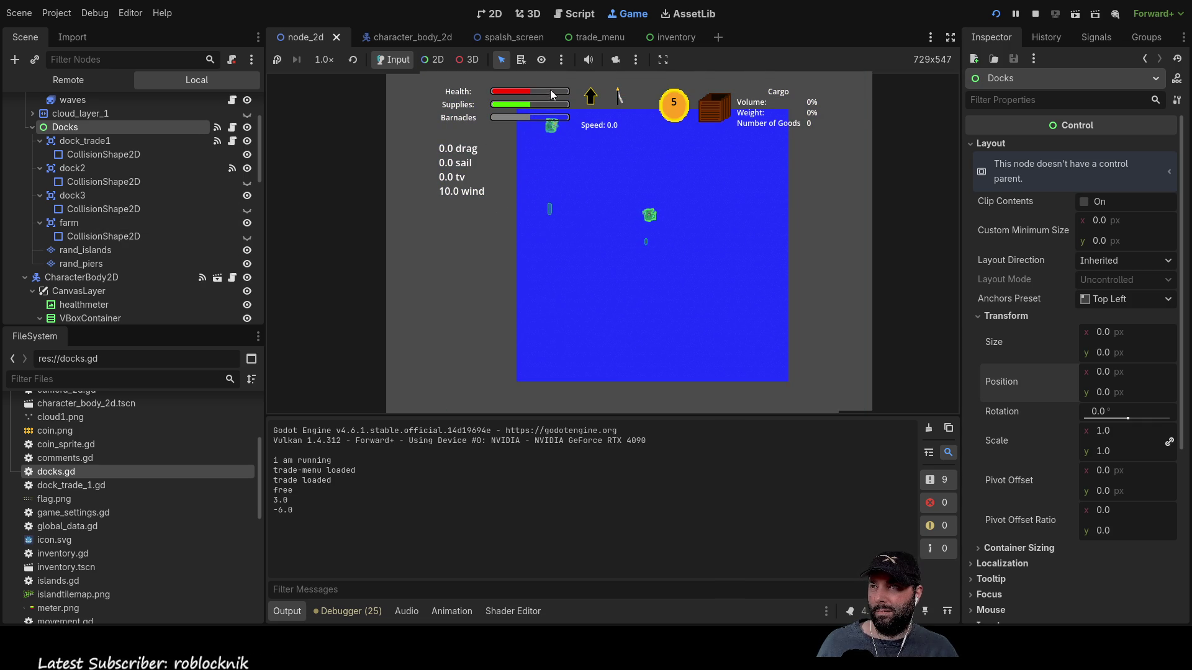
pyautogui.click(1034, 13)
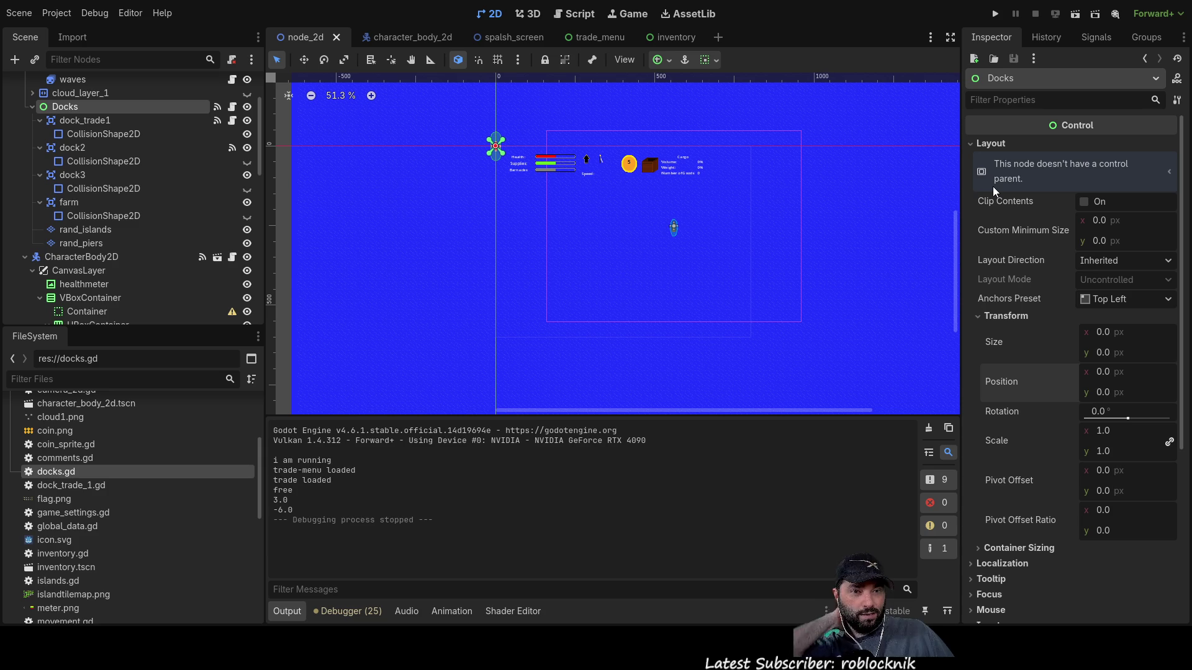
pyautogui.scroll(5, 647, 218)
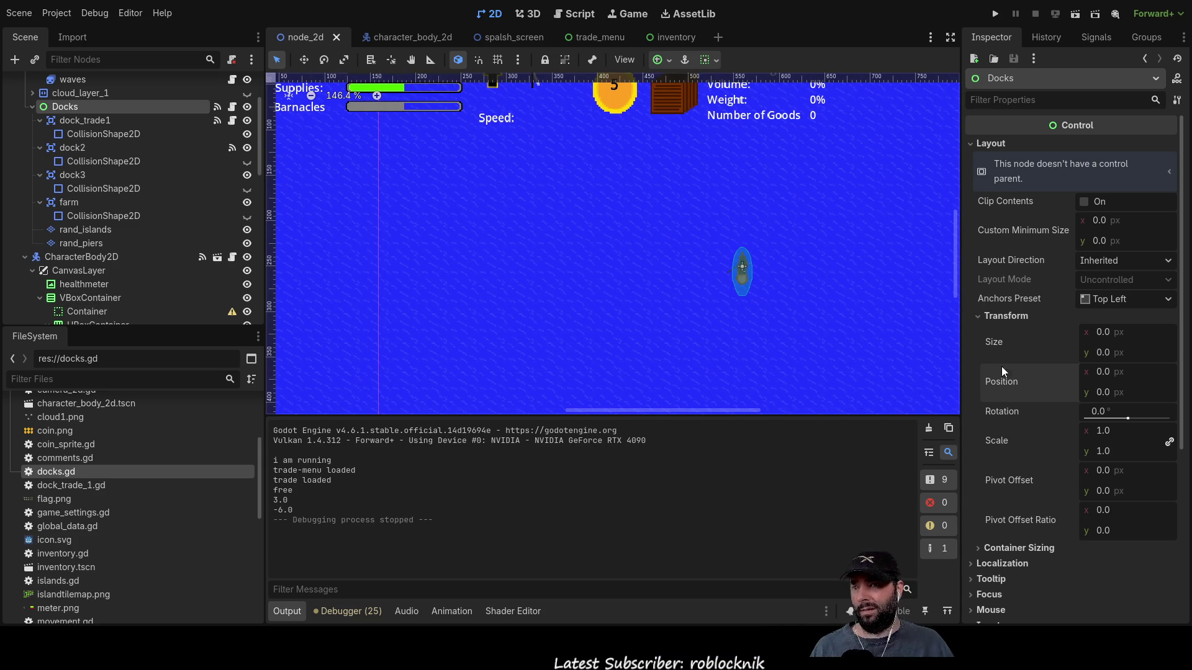
pyautogui.click(580, 14)
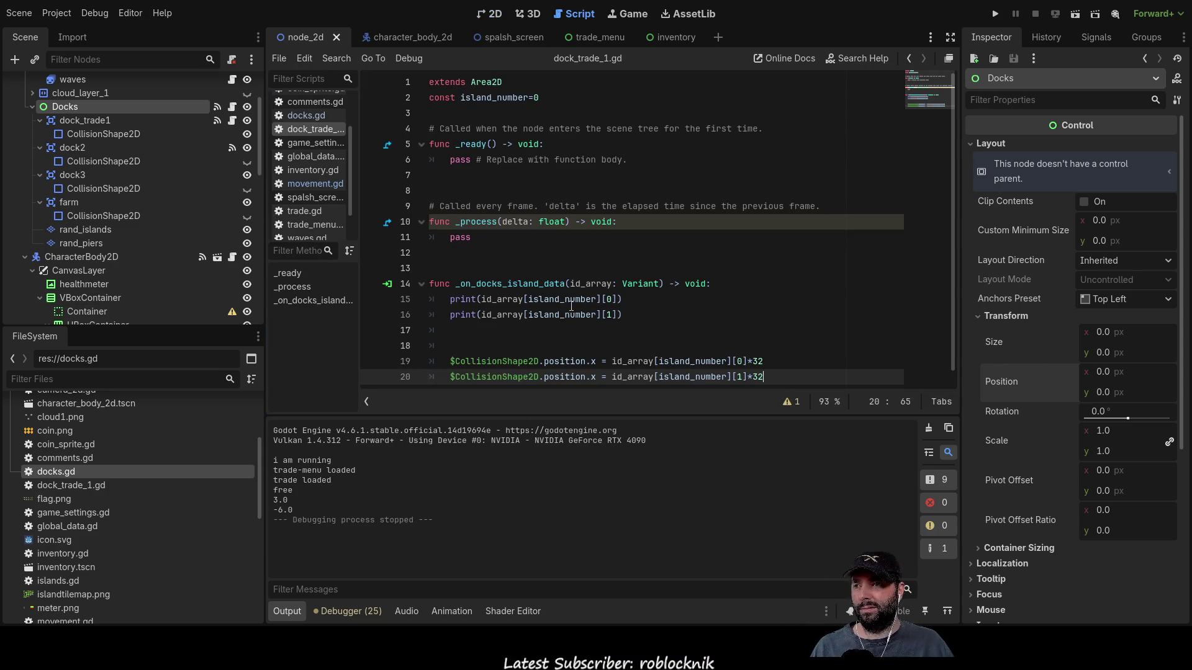
# - Change the *32 multiplier back to *64 on lines 19 and 20
pyautogui.click(775, 362)
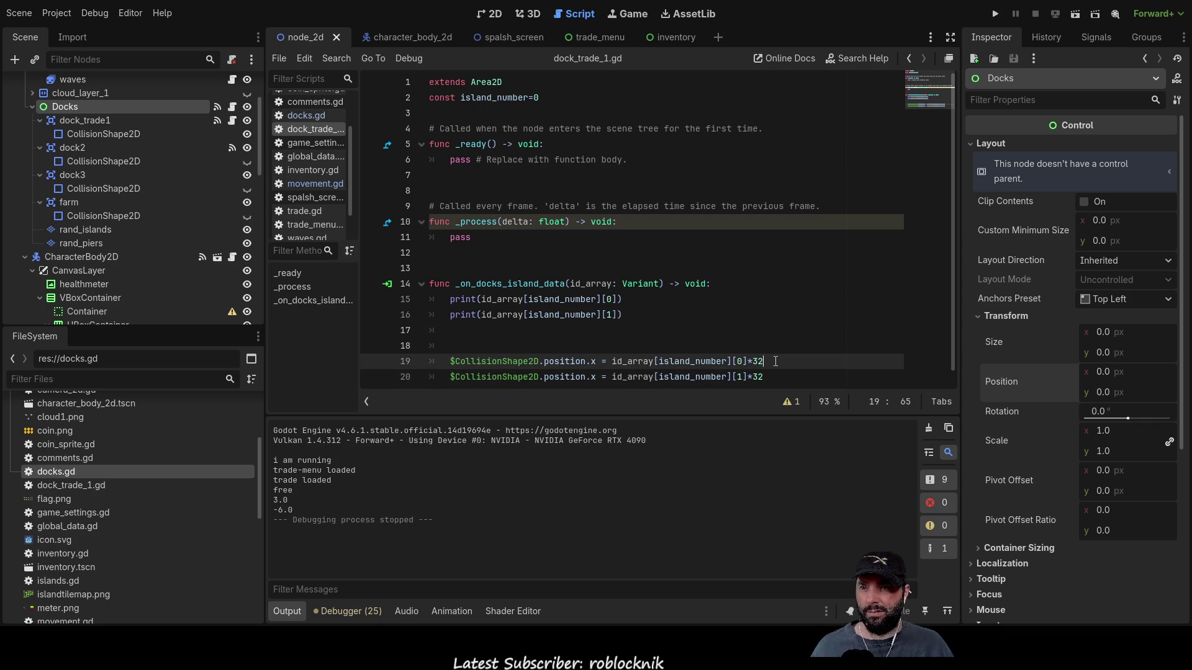
pyautogui.press('BackSpace')
pyautogui.press('BackSpace')
pyautogui.write('64')
pyautogui.press('Down')
pyautogui.press('BackSpace')
pyautogui.press('BackSpace')
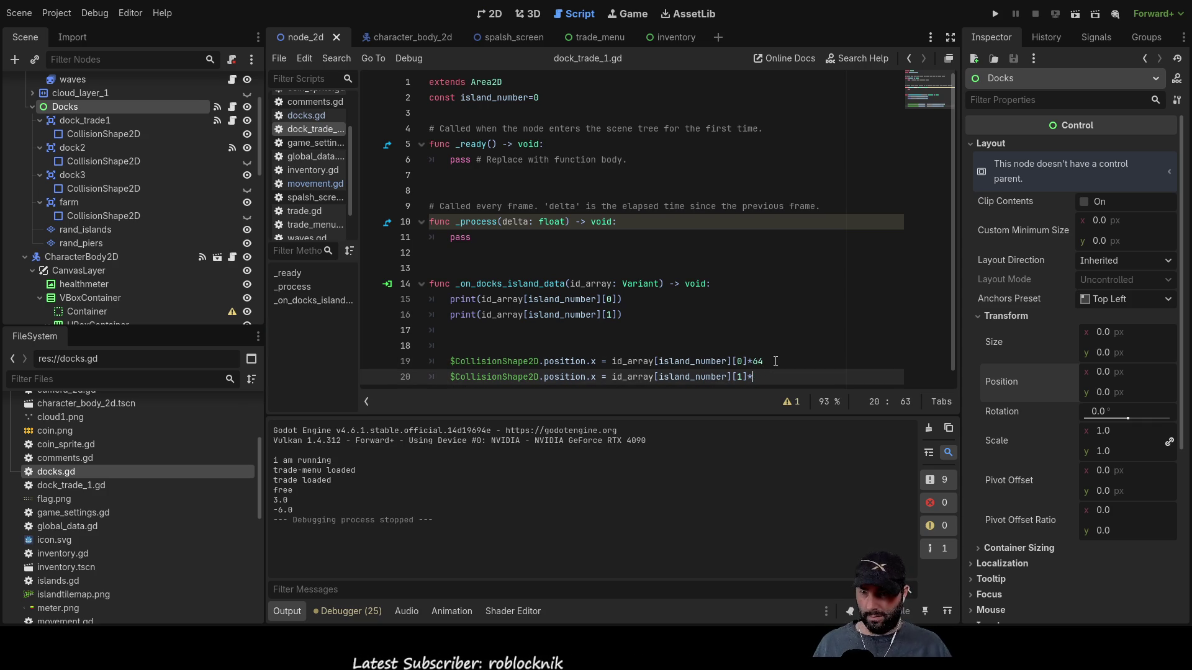
pyautogui.write('64')
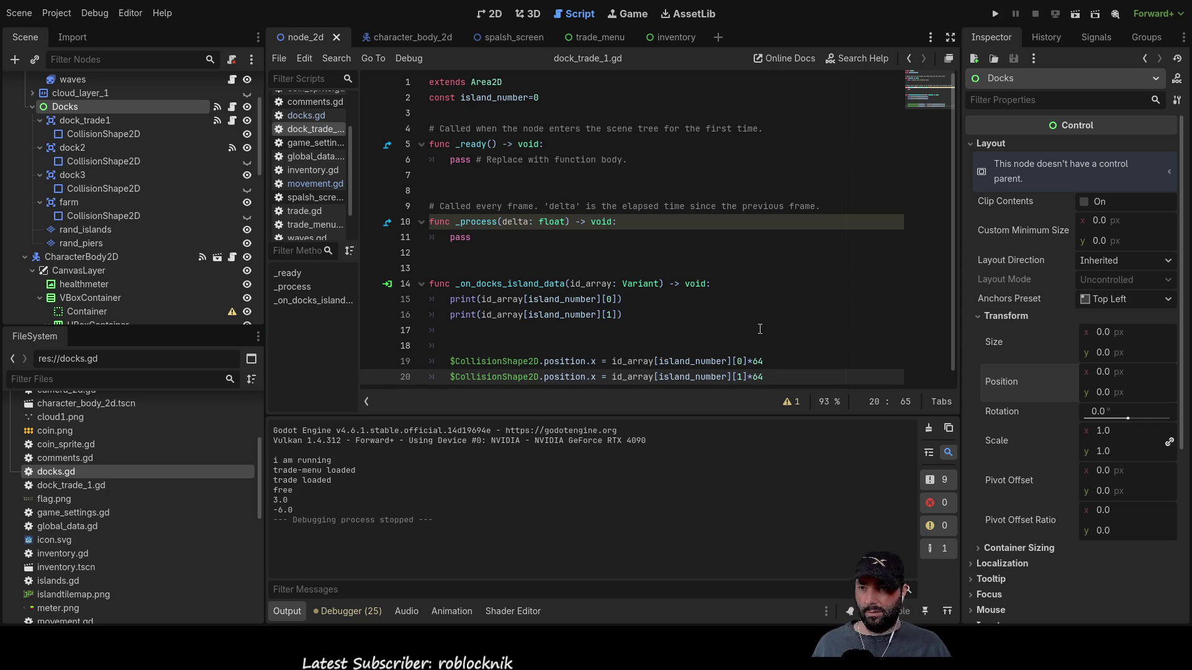
pyautogui.click(775, 331)
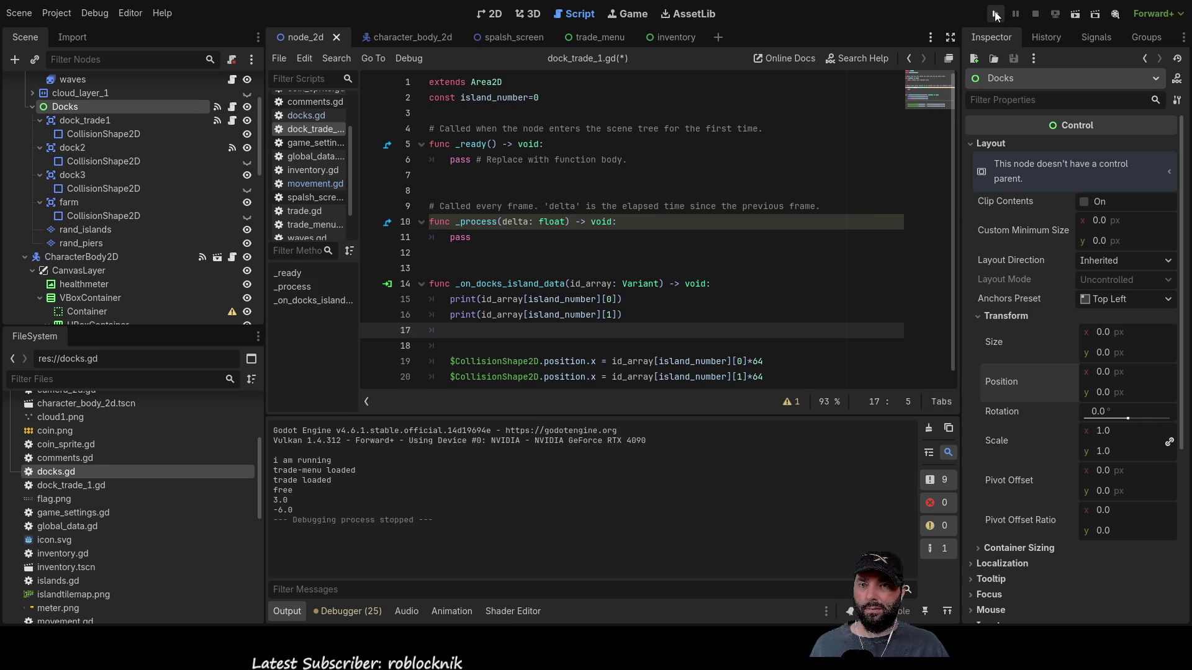
# - Select dock_trade1's CollisionShape2D, run the project, and start gameplay from the title menu
pyautogui.click(84, 121)
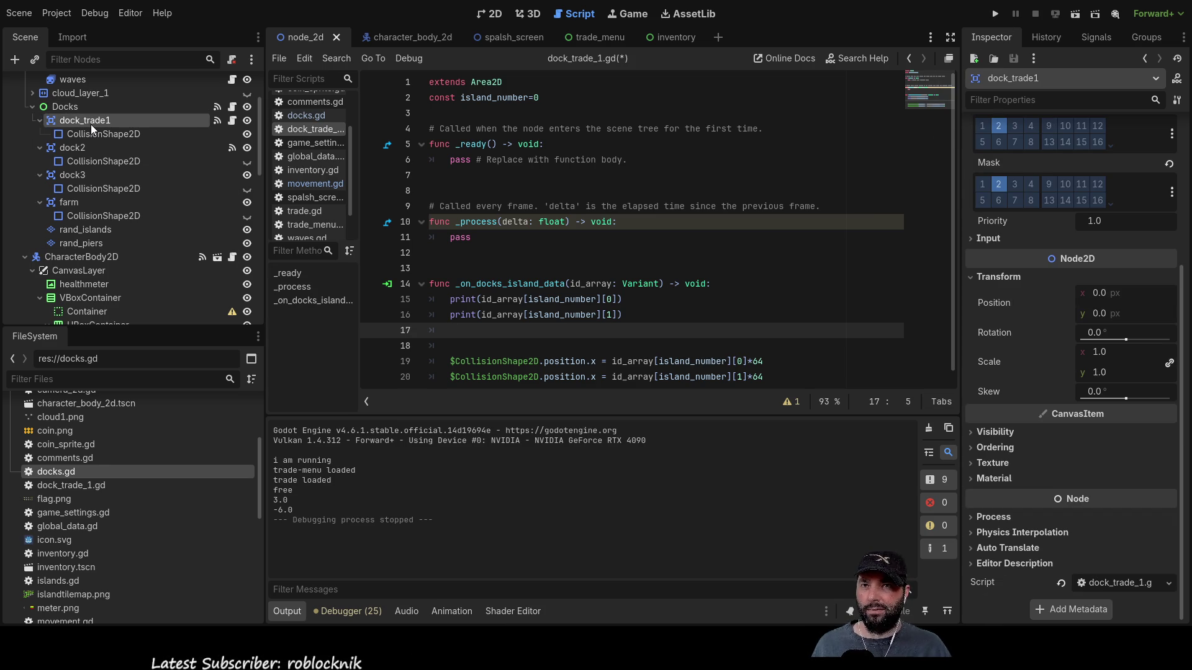
pyautogui.click(87, 135)
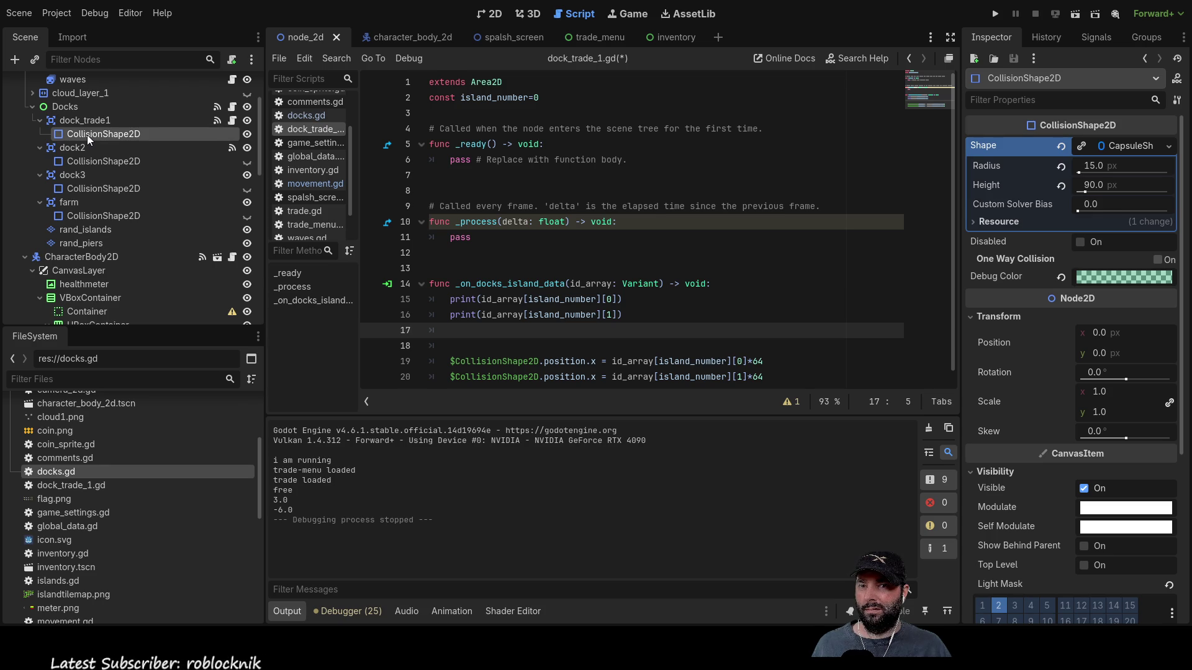
pyautogui.click(995, 13)
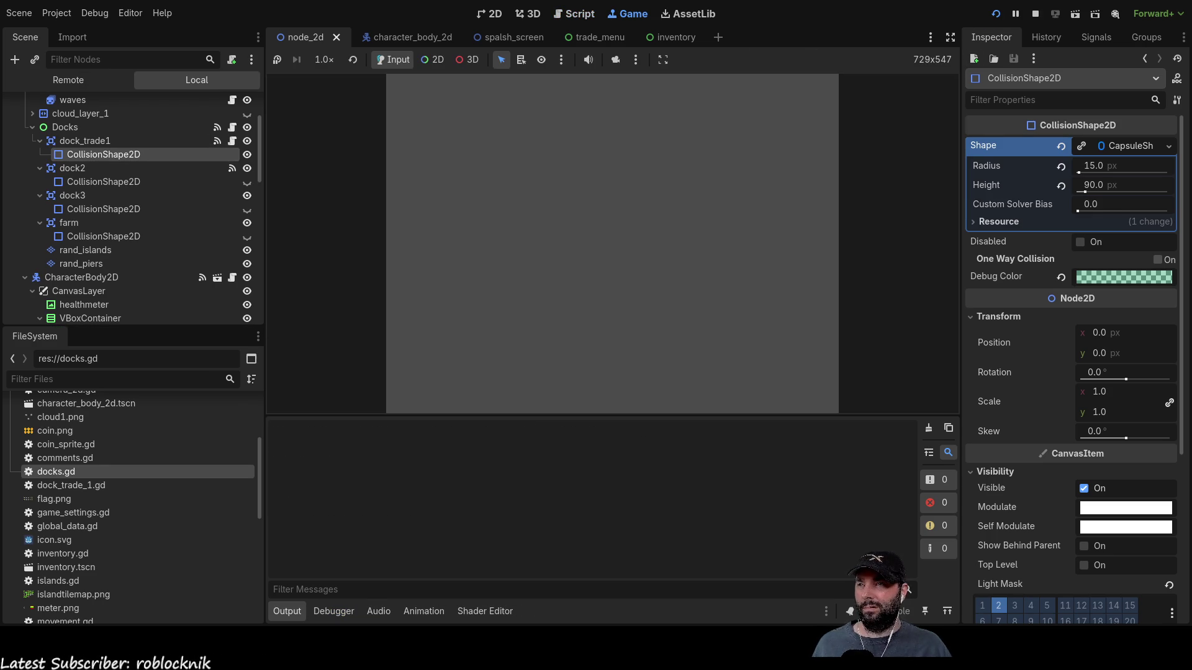
pyautogui.click(528, 103)
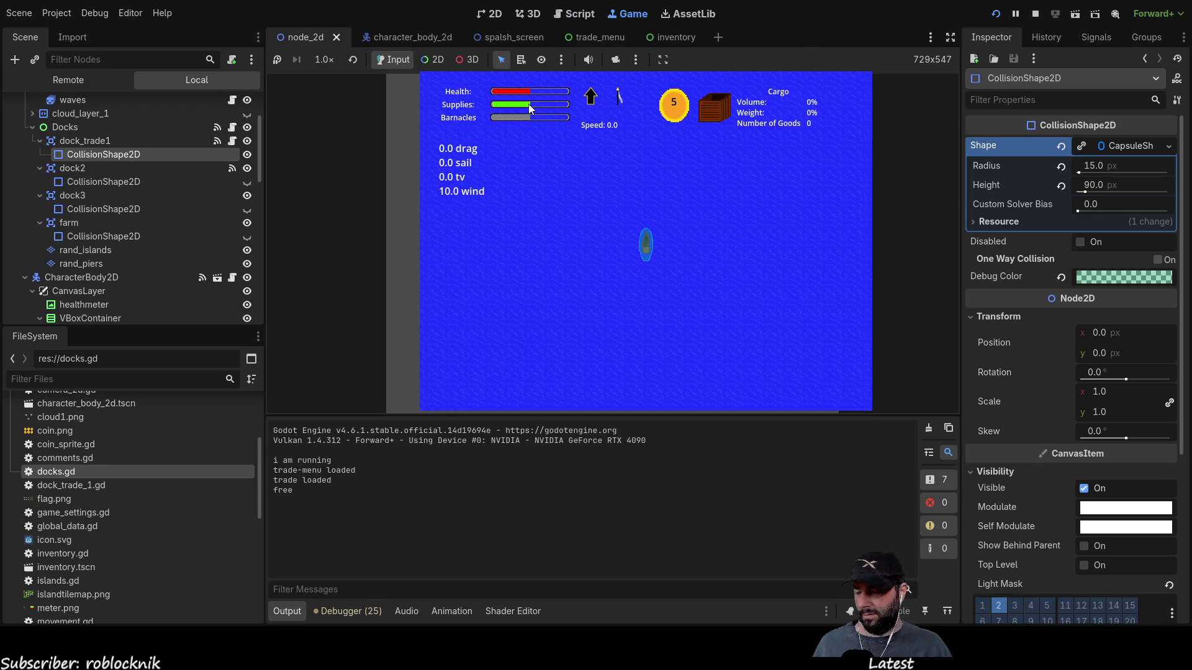
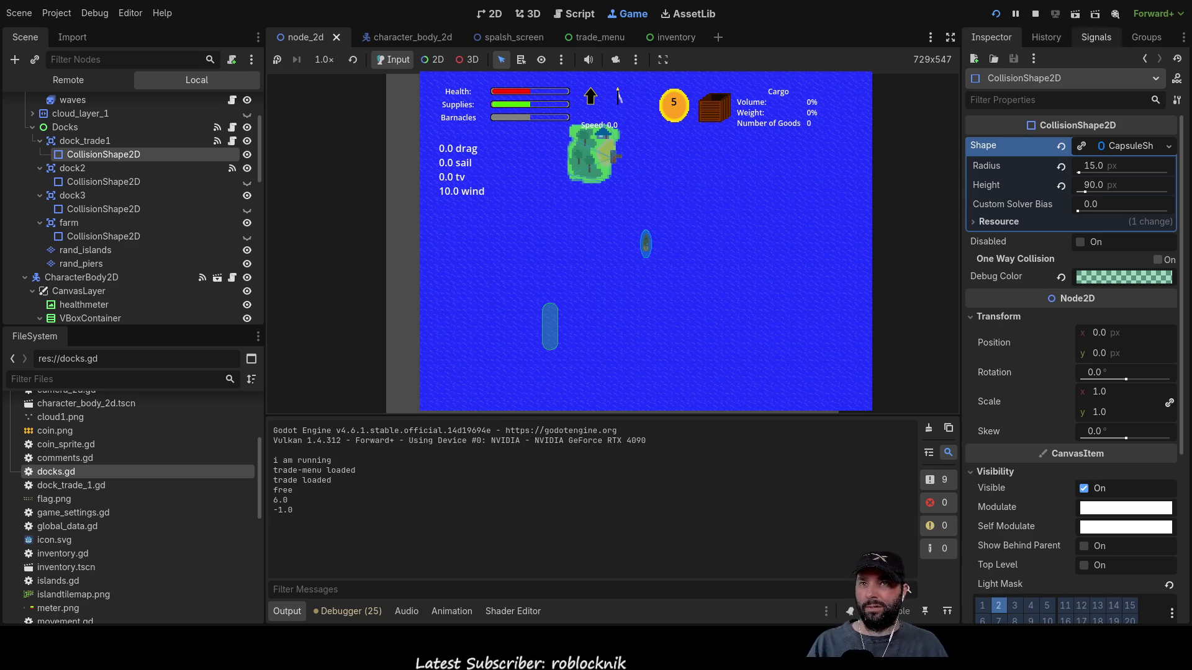
# - Restart the sailing game, start play from its menu, and switch the game view to 2D select mode
pyautogui.click(994, 13)
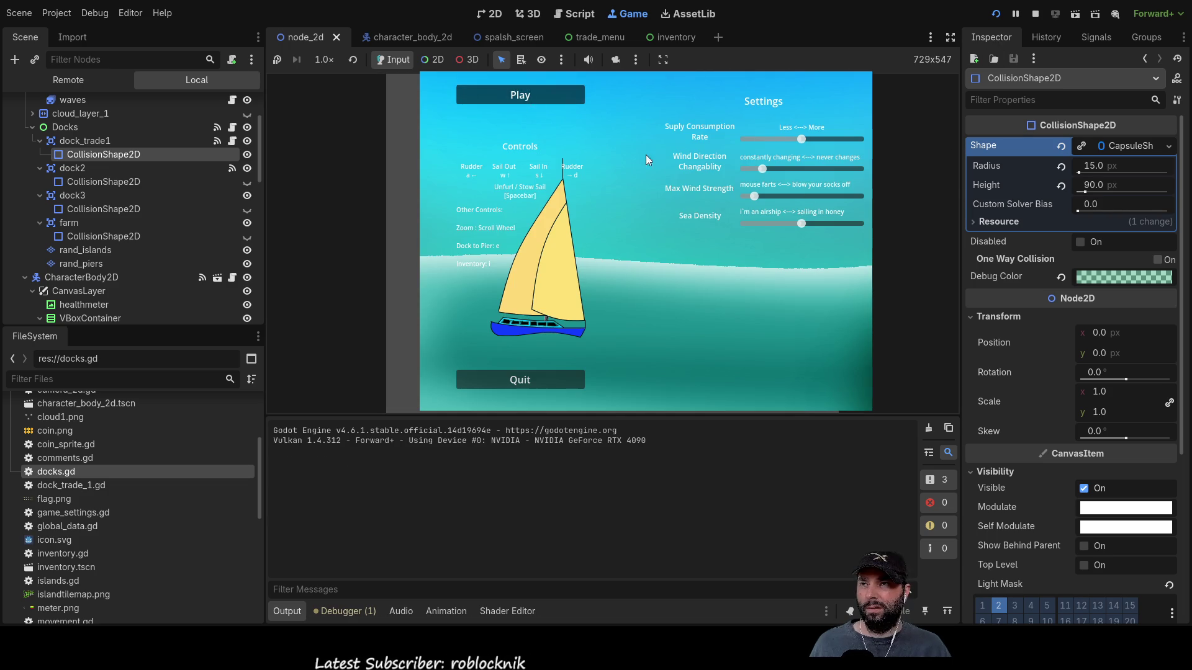
pyautogui.click(544, 100)
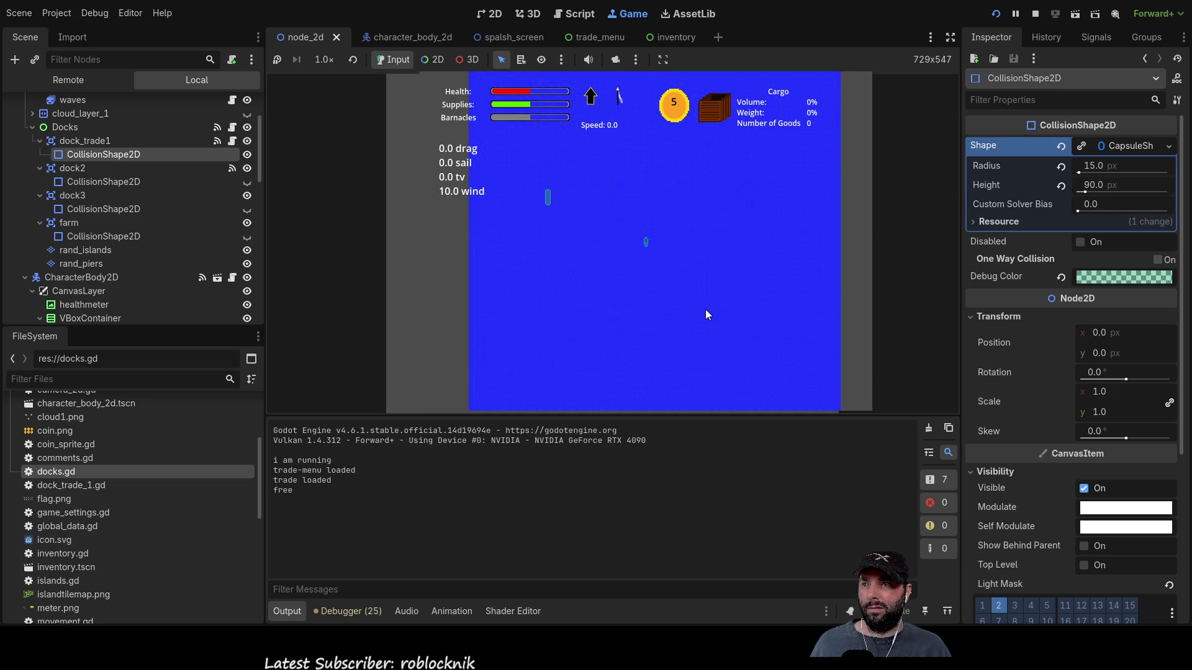
pyautogui.scroll(-5, 705, 308)
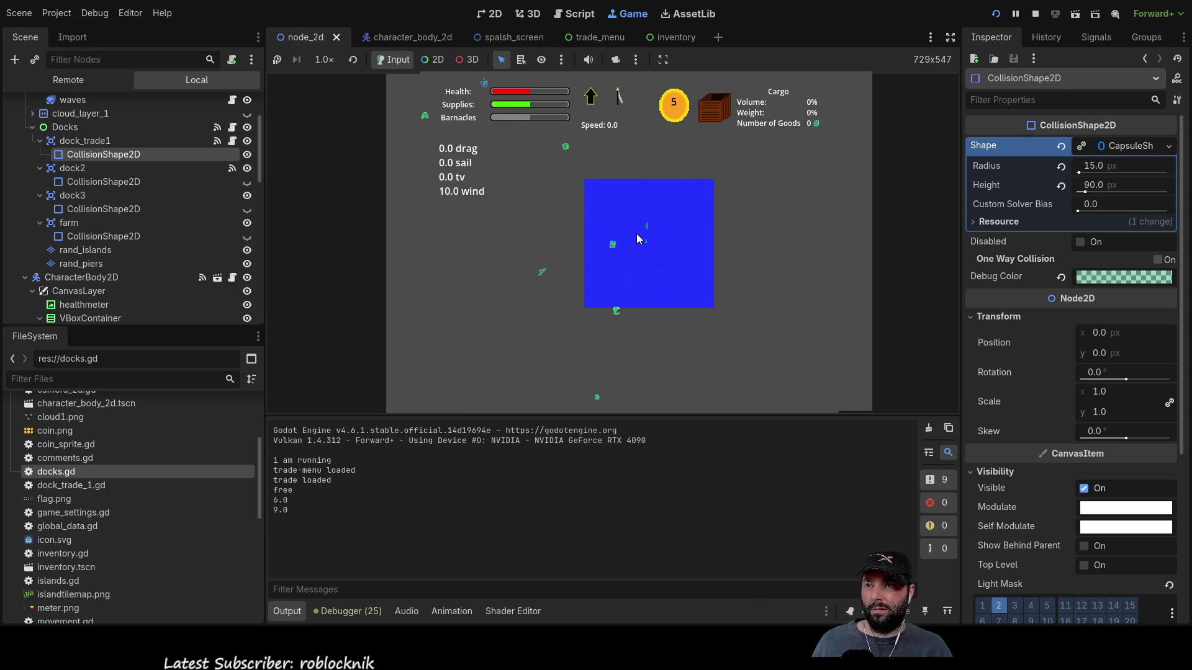
pyautogui.scroll(5, 639, 231)
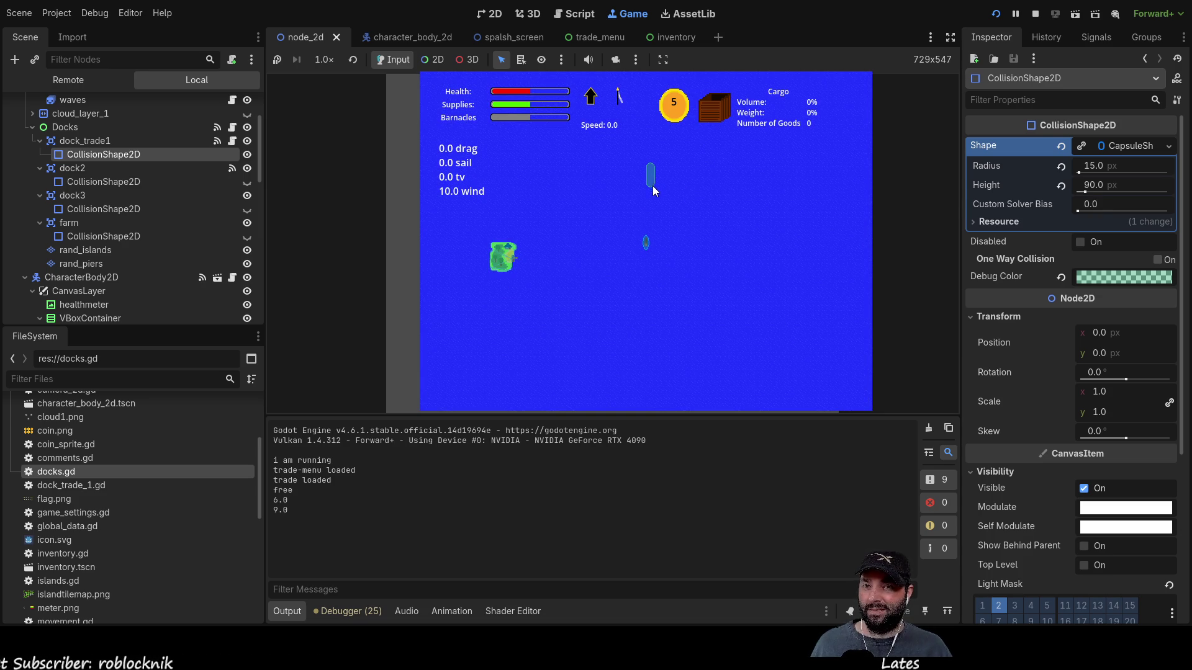
pyautogui.scroll(-1, 612, 290)
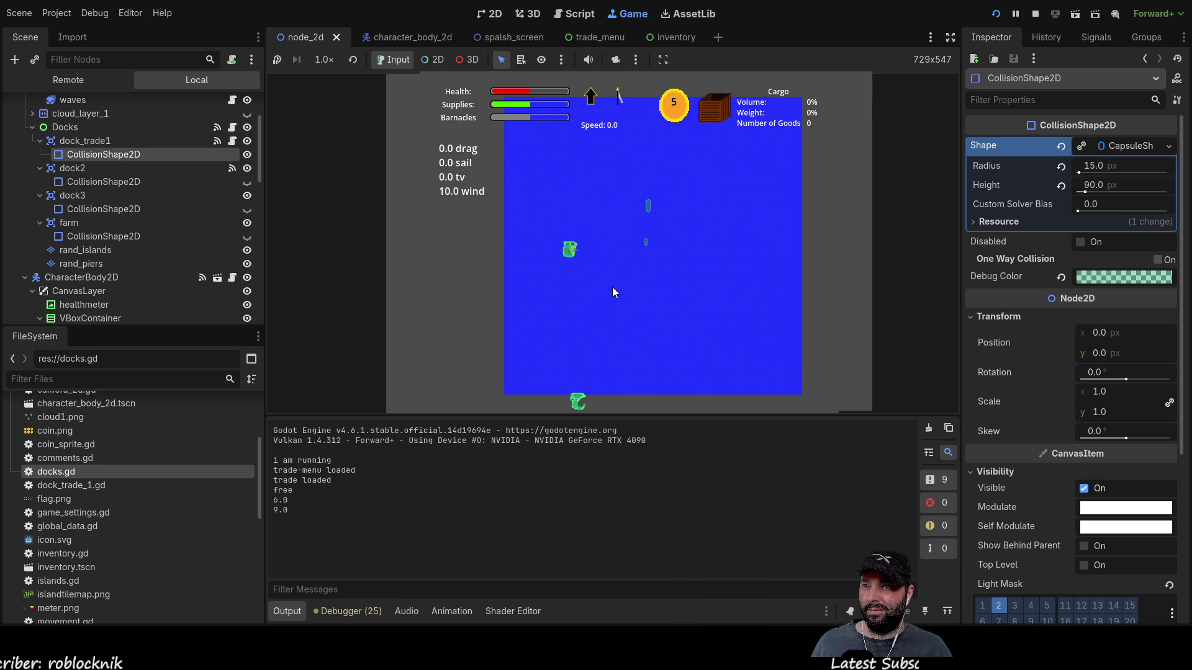
pyautogui.scroll(-1, 612, 280)
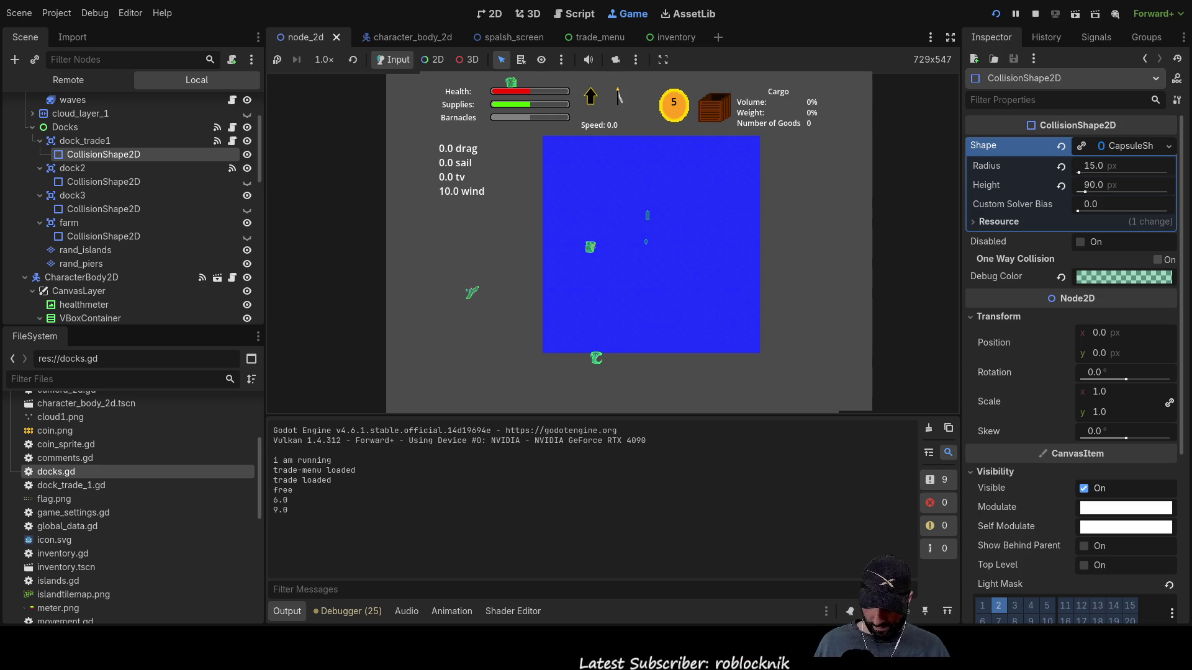
pyautogui.scroll(5, 620, 254)
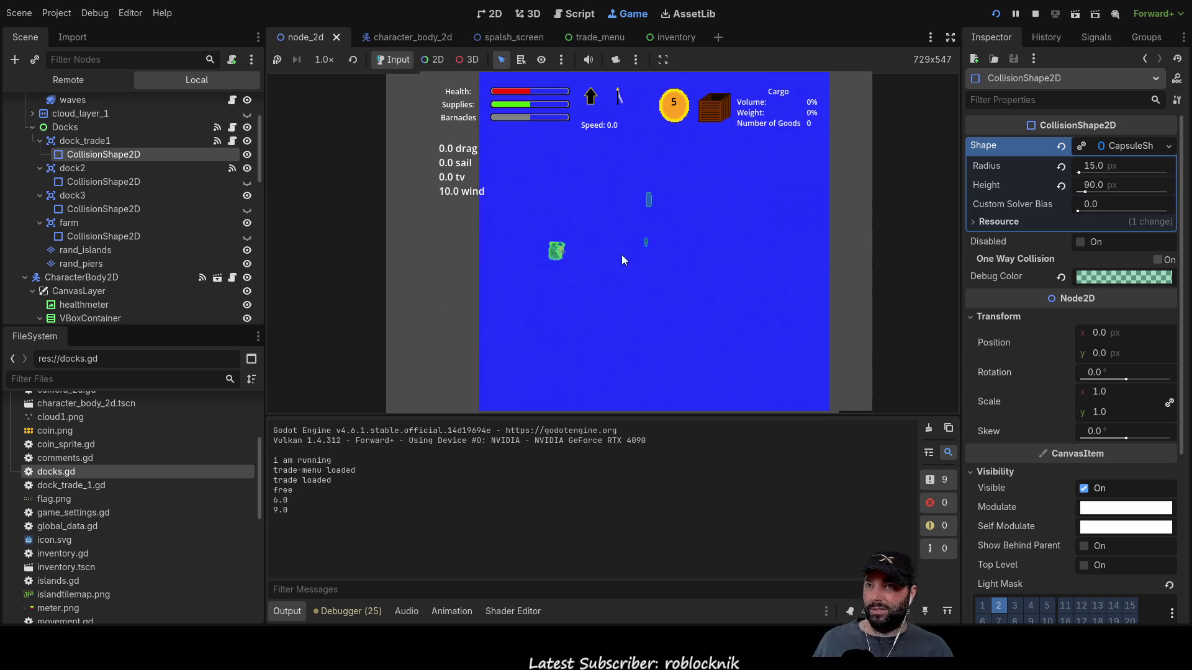
pyautogui.click(433, 60)
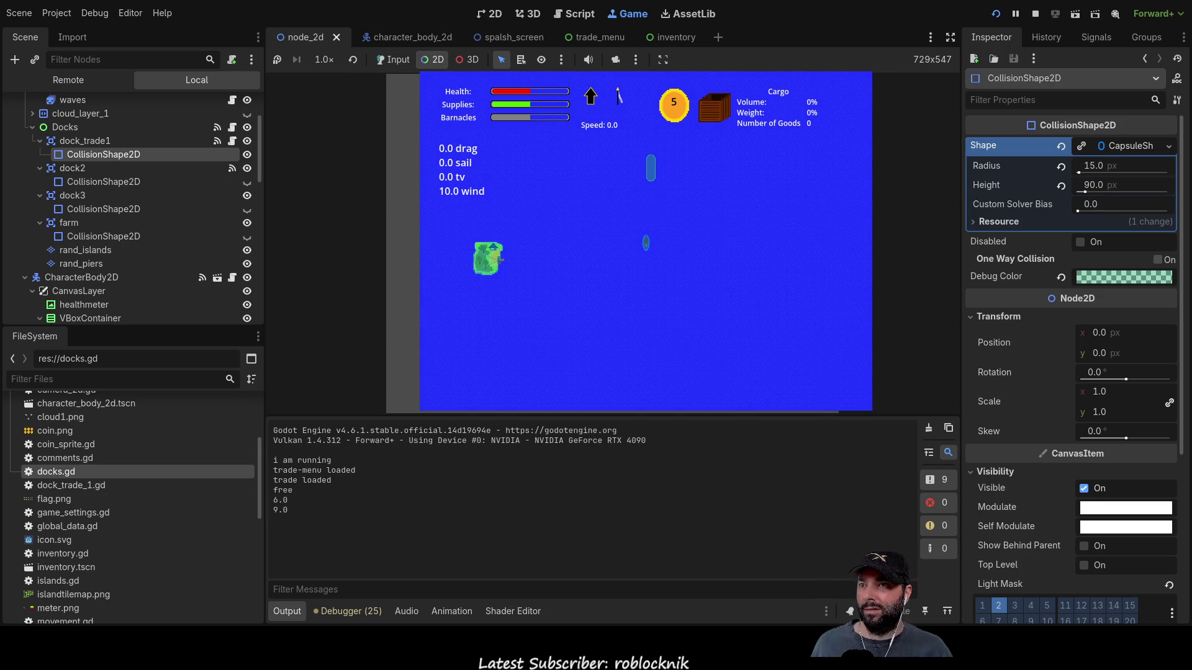
# - Select the dock's collision shape in the running game after a stray pick of the stats label
pyautogui.click(650, 170)
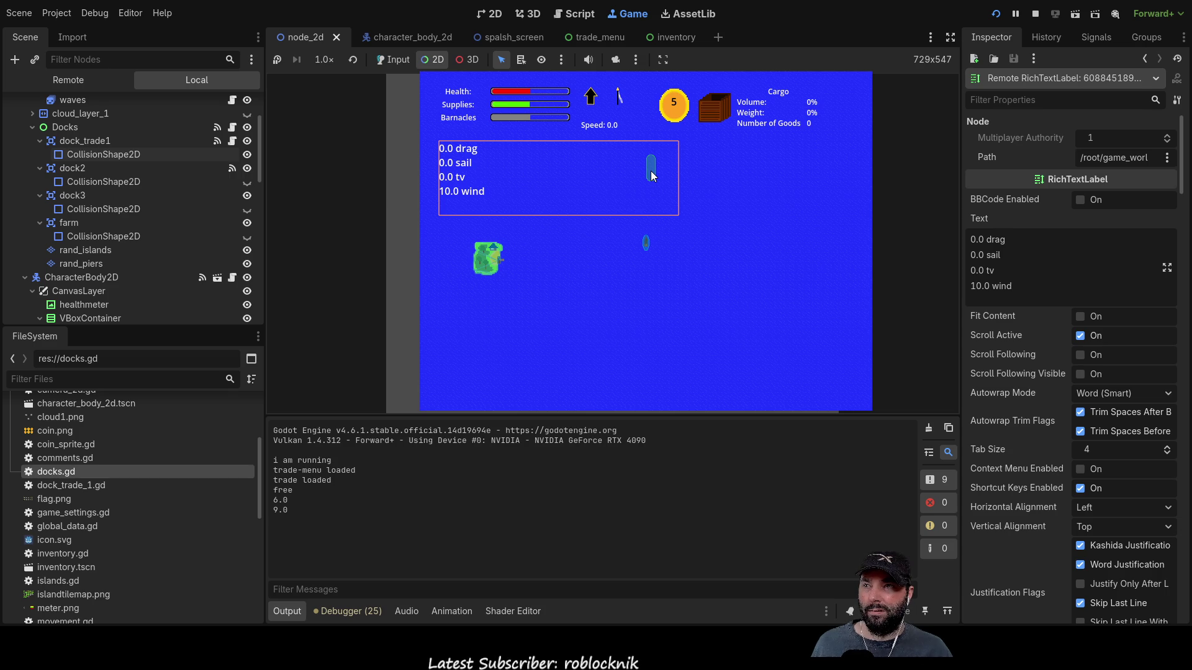
pyautogui.click(717, 269)
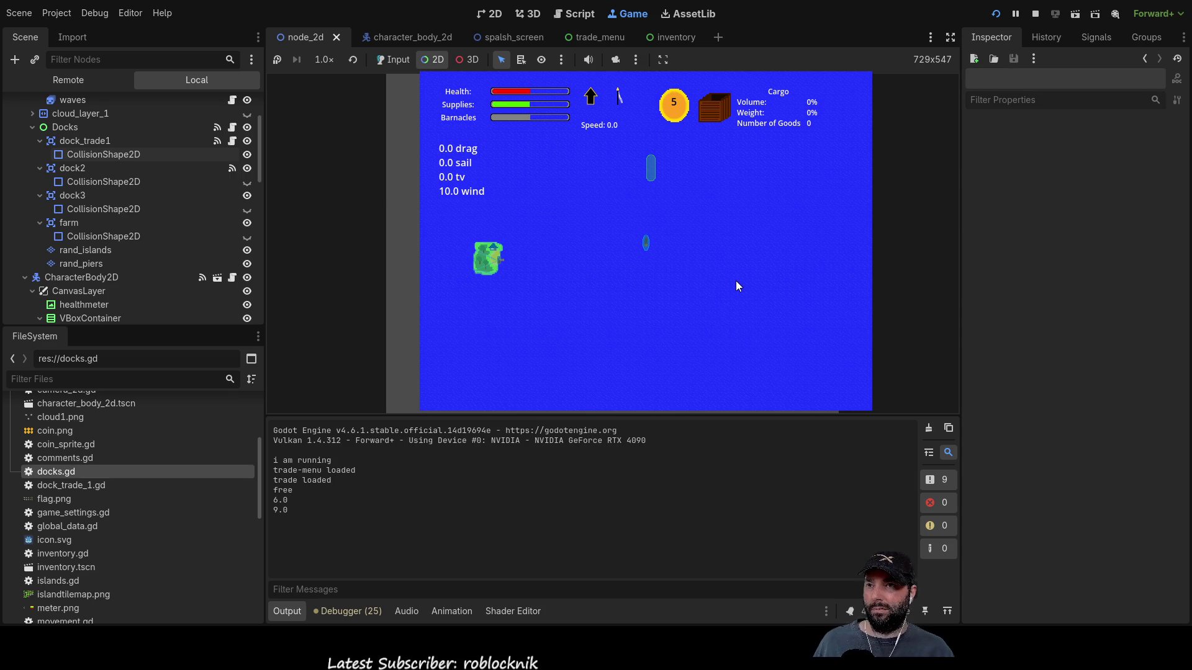
pyautogui.click(393, 59)
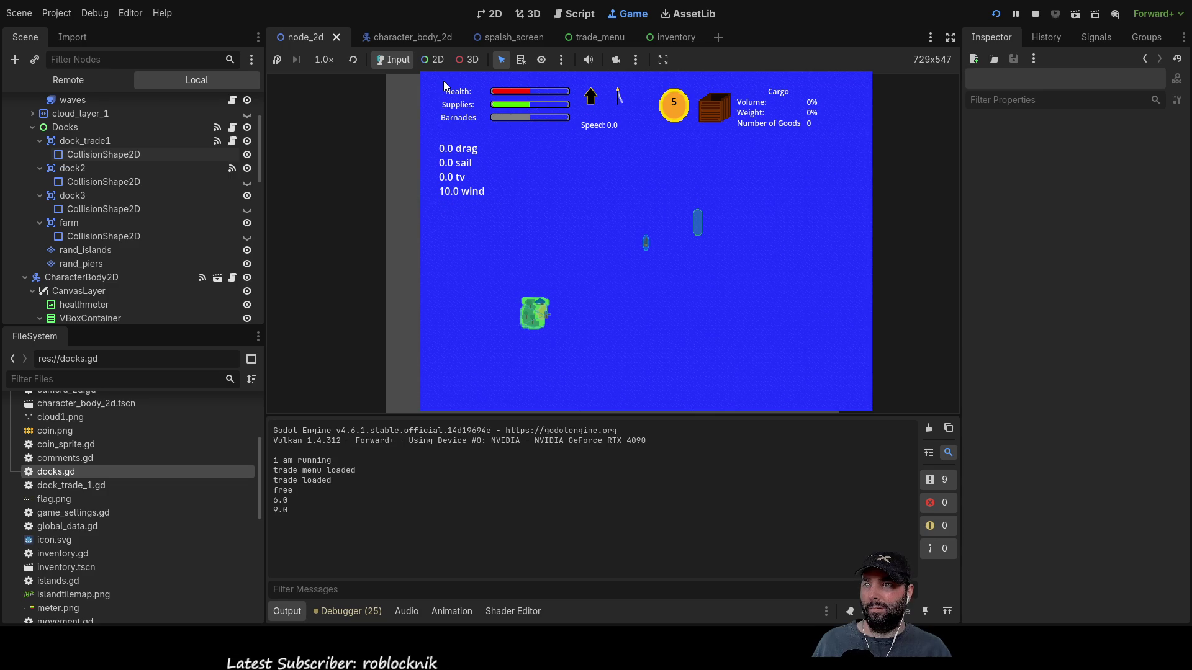
pyautogui.click(432, 60)
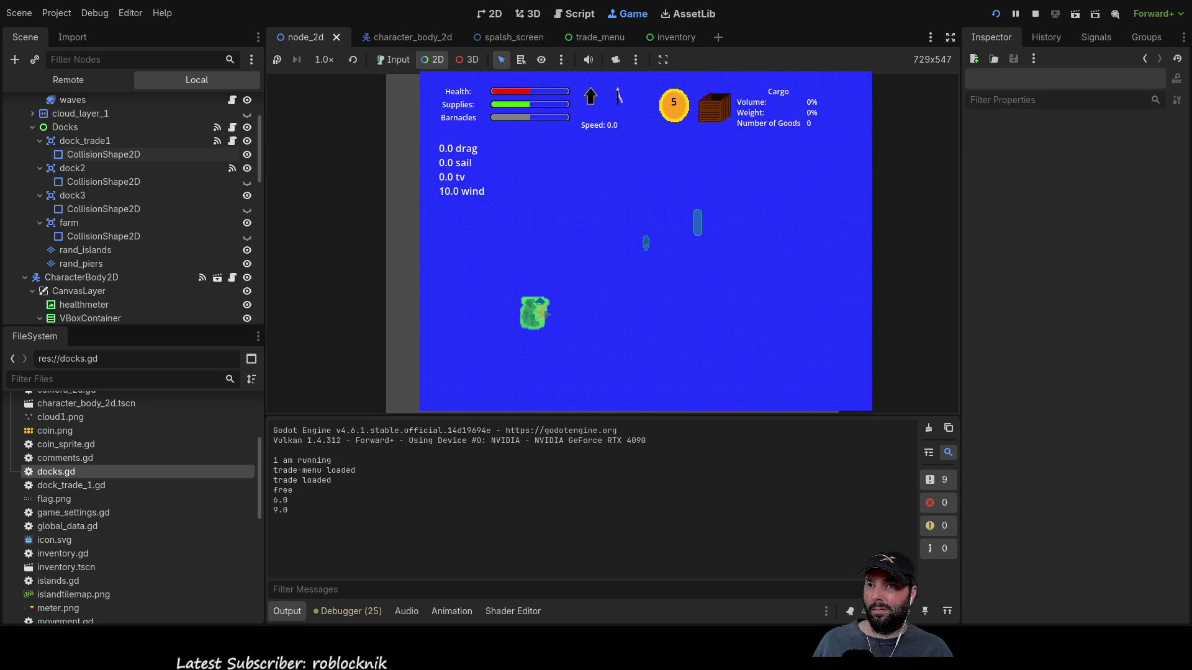
pyautogui.click(696, 229)
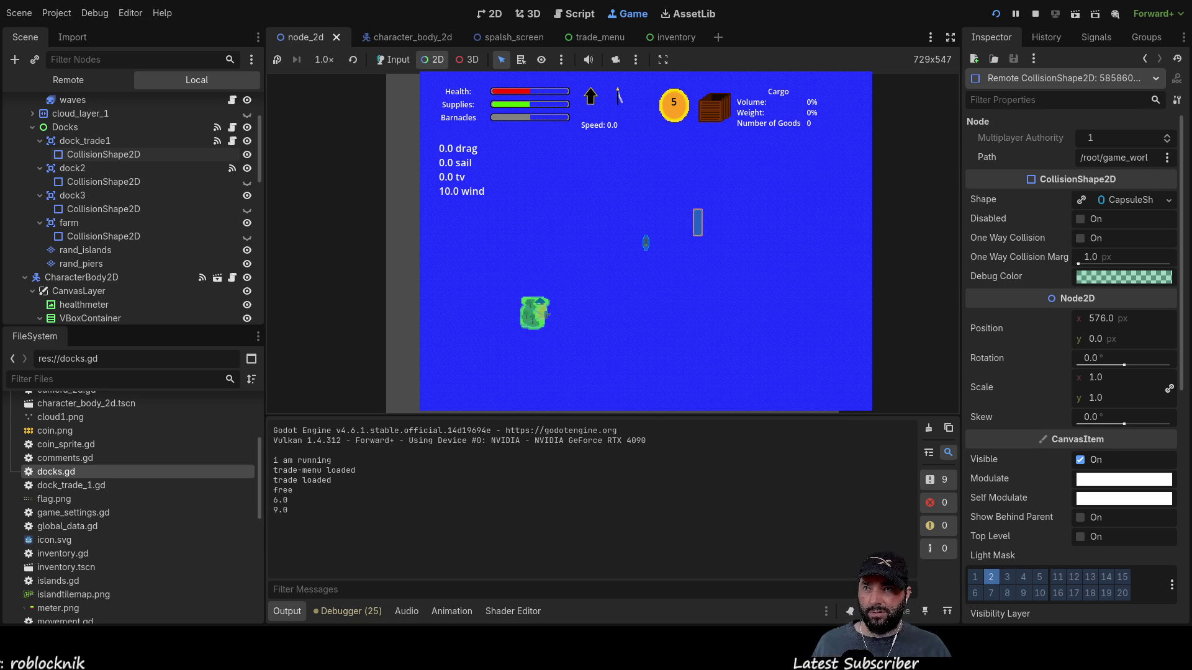
# - Set the collision shape's position to 384, 576 in the remote Inspector and open dock_trade_1.gd
pyautogui.click(1101, 319)
pyautogui.write('384')
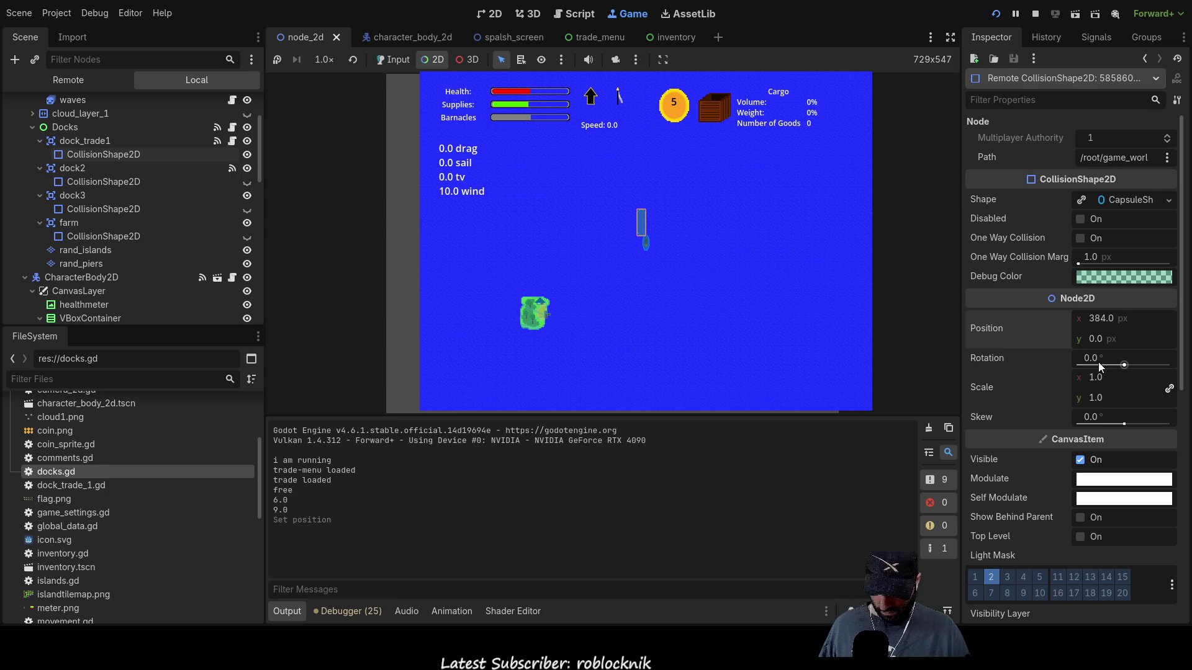
pyautogui.click(1094, 338)
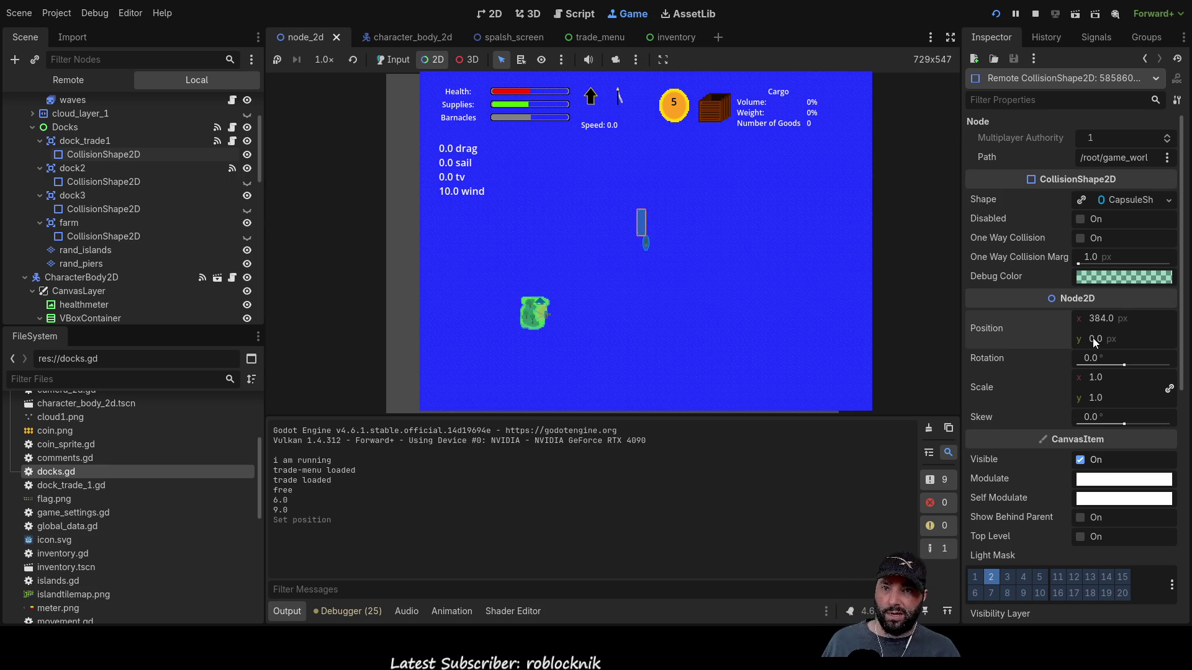
pyautogui.write('576')
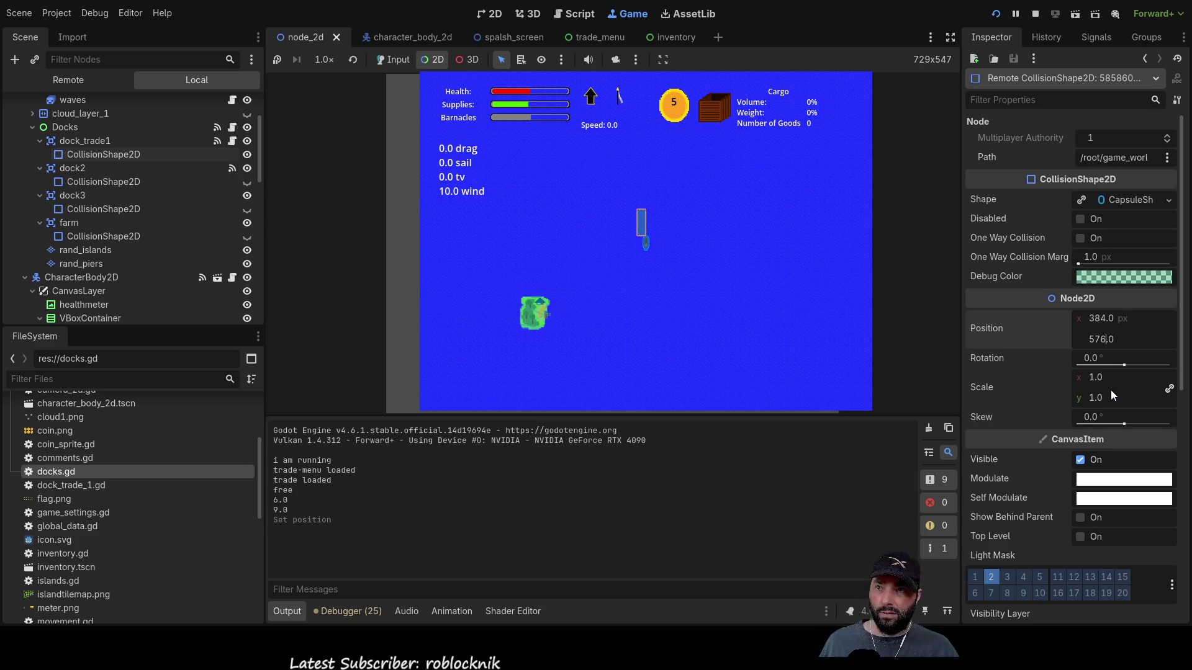
pyautogui.press('Return')
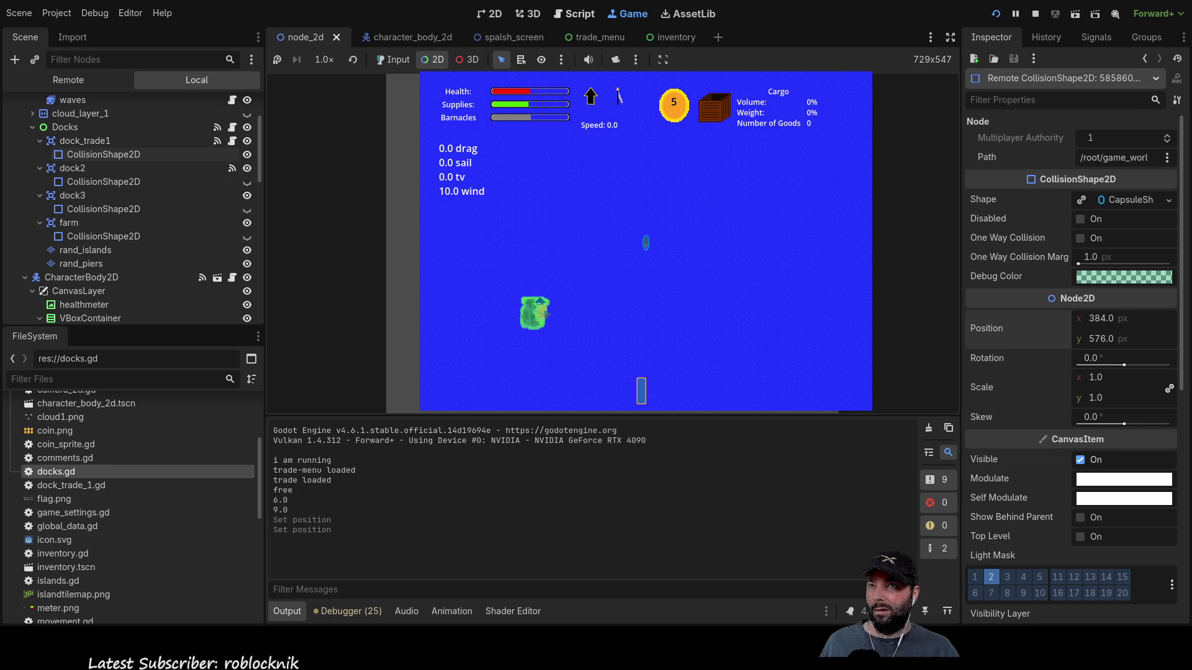
pyautogui.click(576, 13)
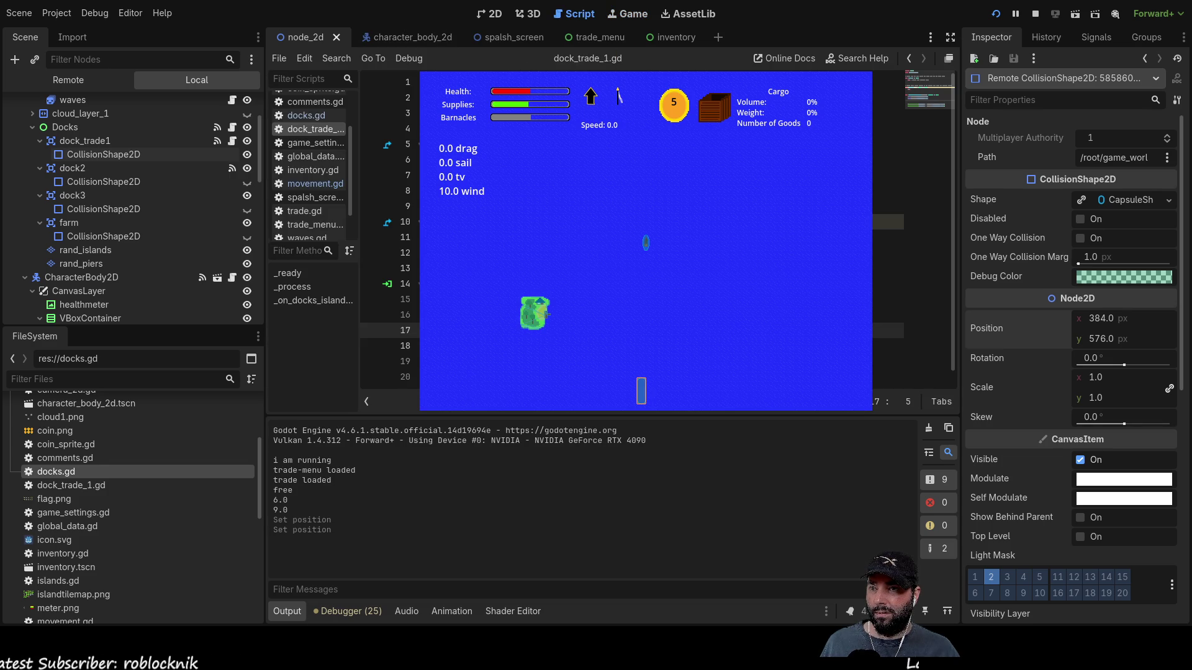
# - Edit line 20 of dock_trade_1.gd for island_number 0 and restart the game
pyautogui.click(888, 377)
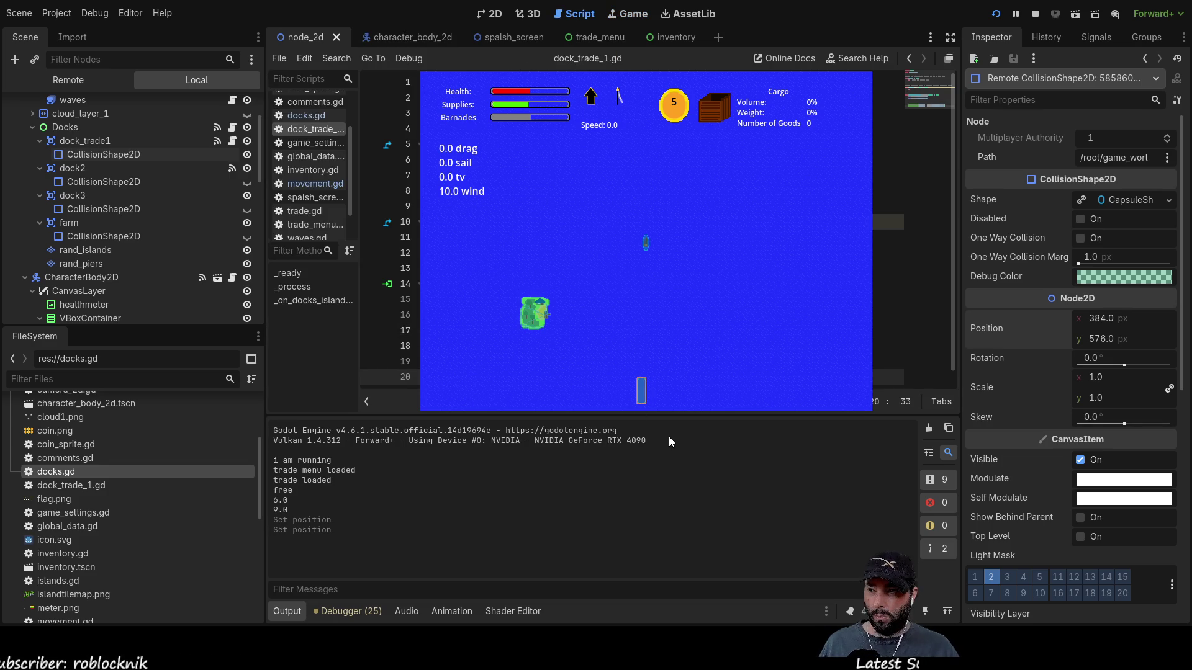
pyautogui.press('Delete')
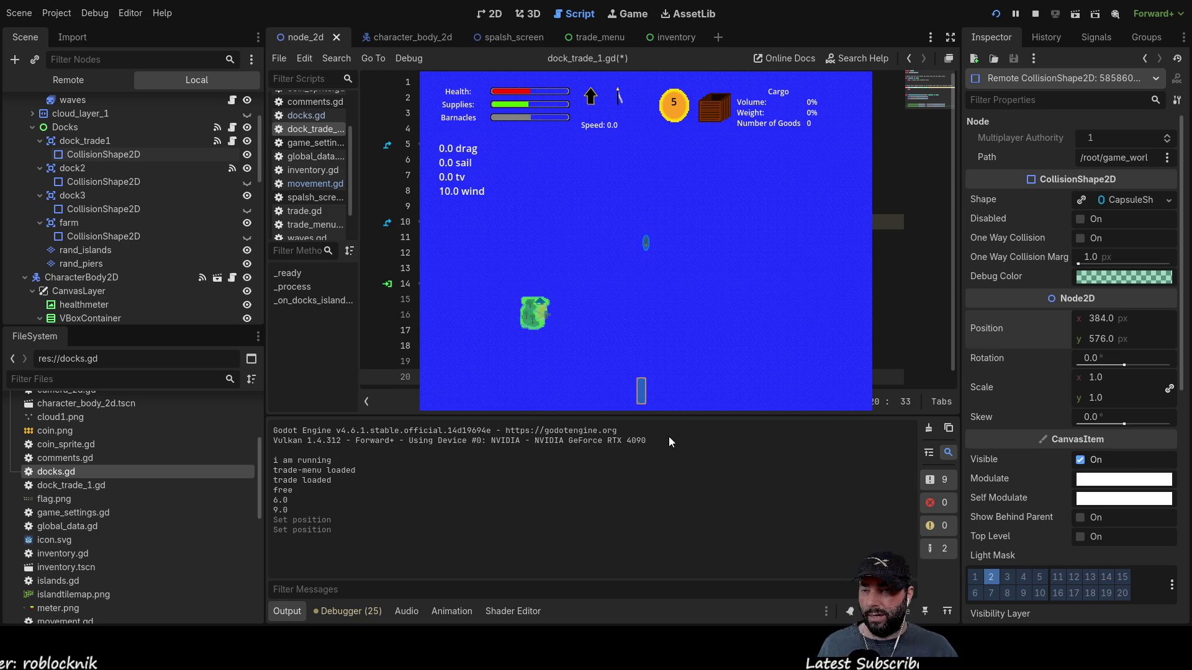
pyautogui.click(1033, 15)
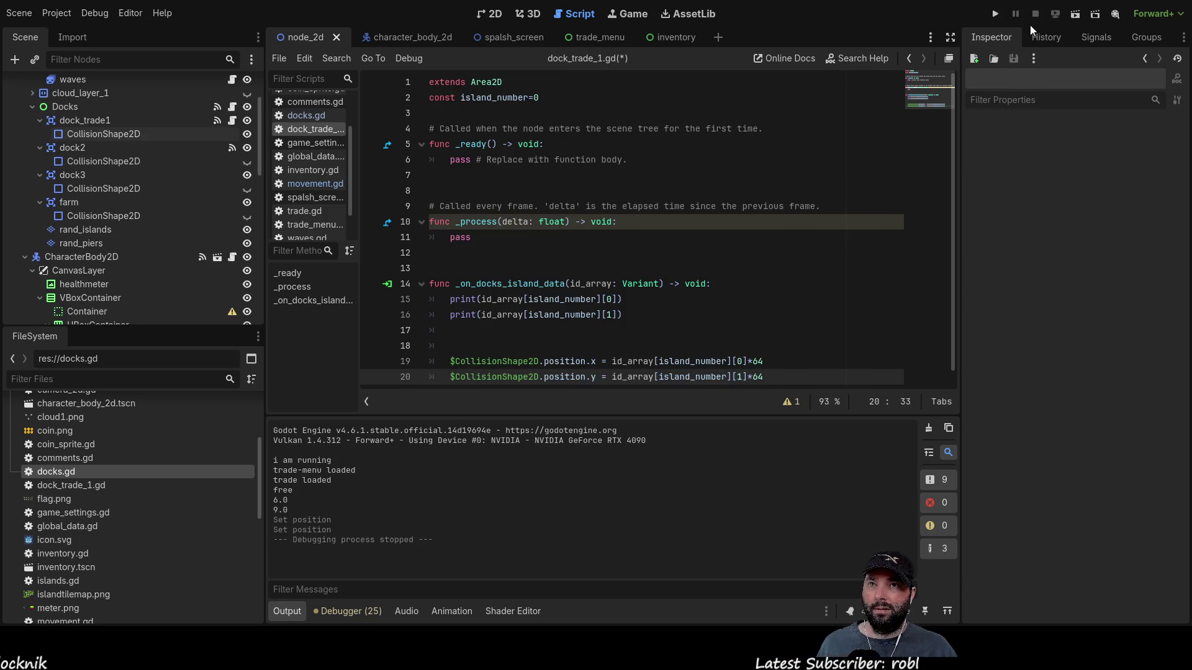
pyautogui.click(996, 16)
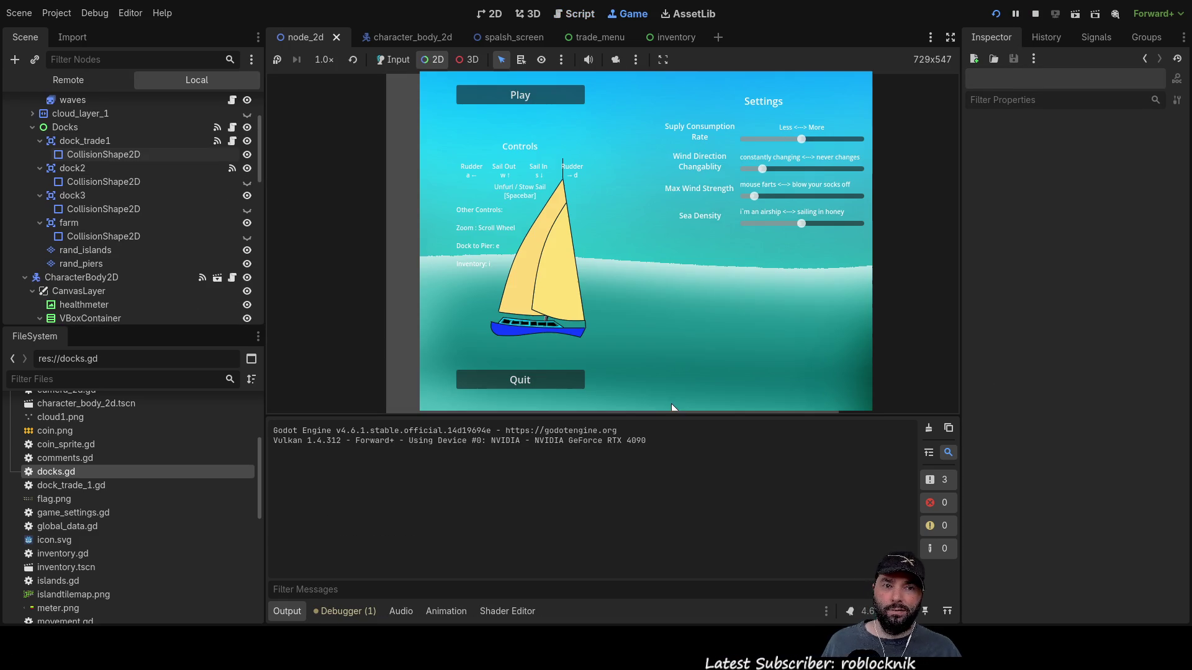
# - Start play from the game menu, zoom around the sea to check the dock, then stop
pyautogui.click(521, 97)
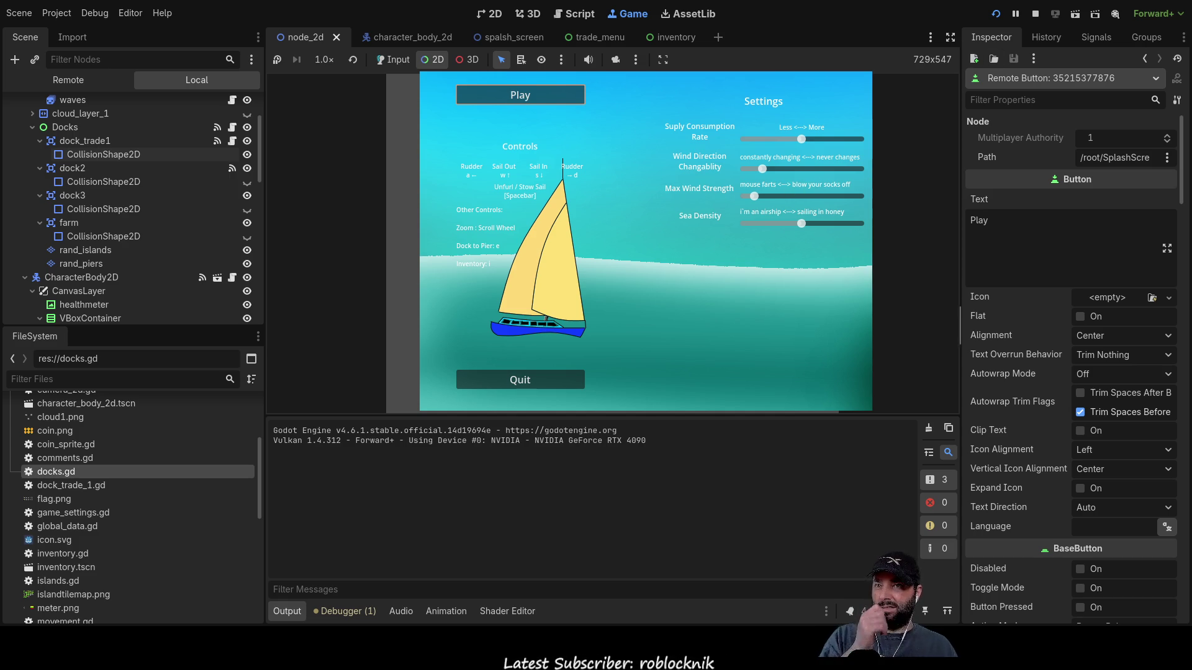
pyautogui.click(393, 60)
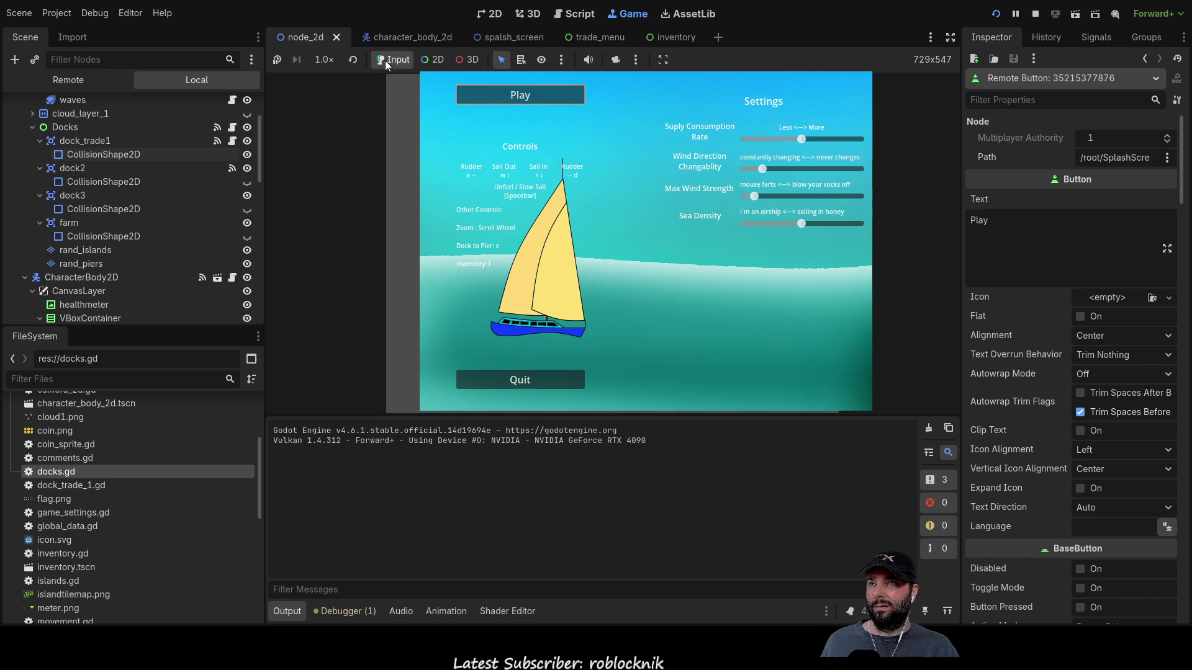
pyautogui.click(520, 95)
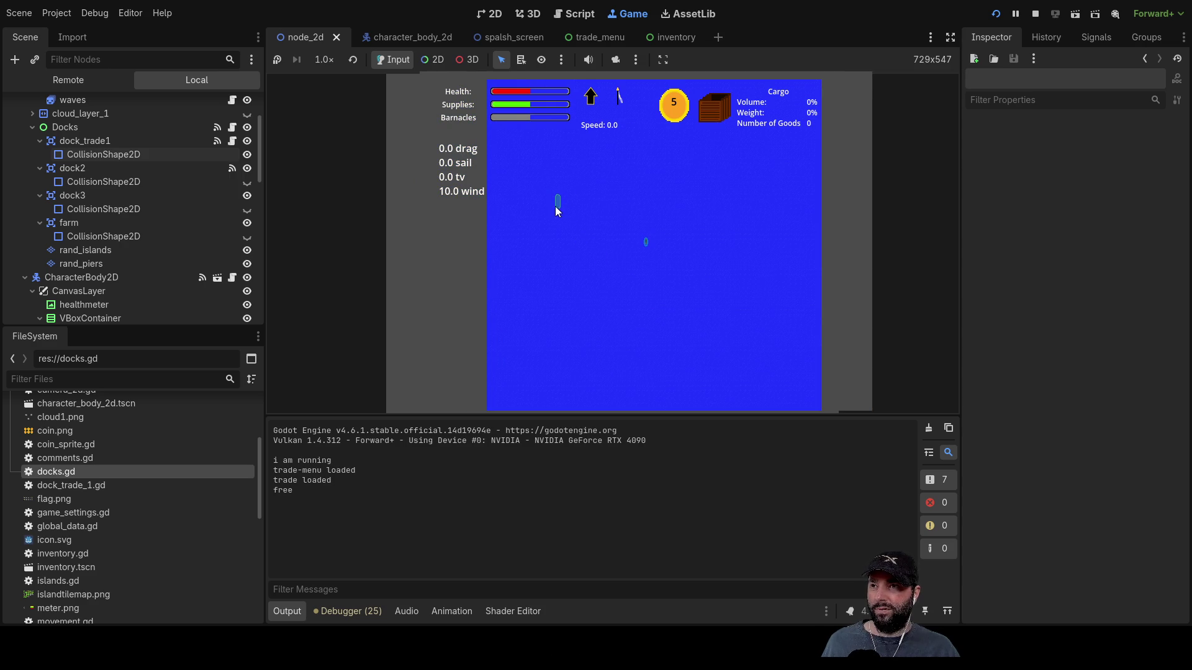
pyautogui.scroll(-2, 559, 205)
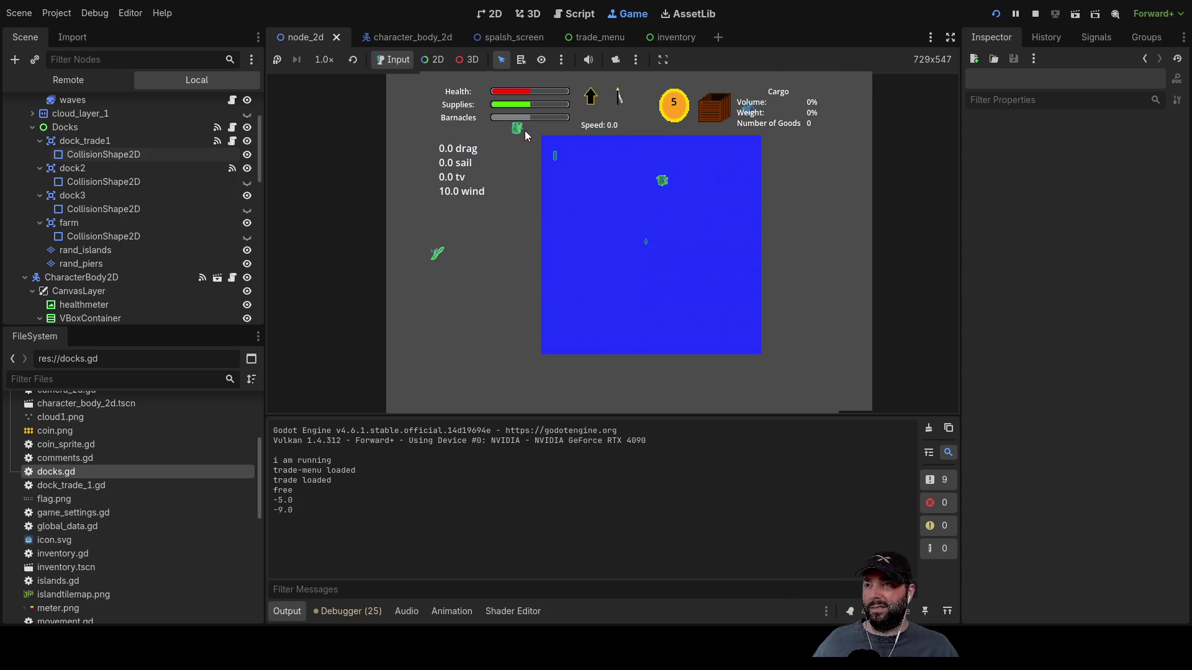
pyautogui.scroll(2, 621, 247)
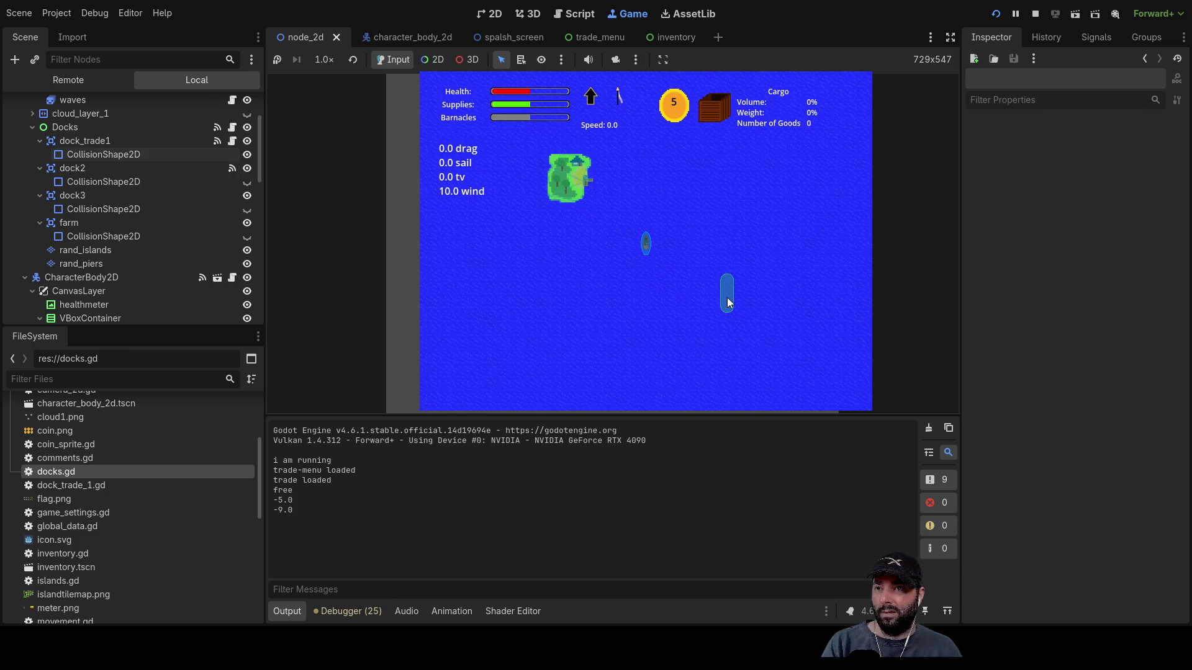
pyautogui.scroll(-2, 728, 310)
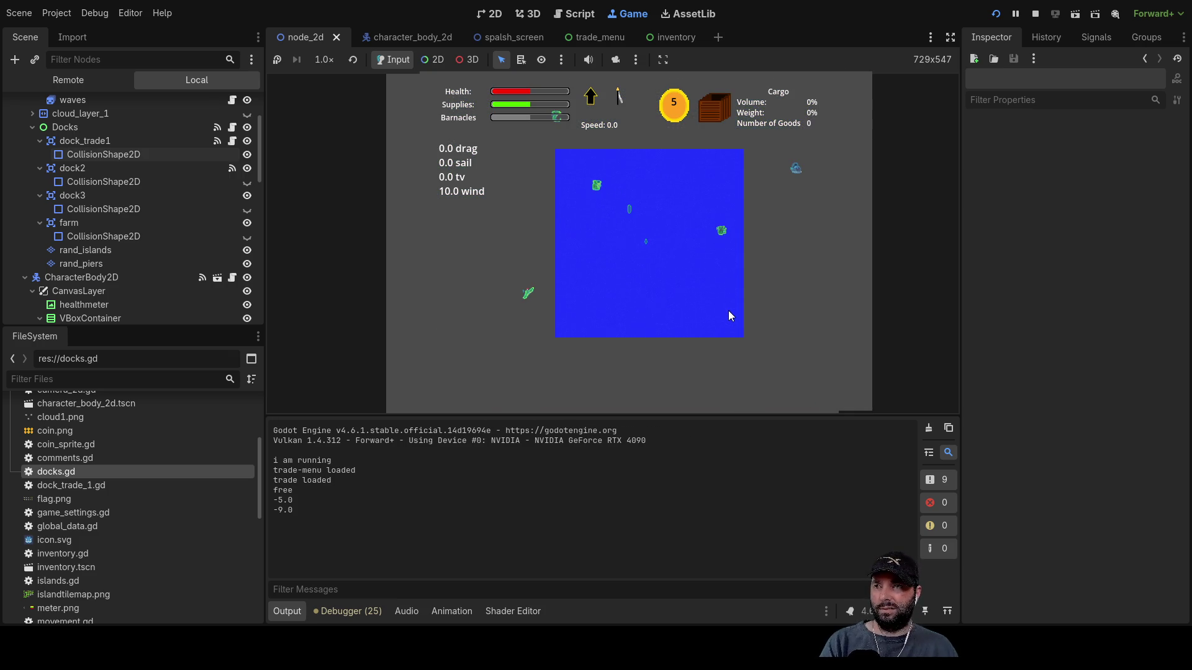
pyautogui.click(1035, 14)
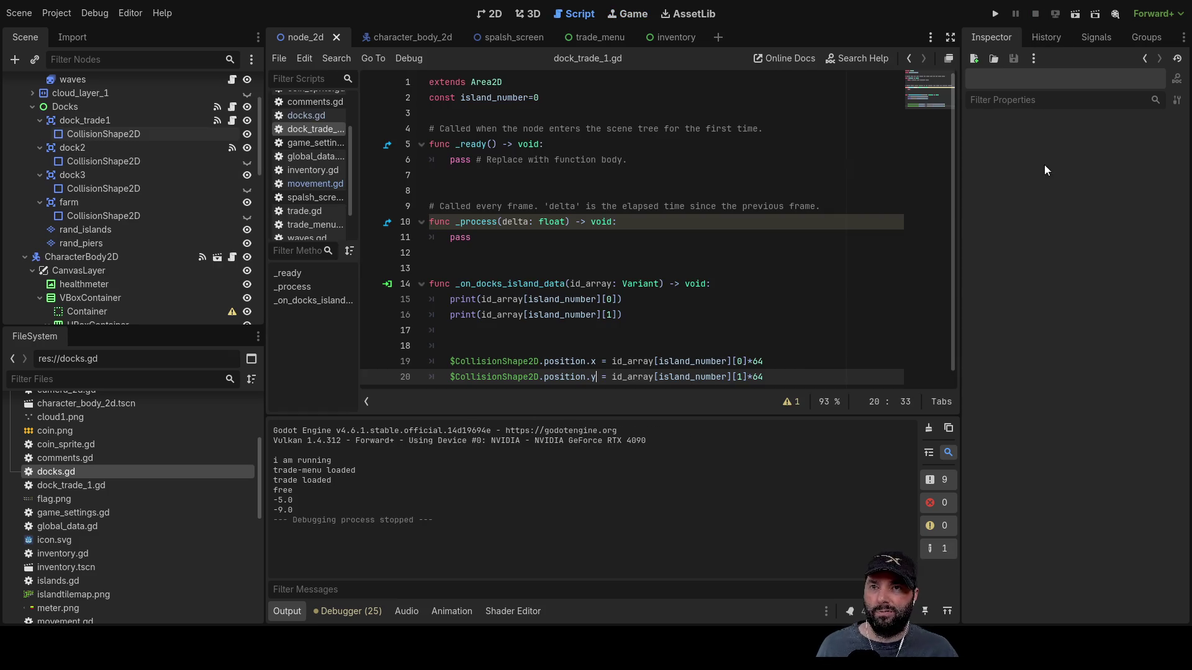
# - Change the position multipliers on lines 19 and 20 from 64 to 32
pyautogui.doubleClick(759, 348)
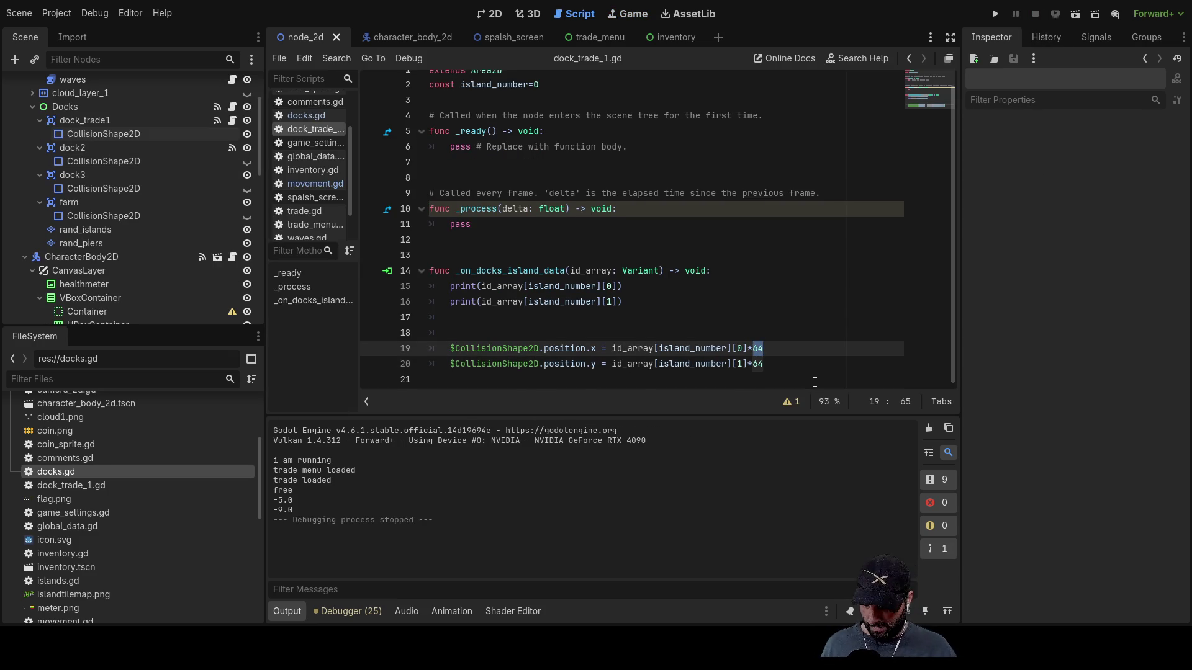
pyautogui.write('32')
pyautogui.press('Down')
pyautogui.press('BackSpace')
pyautogui.press('BackSpace')
pyautogui.write('32')
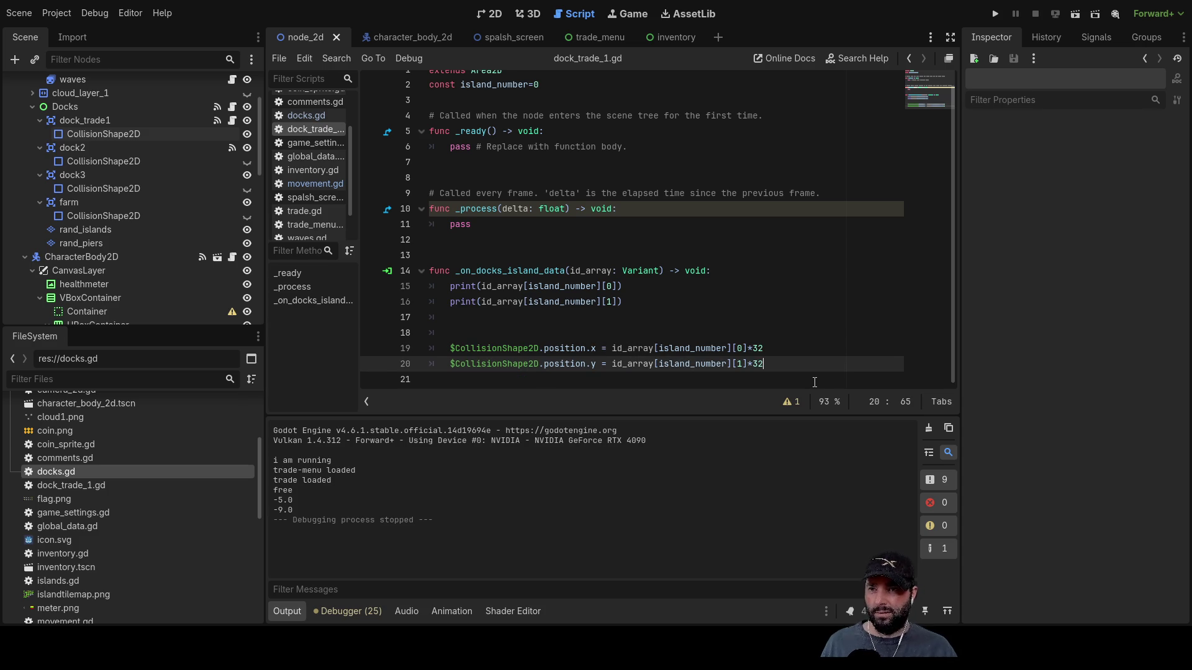
# - Run the game, start play from its menu, then stop it with F8
pyautogui.click(1000, 10)
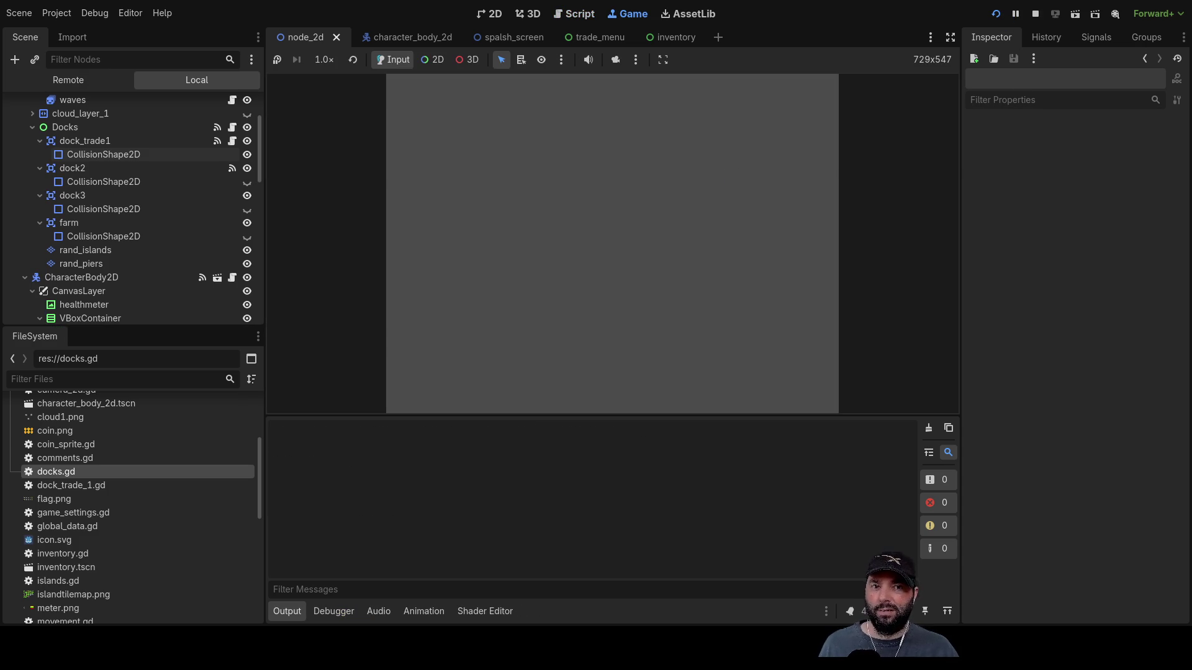
pyautogui.click(528, 100)
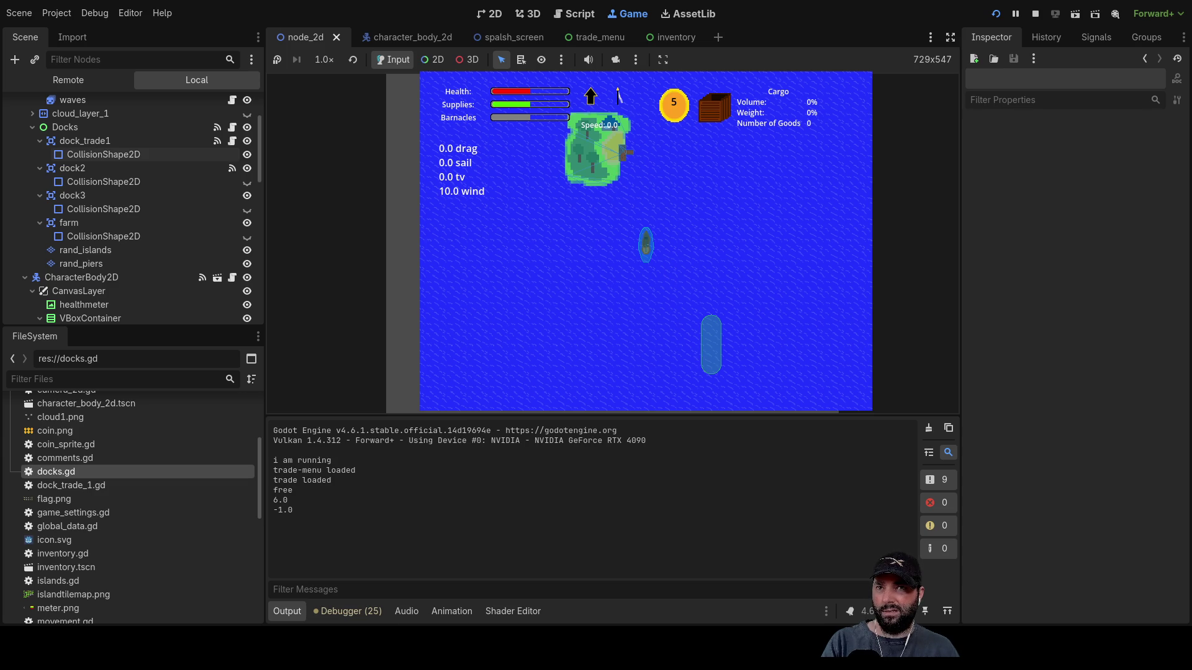
pyautogui.press('F8')
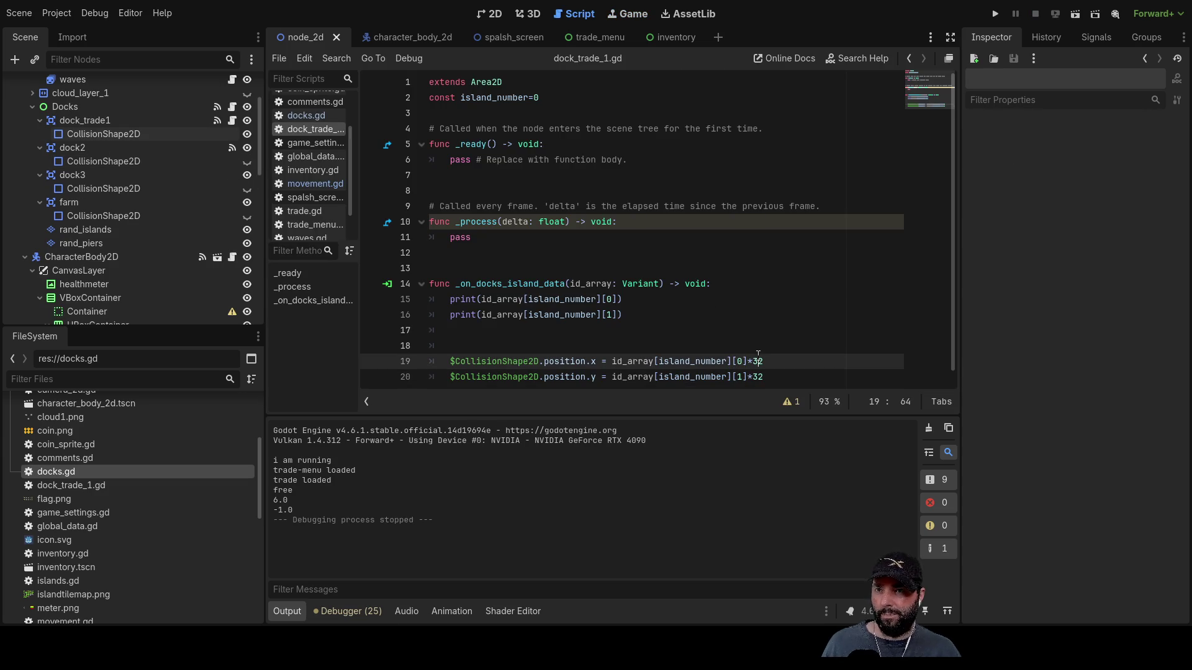
# - Replace the 32 multipliers on lines 19 and 20 with 16 and run the project
pyautogui.press('BackSpace')
pyautogui.press('BackSpace')
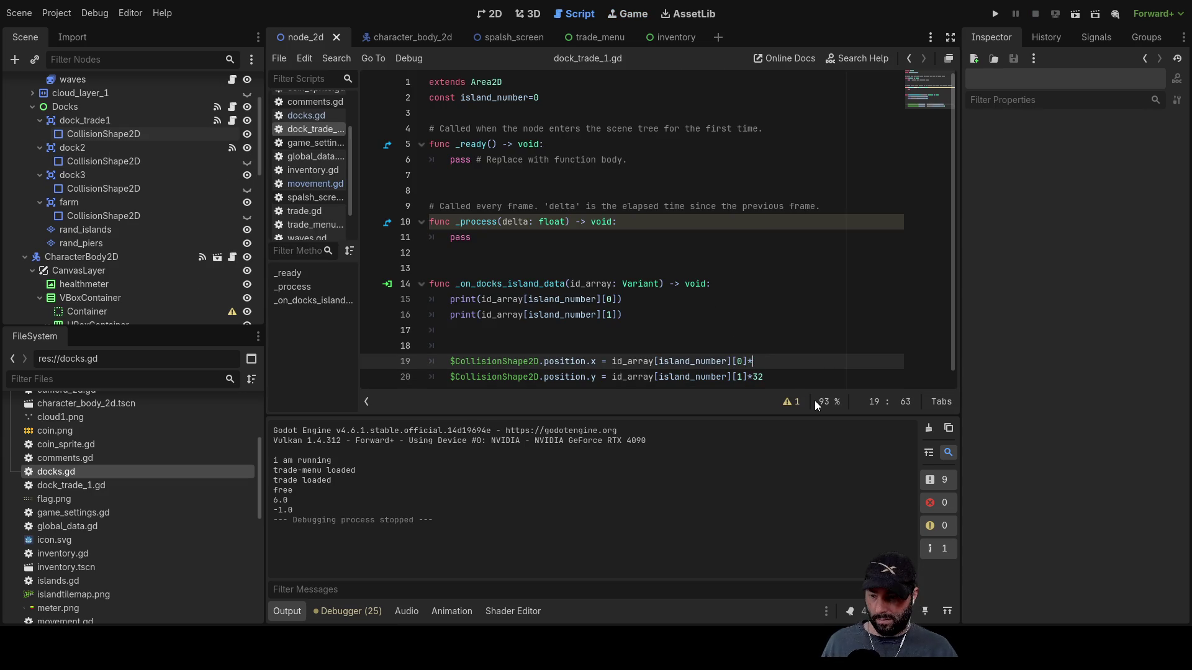
pyautogui.write('16')
pyautogui.press('Down')
pyautogui.press('BackSpace')
pyautogui.press('BackSpace')
pyautogui.write('16')
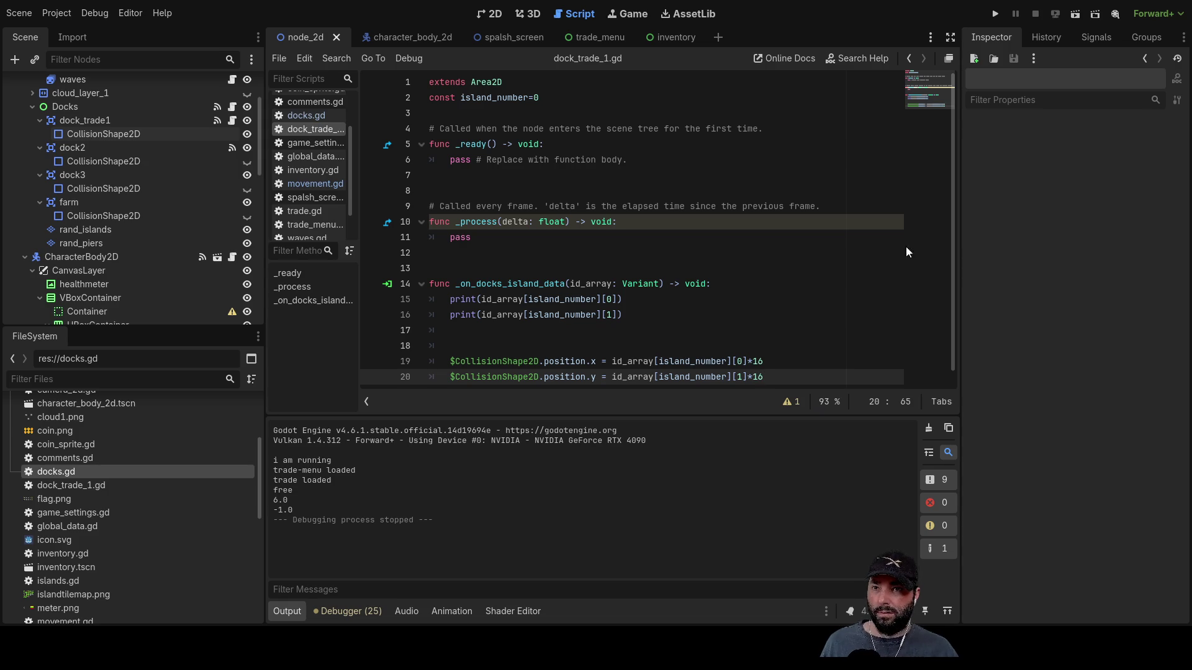
pyautogui.click(996, 15)
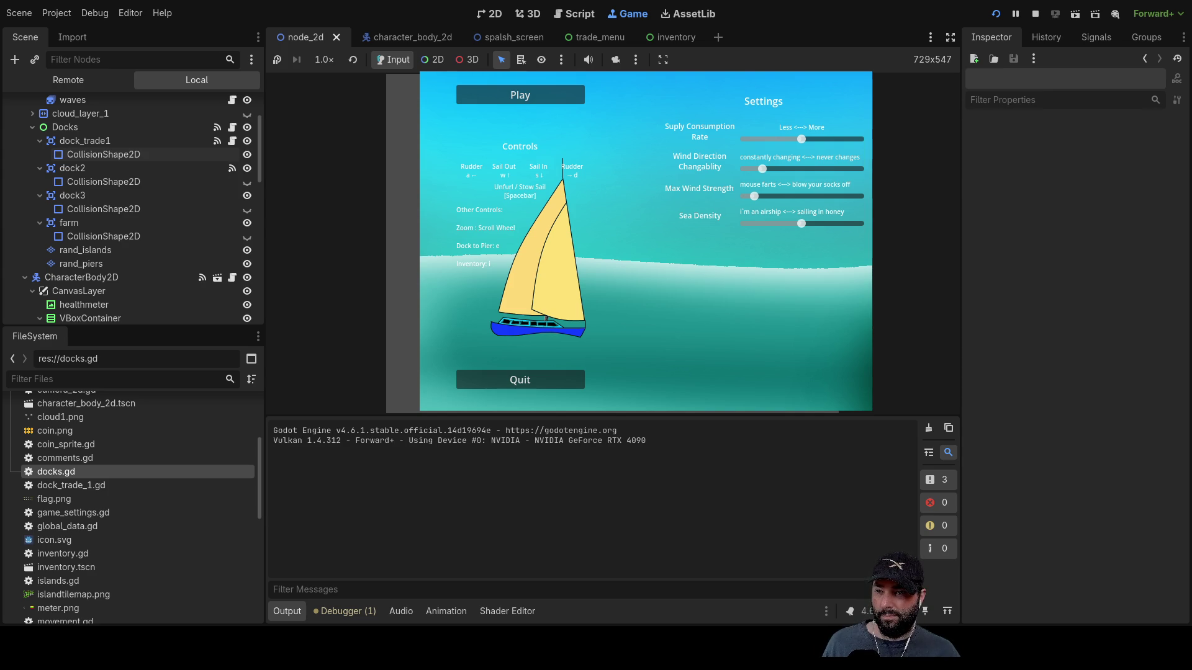
# - Start play, zoom around to check the dock placement, then stop the game
pyautogui.click(535, 99)
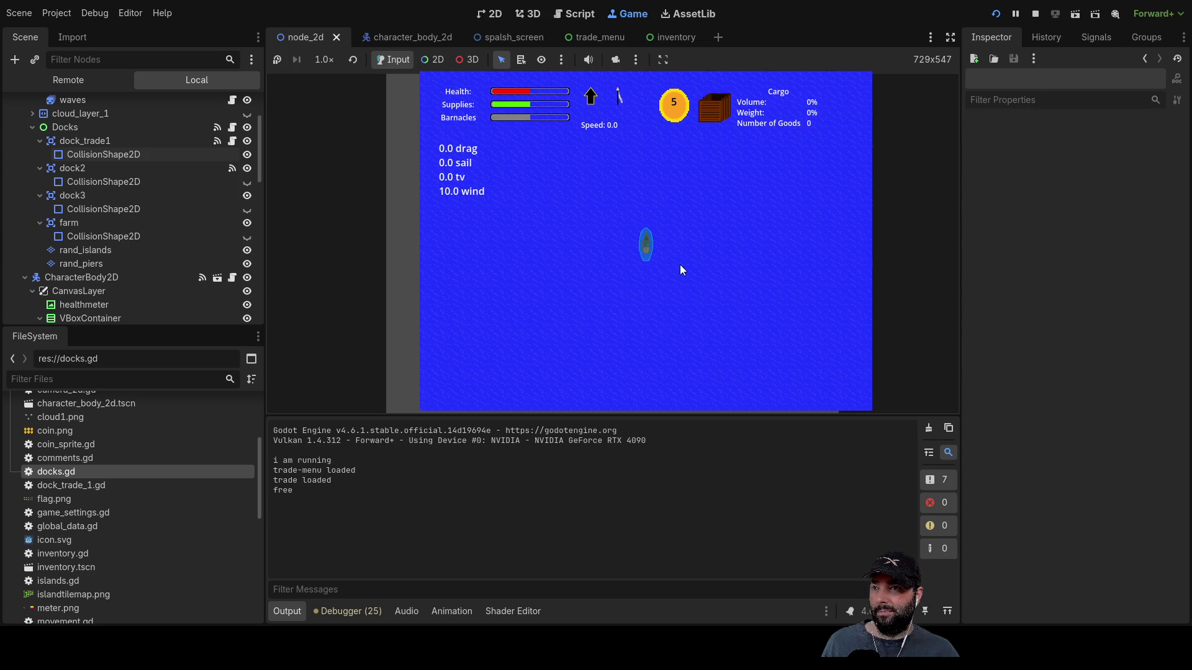
pyautogui.scroll(-5, 627, 294)
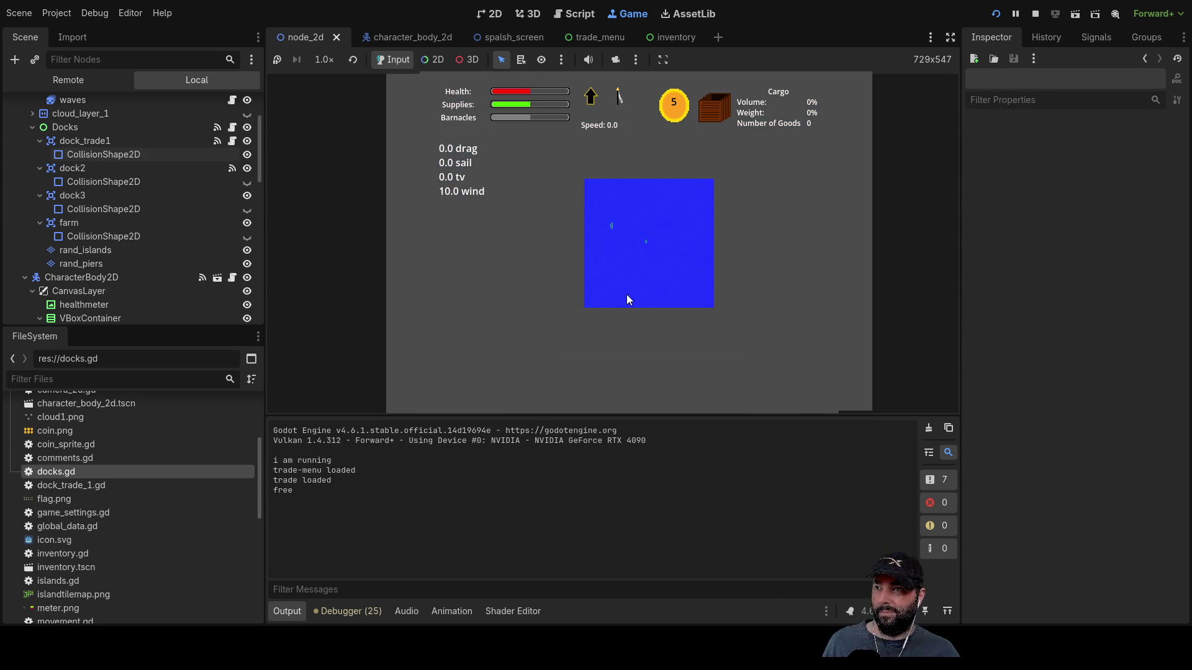
pyautogui.scroll(-2, 651, 279)
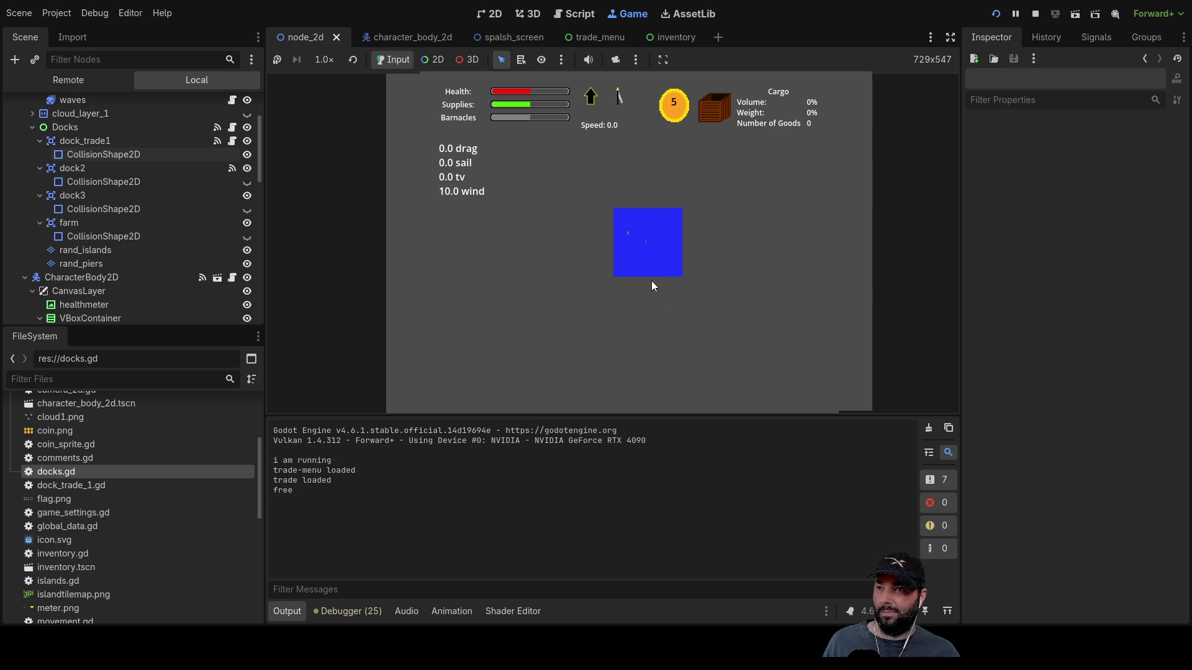
pyautogui.scroll(5, 614, 211)
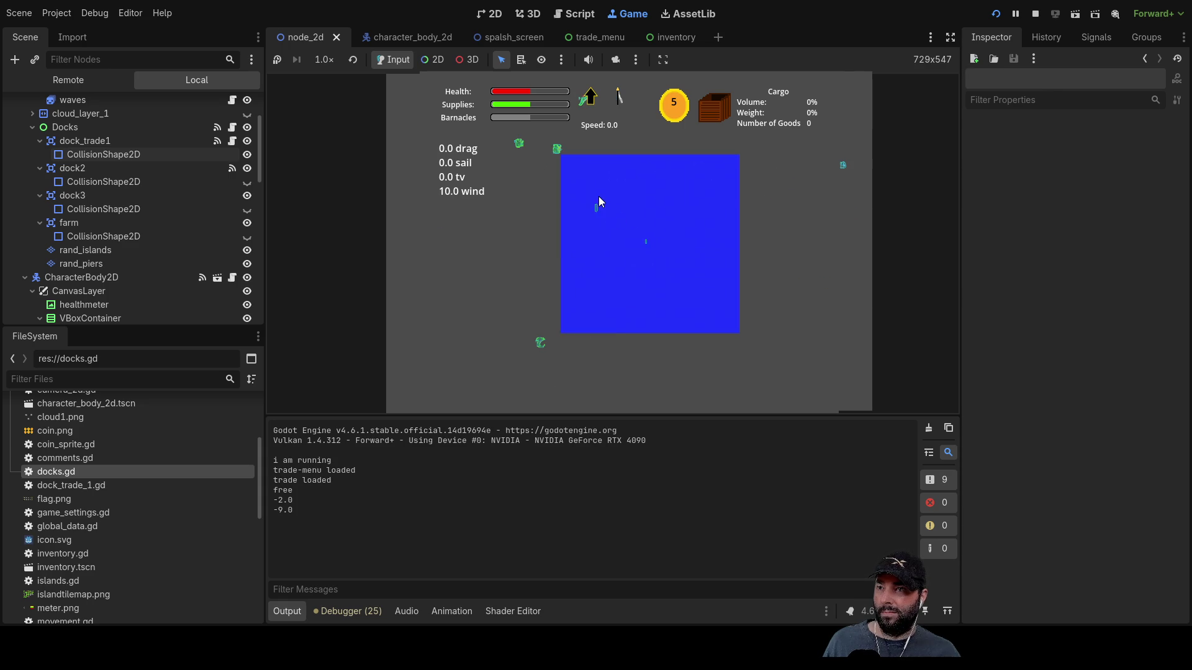
pyautogui.scroll(4, 556, 162)
pyautogui.scroll(-3, 552, 180)
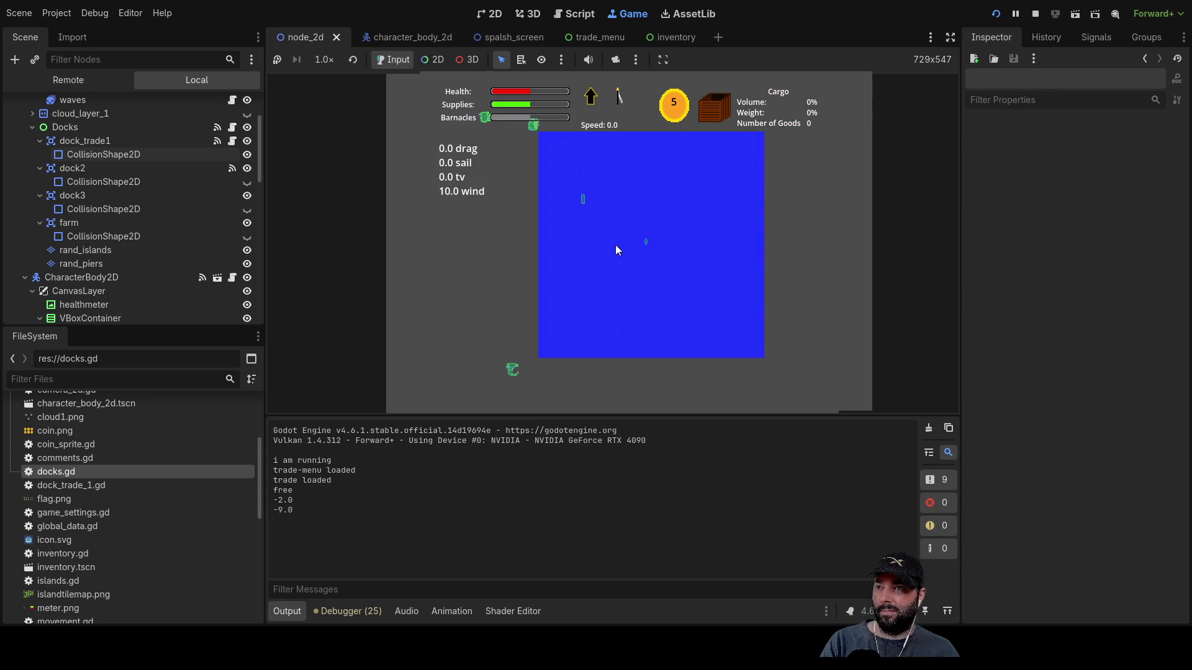
pyautogui.scroll(3, 617, 242)
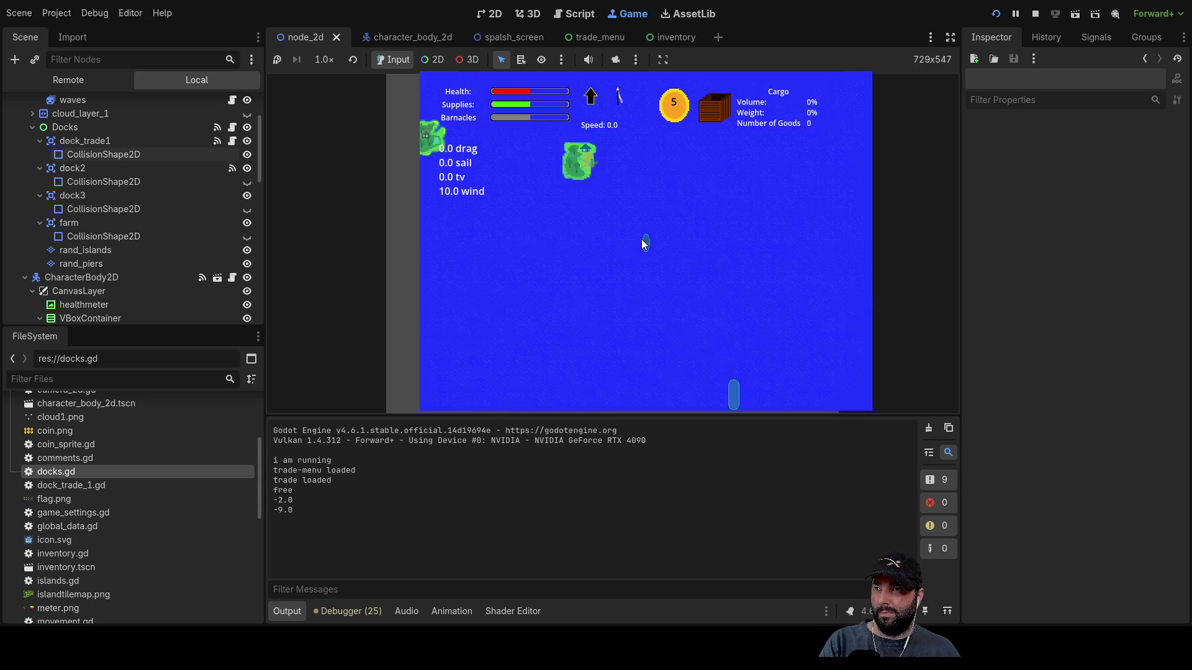
pyautogui.scroll(-3, 585, 172)
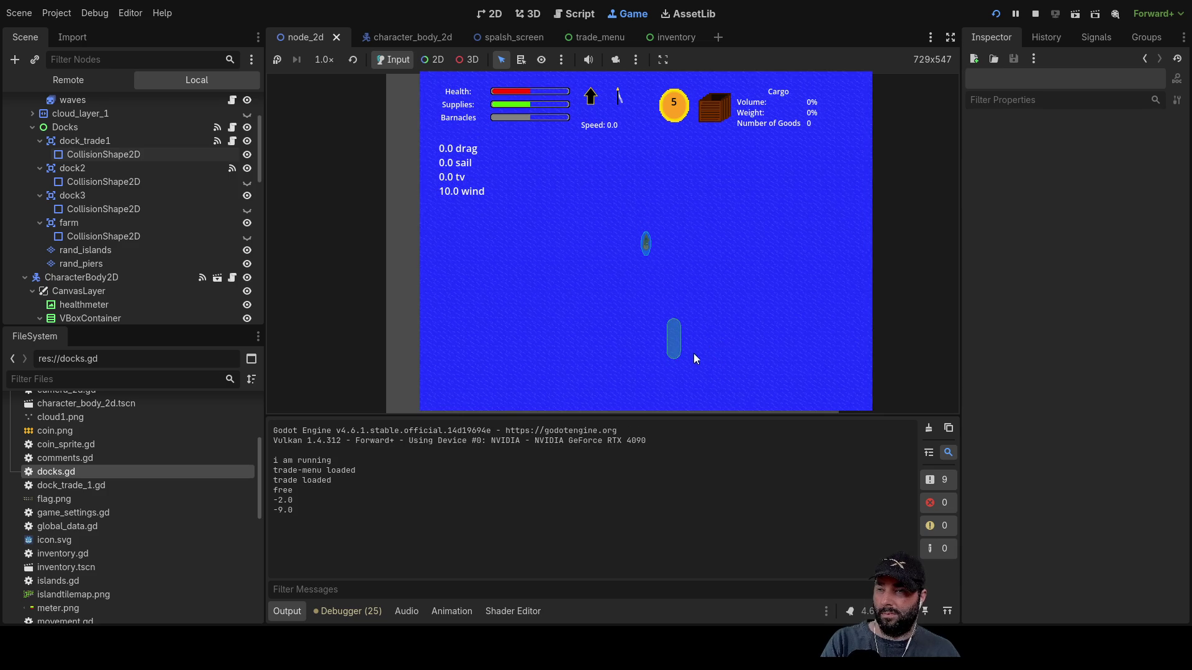
pyautogui.scroll(-2, 687, 335)
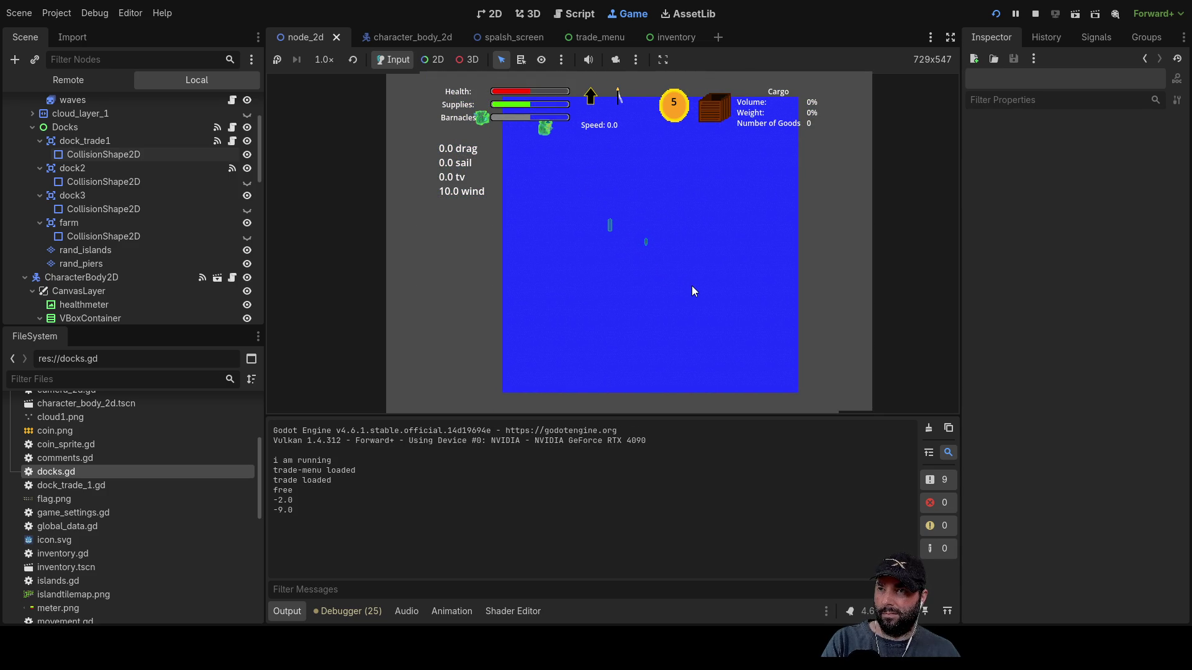
pyautogui.click(1034, 13)
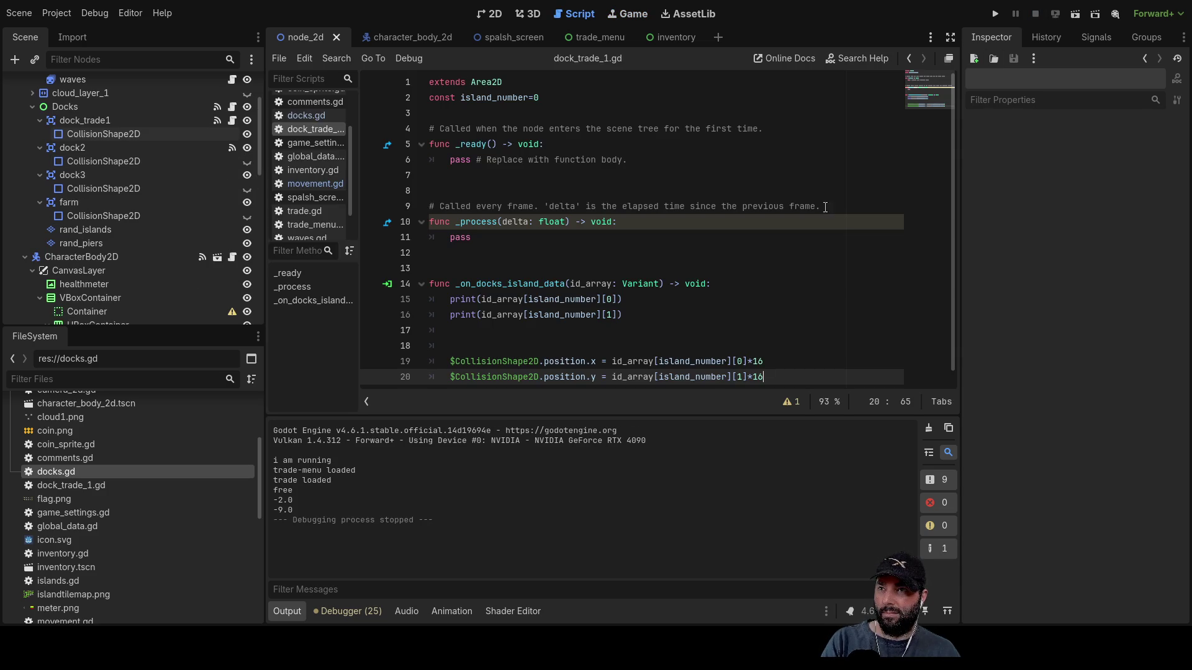
# - Change the multipliers on lines 19 and 20 from 16 to 128
pyautogui.click(764, 361)
pyautogui.press('BackSpace')
pyautogui.press('BackSpace')
pyautogui.write('128')
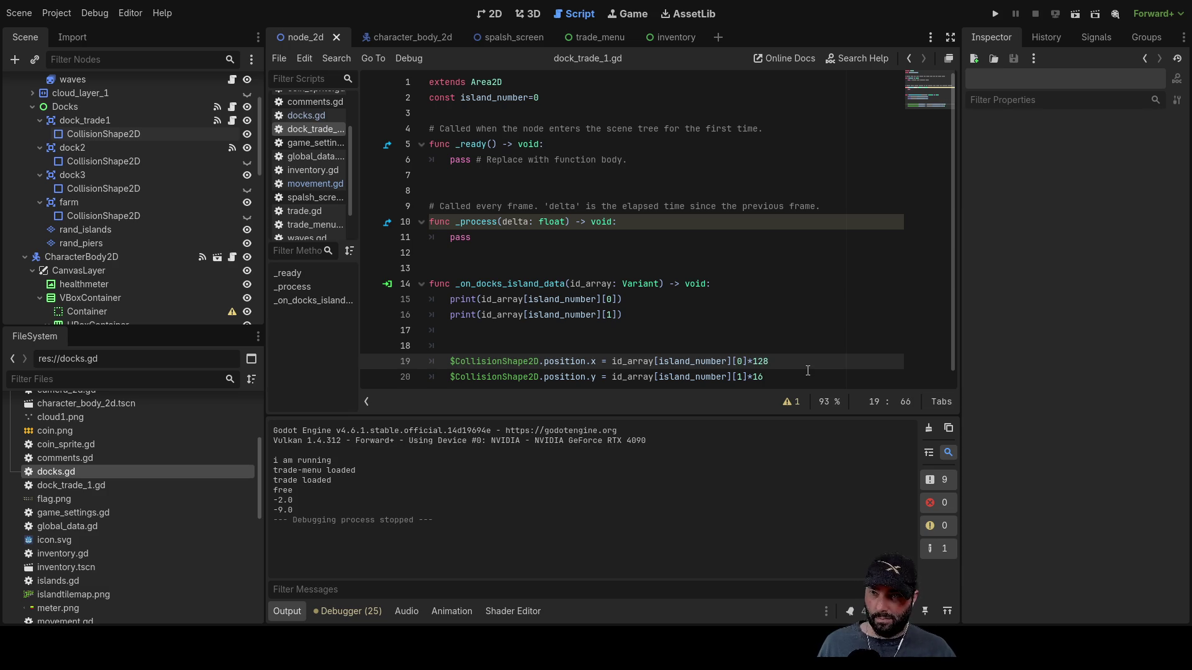
pyautogui.click(807, 371)
pyautogui.press('BackSpace')
pyautogui.press('BackSpace')
pyautogui.write('128')
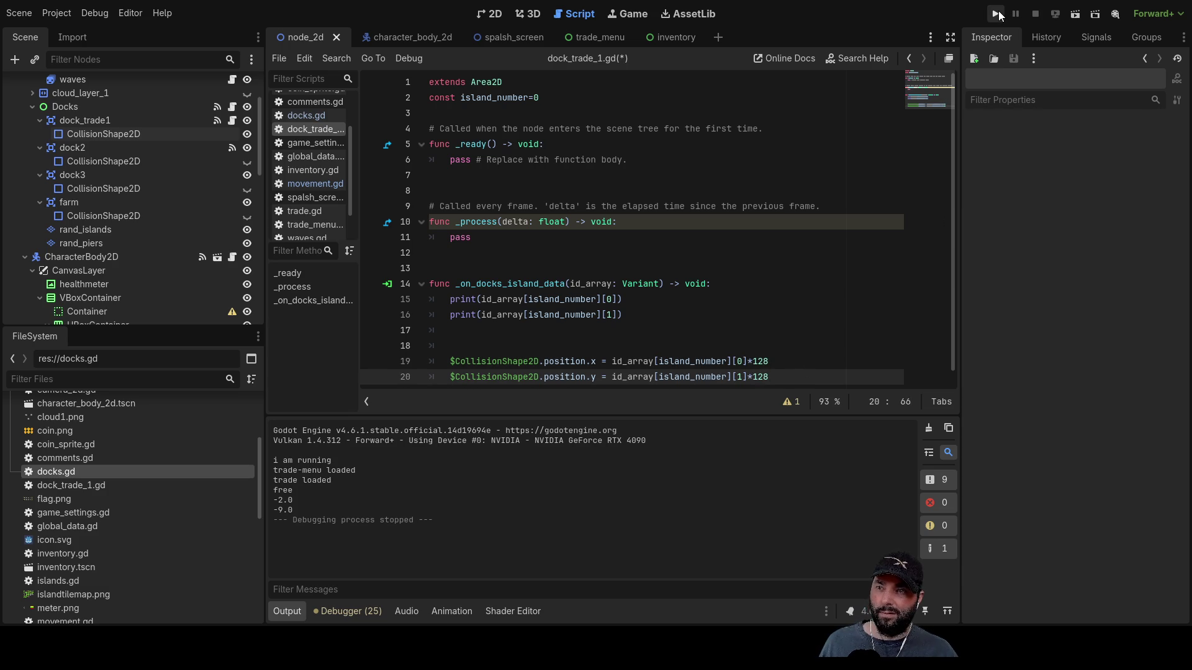
# - Test the 128 multipliers in two game runs, starting play and stopping each time
pyautogui.click(996, 14)
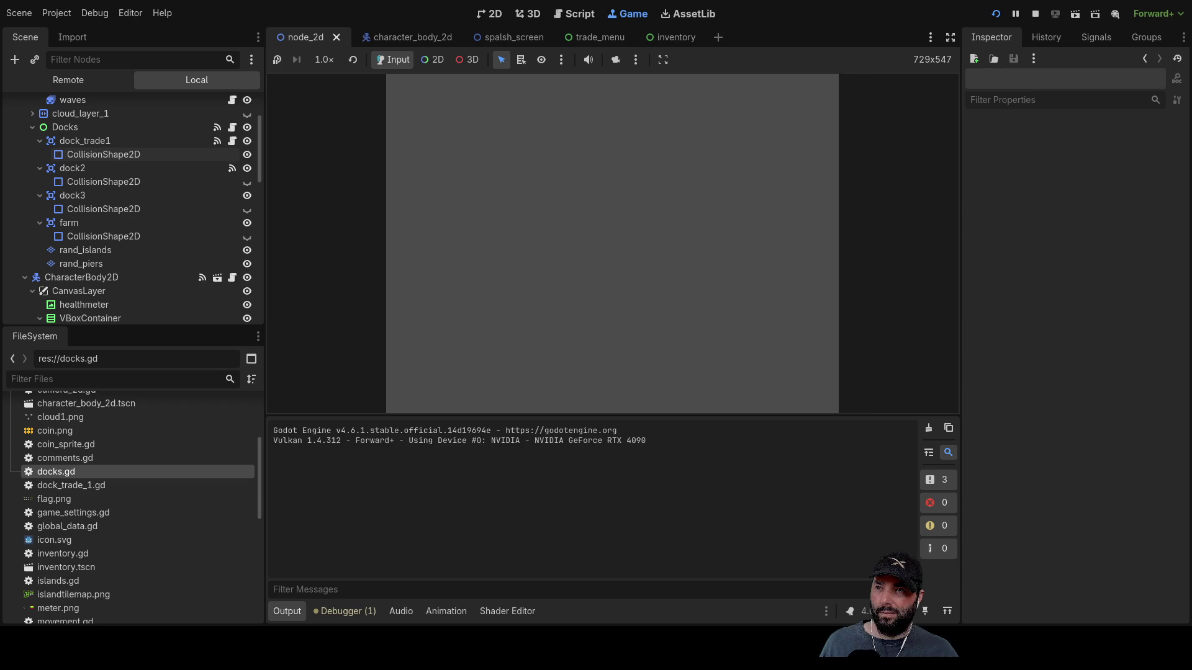
pyautogui.click(533, 96)
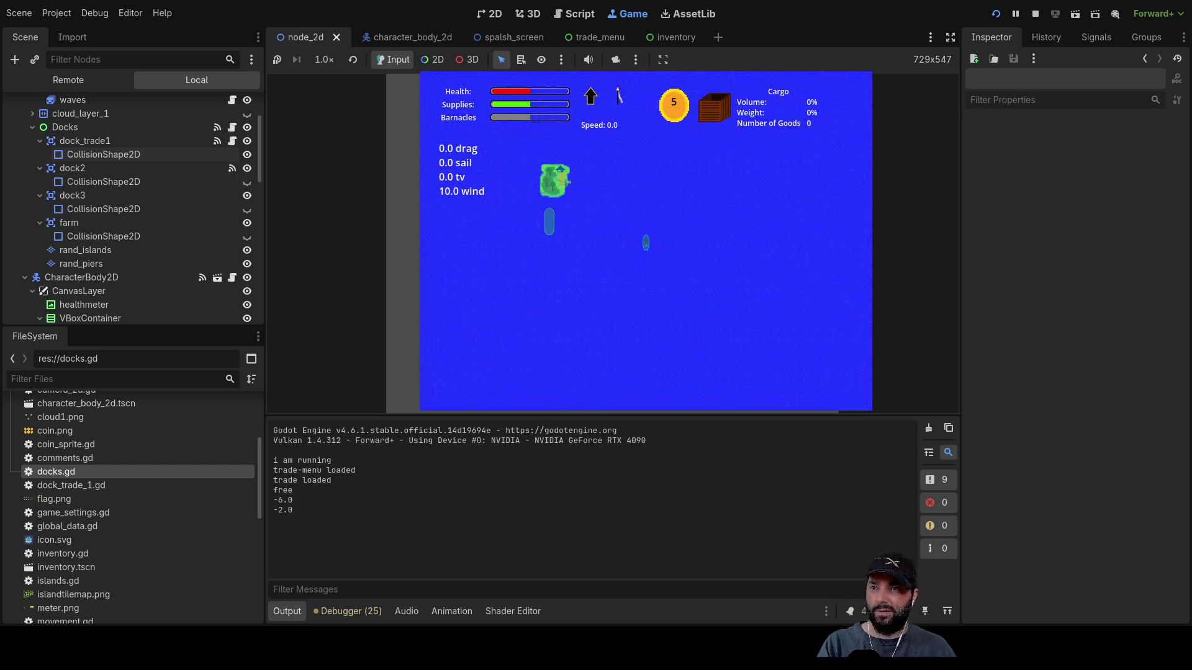
pyautogui.click(1035, 13)
pyautogui.click(995, 13)
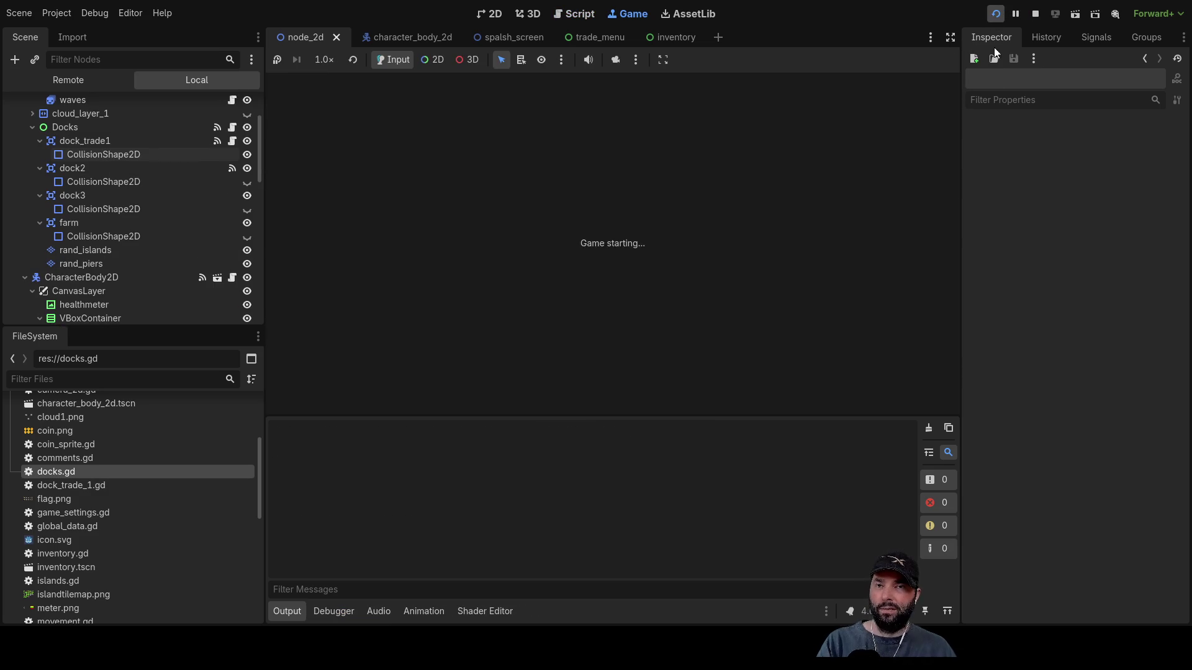
pyautogui.click(524, 102)
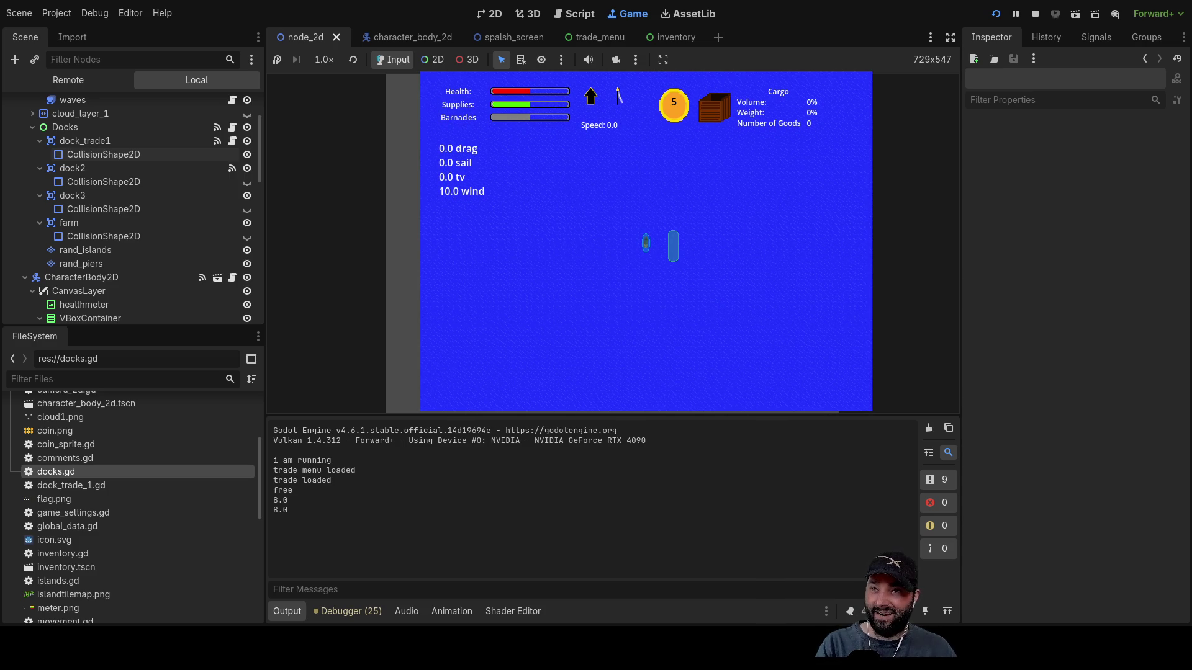
pyautogui.click(1034, 14)
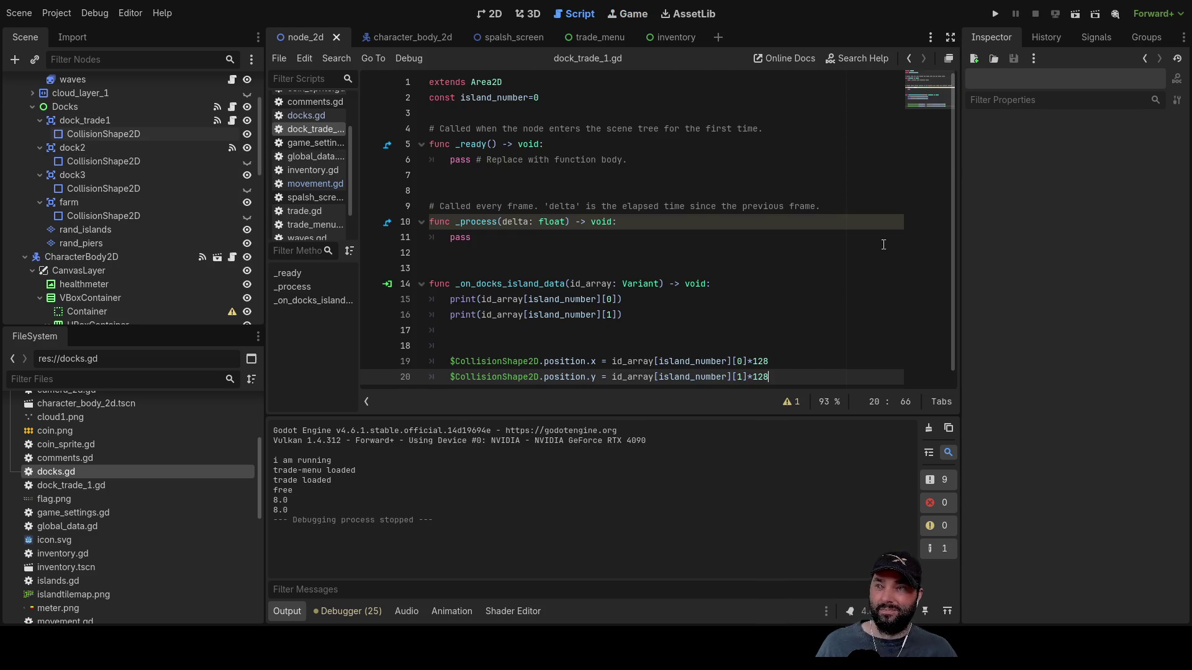
# - Change the multipliers on lines 19 and 20 from 128 to 64
pyautogui.click(785, 363)
pyautogui.press('BackSpace')
pyautogui.press('BackSpace')
pyautogui.press('BackSpace')
pyautogui.write('64')
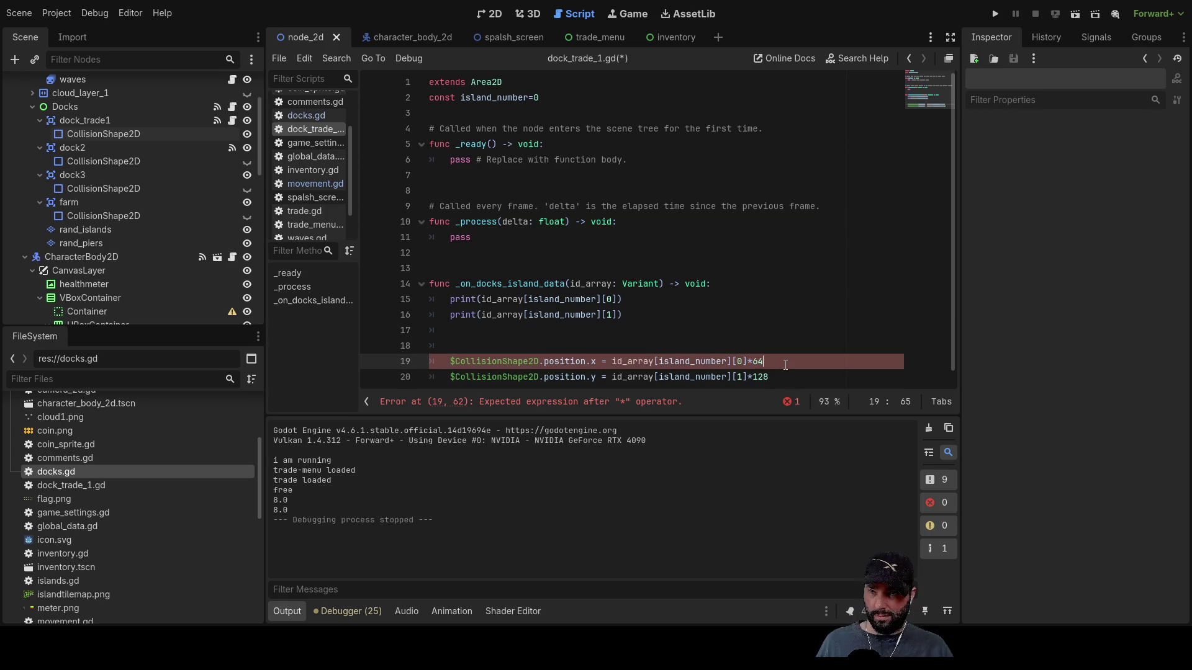
pyautogui.press('Down')
pyautogui.press('BackSpace')
pyautogui.press('BackSpace')
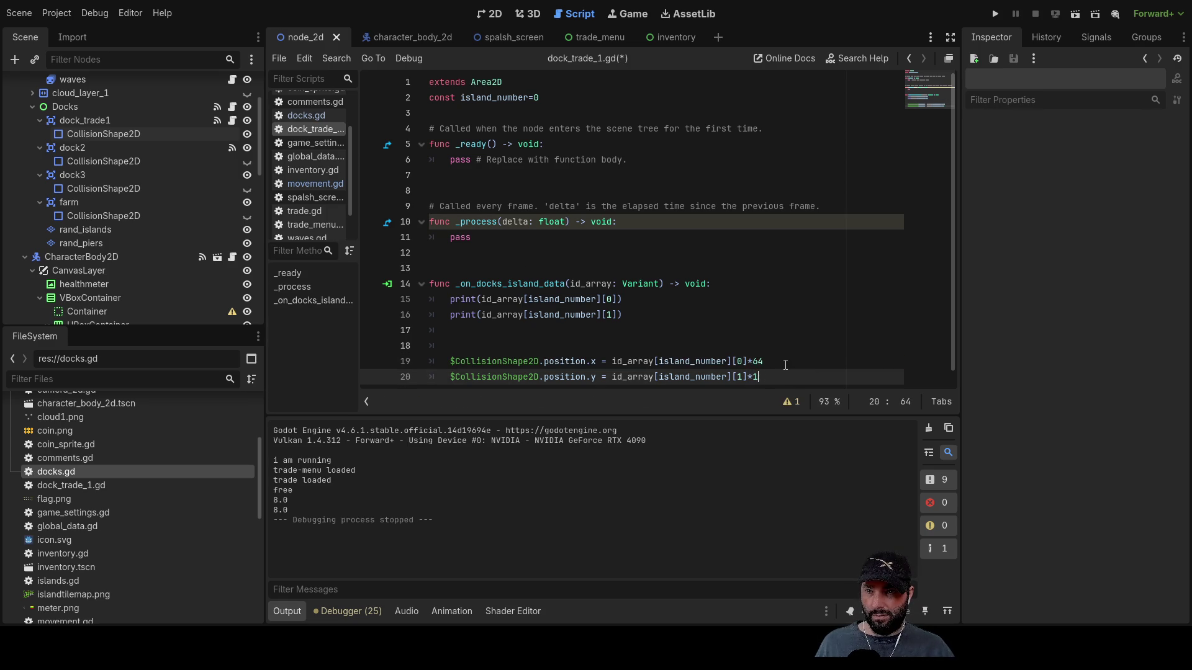
pyautogui.write('64')
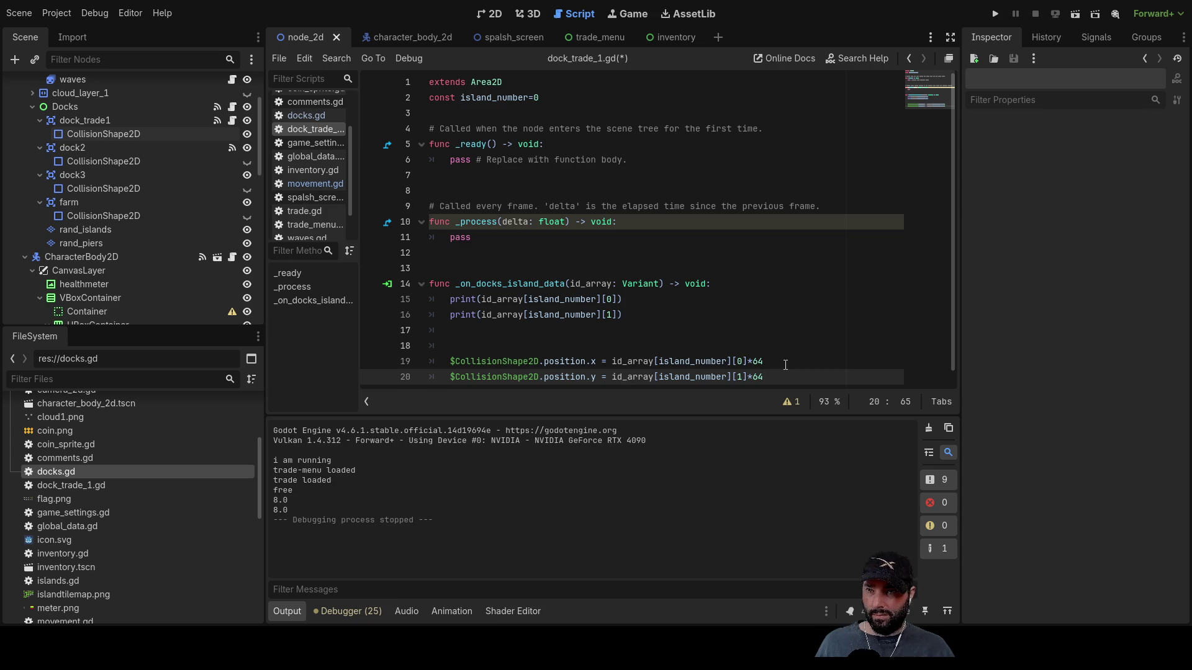
# - Run the project, start play from the menu, then stop the game
pyautogui.click(1000, 16)
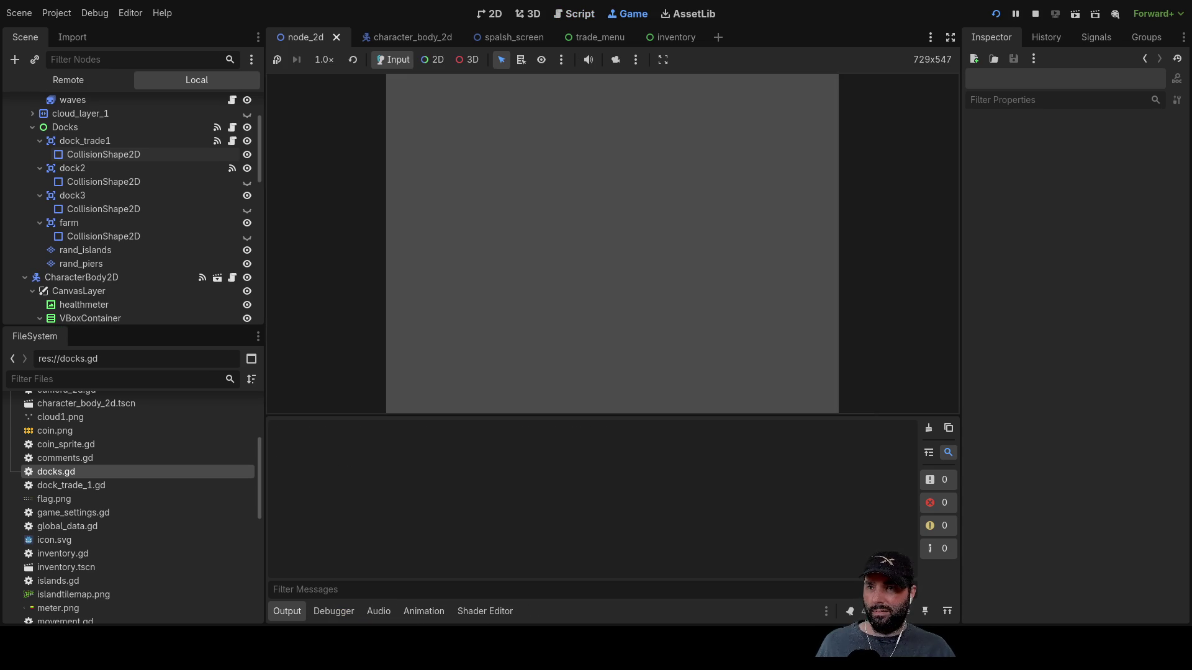
pyautogui.click(543, 93)
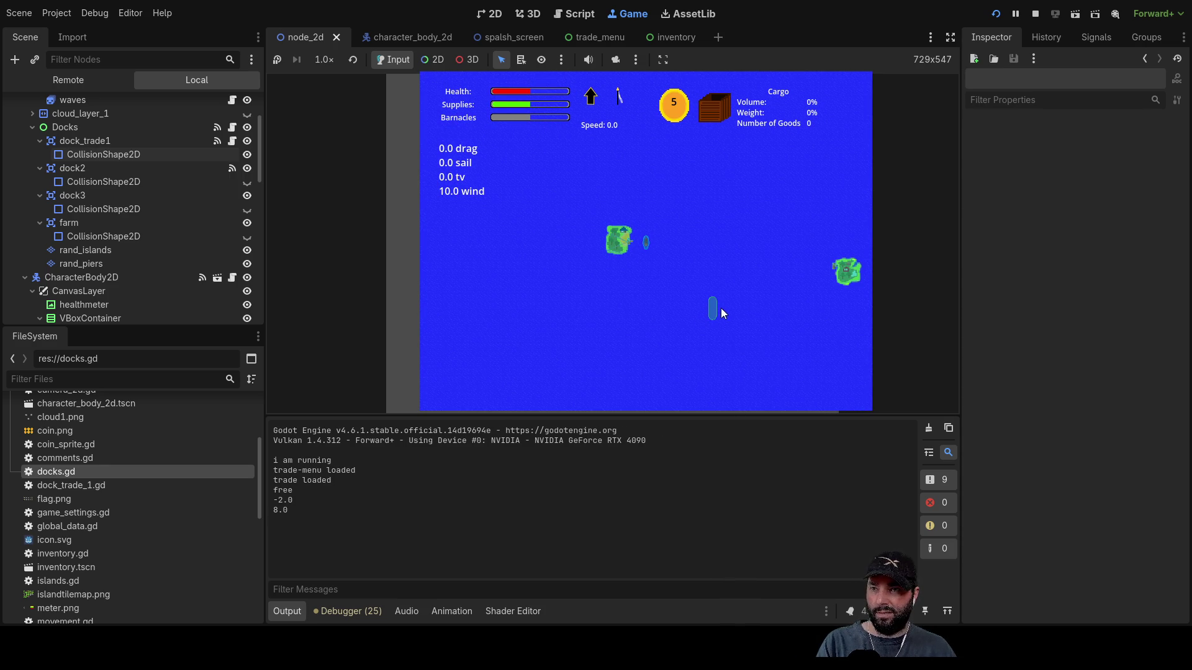
pyautogui.click(1035, 13)
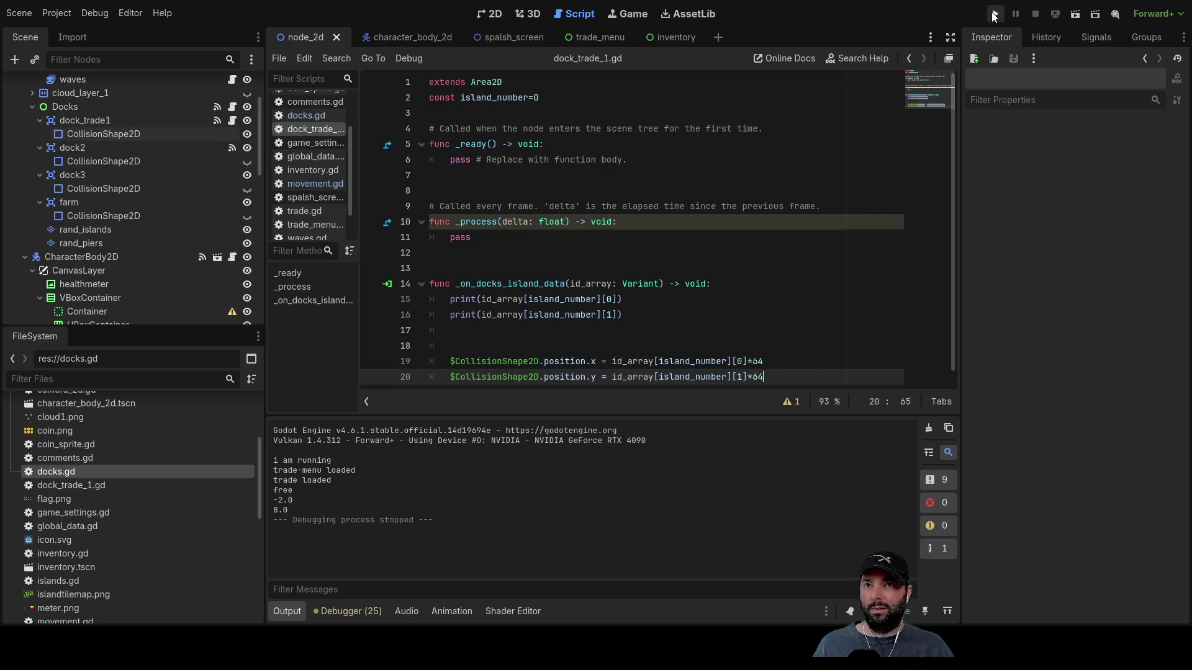
# - Run the game and zoom around the islands, then show islandtilemap.png in Paint.NET fit to the window
pyautogui.click(994, 14)
pyautogui.click(533, 95)
pyautogui.scroll(-5, 682, 297)
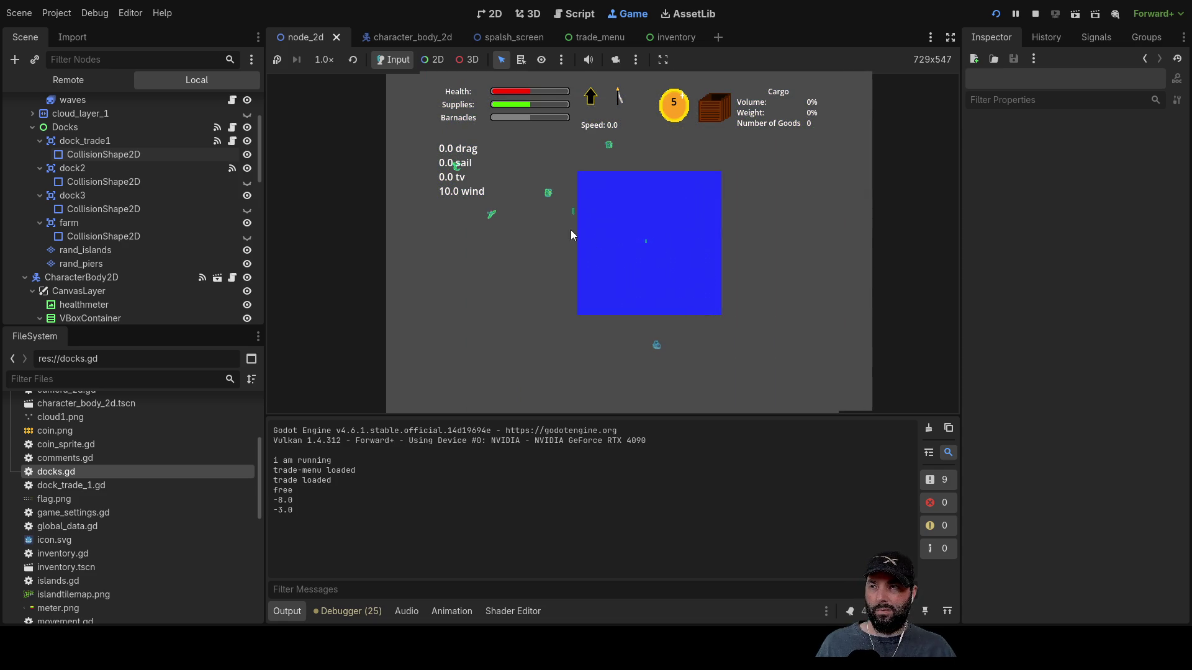
pyautogui.scroll(5, 546, 208)
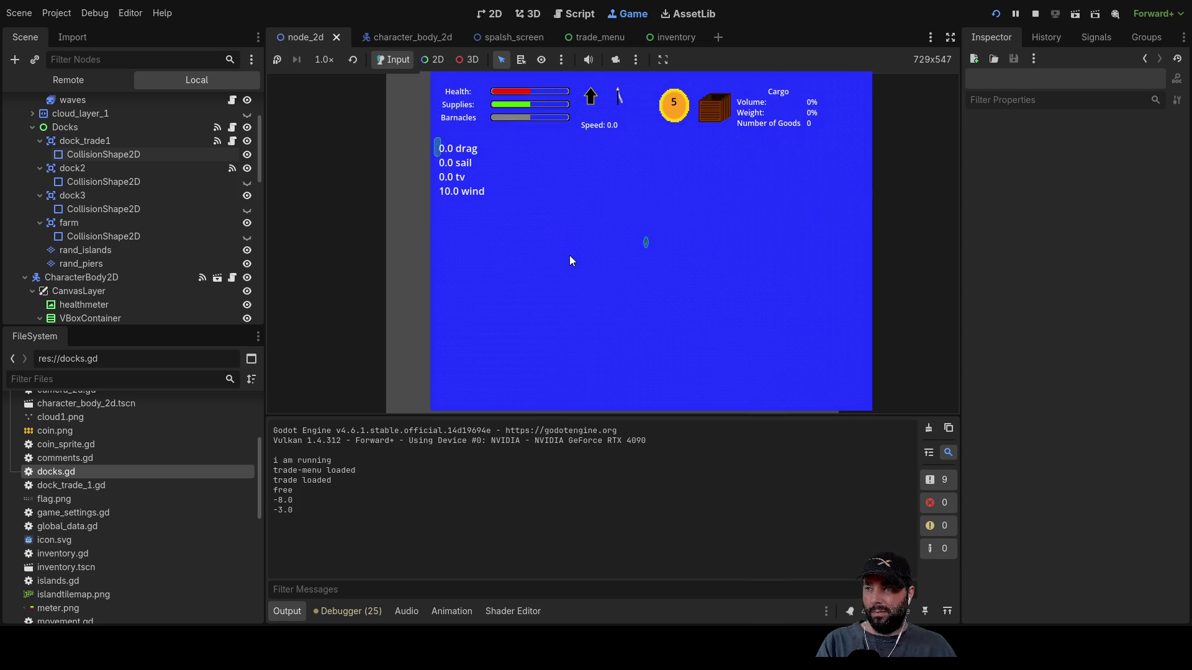
pyautogui.scroll(2, 528, 213)
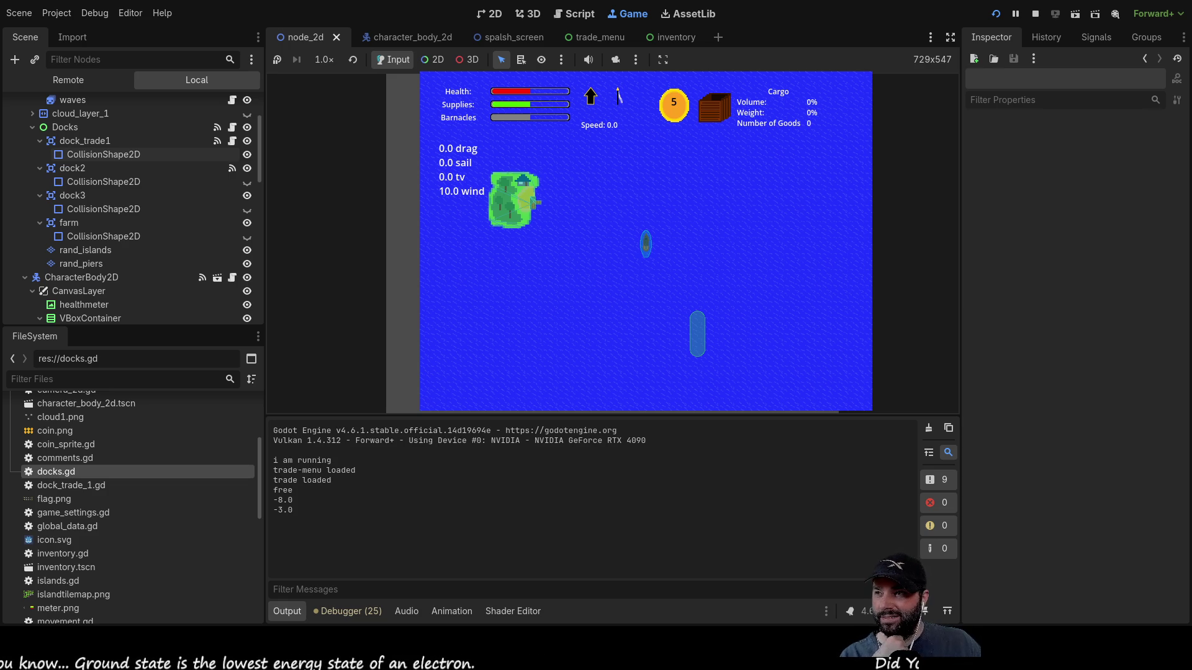
pyautogui.scroll(-3, 707, 312)
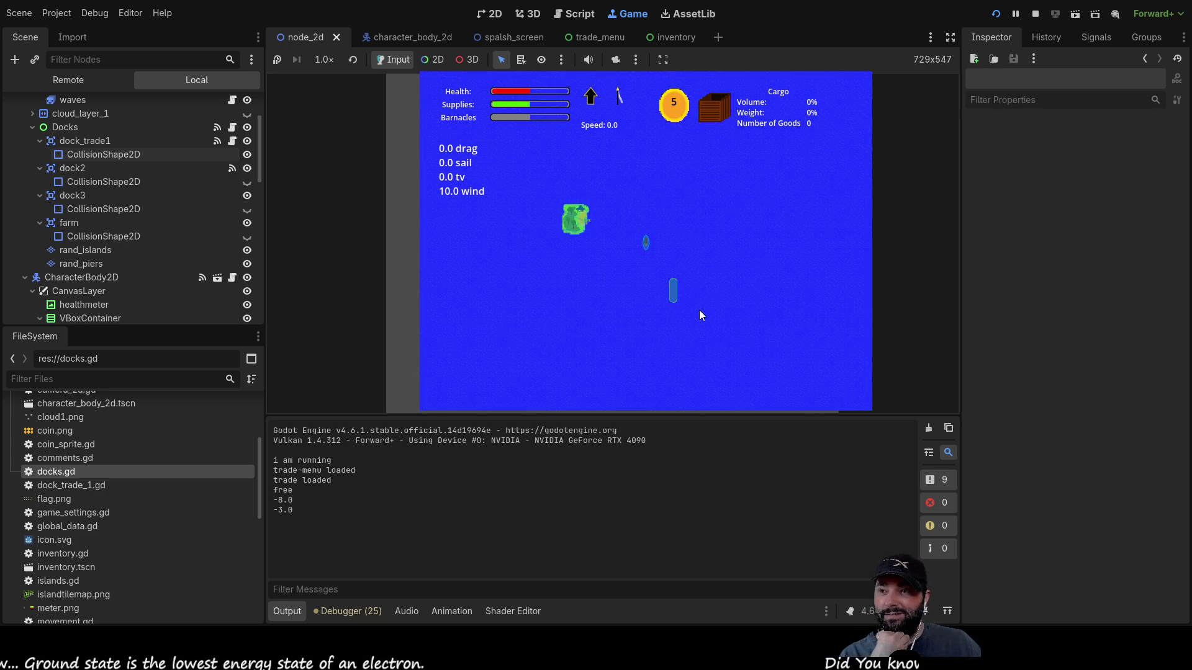
pyautogui.scroll(-3, 683, 293)
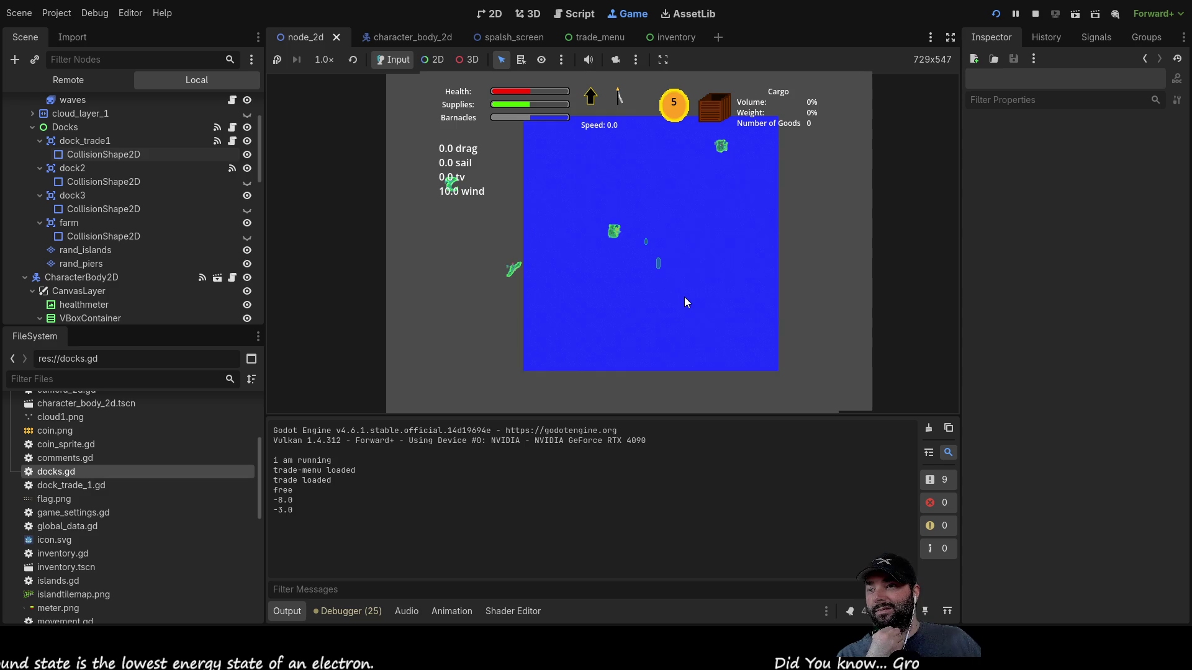
pyautogui.scroll(-4, 684, 297)
pyautogui.scroll(5, 679, 273)
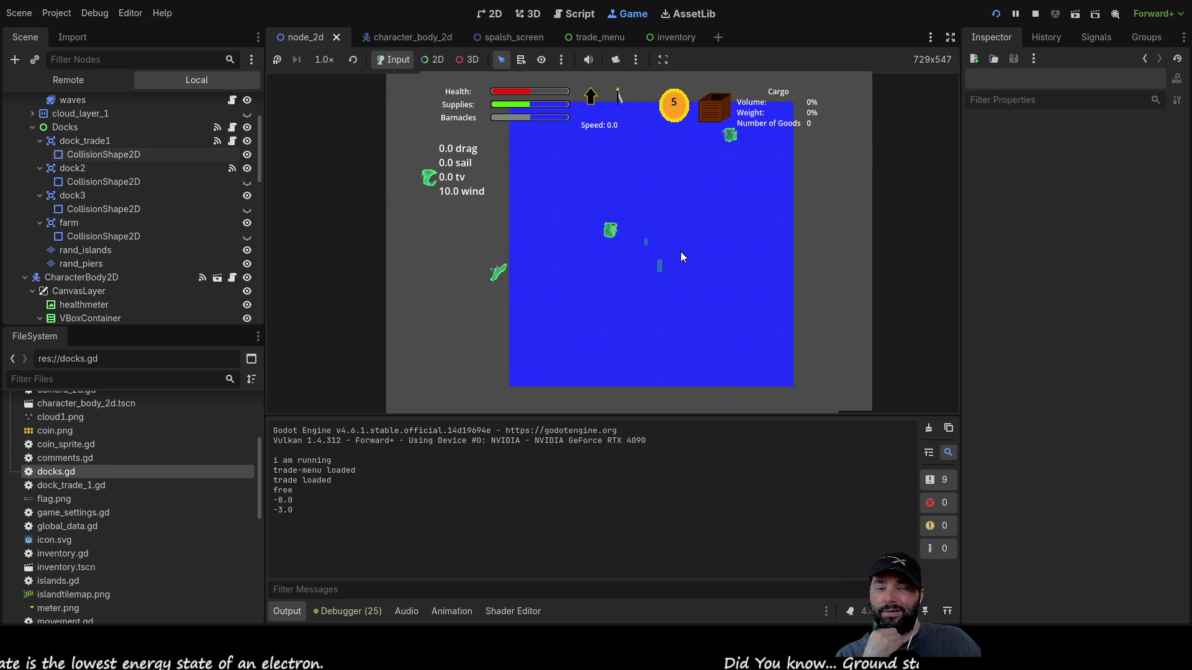
pyautogui.scroll(1, 681, 257)
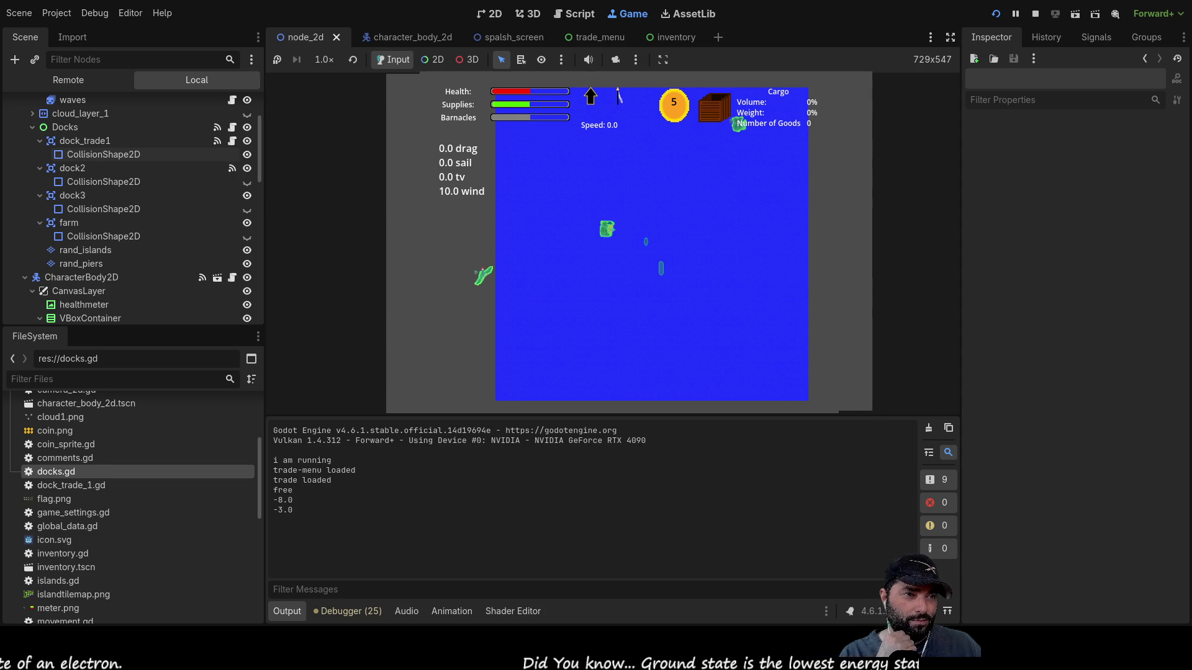
pyautogui.hotkey('alt', 'Tab')
pyautogui.hotkey('ctrl', 'b')
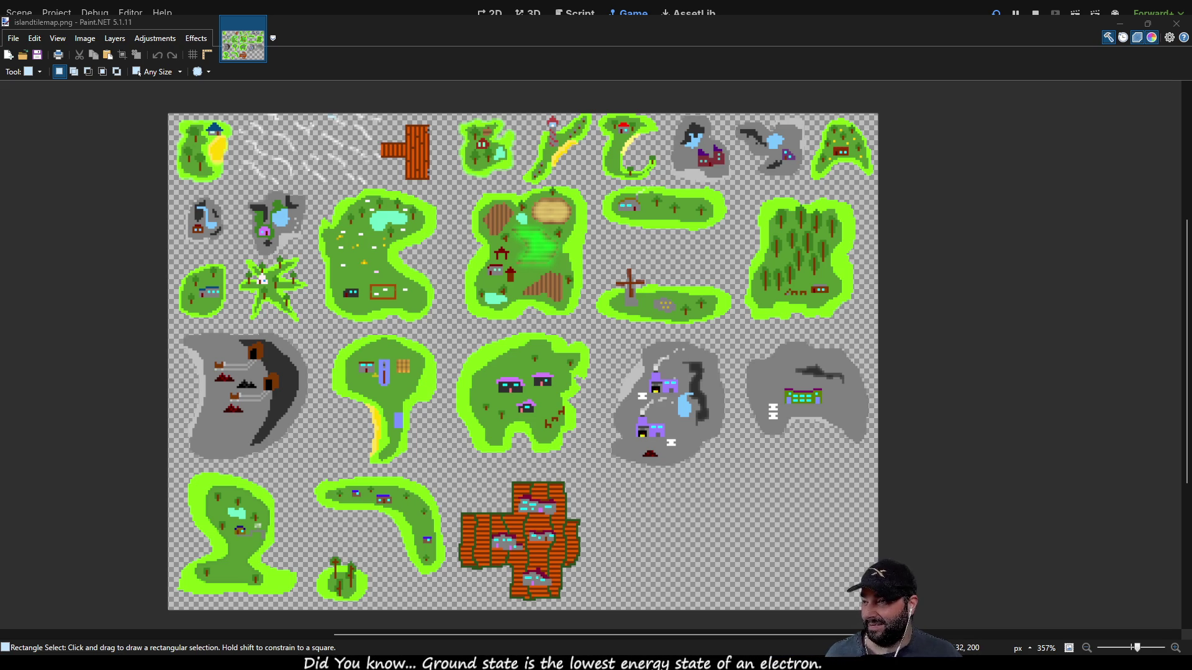
# - Zoom and pan across the island sprites on islandtilemap.png, then switch back to the Godot editor
pyautogui.scroll(6, 387, 439)
pyautogui.scroll(2, 388, 439)
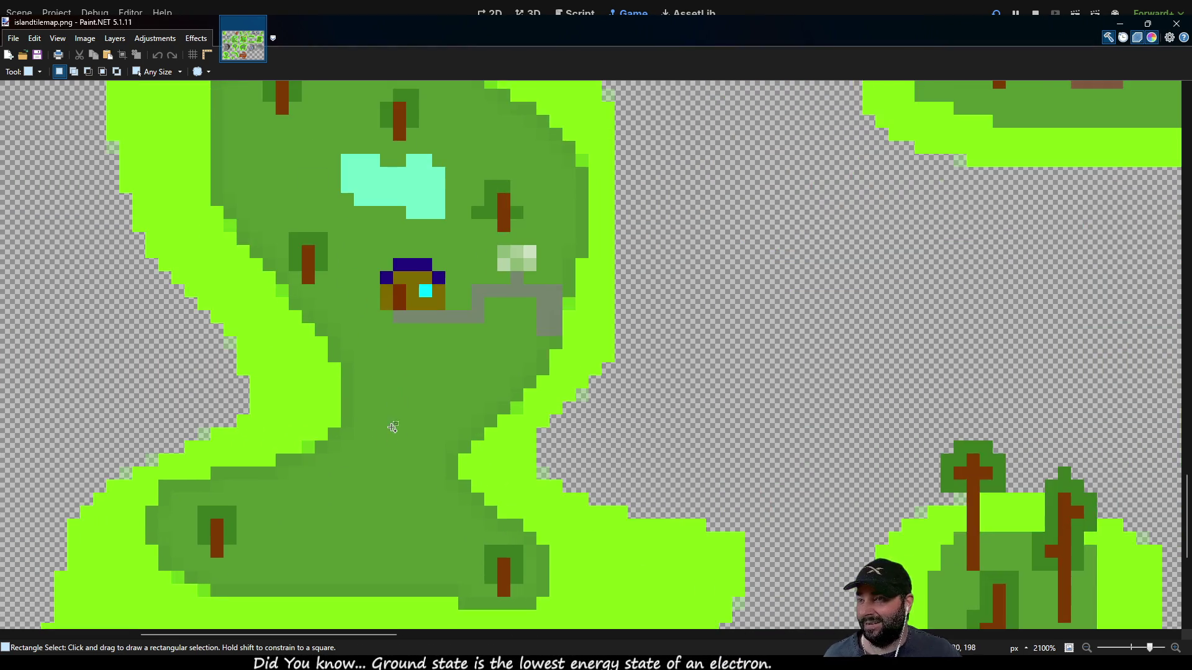
pyautogui.scroll(-4, 391, 439)
pyautogui.scroll(2, 503, 289)
pyautogui.hscroll(3, 502, 289)
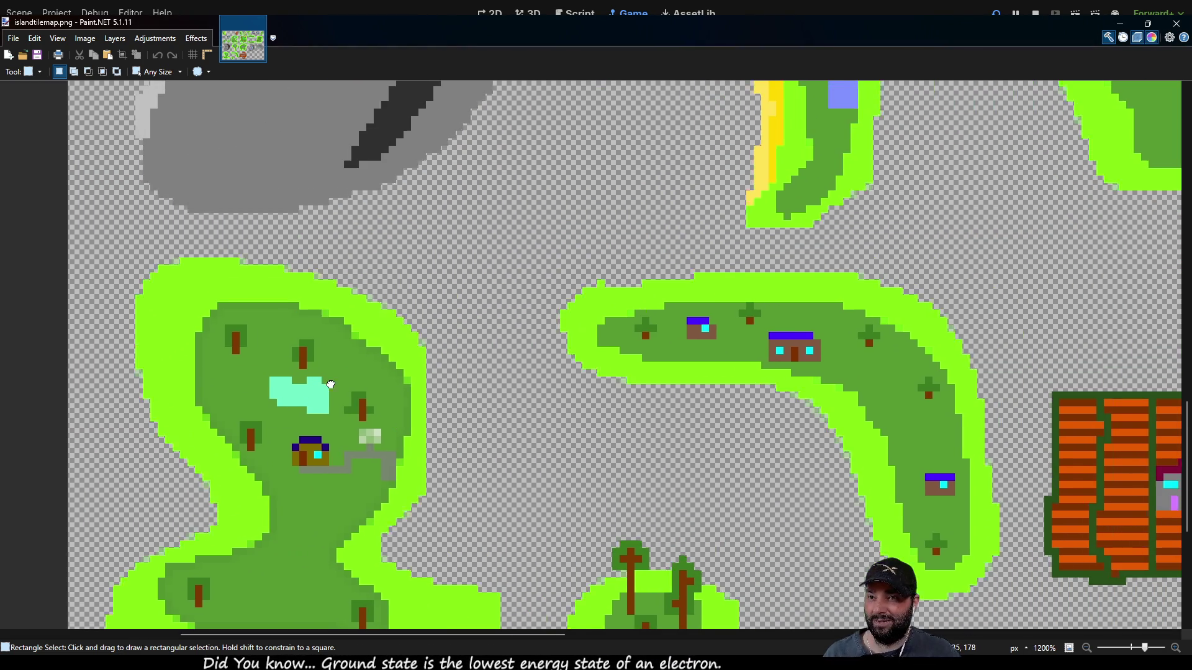
pyautogui.scroll(-5, 388, 425)
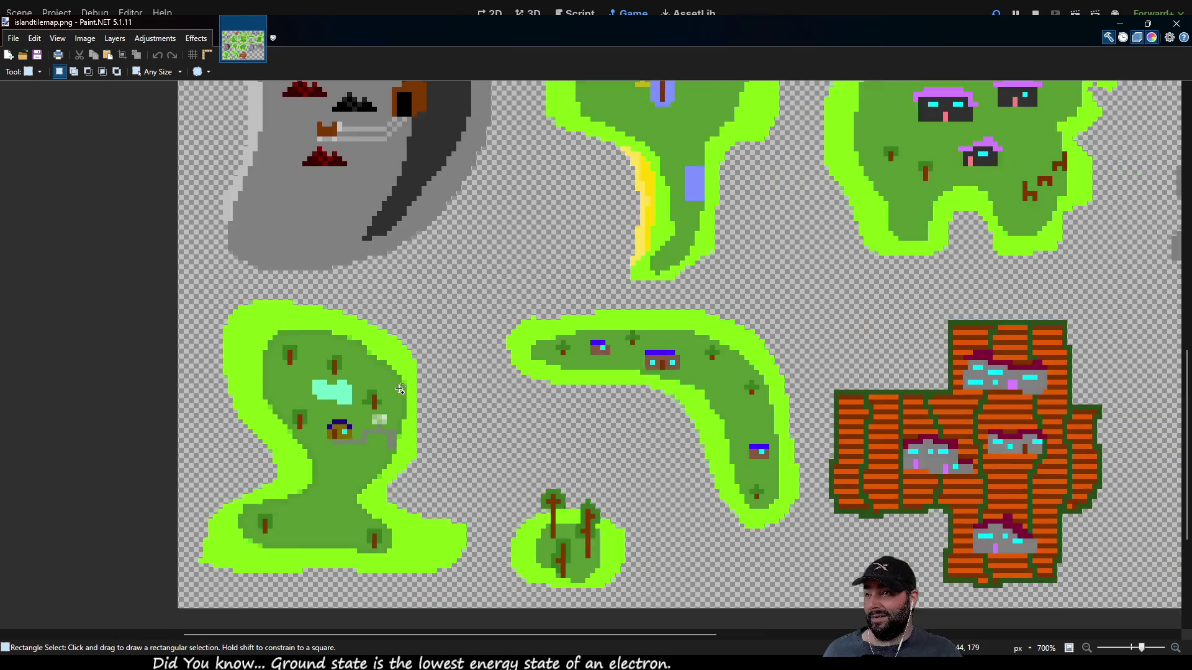
pyautogui.scroll(2, 394, 366)
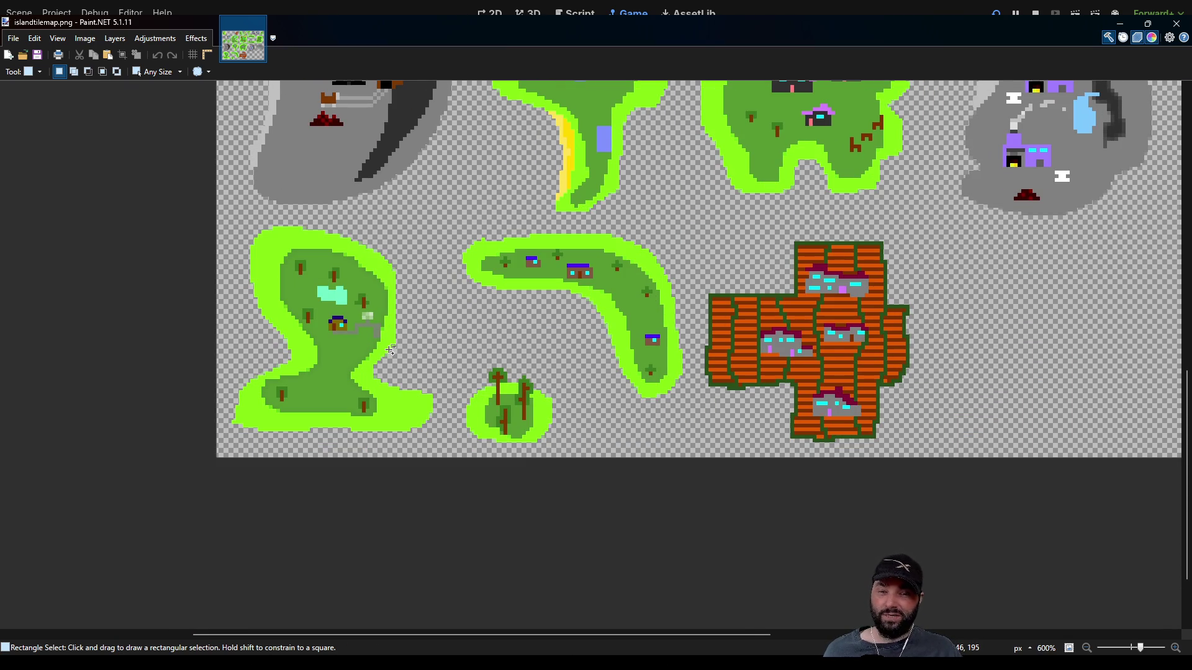
pyautogui.scroll(-2, 353, 351)
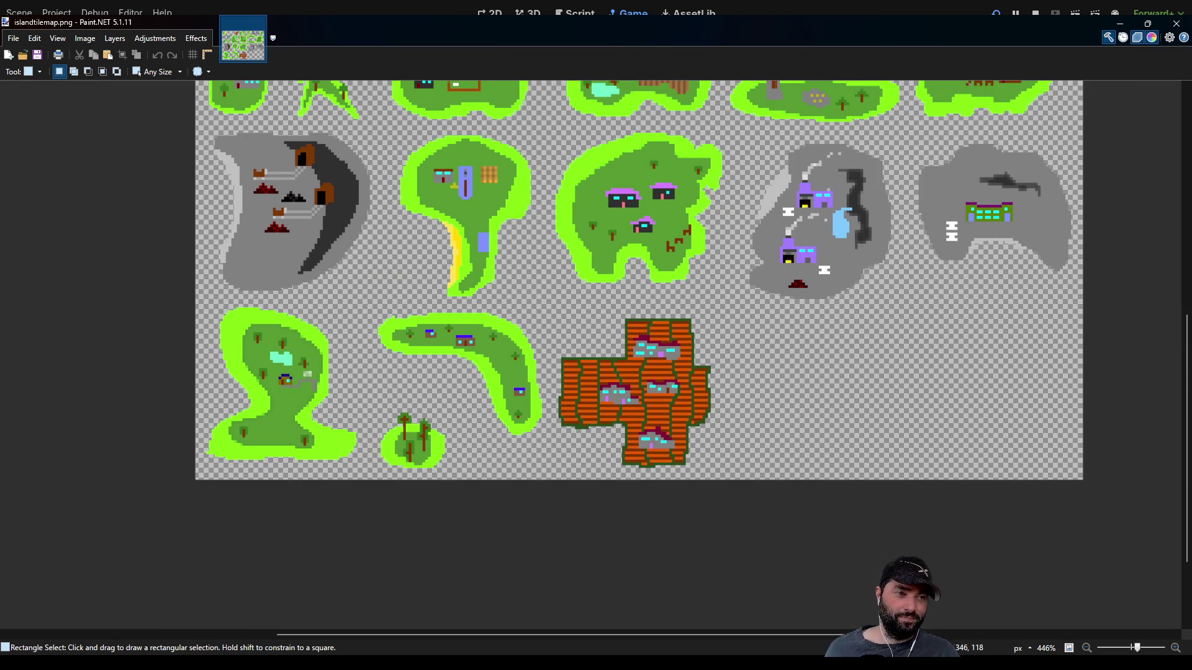
pyautogui.hotkey('alt', 'Tab')
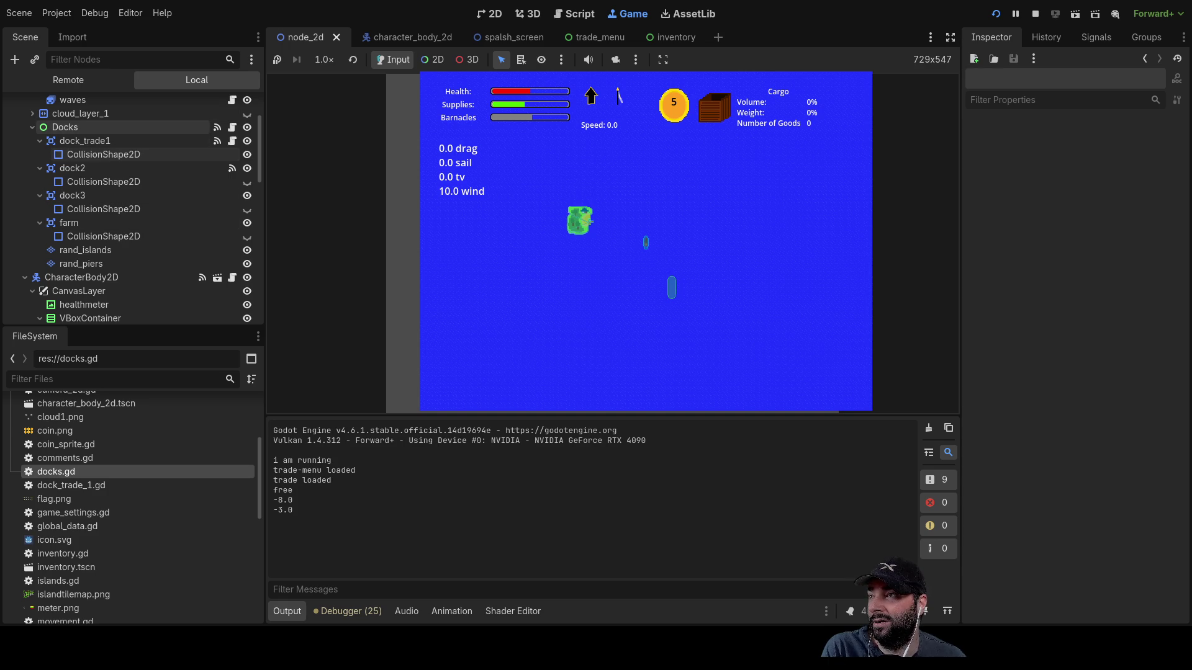
# - Set the rand_islands layer's Transform Position to x 0 and y 0
pyautogui.click(73, 127)
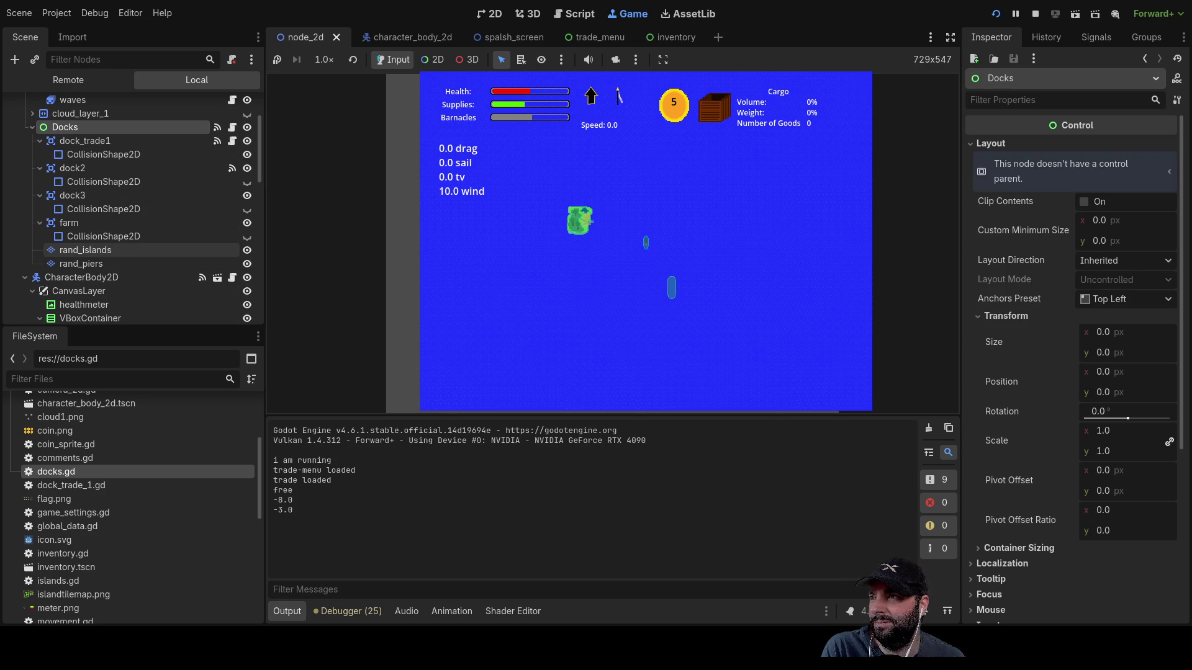
pyautogui.click(85, 250)
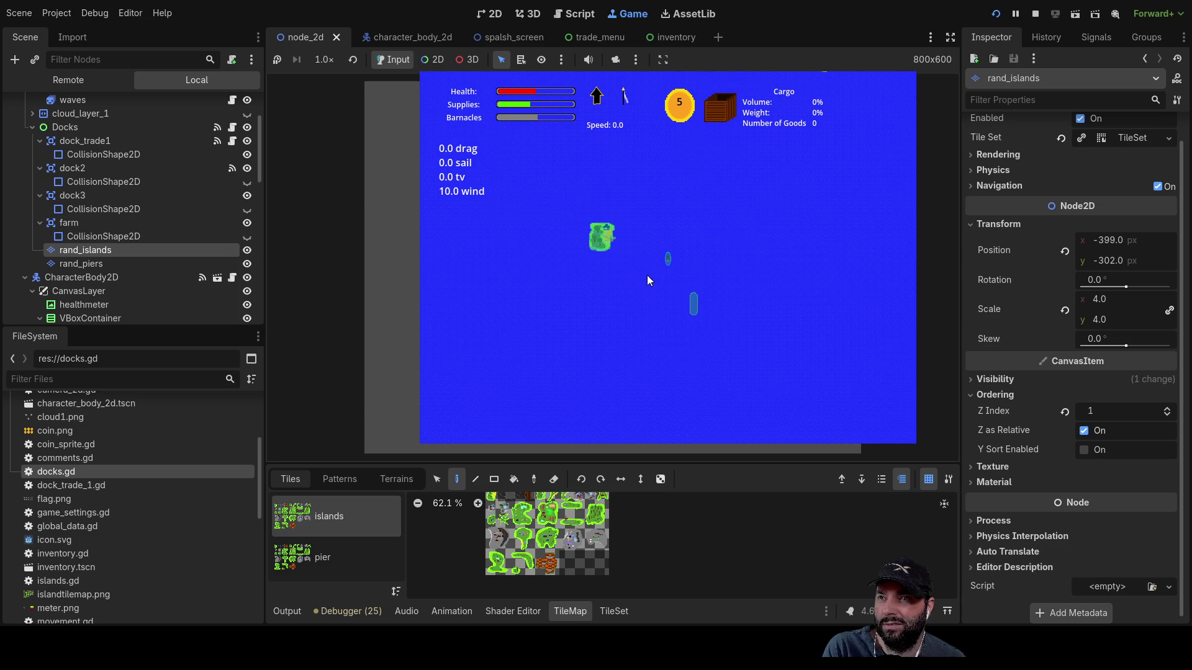
pyautogui.doubleClick(1112, 242)
pyautogui.write('0')
pyautogui.press('Return')
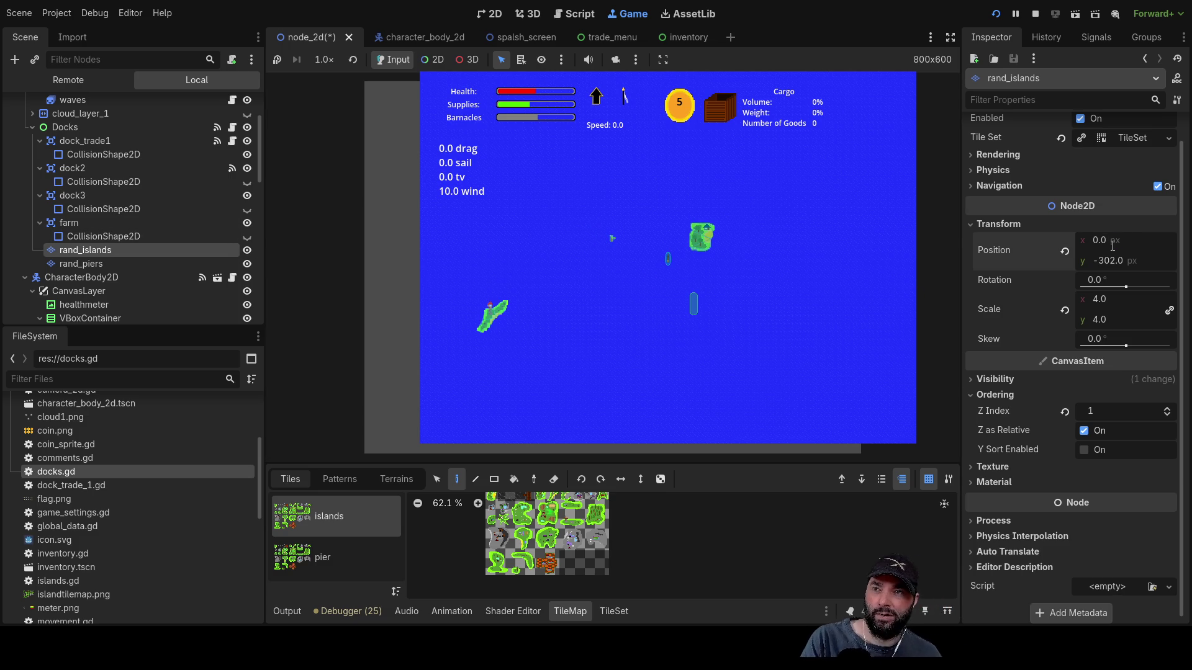
pyautogui.click(1104, 259)
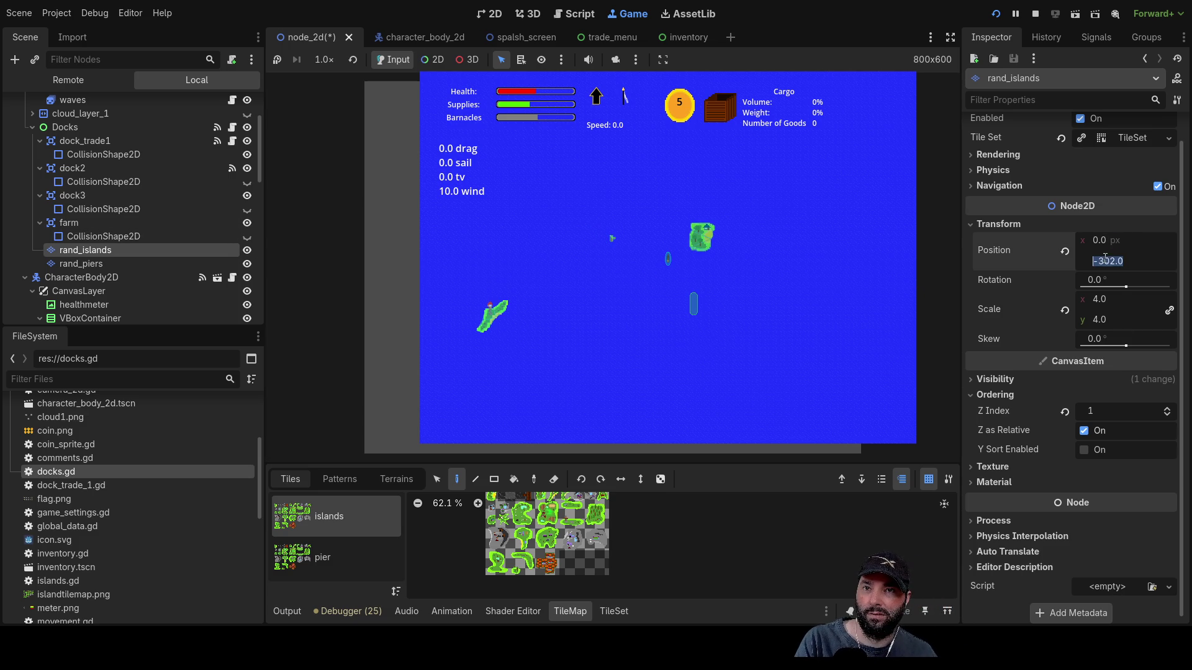
pyautogui.write('0')
pyautogui.press('Return')
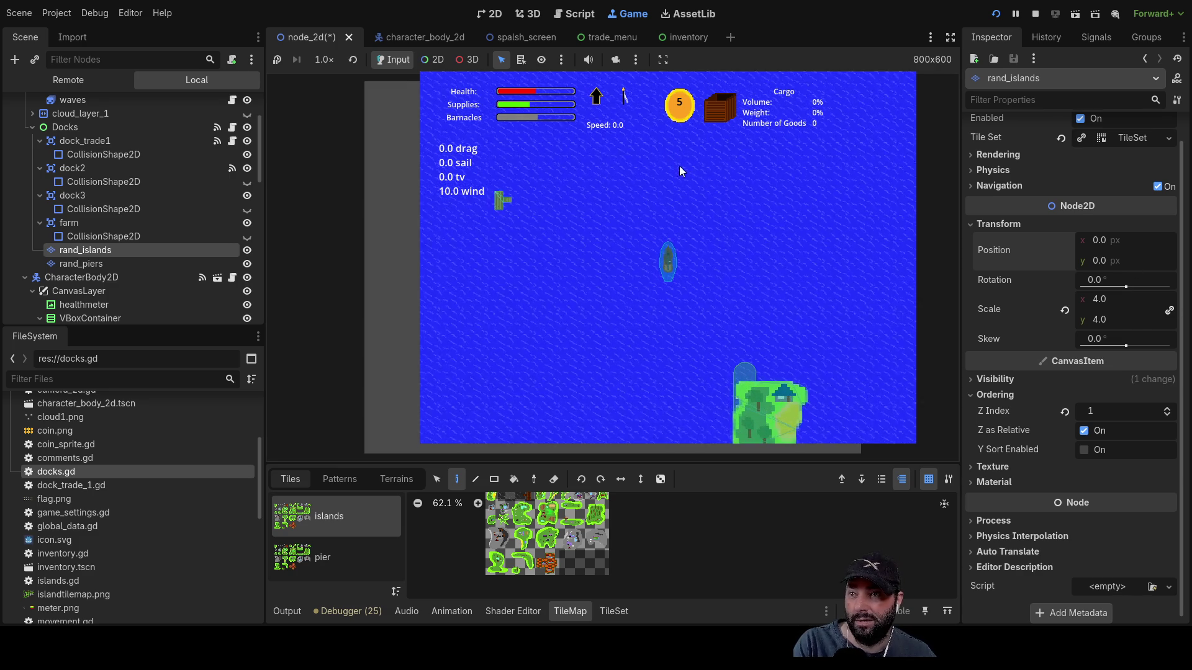
# - Stop the running game
pyautogui.scroll(-2, 775, 323)
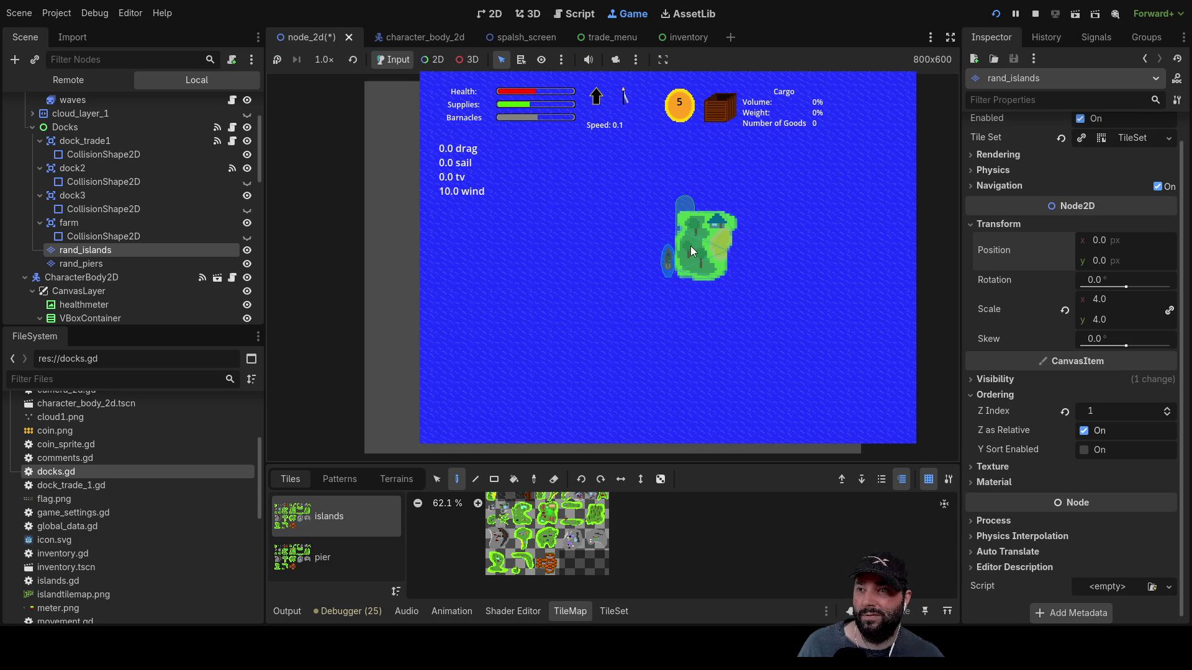
pyautogui.scroll(1, 719, 232)
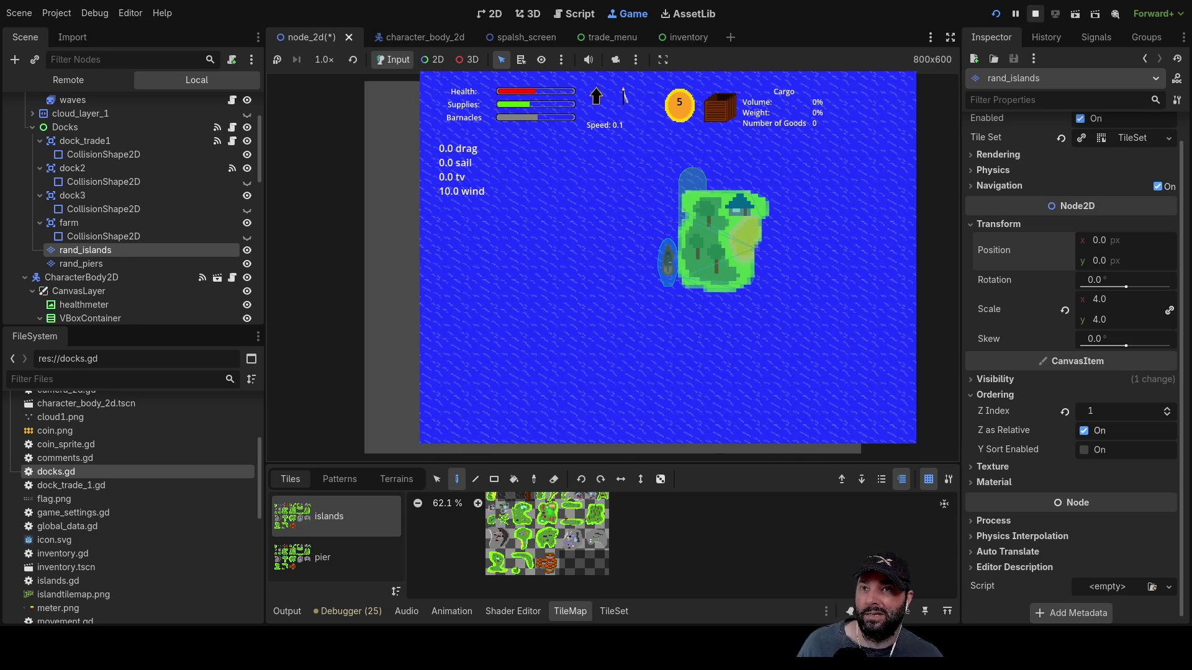
pyautogui.click(1034, 13)
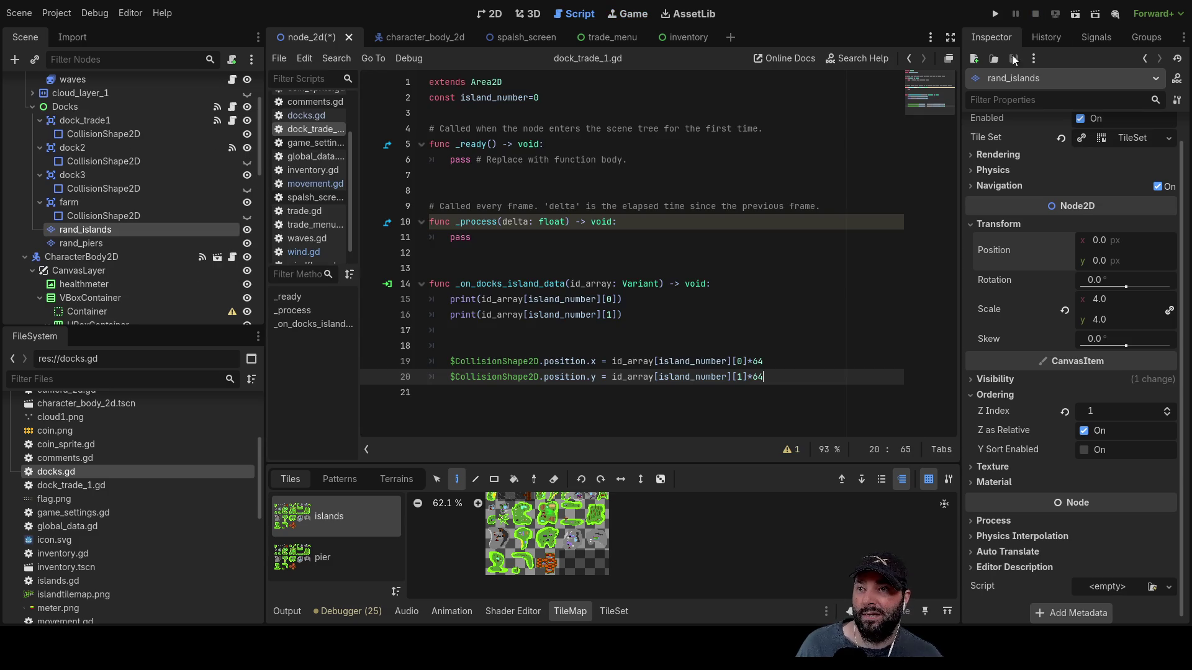
# - Relaunch the game, start playing, zoom to check the island beside the ship, then select rand_piers
pyautogui.click(997, 14)
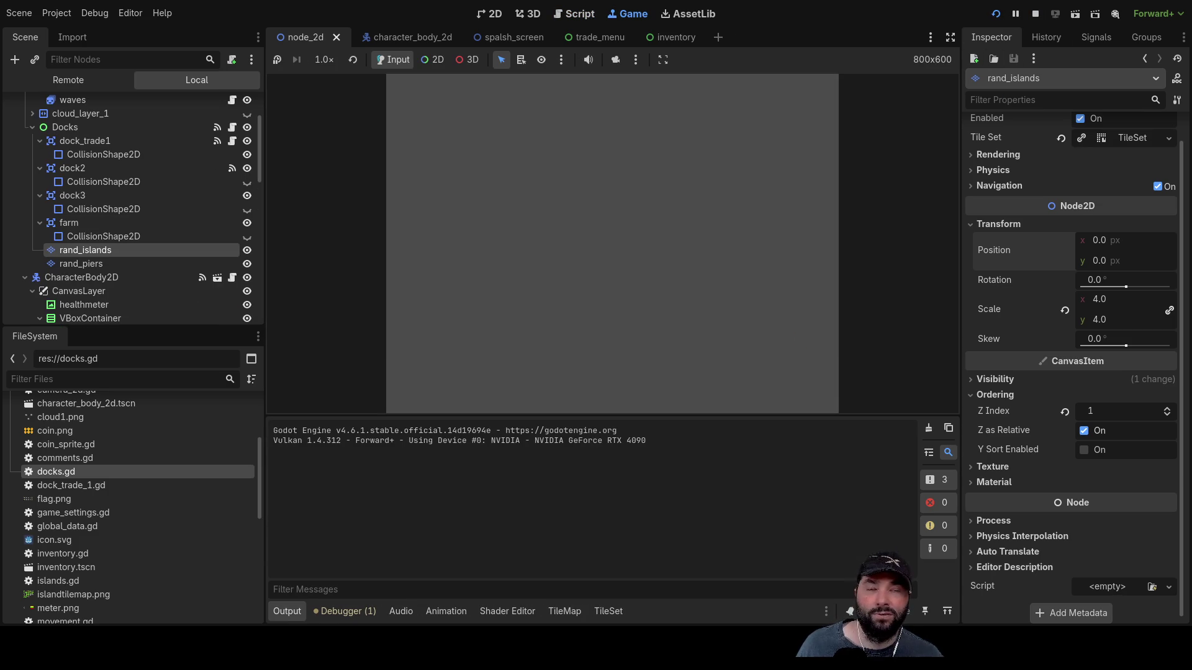
pyautogui.click(531, 98)
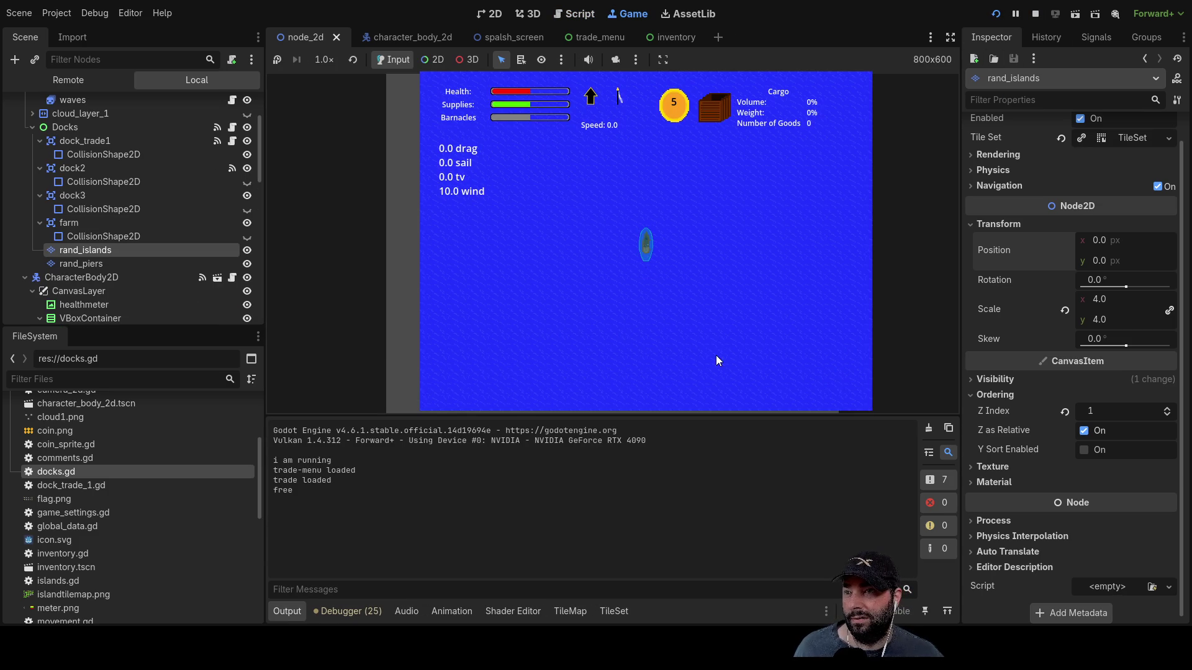
pyautogui.scroll(-3, 654, 297)
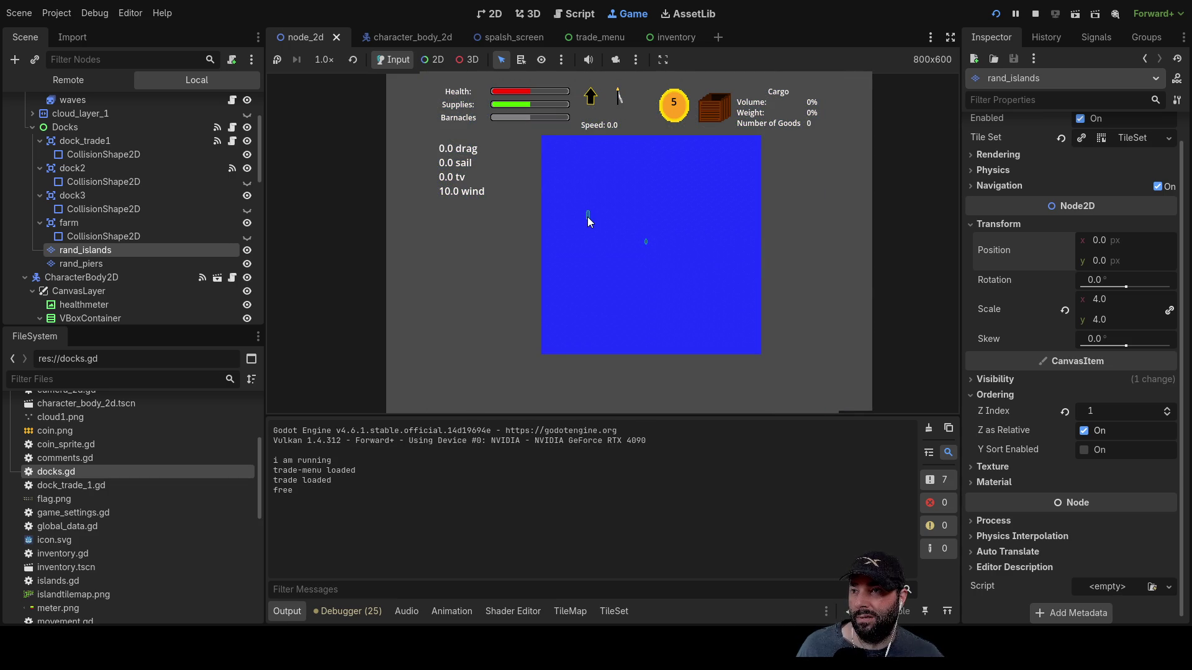
pyautogui.scroll(-2, 600, 259)
pyautogui.scroll(3, 608, 265)
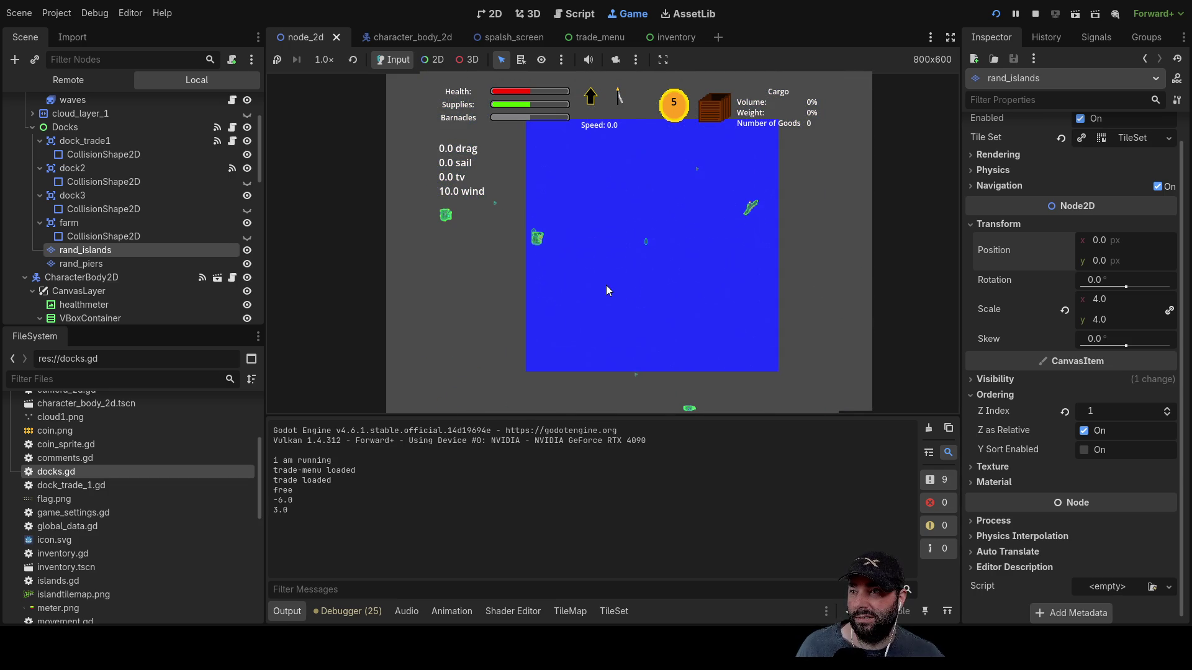
pyautogui.scroll(2, 607, 290)
pyautogui.scroll(2, 607, 291)
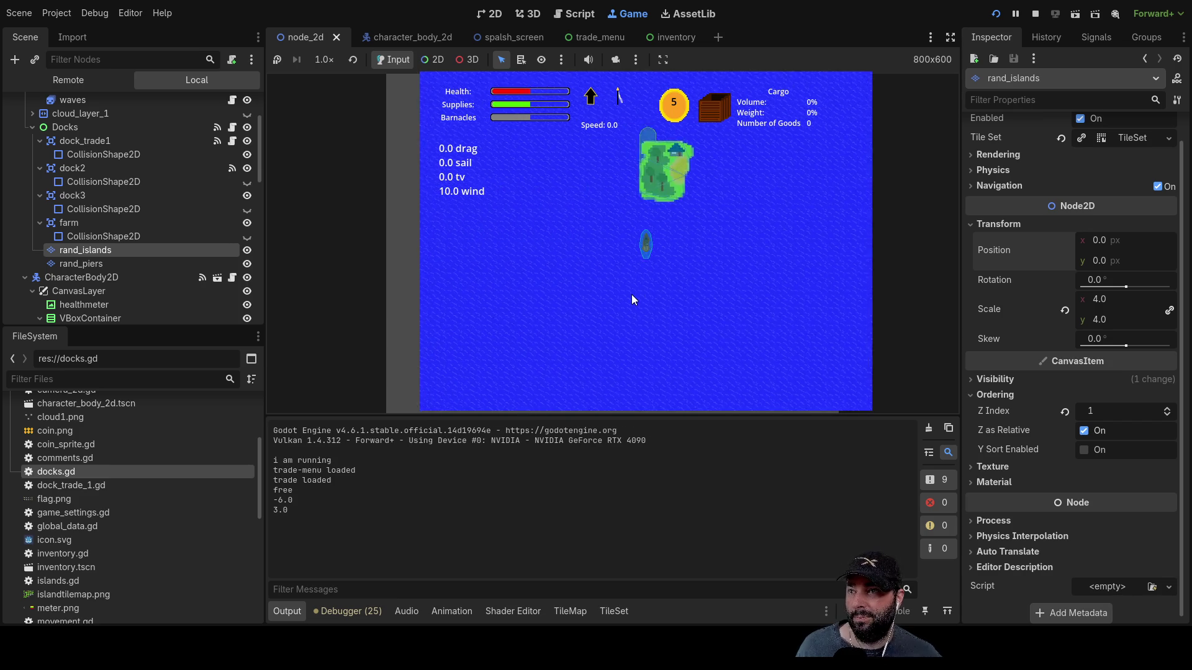
pyautogui.scroll(3, 631, 294)
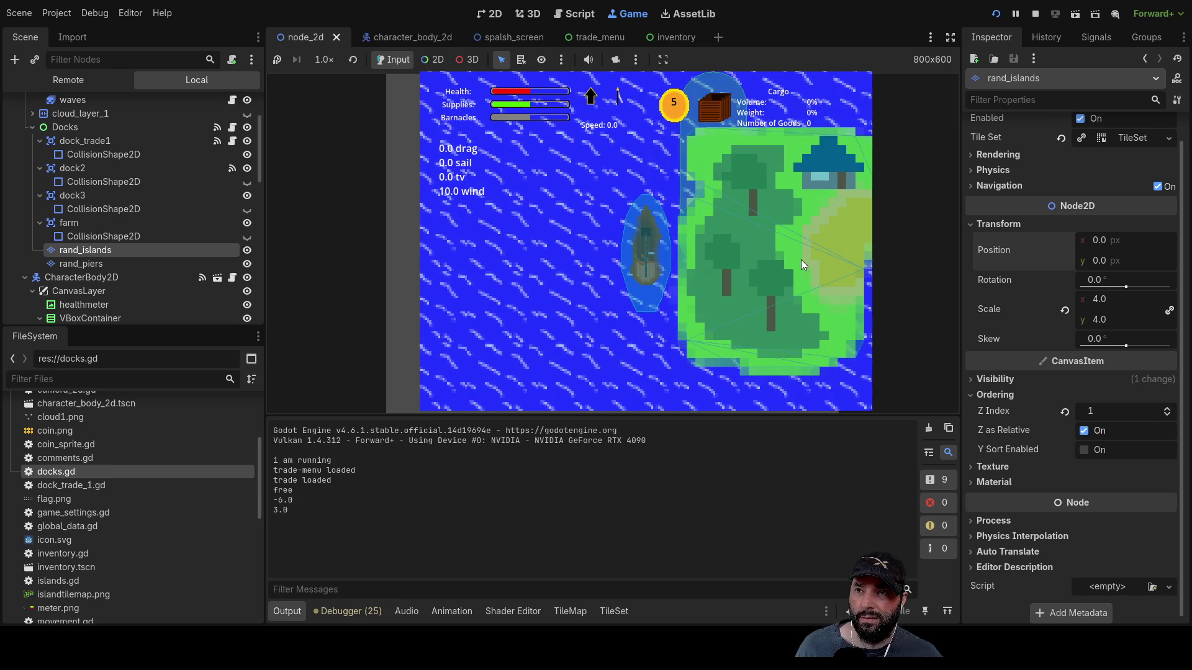
pyautogui.click(94, 263)
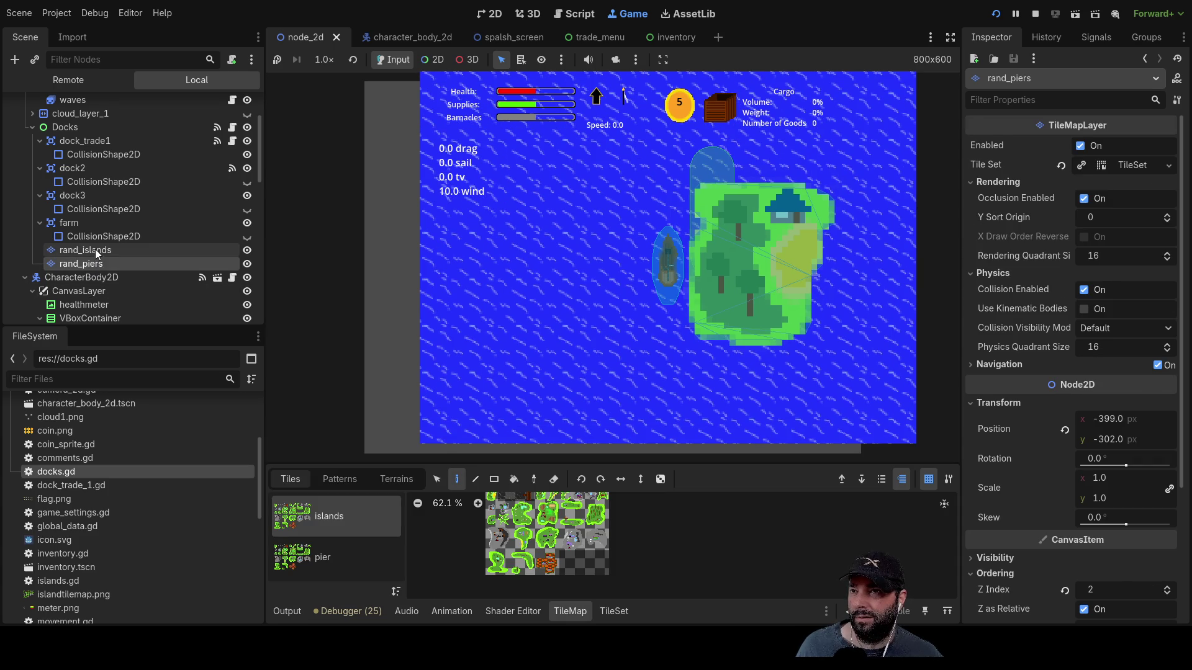
# - Set the rand_piers layer's Transform Position to x 0 and y 0
pyautogui.click(87, 250)
pyautogui.scroll(-3, 690, 267)
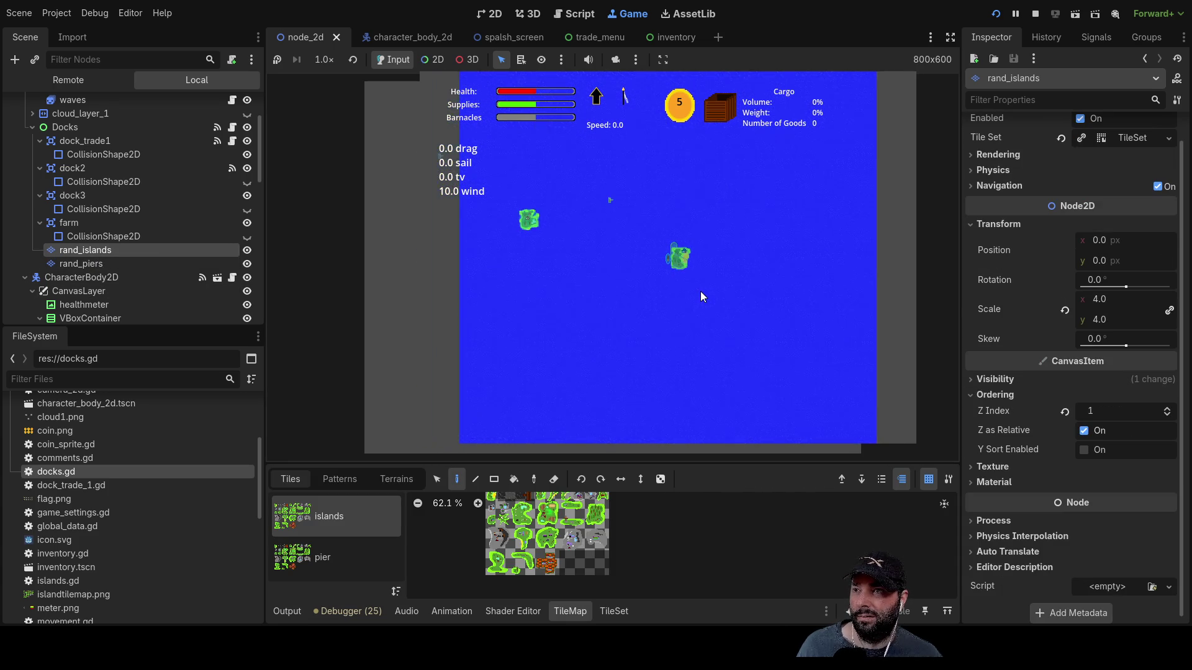
pyautogui.click(81, 264)
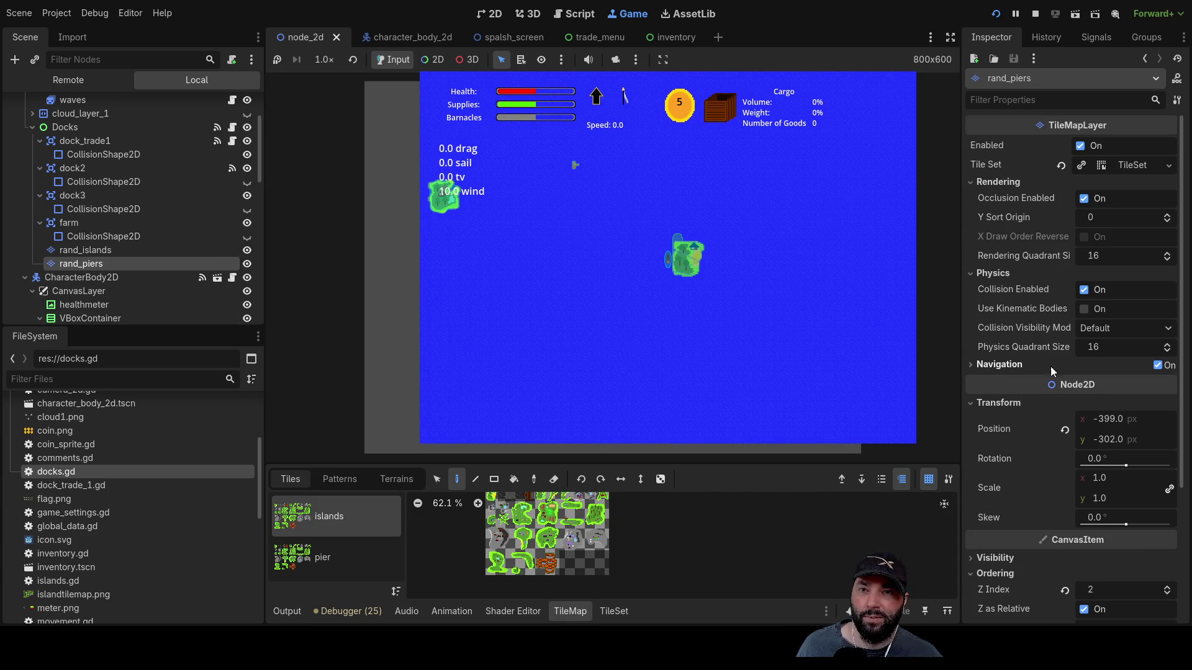
pyautogui.click(1115, 426)
pyautogui.write('0')
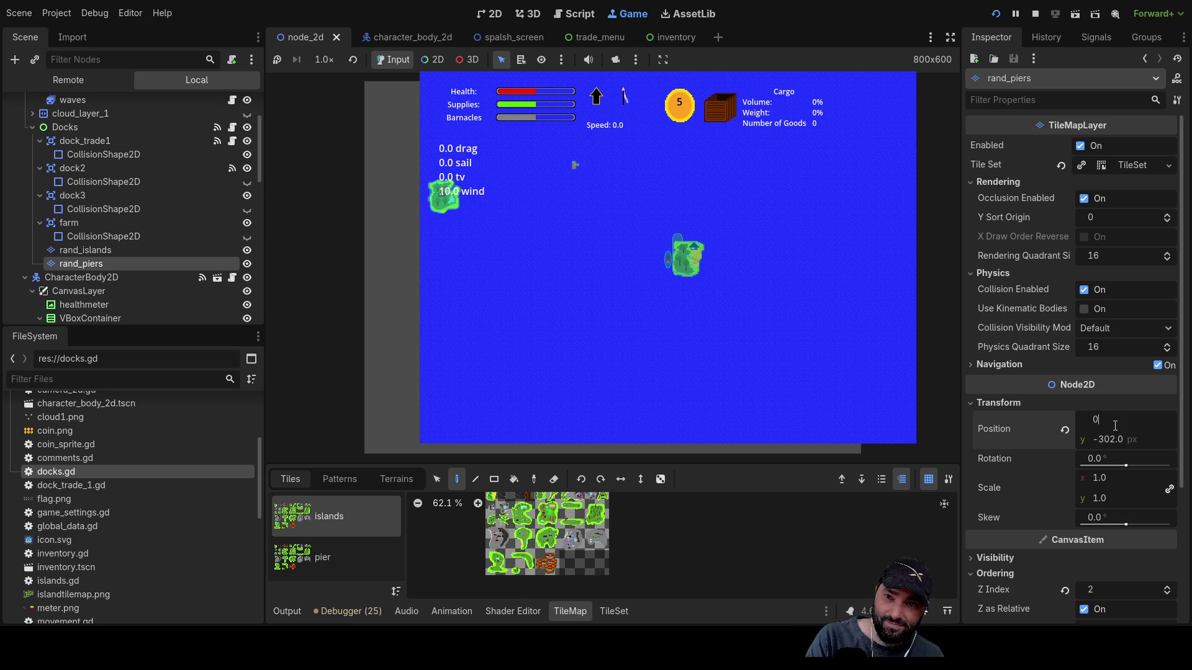
pyautogui.press('Tab')
pyautogui.write('0')
pyautogui.press('Return')
# - Select dock_trade1's CollisionShape2D and bring up the dock_trade_1.gd script
pyautogui.scroll(5, 763, 290)
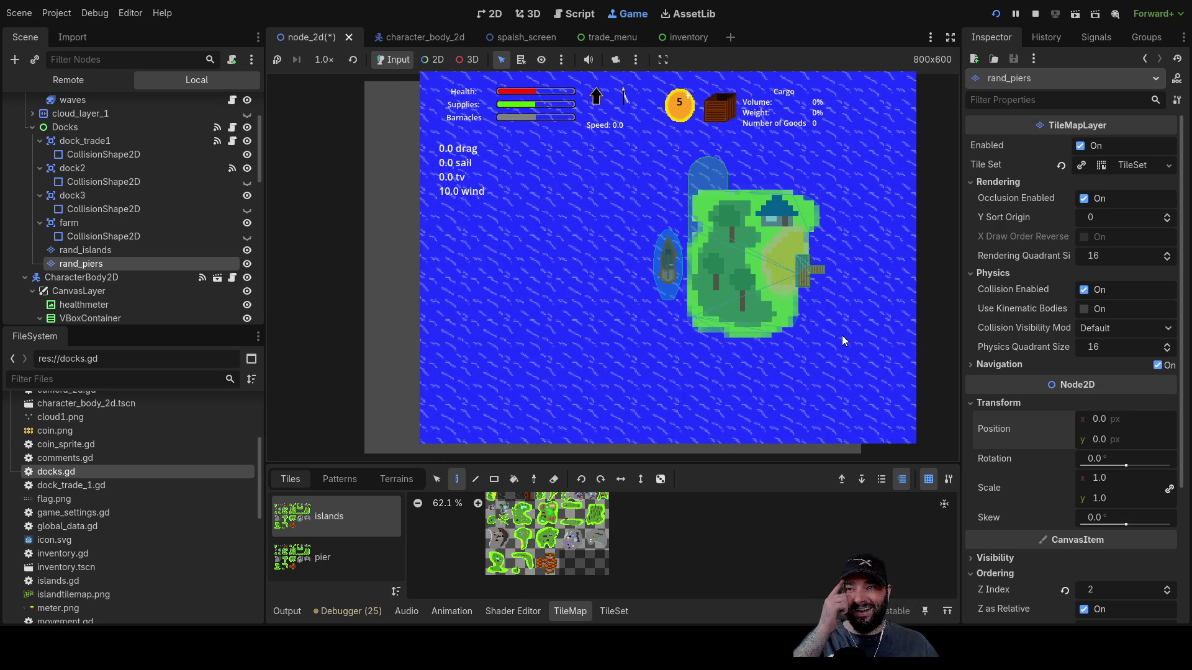
pyautogui.scroll(-3, 698, 330)
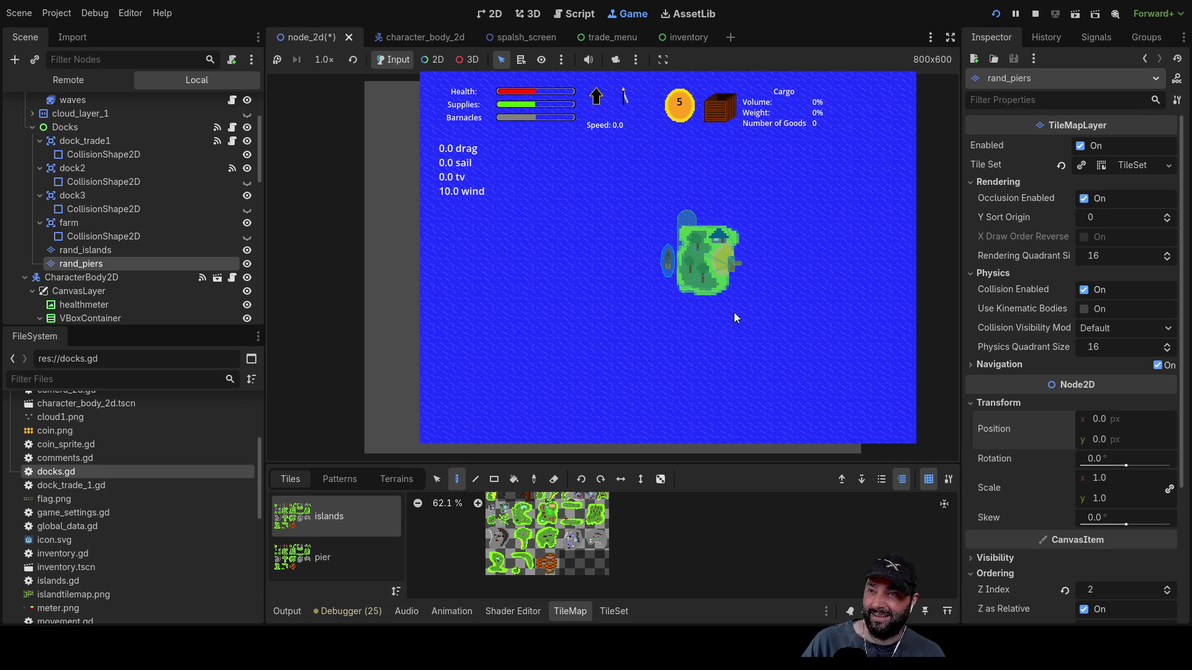
pyautogui.scroll(5, 752, 310)
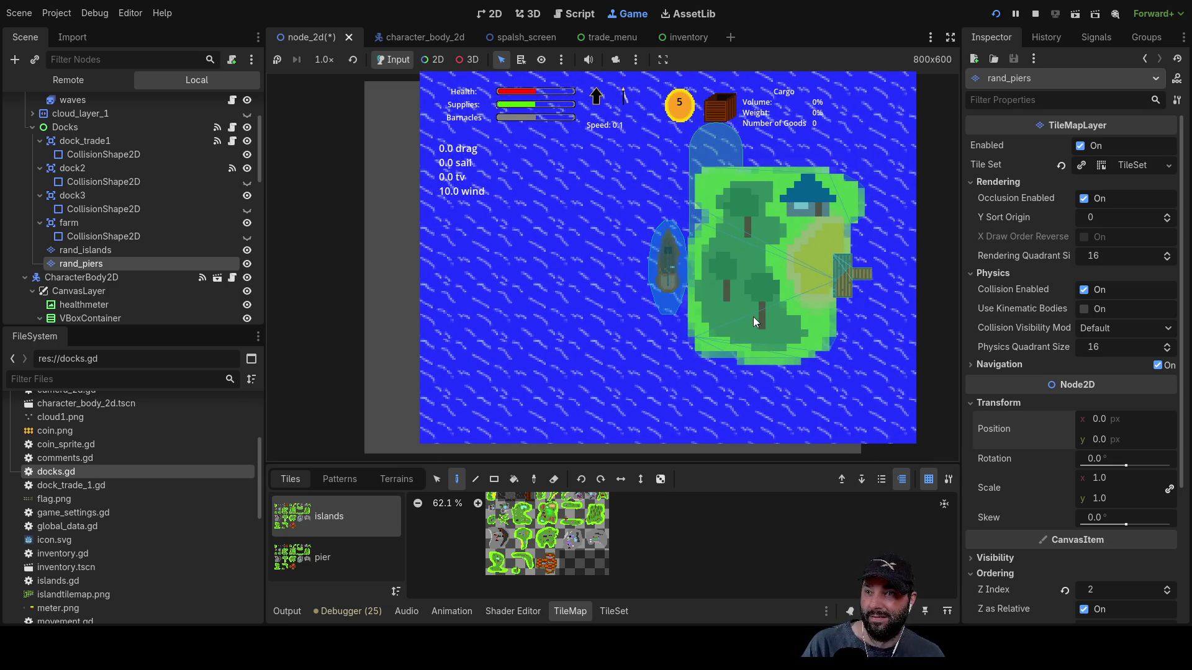
pyautogui.scroll(-3, 717, 360)
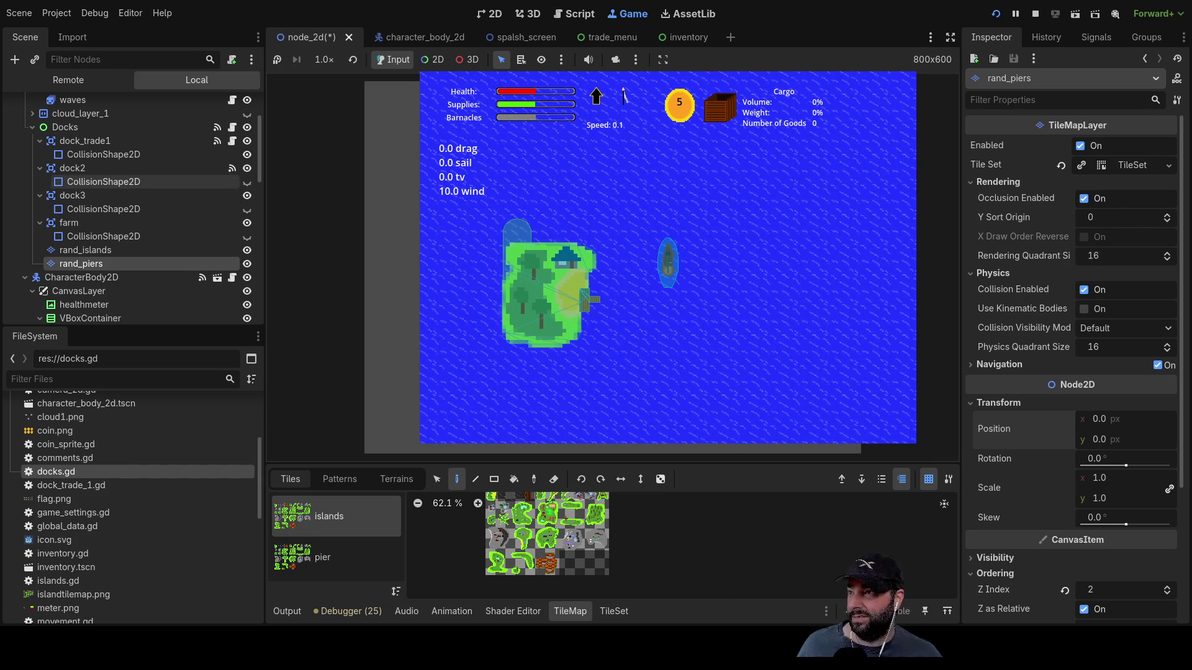
pyautogui.click(103, 154)
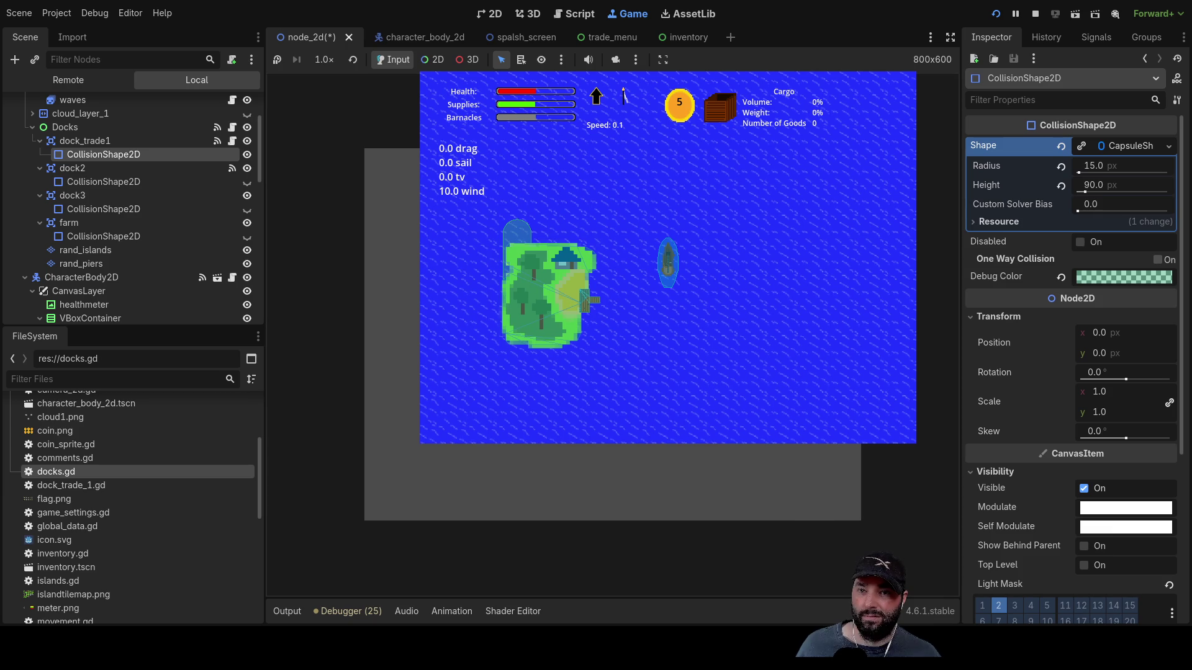
pyautogui.click(1034, 13)
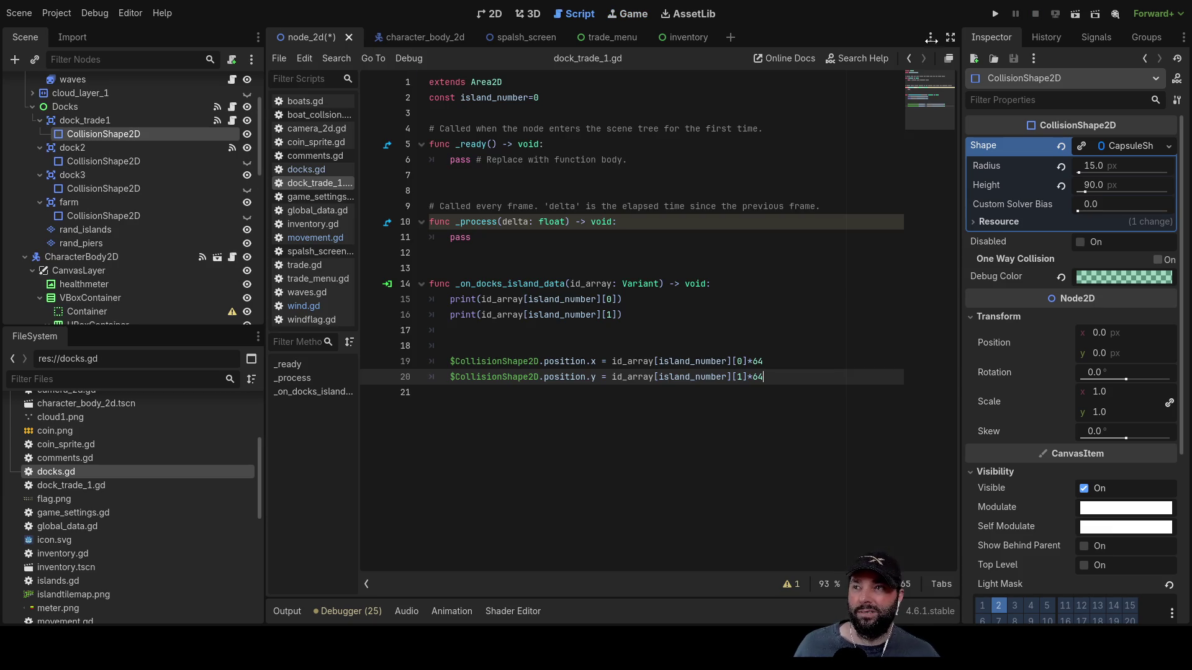
# - Declare constants local_x_transform = 20 and local_y_transform = -5 at the top of dock_trade_1.gd
pyautogui.click(767, 361)
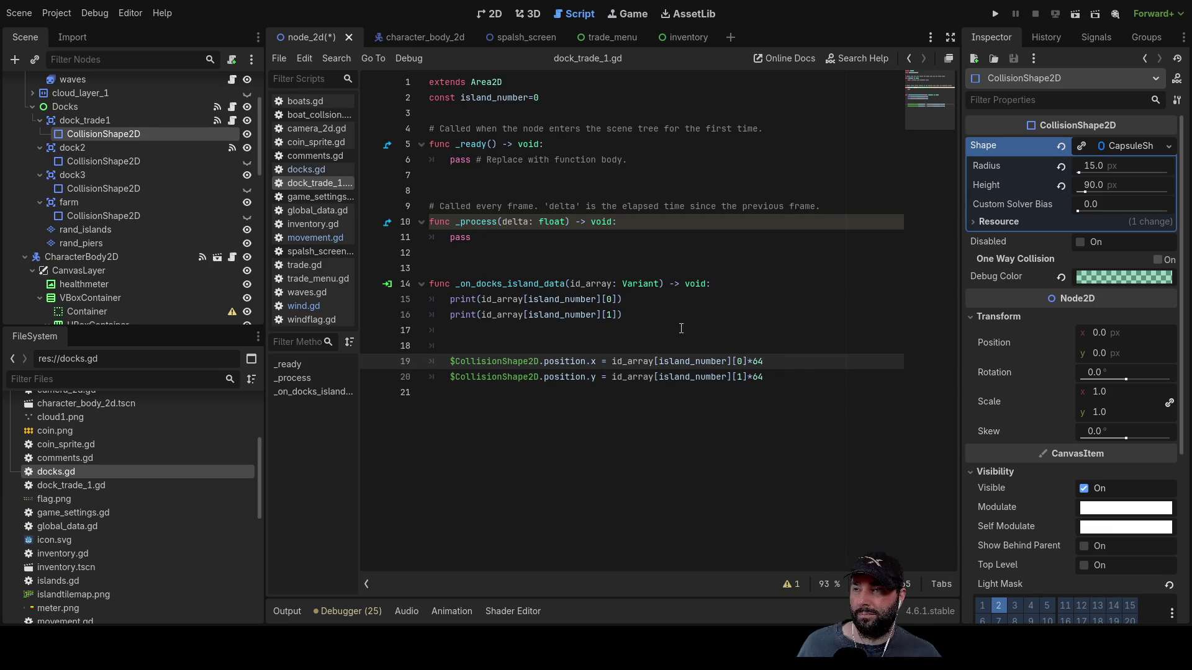
pyautogui.click(512, 115)
pyautogui.press('Return')
pyautogui.press('Up')
pyautogui.write('const ')
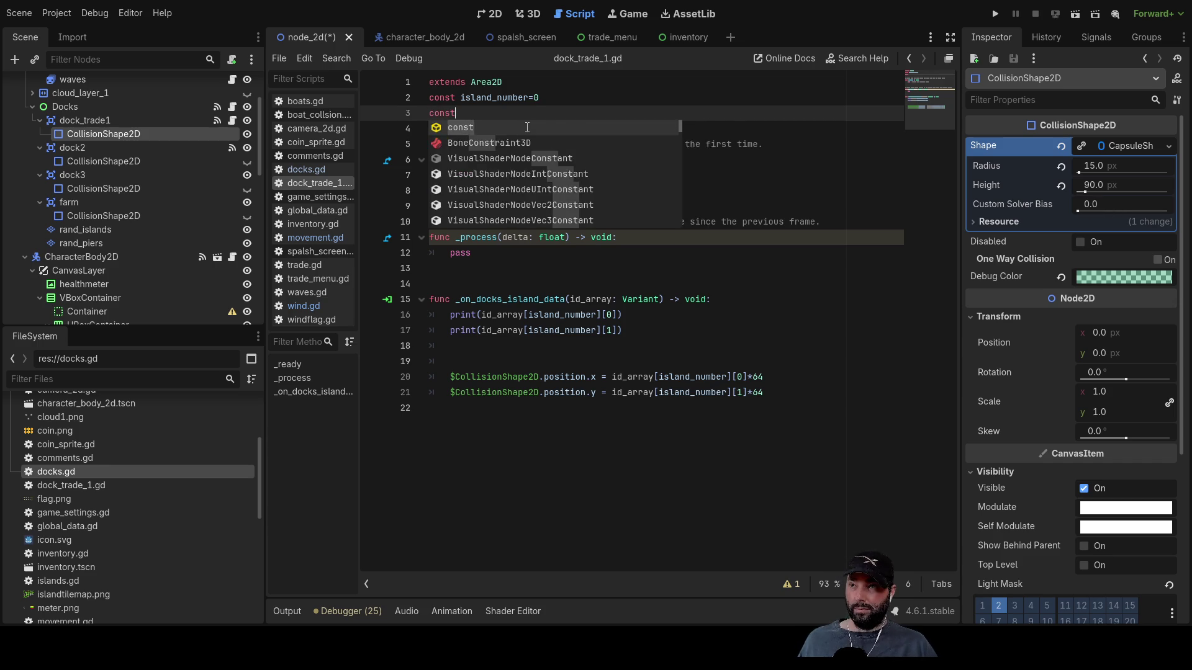
pyautogui.write('loca')
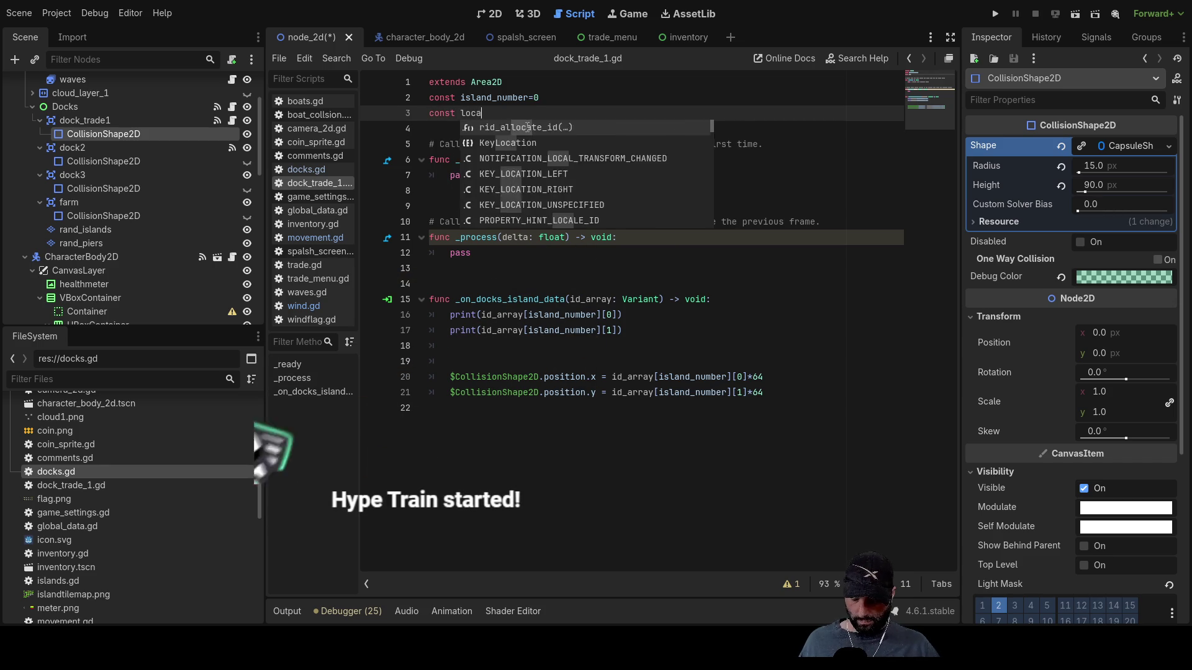
pyautogui.write('l_x')
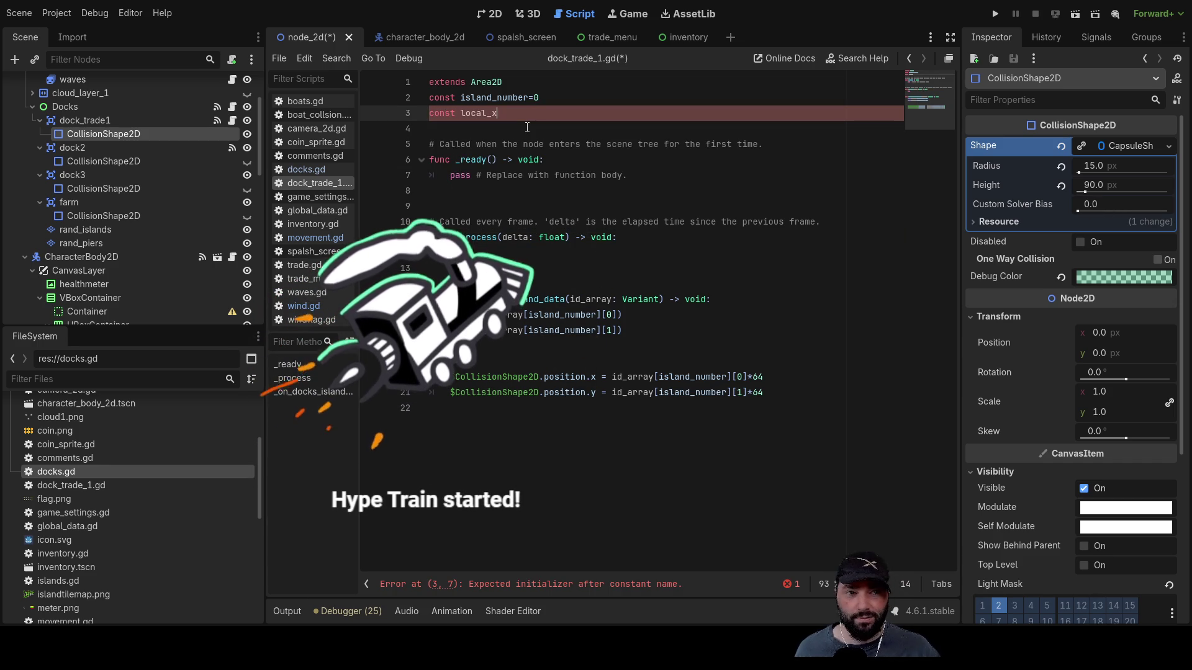
pyautogui.write('_transform =')
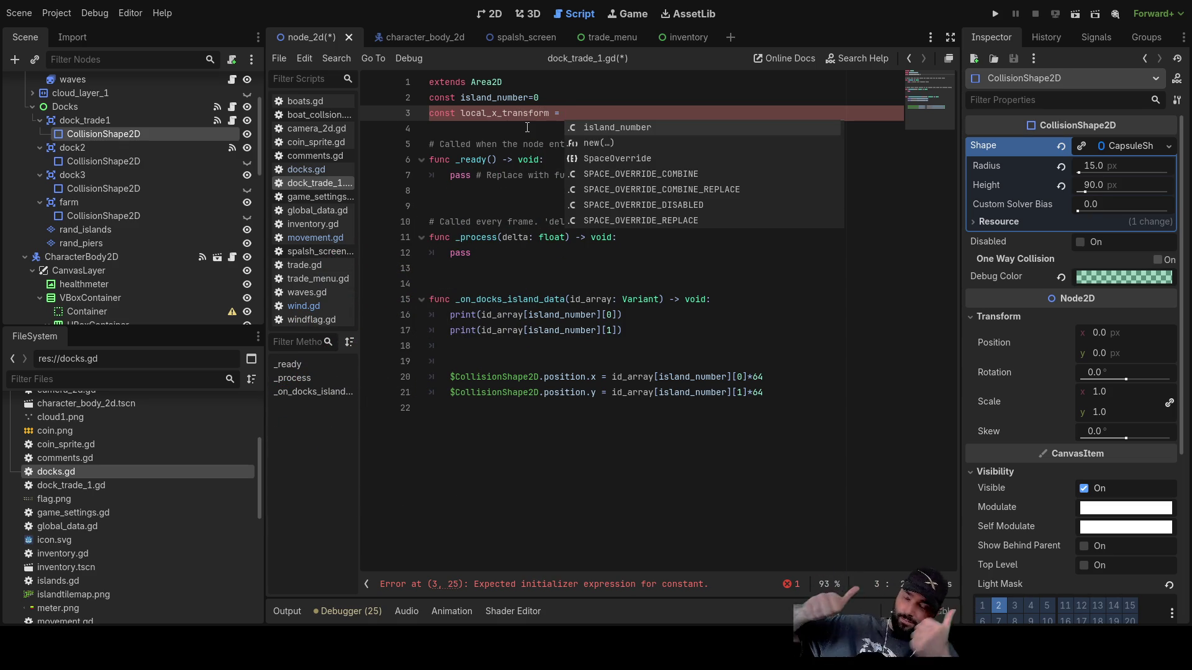
pyautogui.write('20')
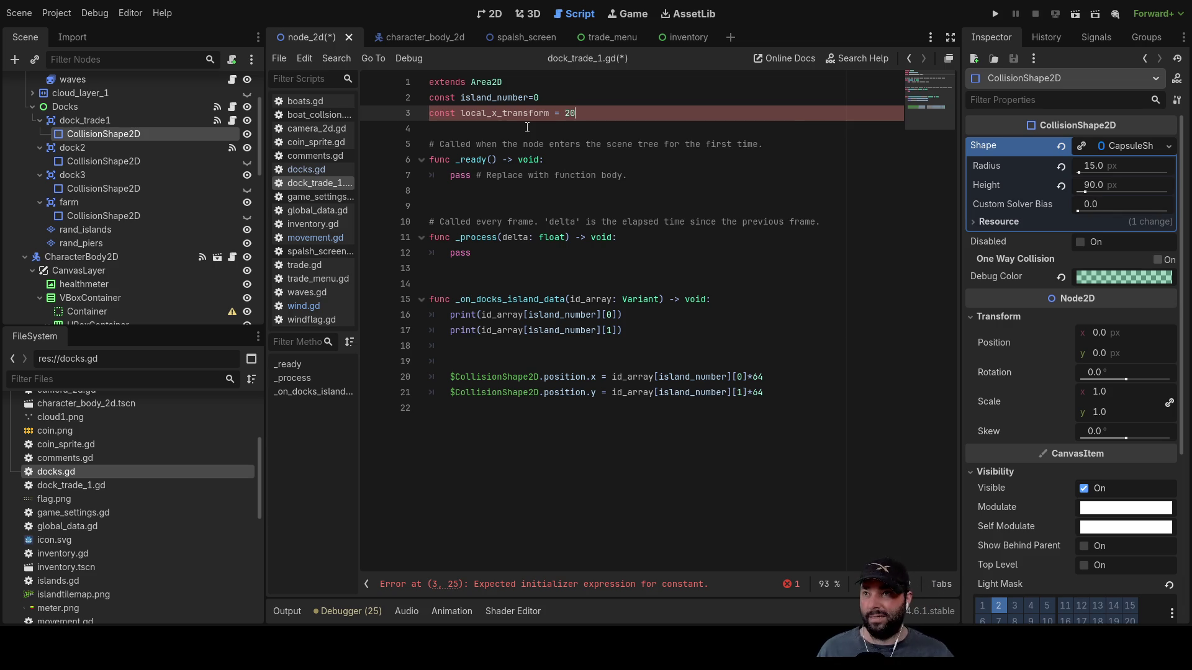
pyautogui.hotkey('shift', 'Left')
pyautogui.hotkey('shift', 'Left')
pyautogui.hotkey('shift', 'Left')
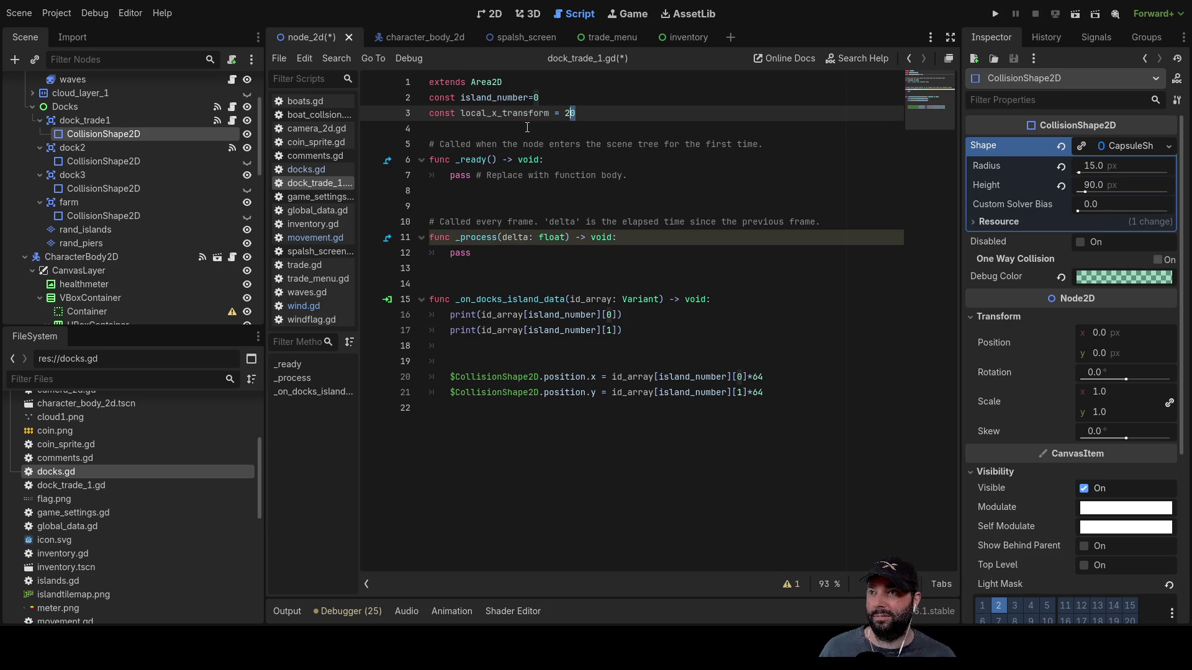
pyautogui.hotkey('shift', 'Left')
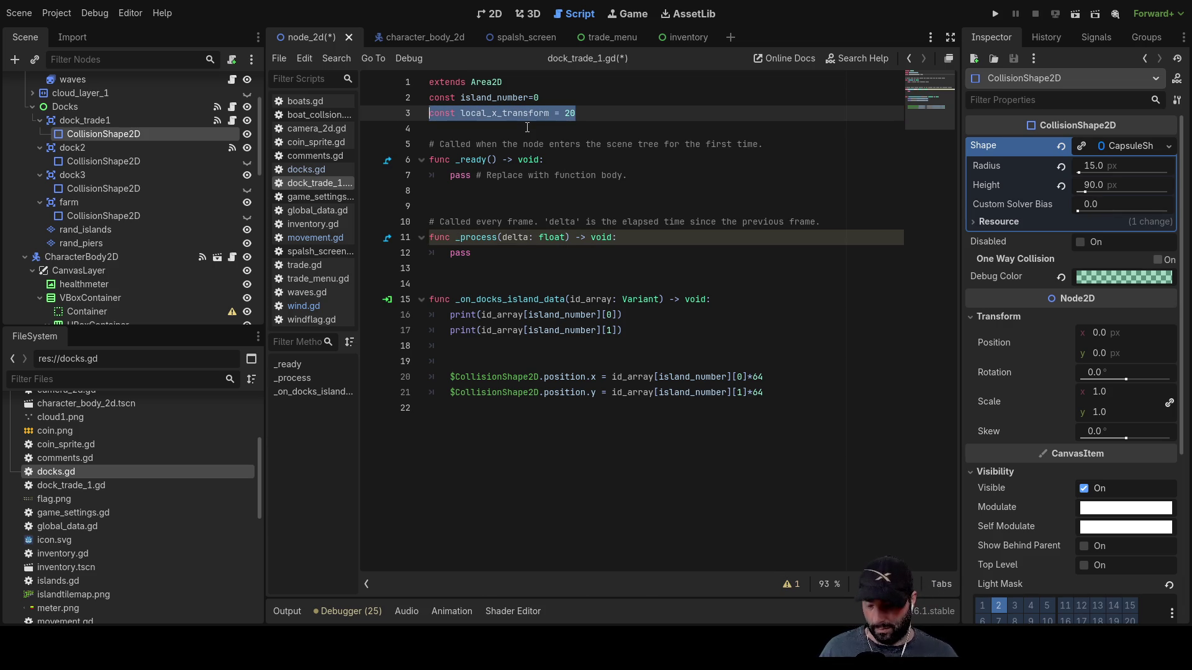
pyautogui.hotkey('ctrl', 'c')
pyautogui.click(527, 128)
pyautogui.hotkey('ctrl', 'v')
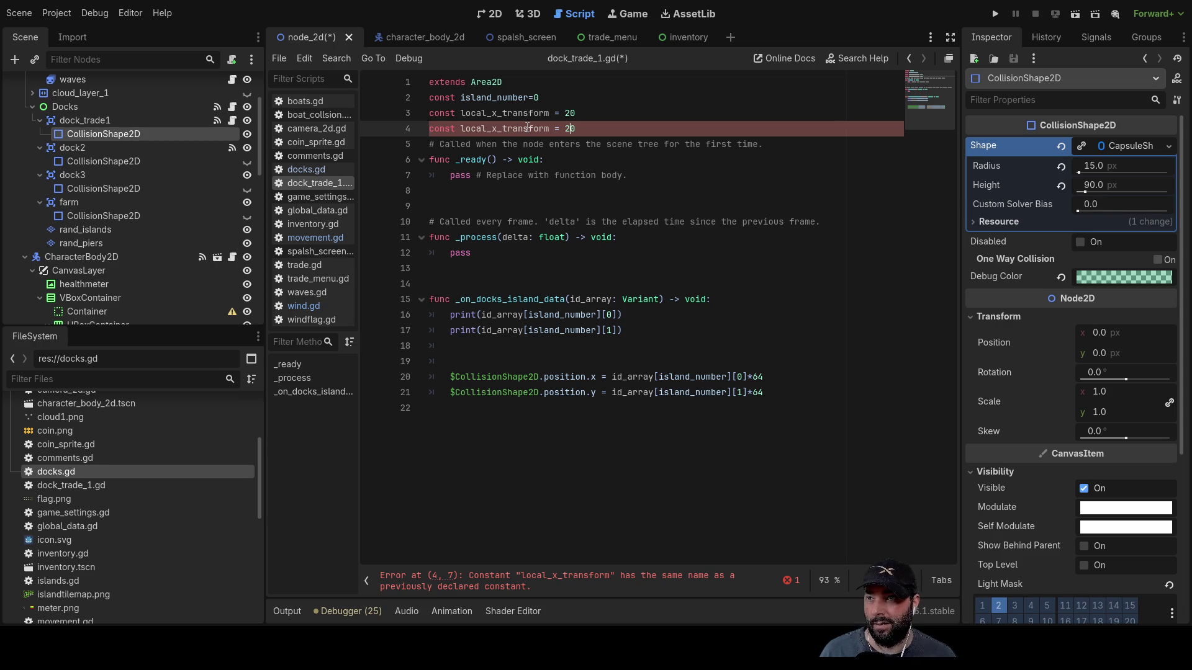
pyautogui.press('BackSpace')
pyautogui.write('-5')
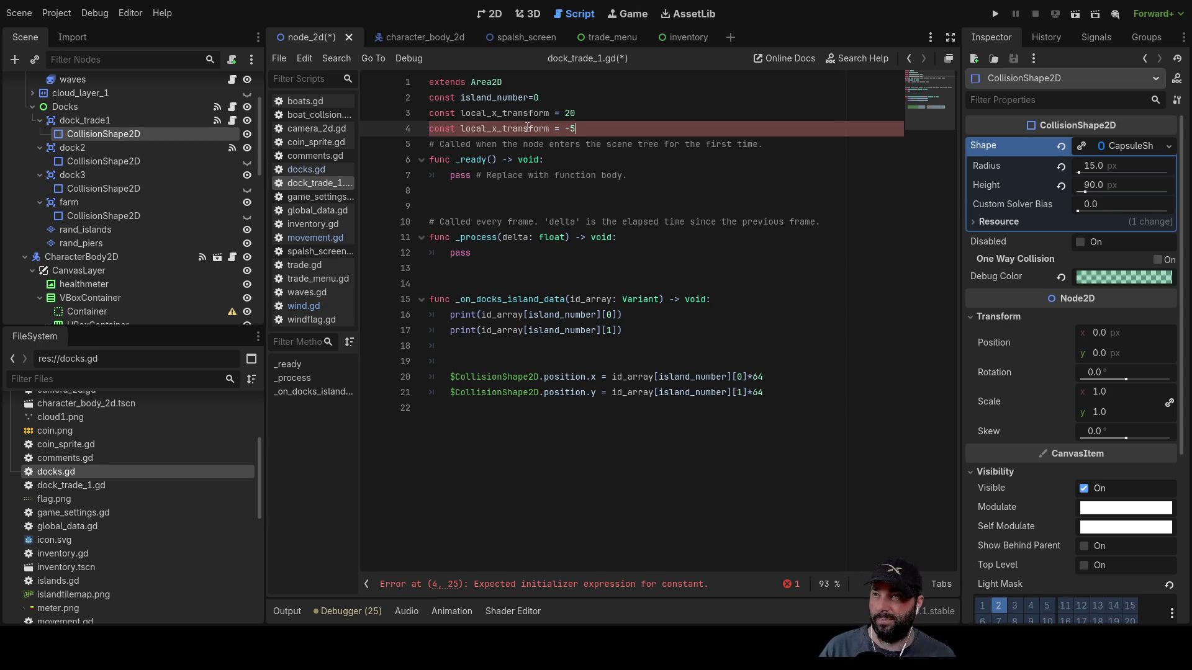
pyautogui.press('Return')
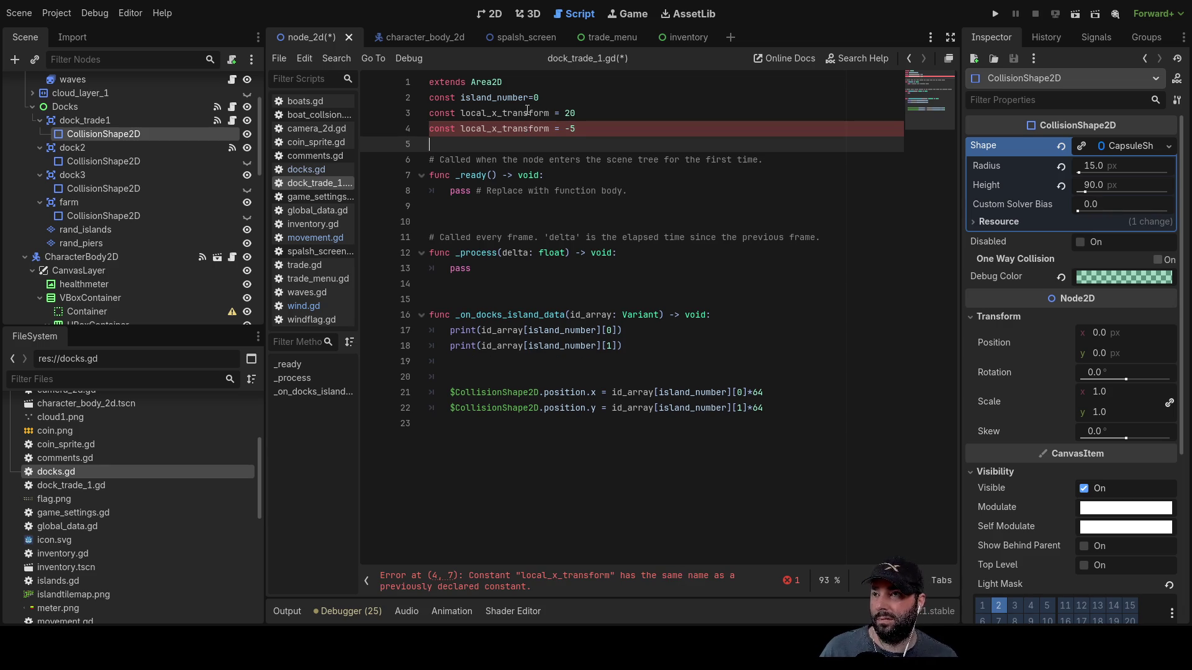
# - Add local_x_transform and local_y_transform to the collision shape's x and y positions, then run the game
pyautogui.click(495, 128)
pyautogui.write('y')
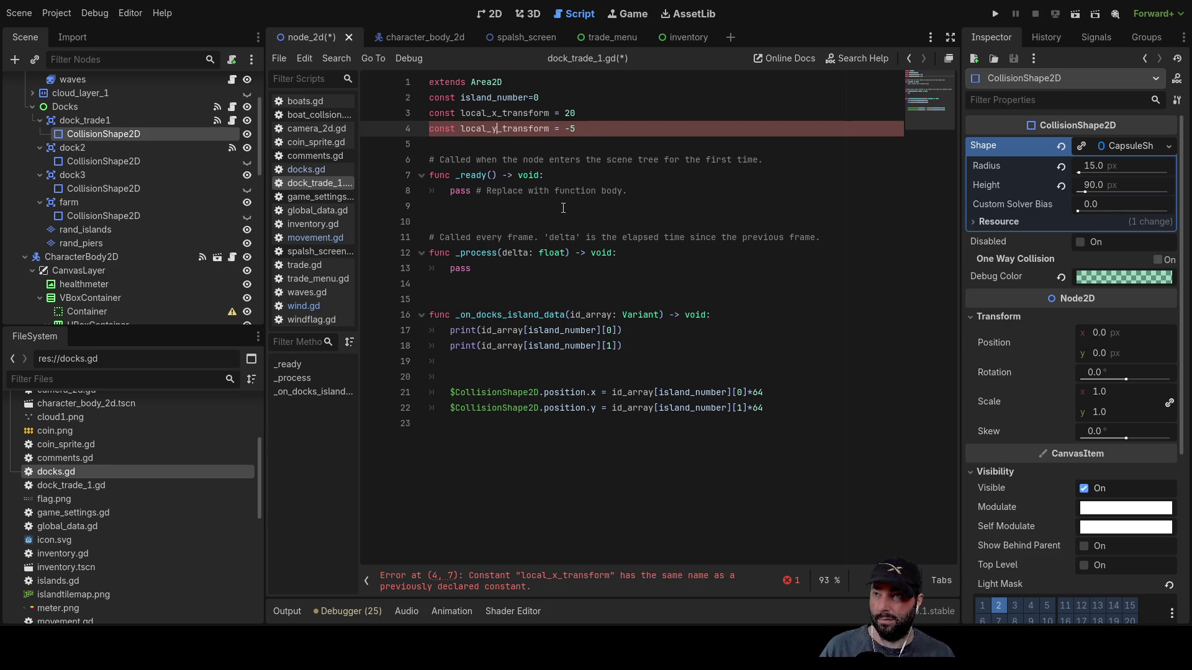
pyautogui.doubleClick(529, 113)
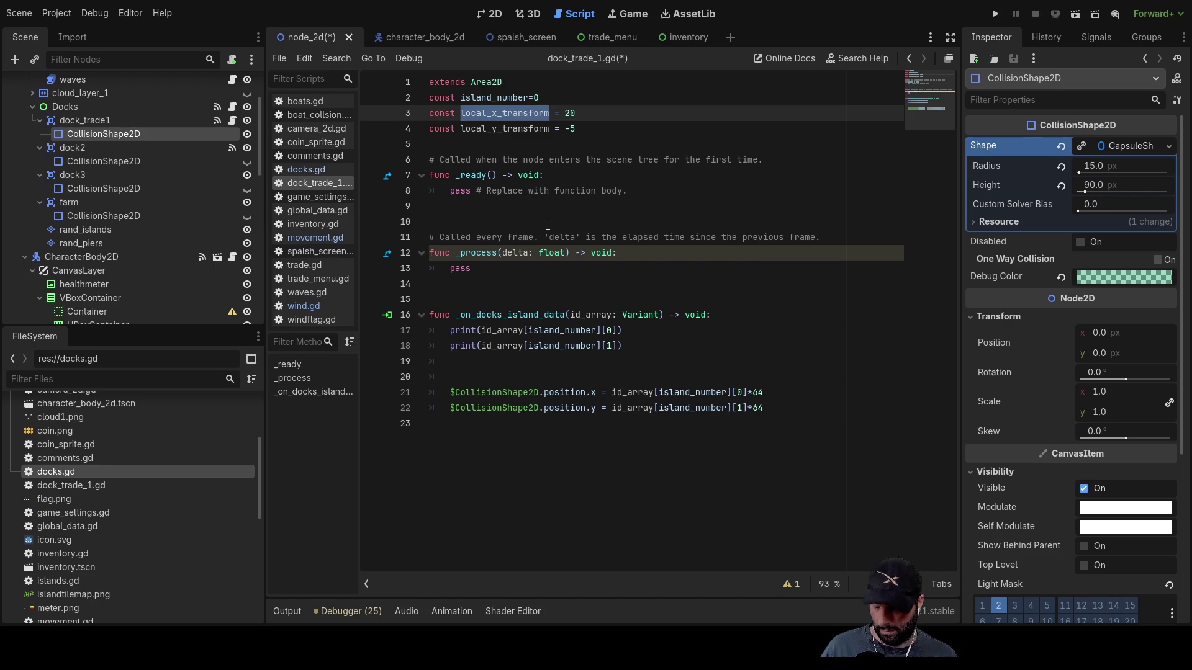
pyautogui.click(782, 395)
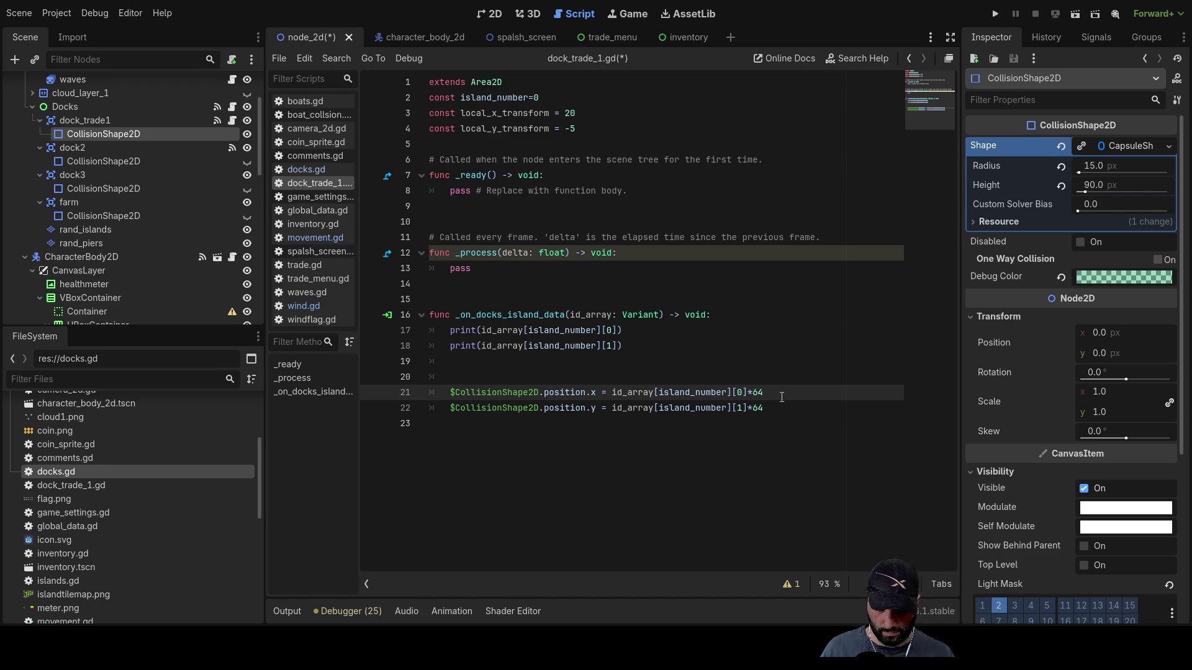
pyautogui.write('+')
pyautogui.hotkey('ctrl', 'v')
pyautogui.press('Down')
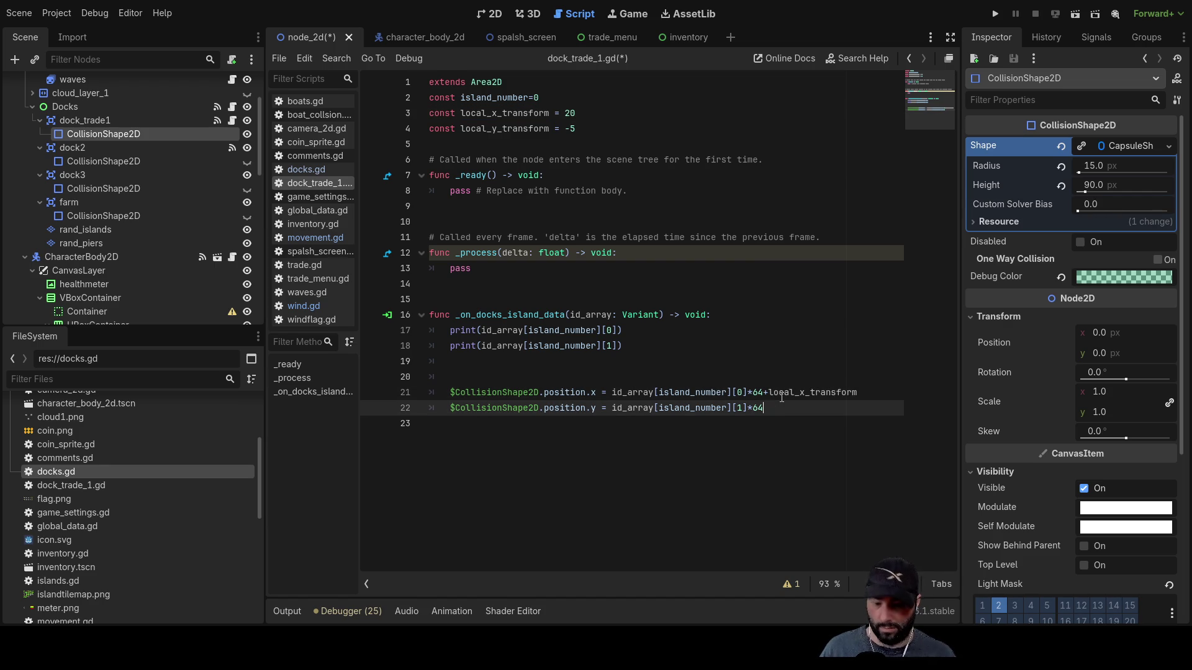
pyautogui.hotkey('ctrl', 'v')
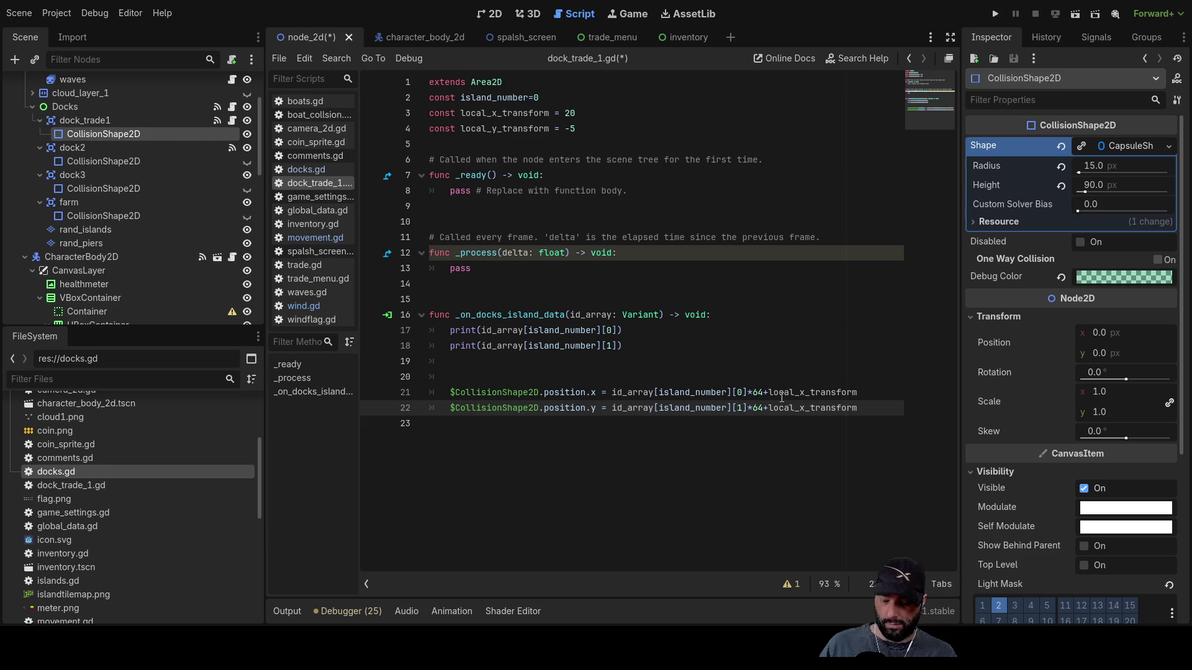
pyautogui.press('BackSpace')
pyautogui.write('y')
pyautogui.click(869, 330)
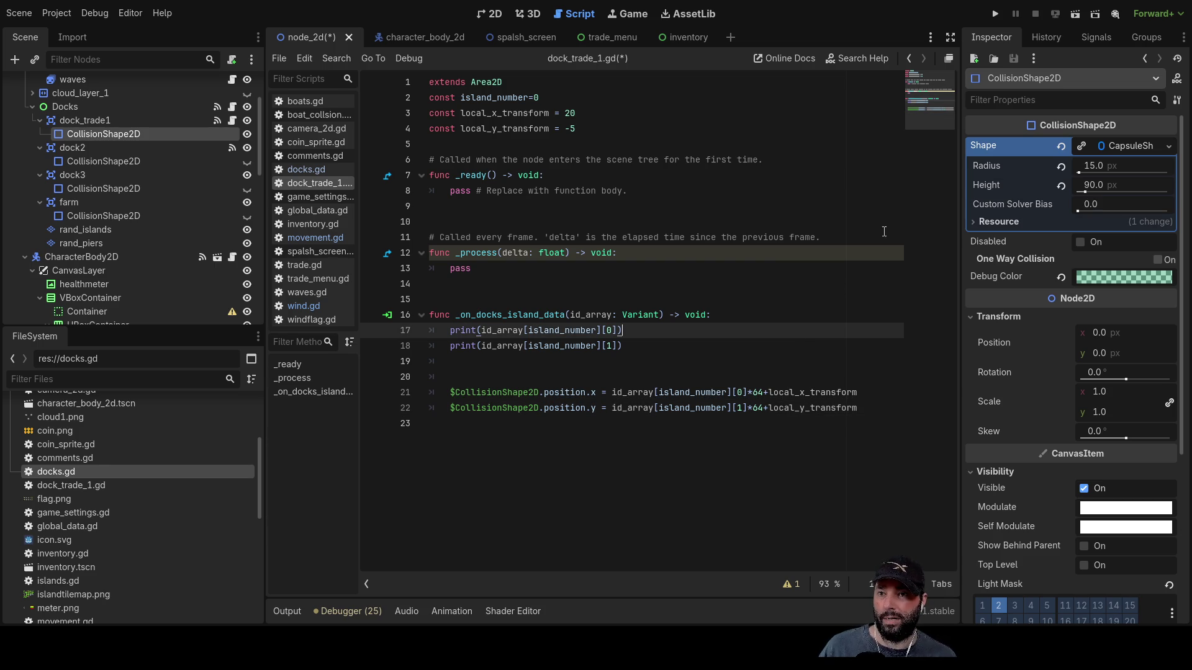
pyautogui.click(995, 14)
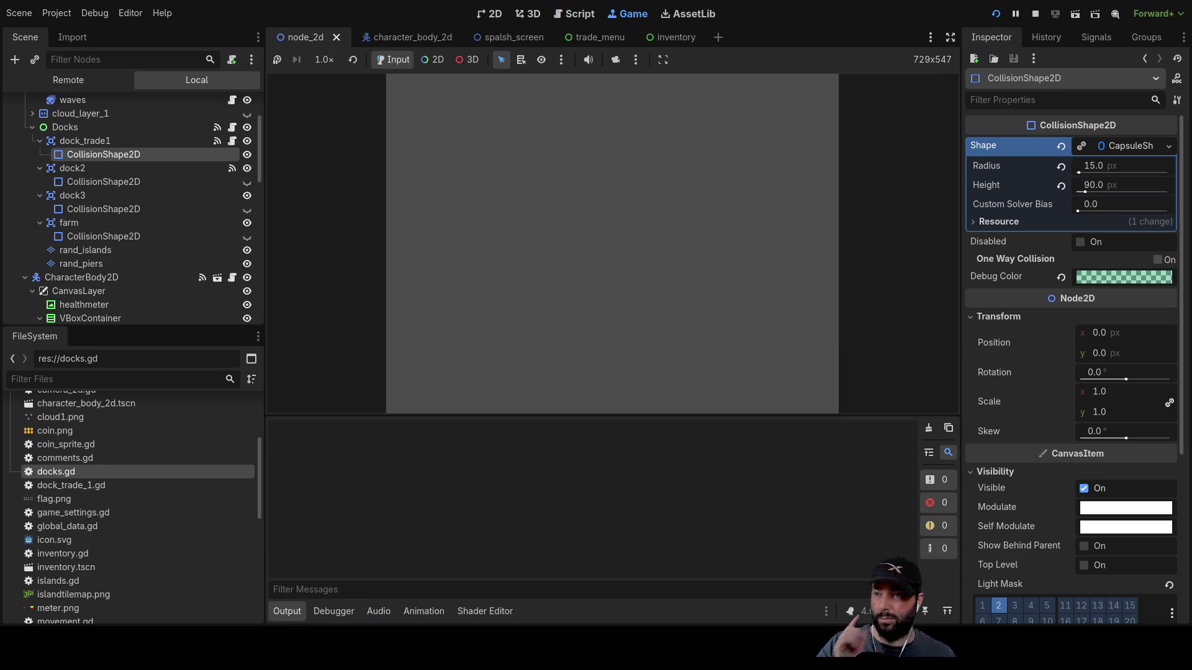
# - Play the game to see where the dock collision sits, then stop it
pyautogui.click(526, 91)
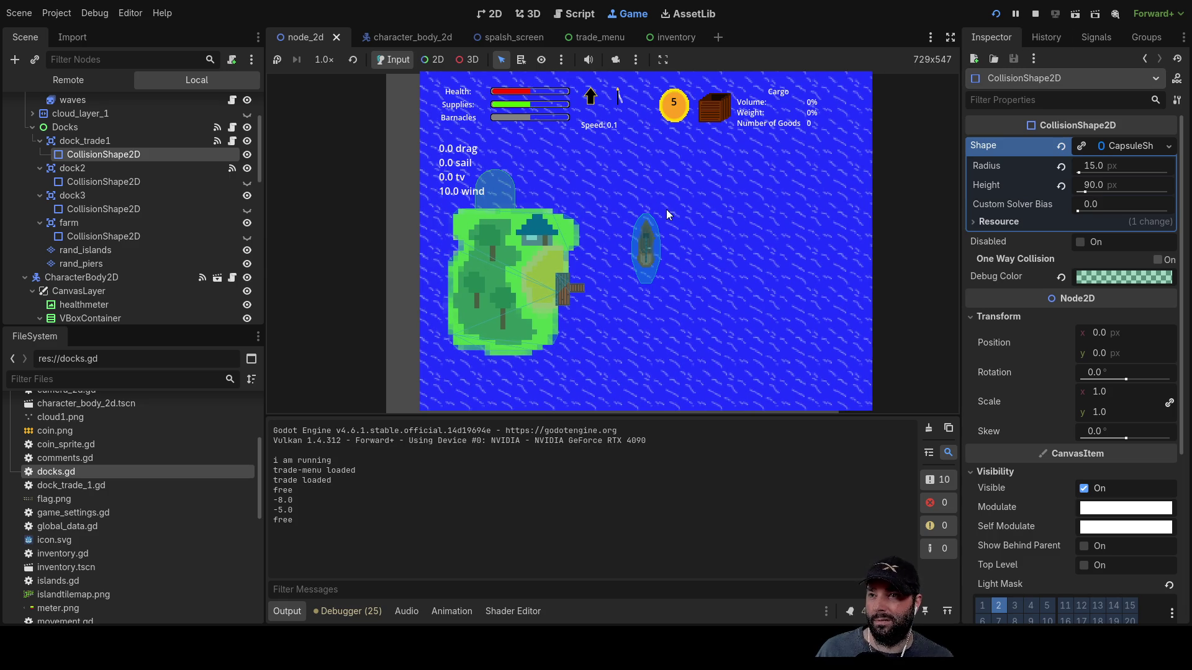
pyautogui.click(1035, 13)
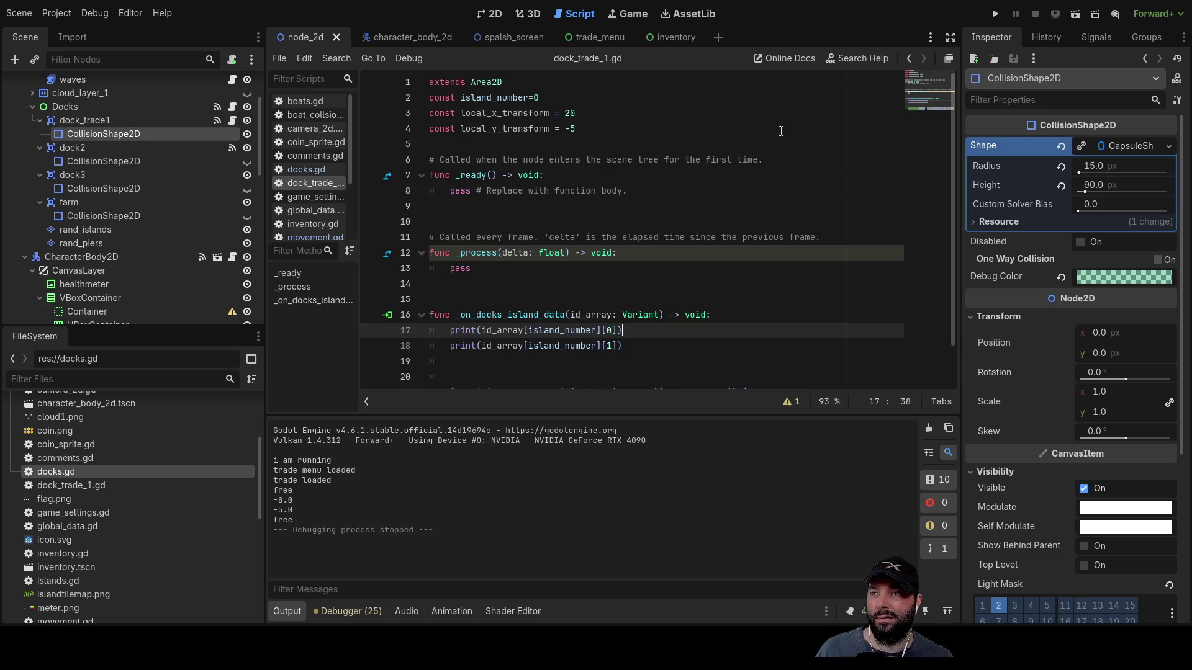
# - Change the offsets to local_x_transform = 100 and local_y_transform = -20 and rerun the game
pyautogui.doubleClick(569, 113)
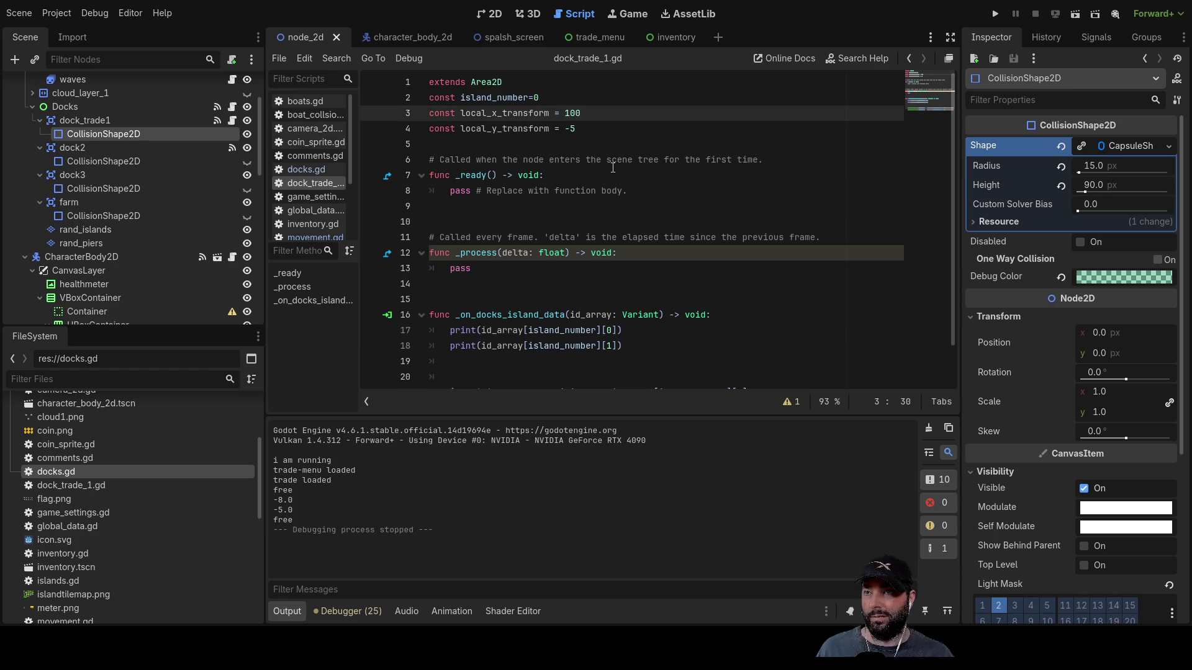
pyautogui.press('Down')
pyautogui.write('20')
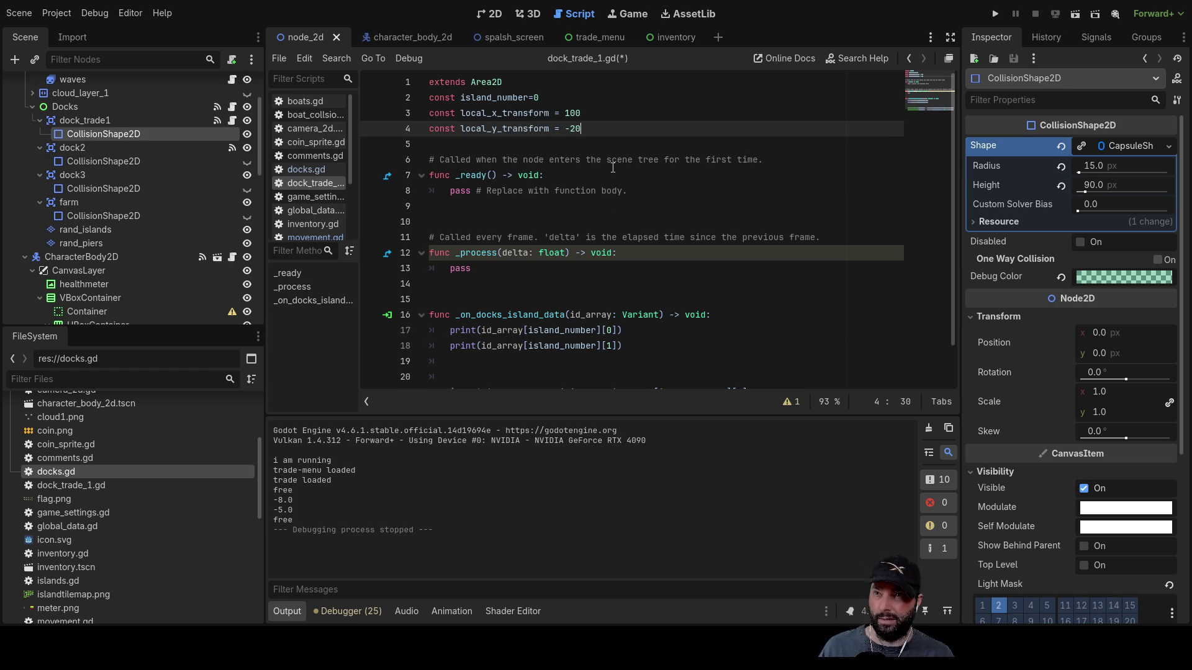
pyautogui.click(996, 13)
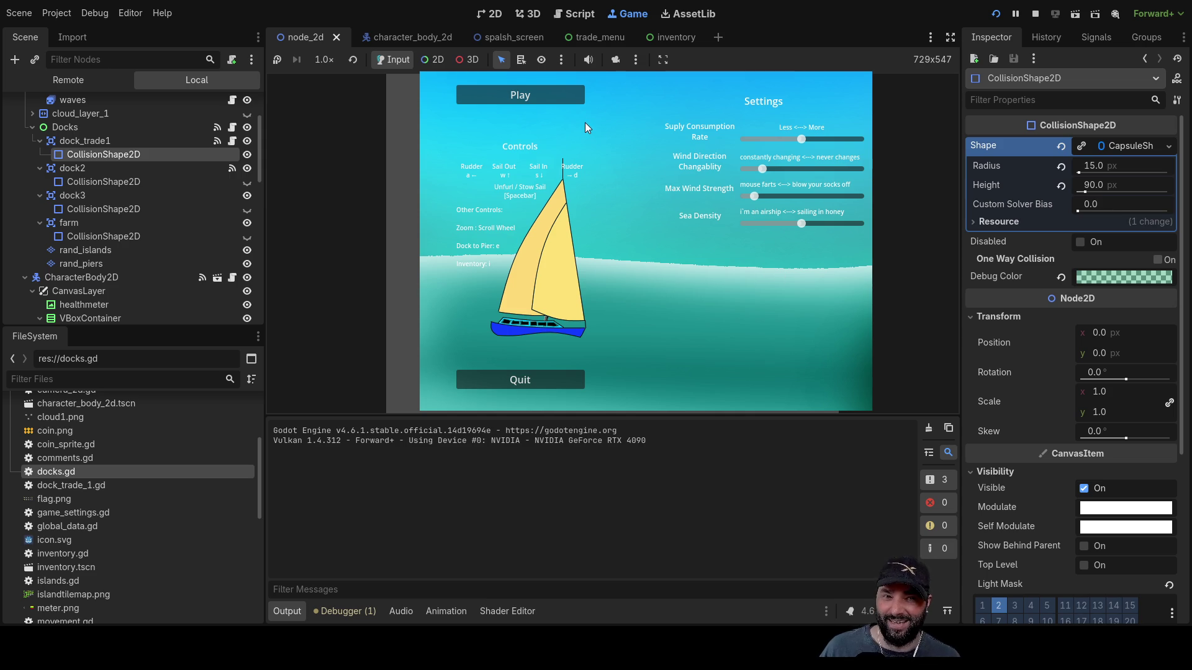
# - Start sailing and zoom in on the dock beside the island, then stop with F8
pyautogui.click(551, 95)
pyautogui.scroll(-3, 701, 260)
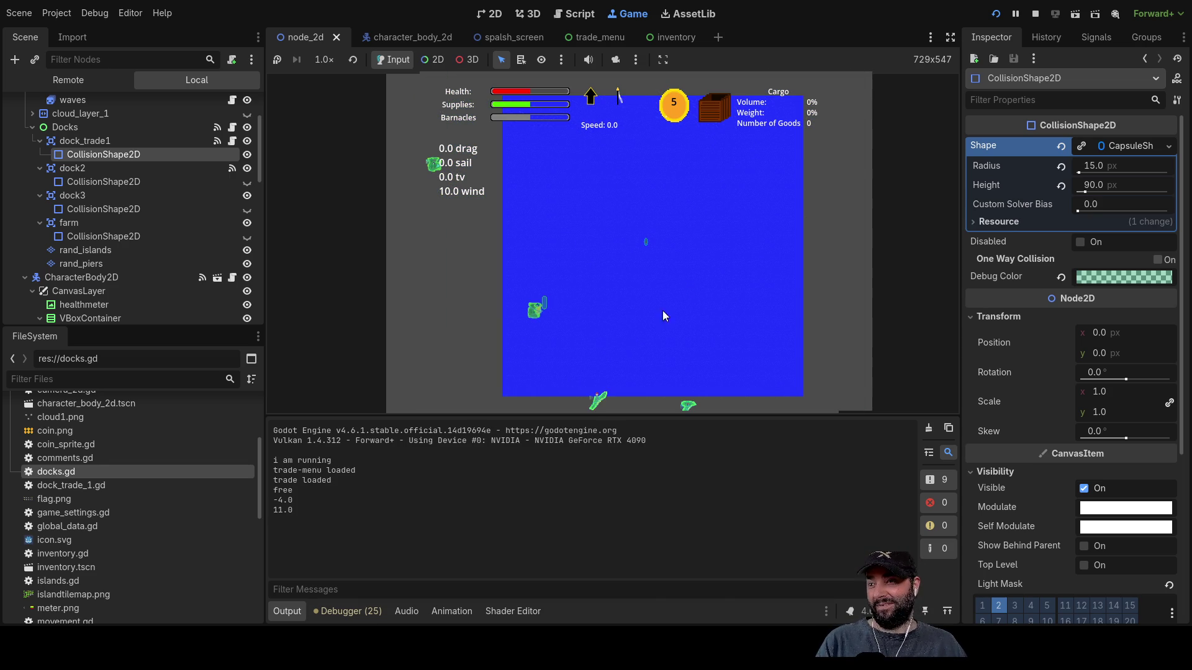
pyautogui.scroll(3, 669, 304)
pyautogui.scroll(3, 623, 339)
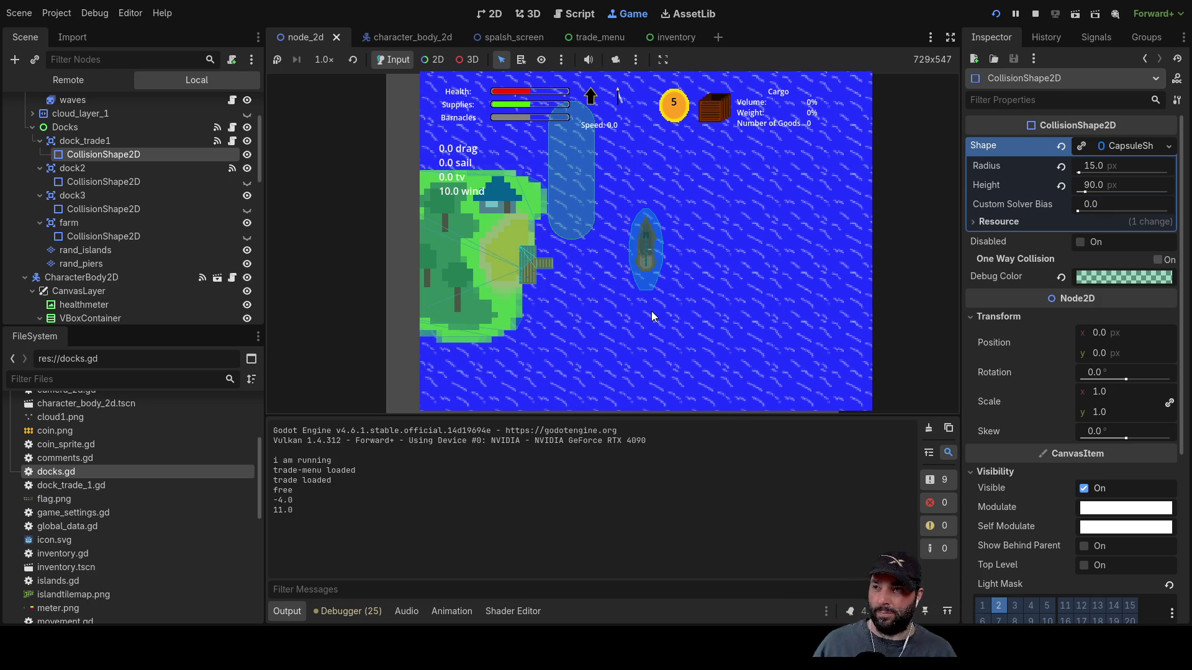
pyautogui.press('F8')
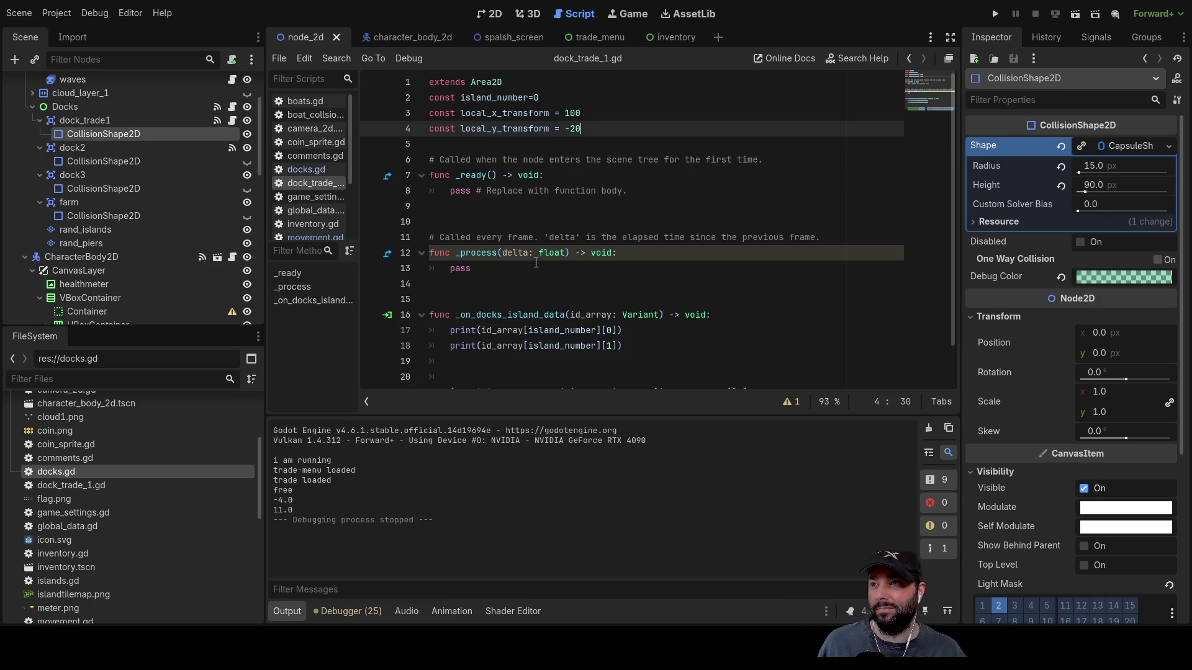
# - Run the project again to bring up the game's start menu
pyautogui.press('Left')
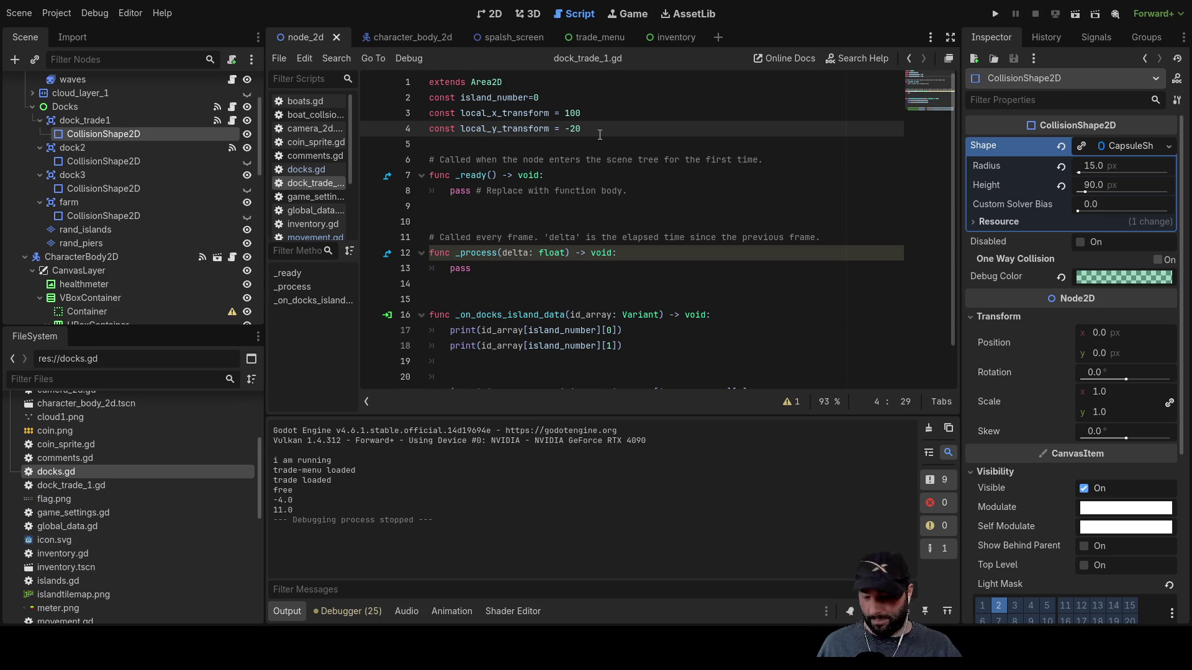
pyautogui.click(993, 15)
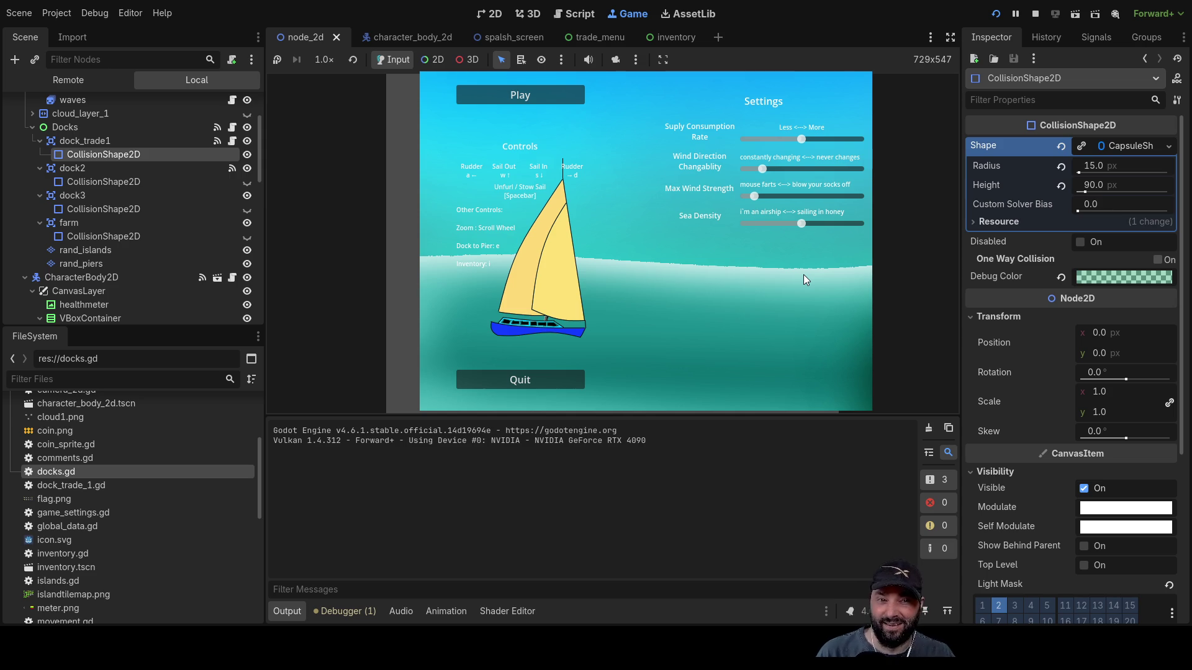
# - Play briefly, stop, and remove the minus sign so local_y_transform becomes 50
pyautogui.click(505, 93)
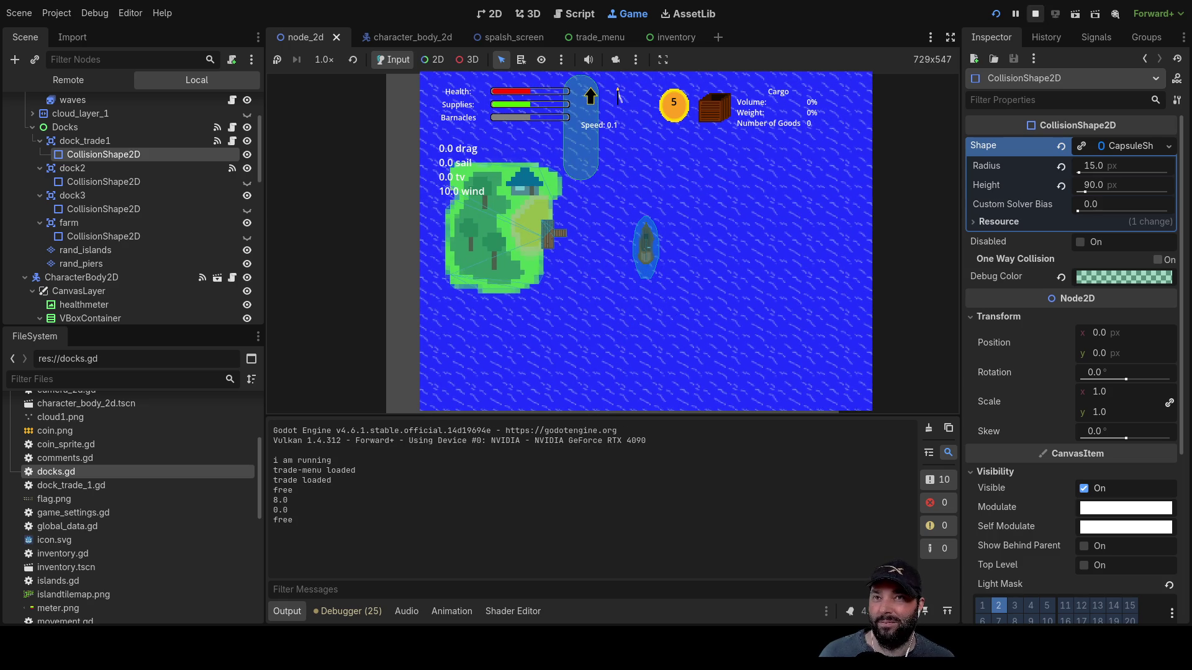
pyautogui.click(1035, 13)
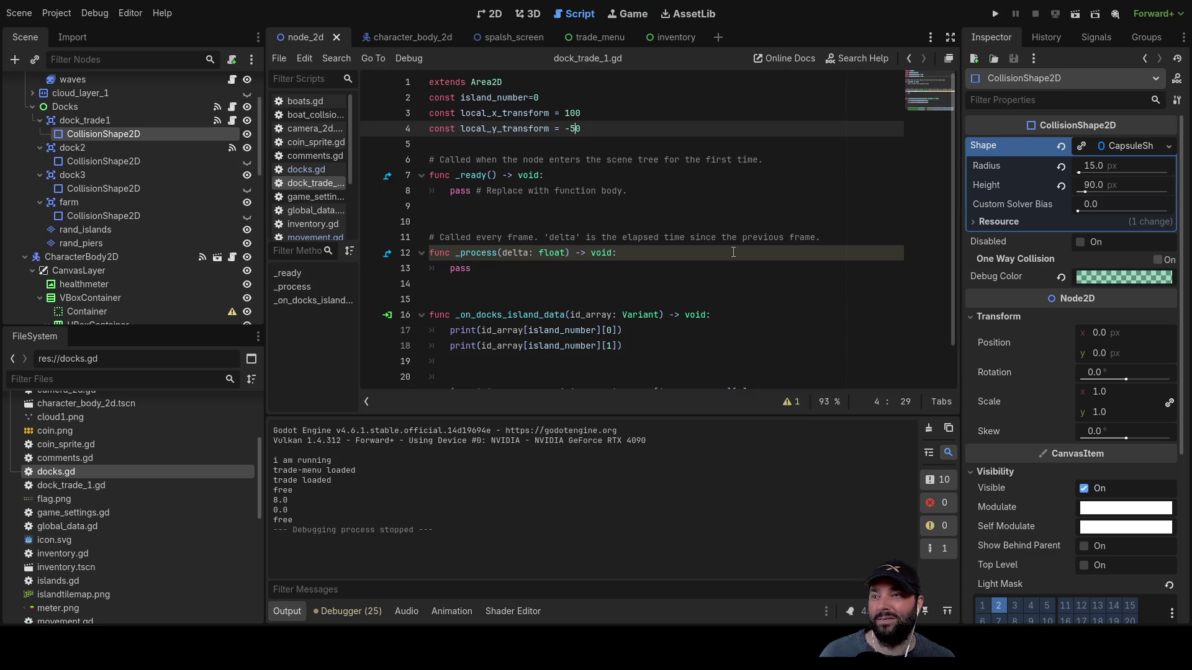
pyautogui.click(570, 129)
pyautogui.press('BackSpace')
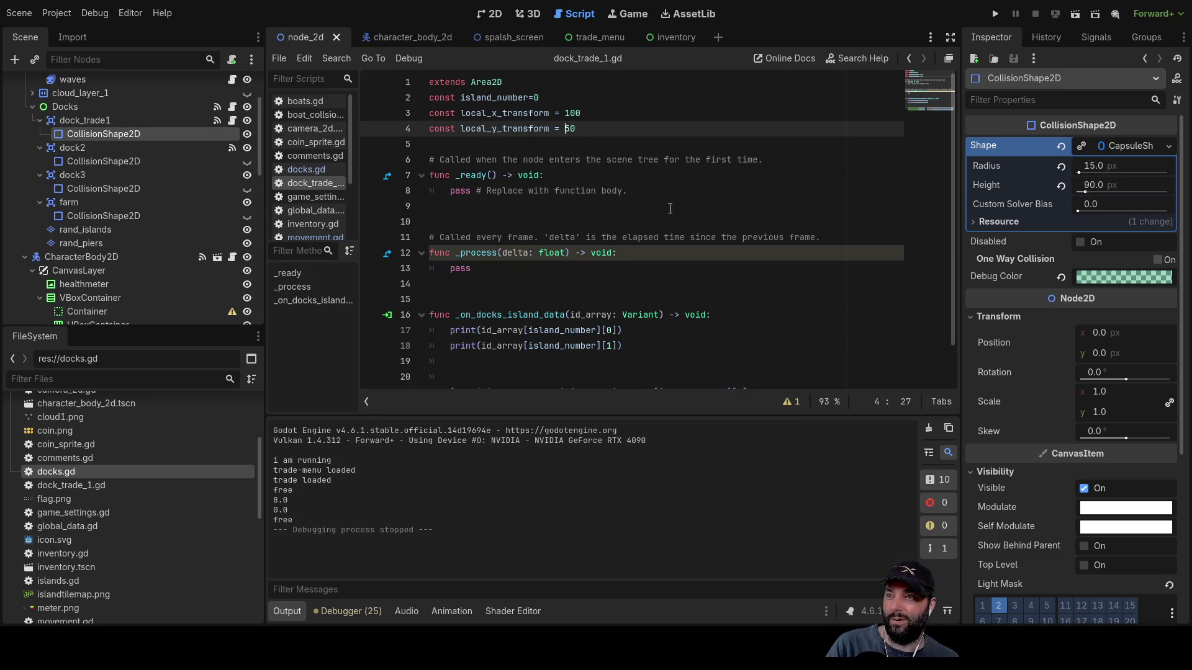
# - Rerun the game, start sailing, and zoom to check the dock's new position
pyautogui.click(995, 13)
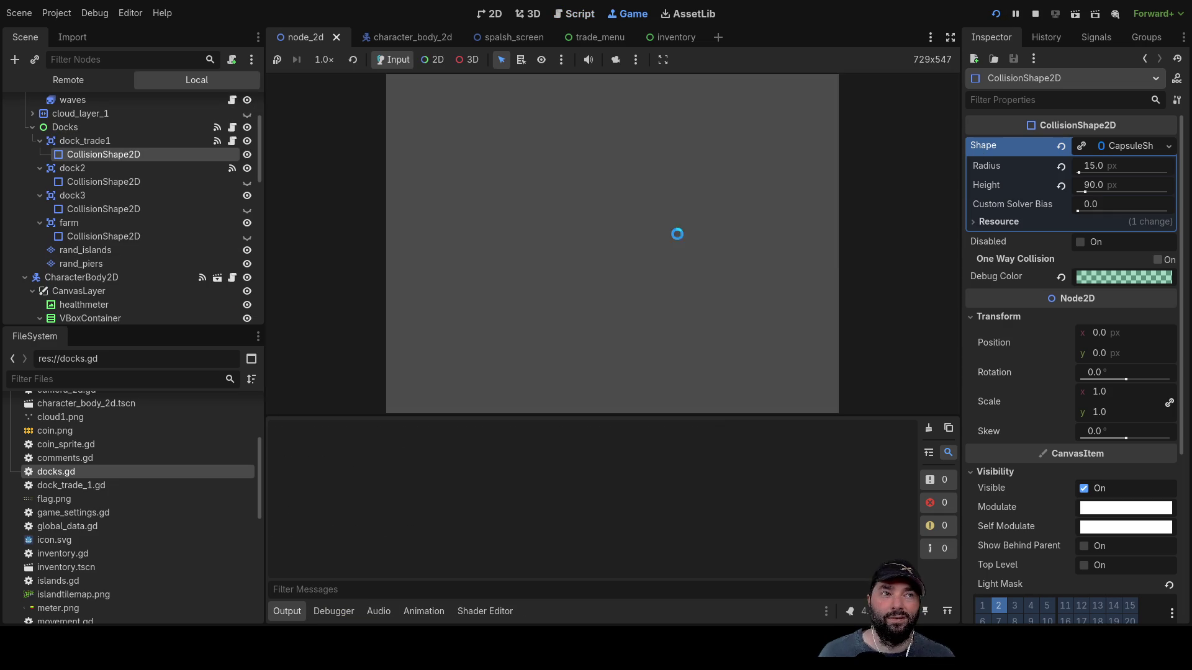
pyautogui.click(538, 93)
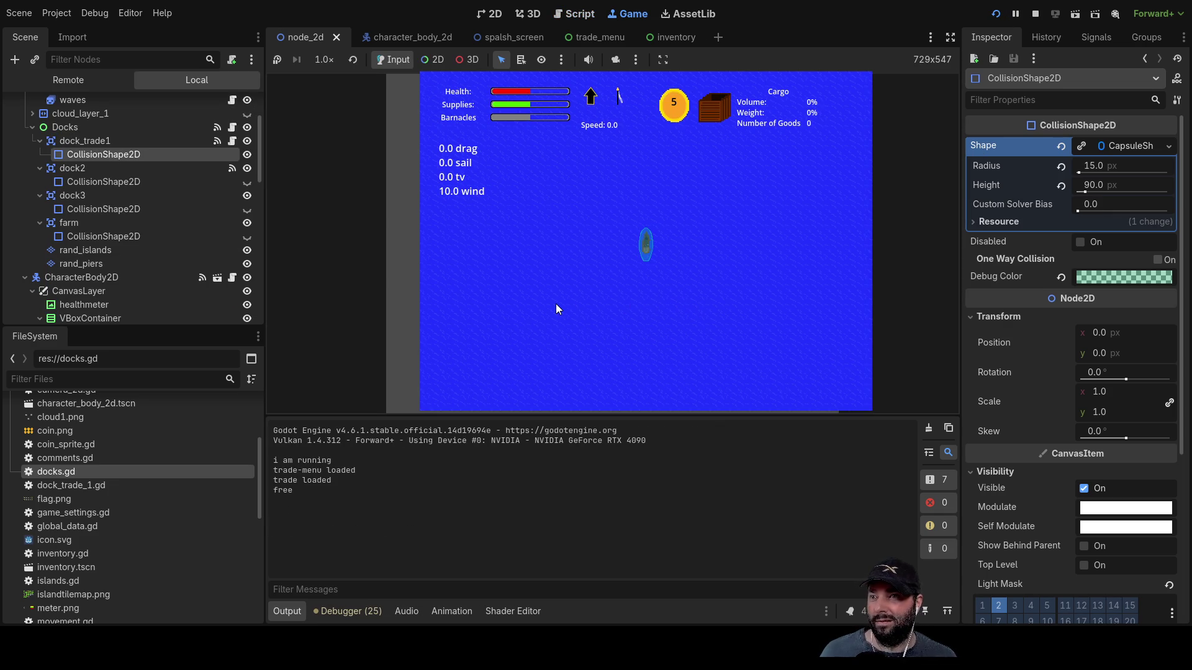
pyautogui.scroll(-3, 577, 282)
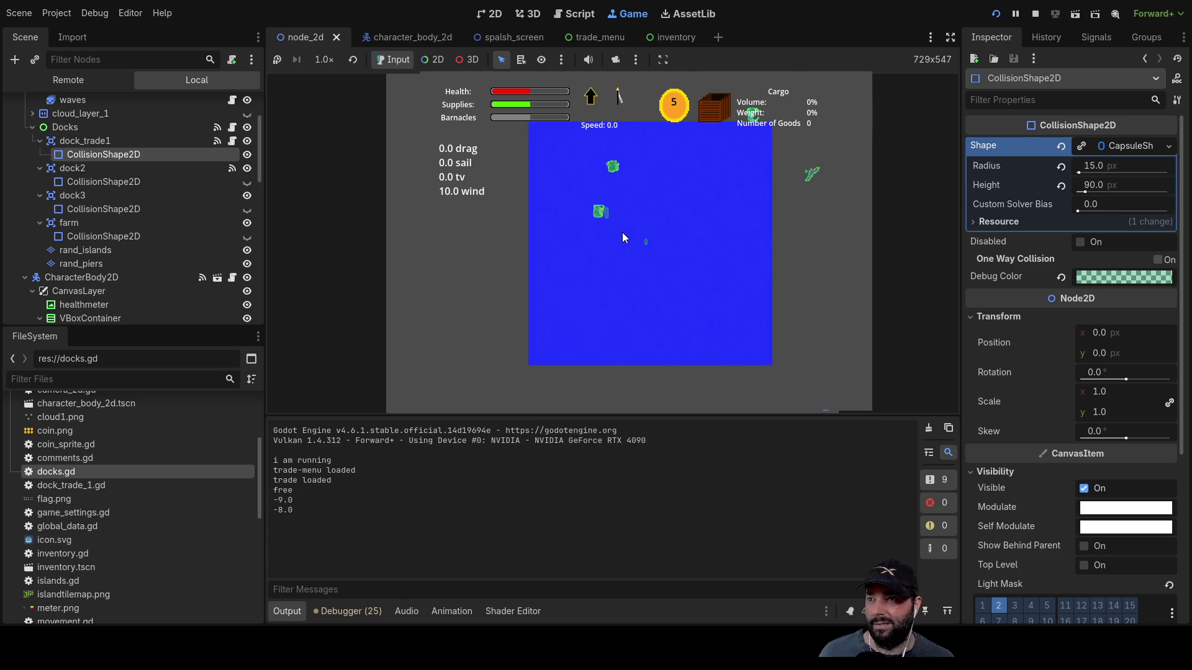
pyautogui.scroll(3, 622, 232)
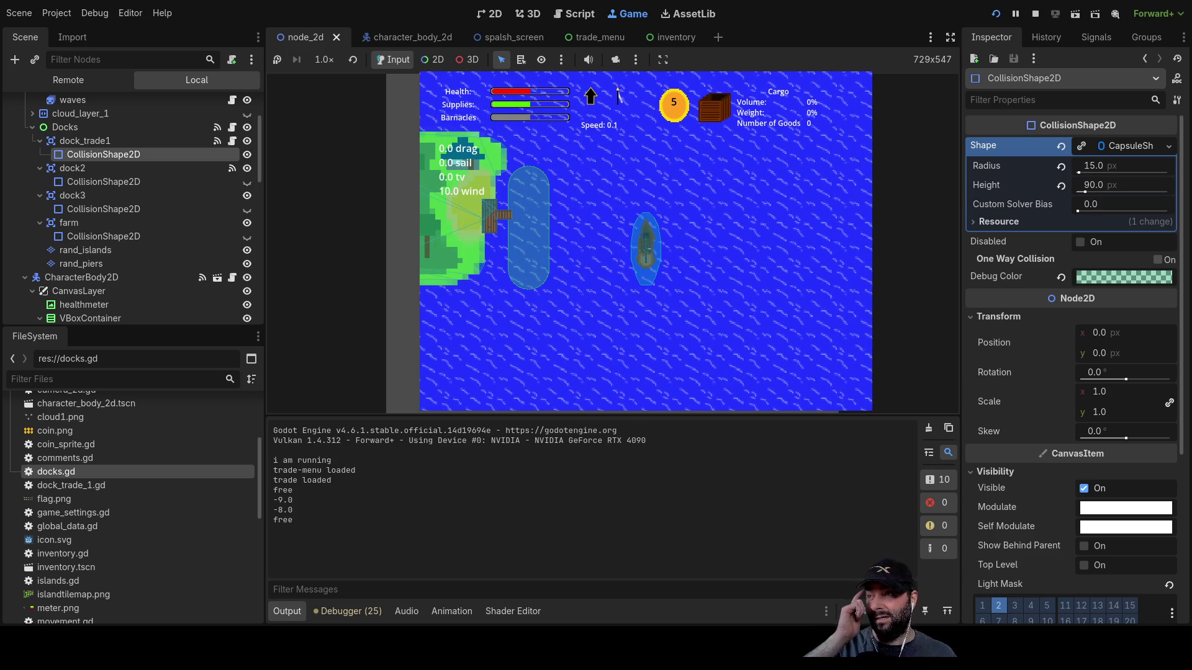
# - Delete the dock2, dock3 and farm nodes from the scene tree
pyautogui.click(93, 142)
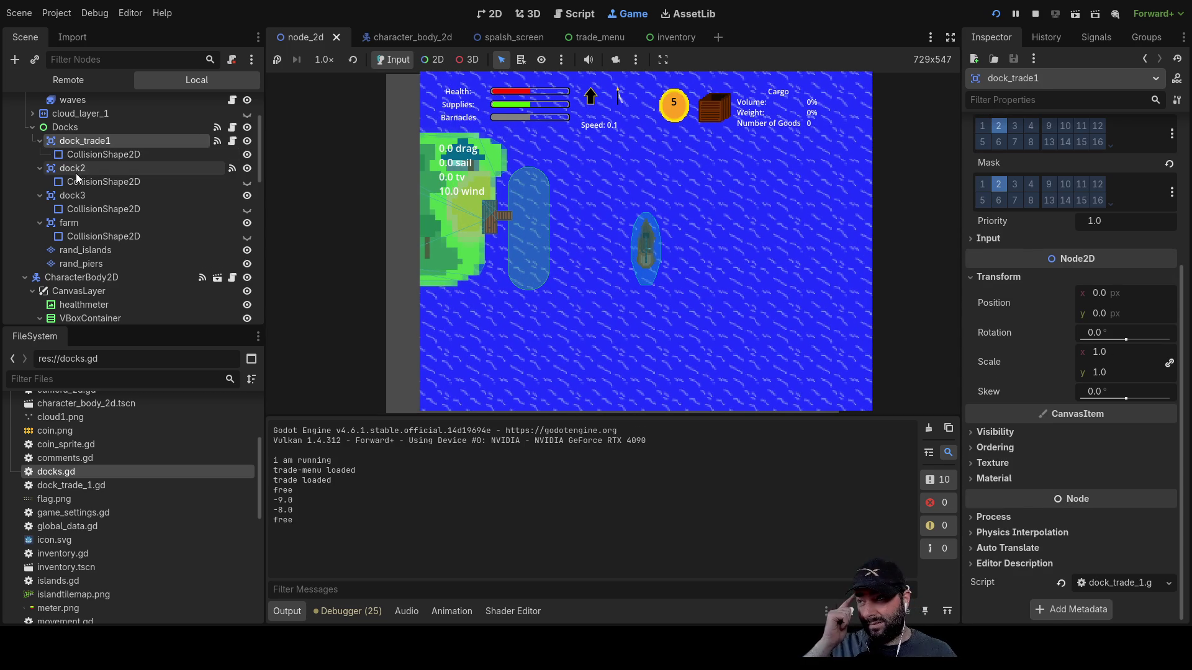
pyautogui.click(76, 171)
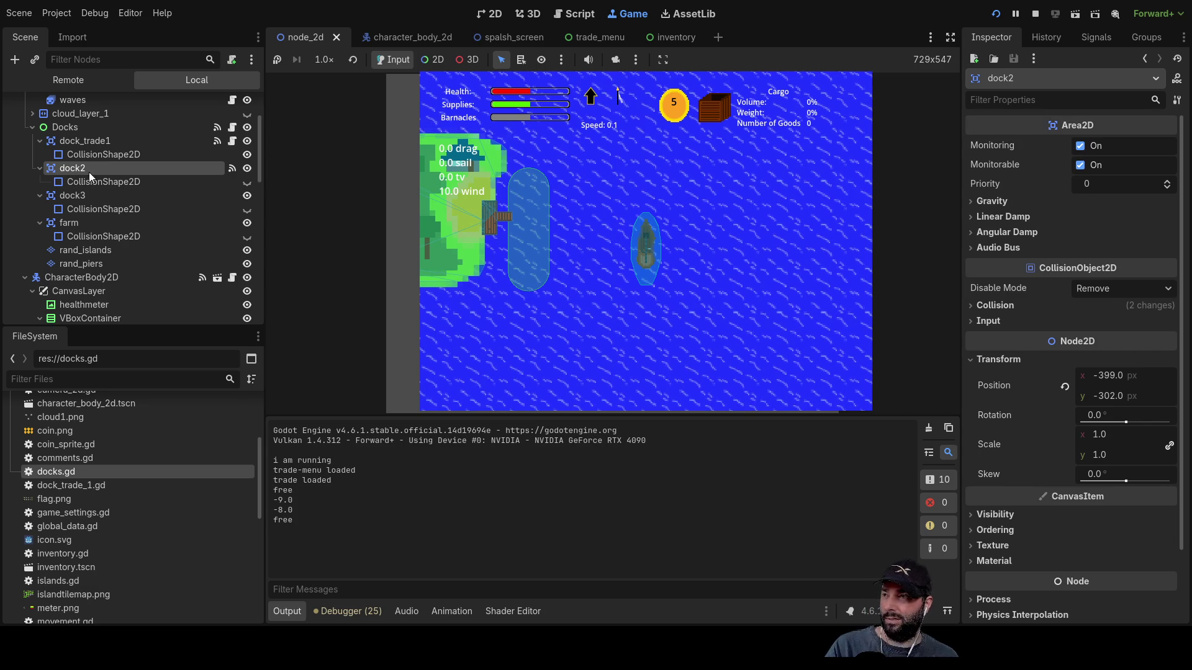
pyautogui.press('Delete')
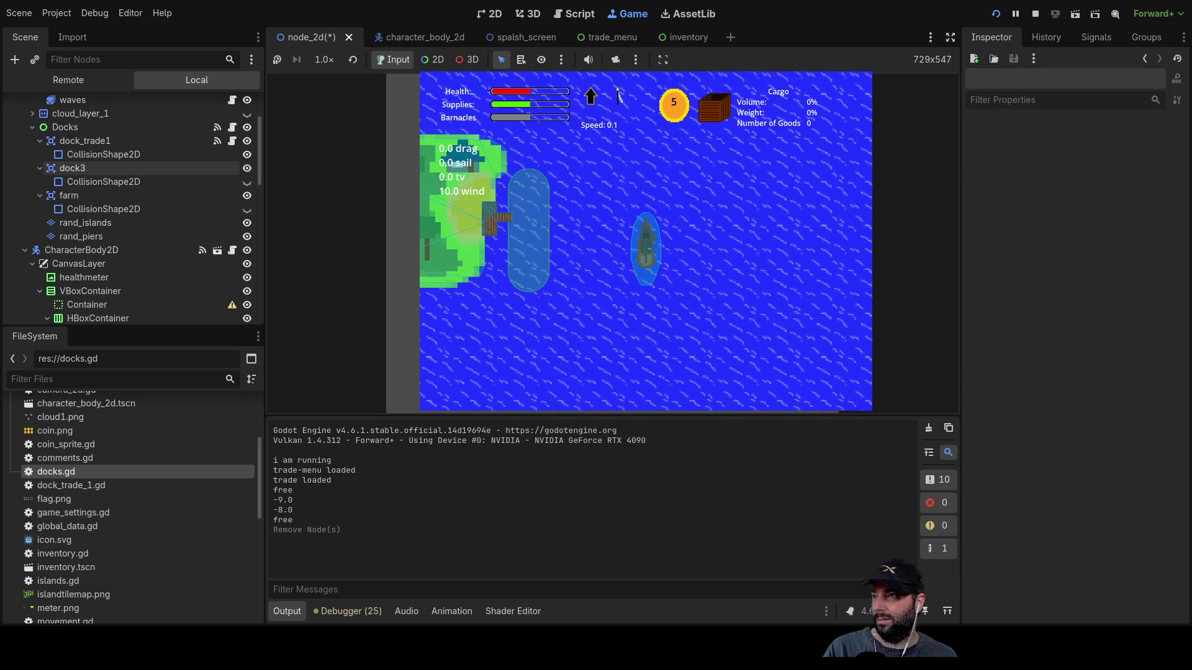
pyautogui.click(95, 170)
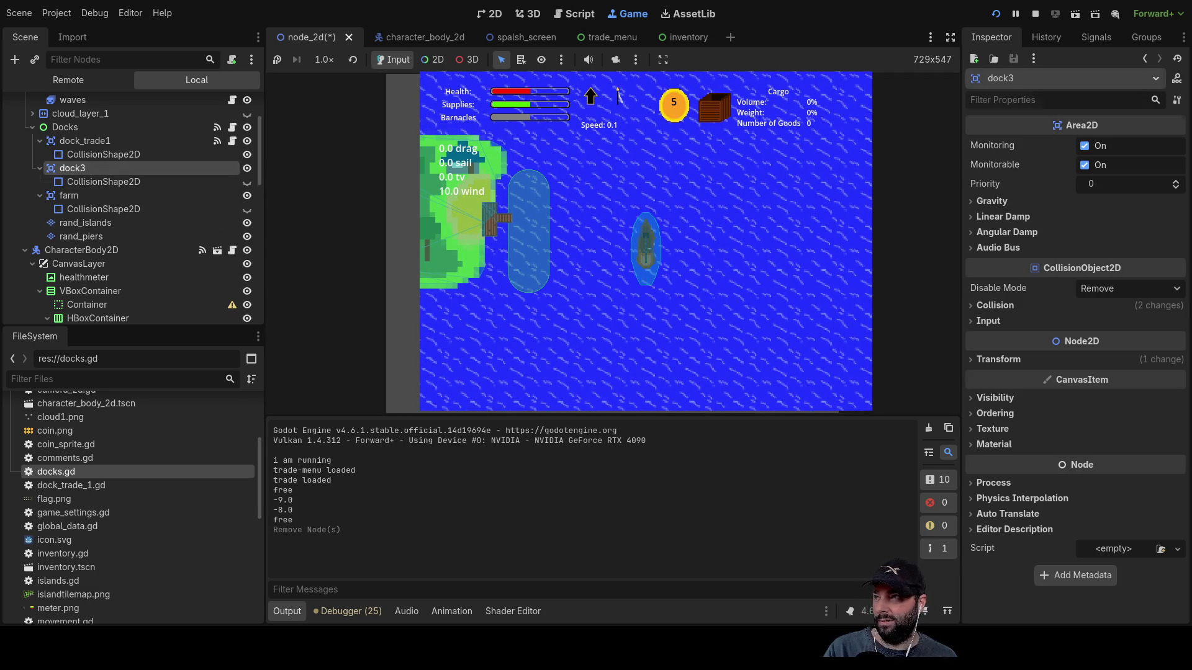
pyautogui.press('Delete')
pyautogui.click(79, 169)
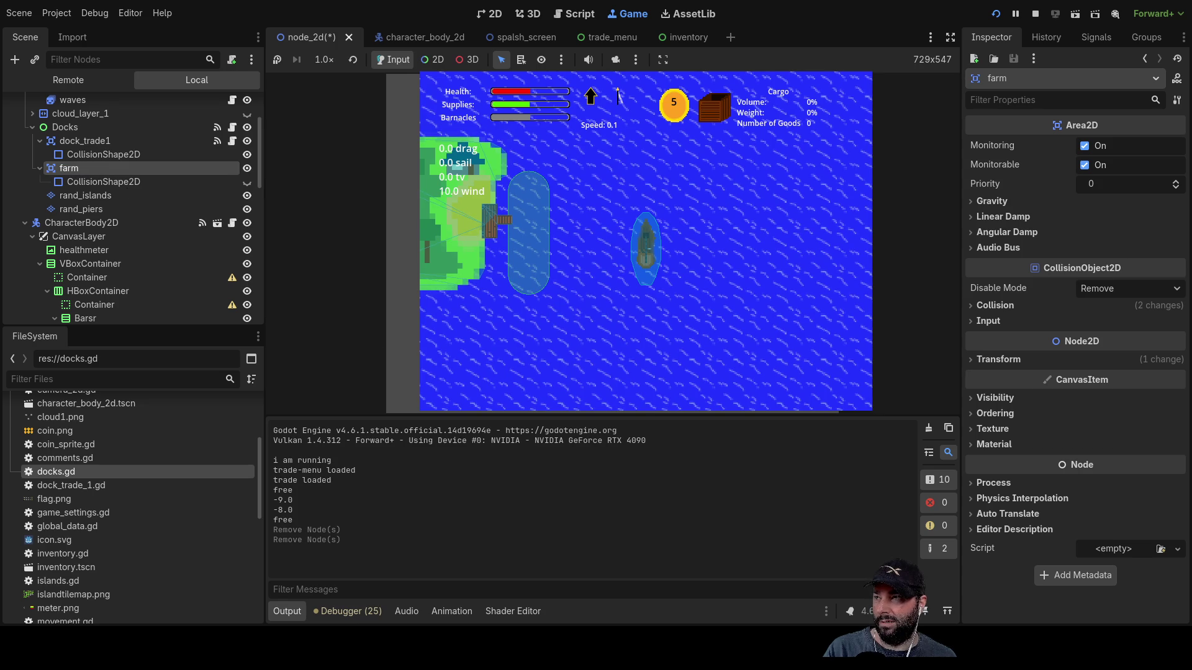
pyautogui.press('Delete')
# - Paste copies of dock_trade1 to create dock_trade2 through dock_trade6
pyautogui.click(87, 141)
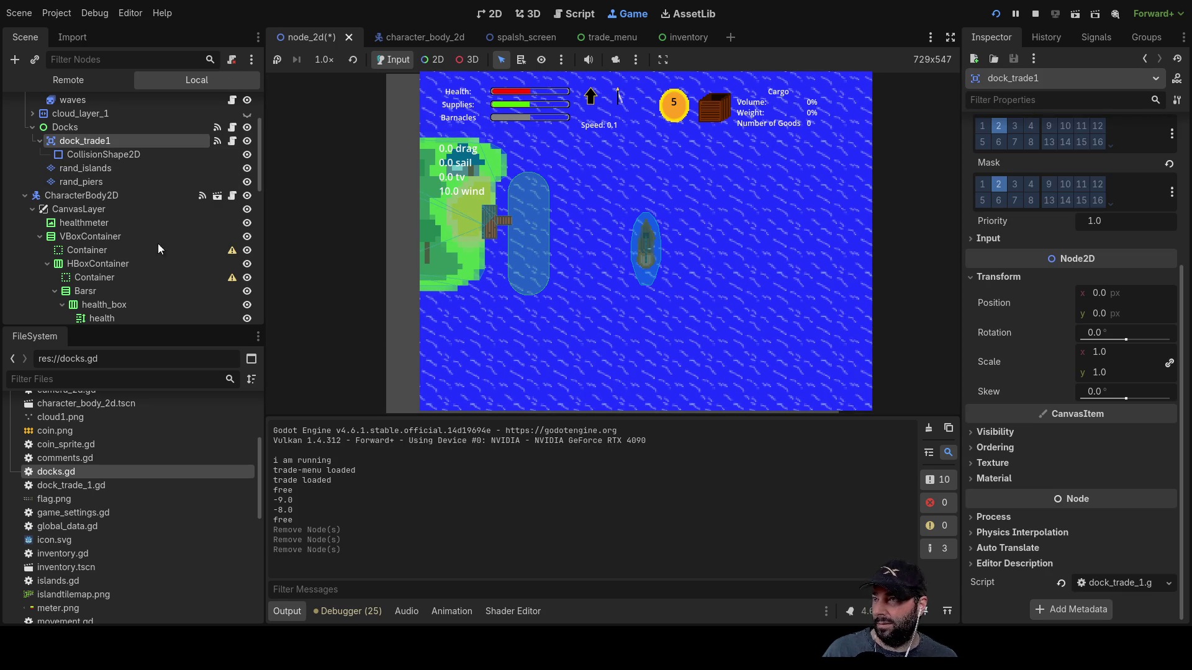
pyautogui.hotkey('ctrl', 'v')
pyautogui.click(87, 141)
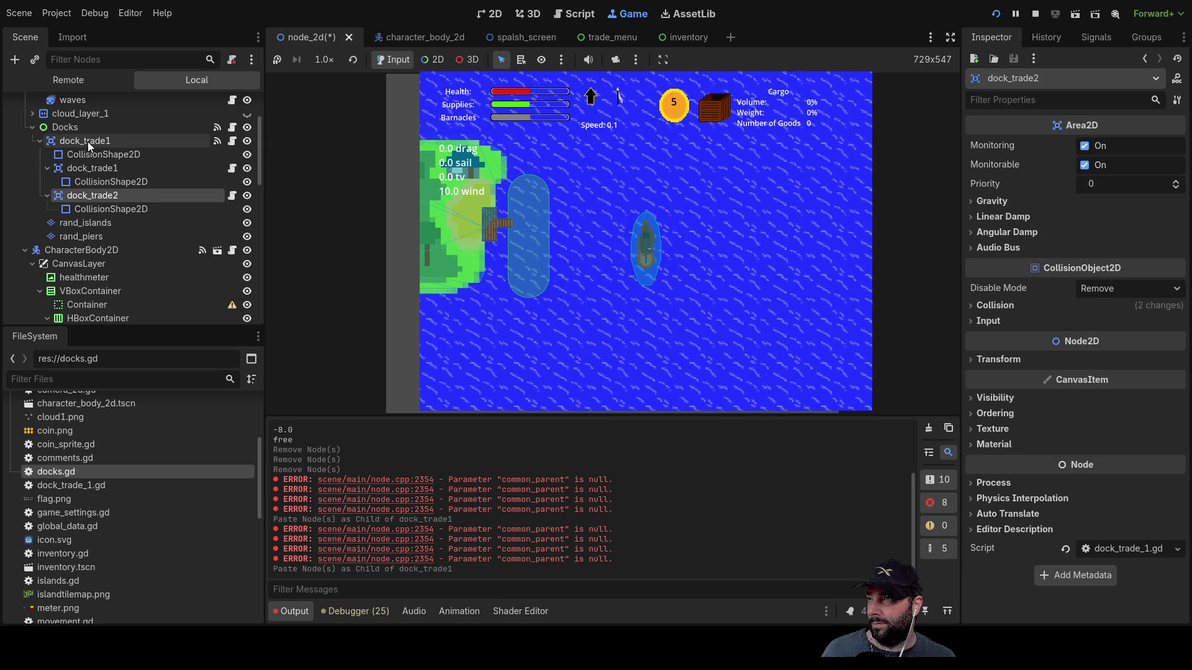
pyautogui.hotkey('ctrl', 'v')
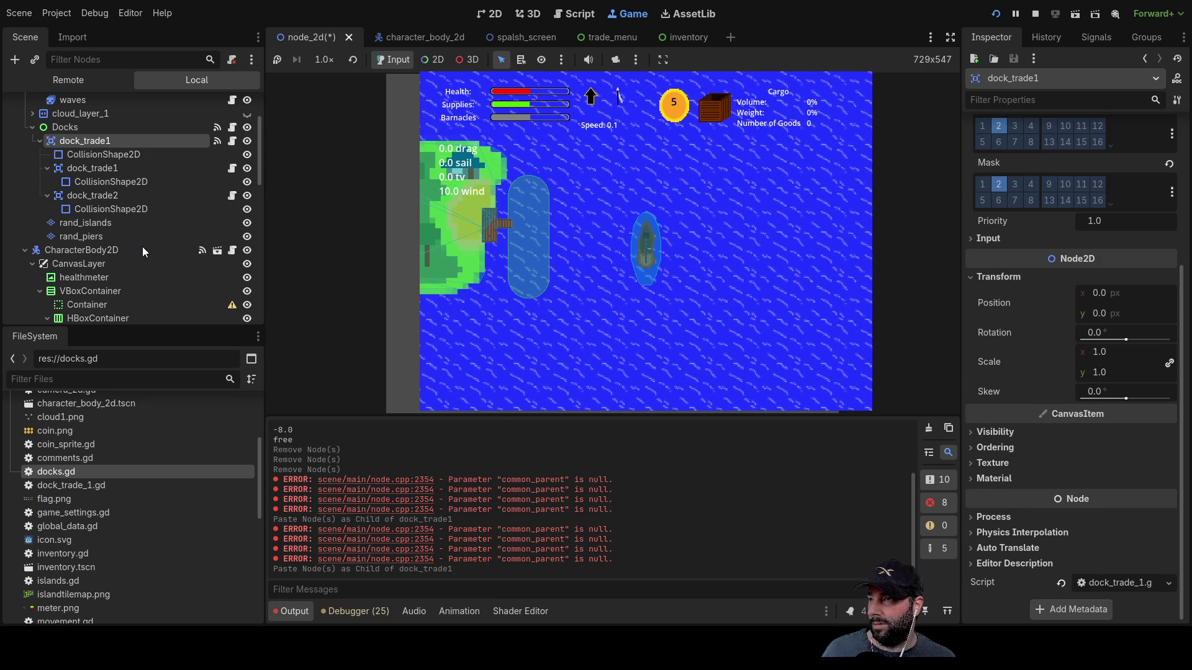
pyautogui.hotkey('ctrl', 'v')
pyautogui.click(98, 140)
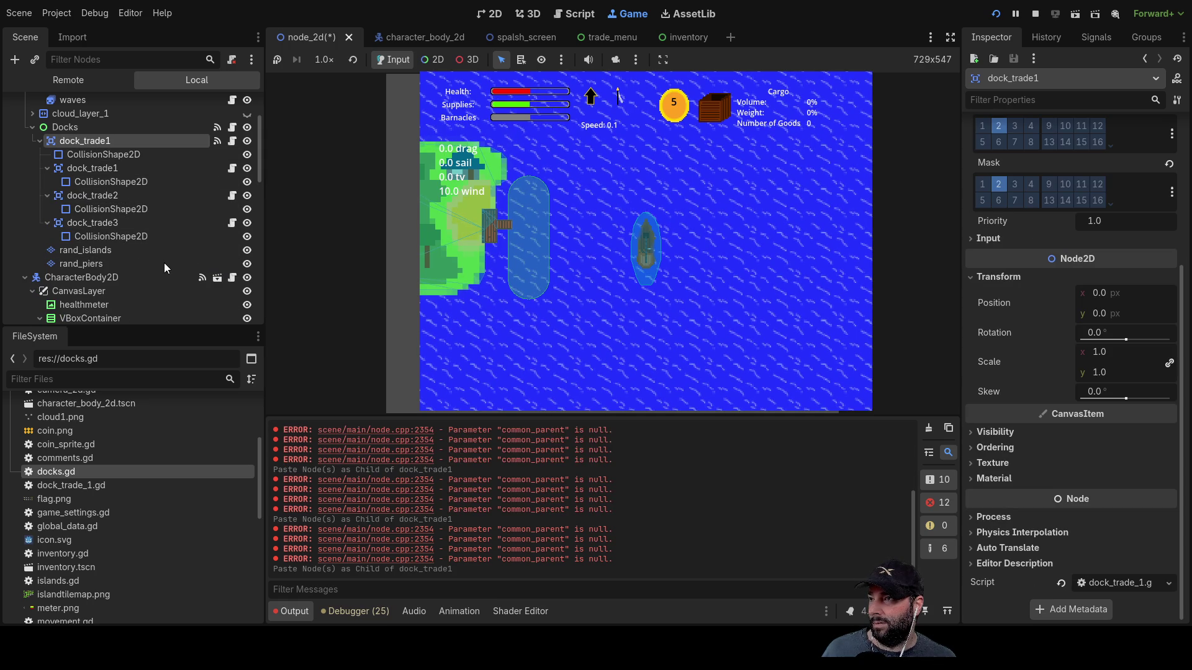
pyautogui.hotkey('ctrl', 'v')
pyautogui.click(101, 144)
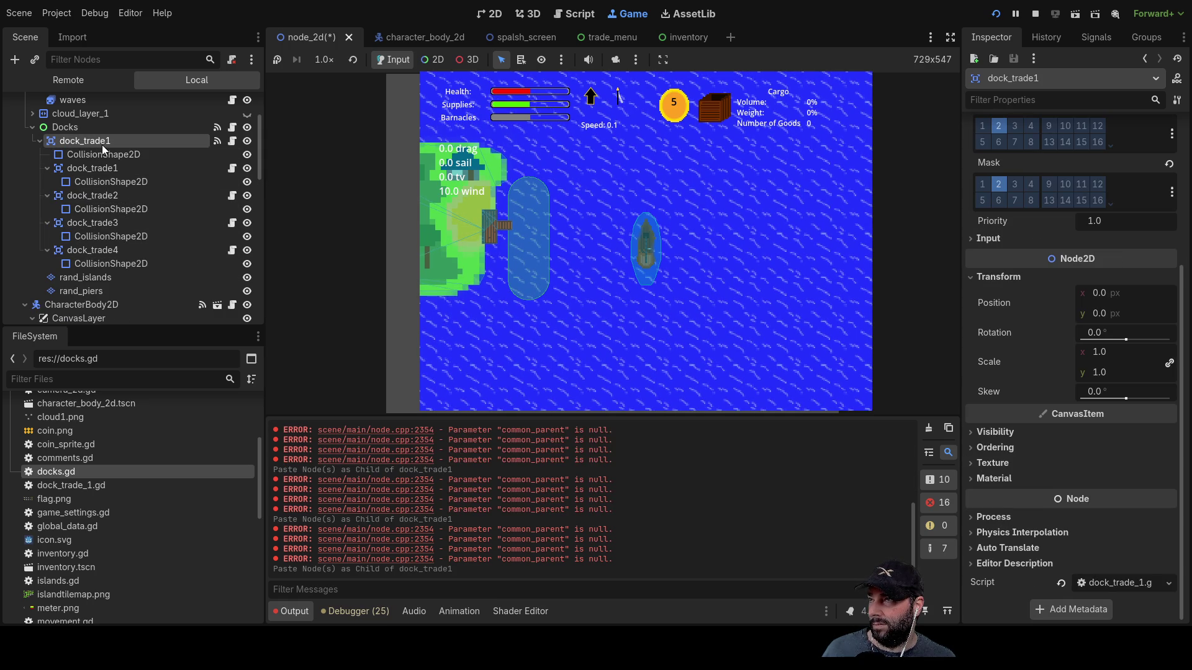
pyautogui.hotkey('ctrl', 'v')
pyautogui.click(95, 143)
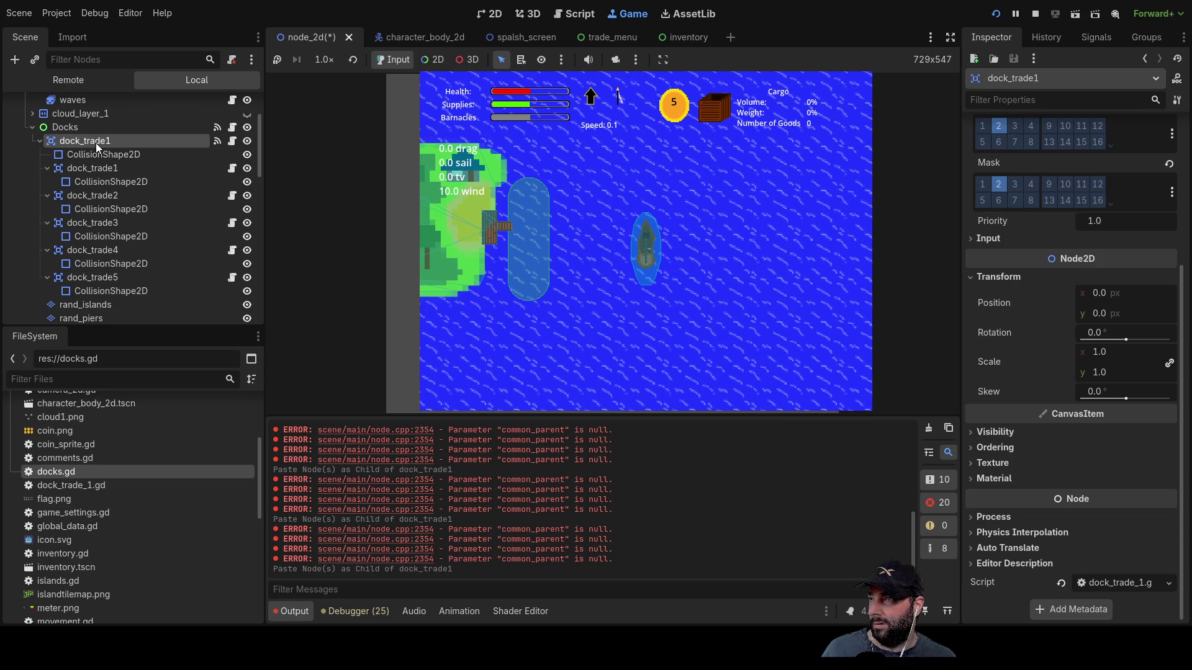
pyautogui.hotkey('ctrl', 'v')
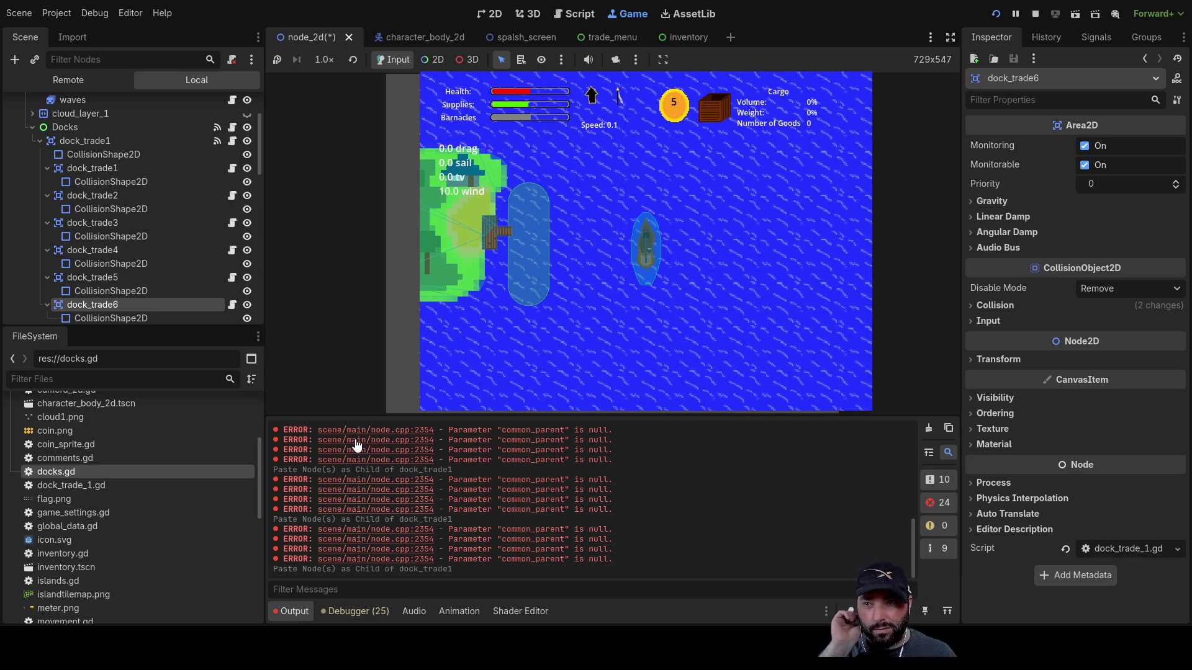
# - Stop the game, rename the duplicate dock node to dock_trade7, and move it after dock_trade6
pyautogui.click(1035, 13)
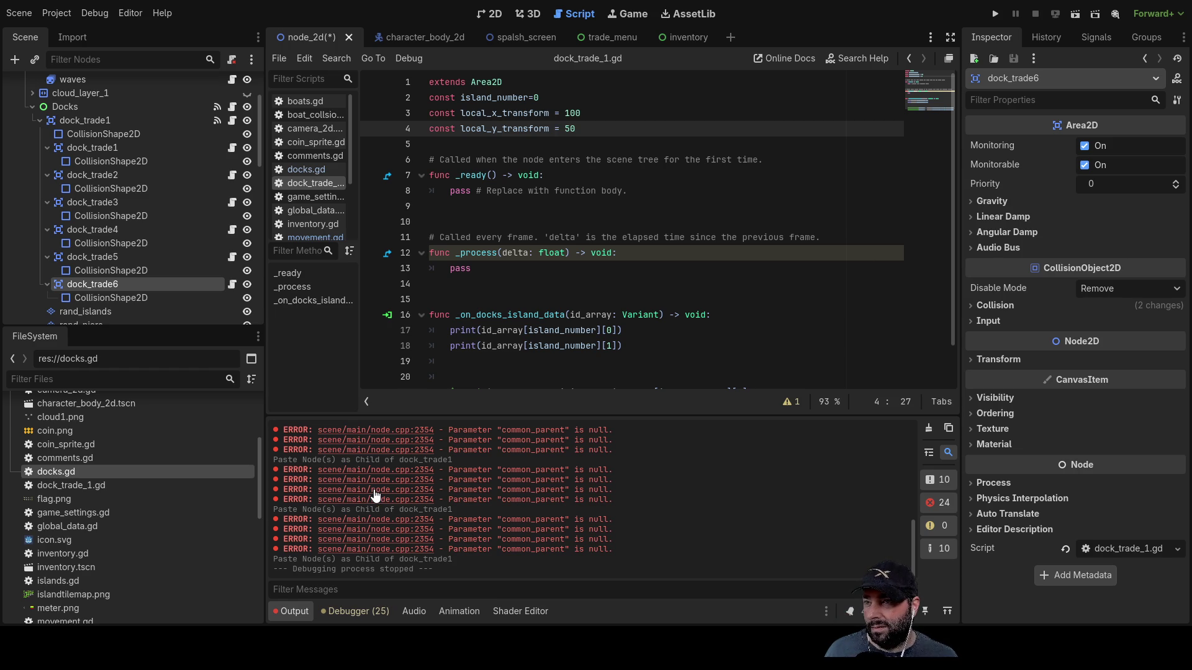
pyautogui.press('End')
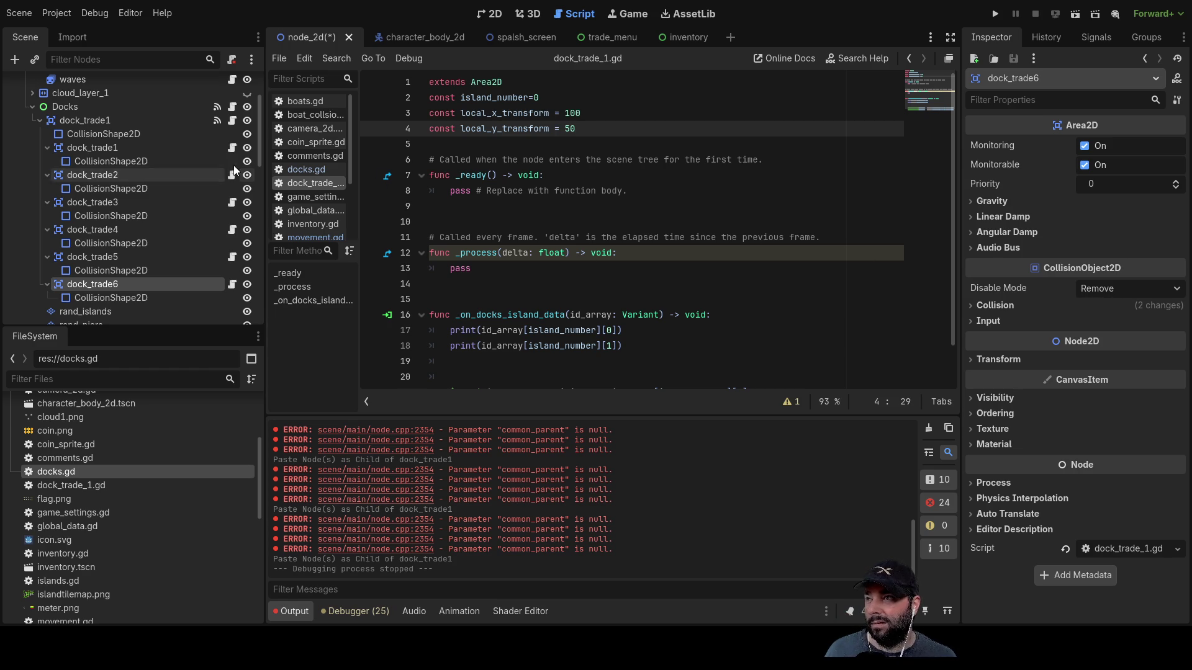
pyautogui.click(84, 121)
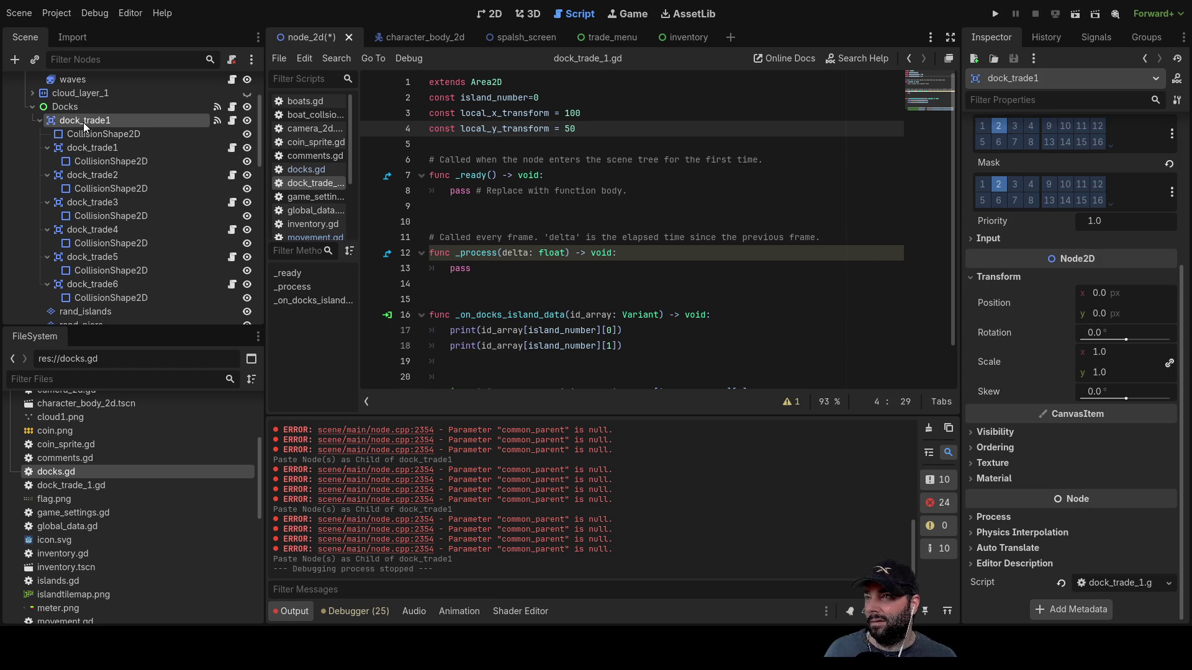
pyautogui.click(98, 148)
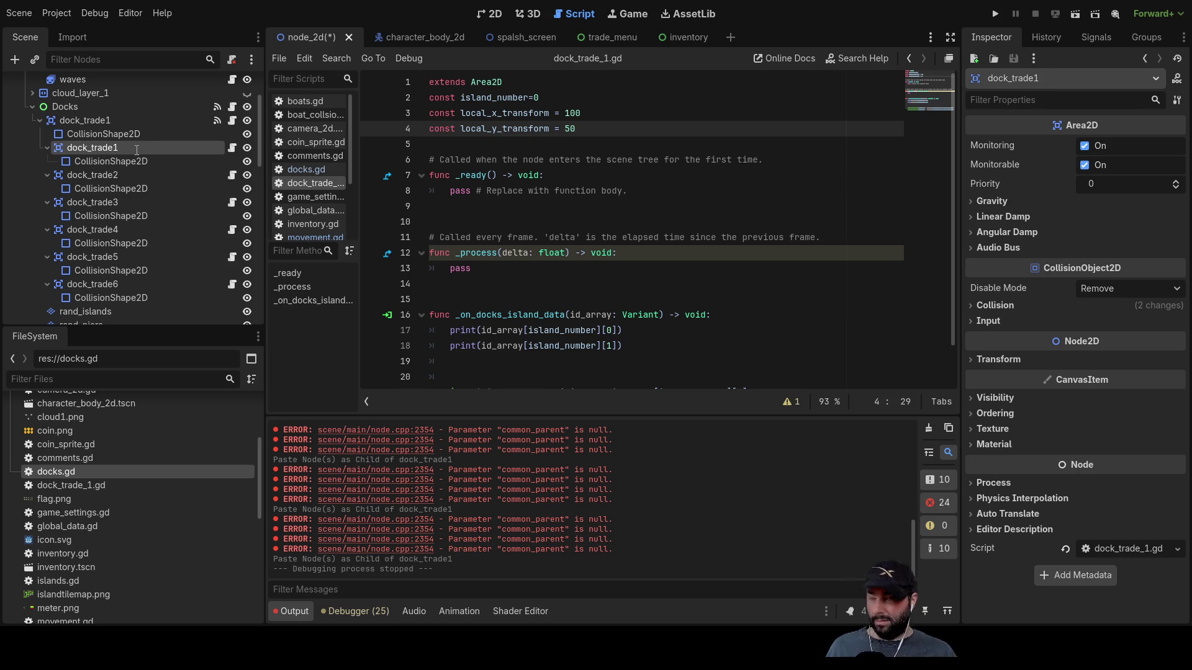
pyautogui.press('BackSpace')
pyautogui.write('7')
pyautogui.press('Return')
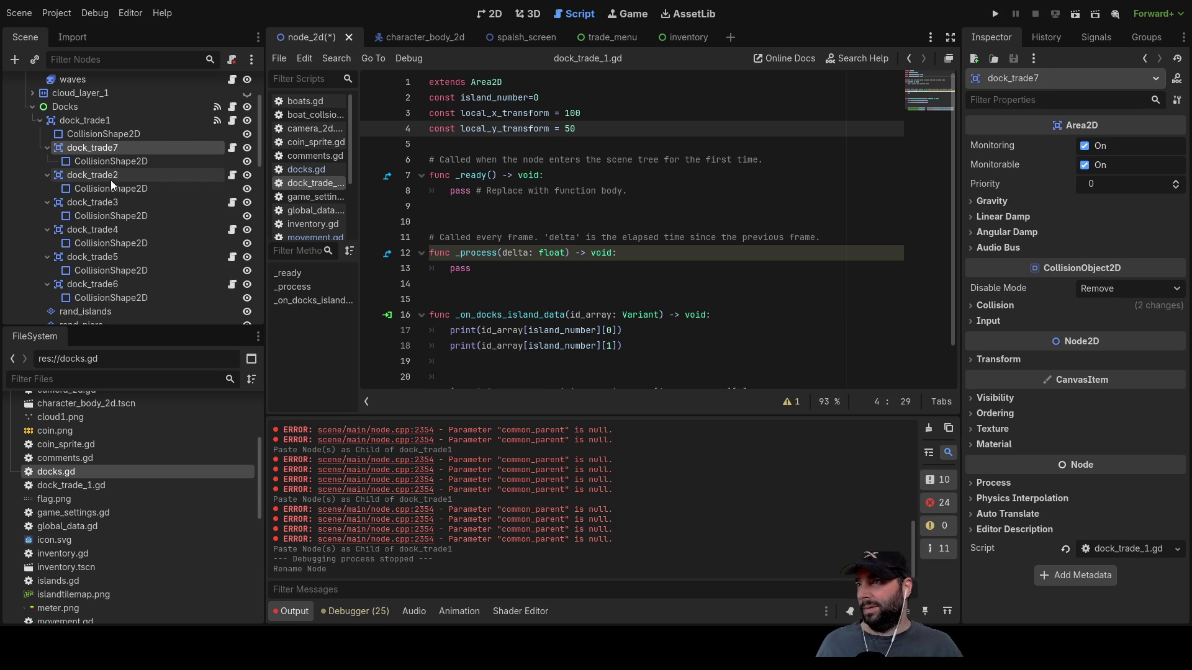
pyautogui.click(115, 177)
pyautogui.click(118, 147)
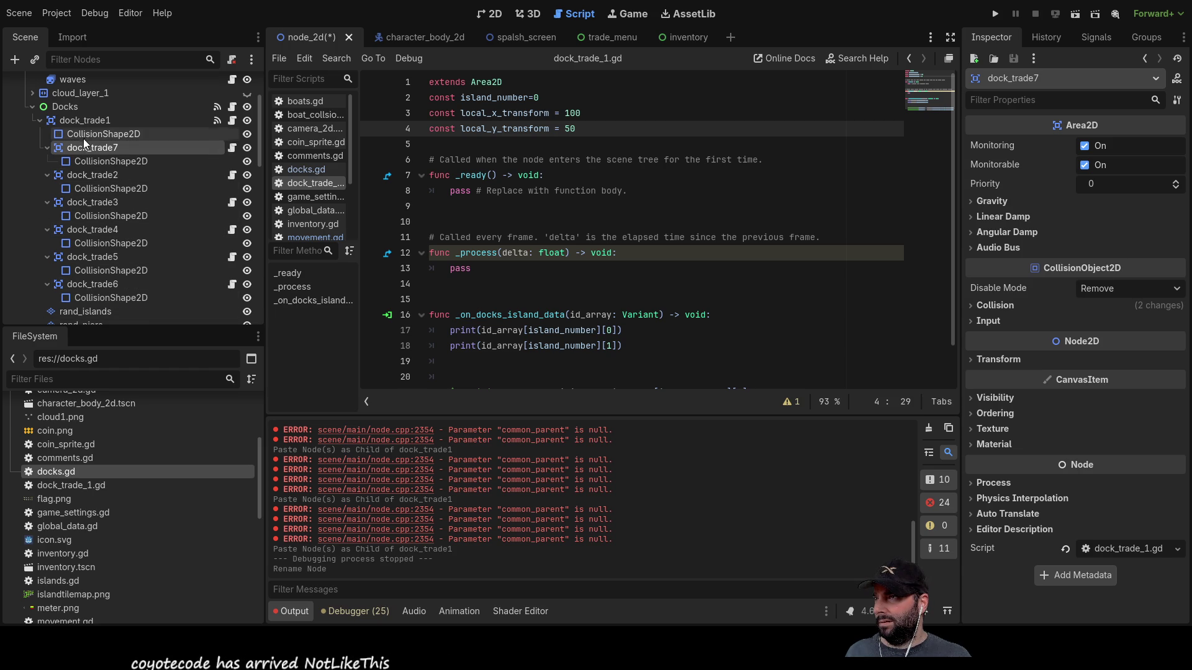
pyautogui.moveTo(83, 152)
pyautogui.mouseDown()
pyautogui.moveTo(97, 311)
pyautogui.moveTo(69, 209)
pyautogui.moveTo(62, 103)
pyautogui.moveTo(71, 149)
pyautogui.moveTo(132, 157)
pyautogui.moveTo(103, 158)
pyautogui.moveTo(62, 76)
pyautogui.moveTo(65, 169)
pyautogui.moveTo(80, 199)
pyautogui.moveTo(104, 186)
pyautogui.moveTo(65, 106)
pyautogui.mouseUp()
# - Drag dock_trade2 through dock_trade7 out from dock_trade1 to sit directly under Docks
pyautogui.scroll(-5, 129, 244)
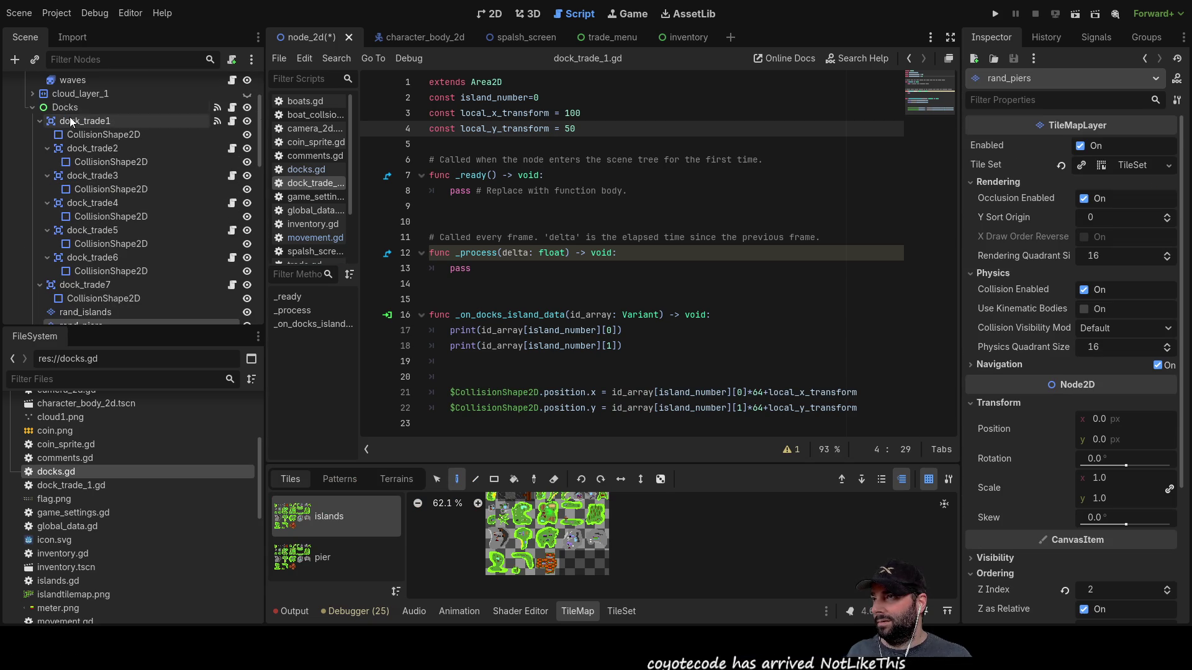
pyautogui.scroll(2, 91, 230)
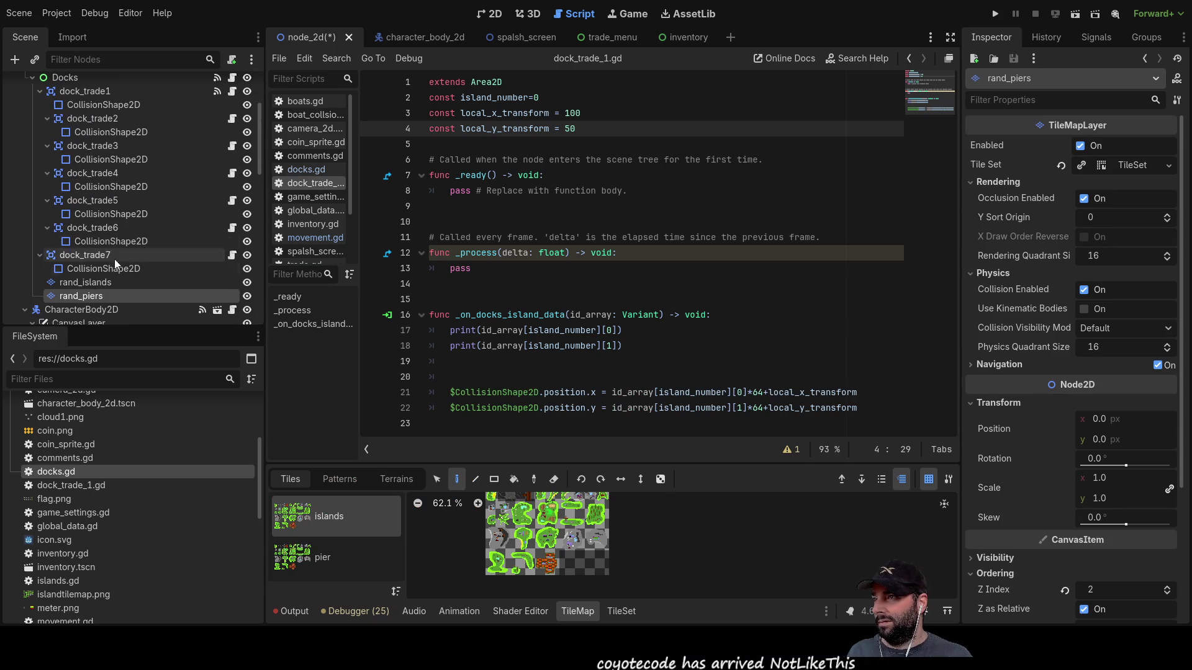
pyautogui.scroll(1, 59, 99)
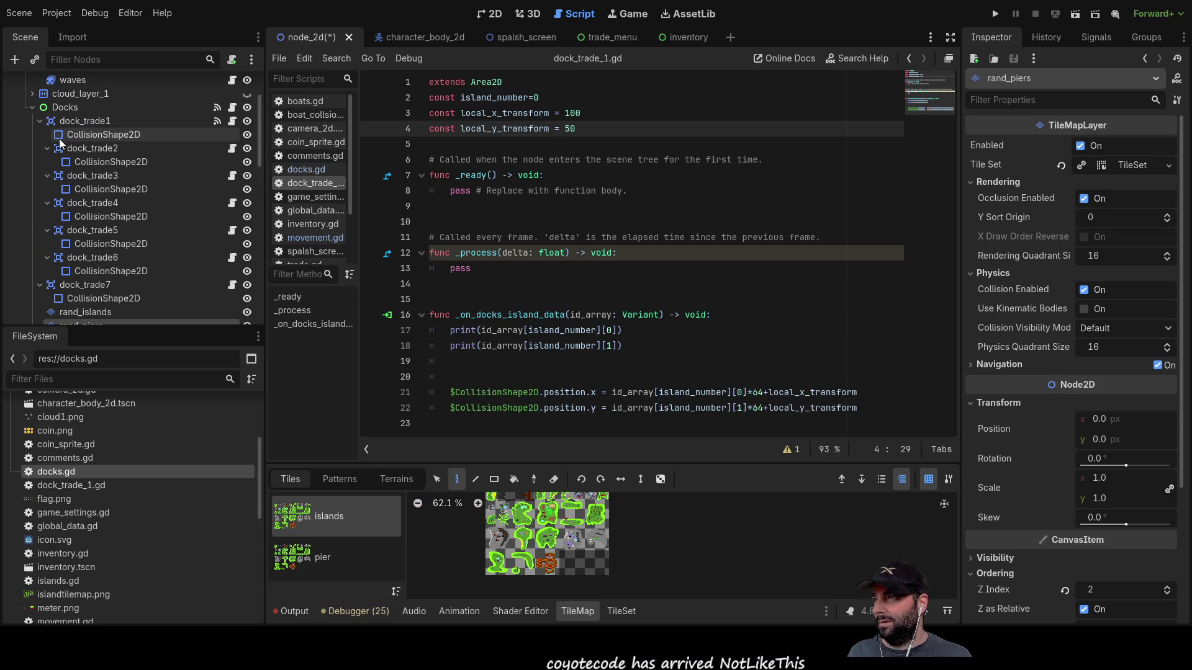
pyautogui.click(76, 124)
pyautogui.click(95, 148)
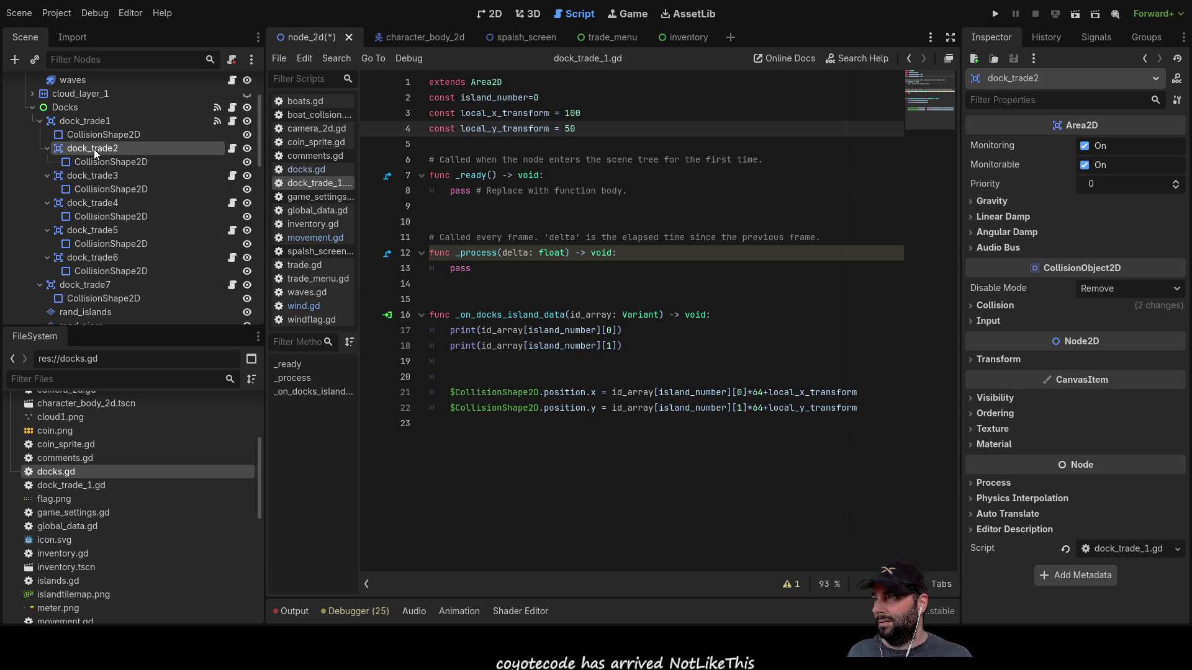
pyautogui.moveTo(76, 149); pyautogui.dragTo(60, 105)
pyautogui.moveTo(86, 150); pyautogui.dragTo(62, 106)
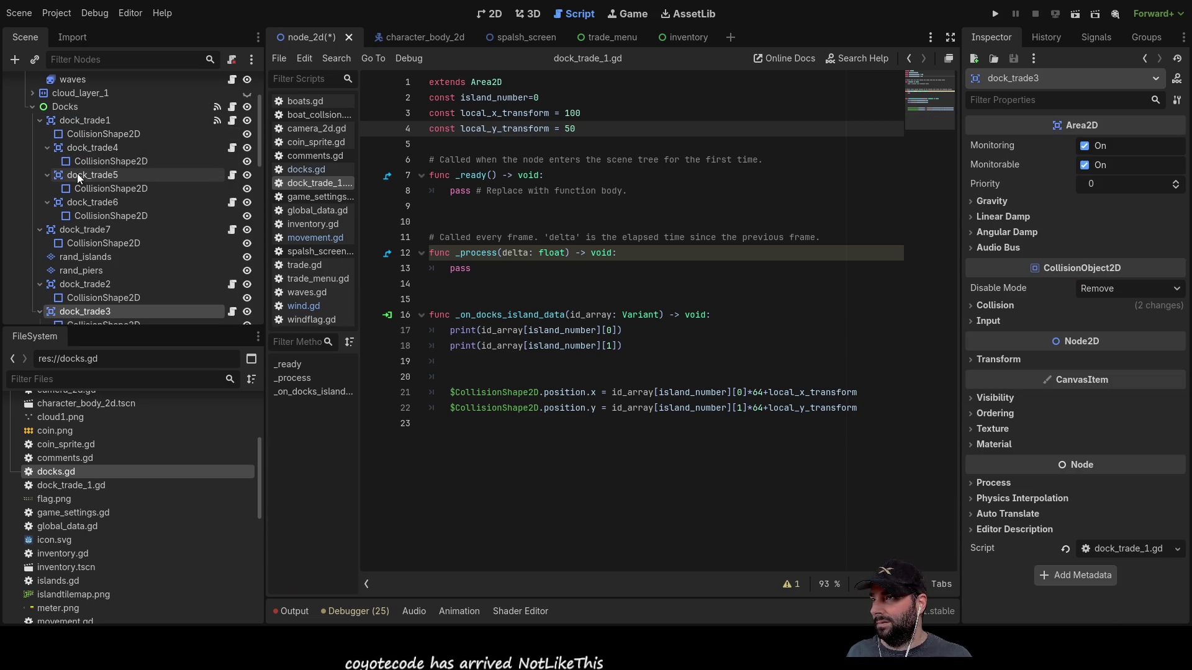
pyautogui.moveTo(76, 149); pyautogui.dragTo(65, 106)
pyautogui.moveTo(83, 151); pyautogui.dragTo(72, 106)
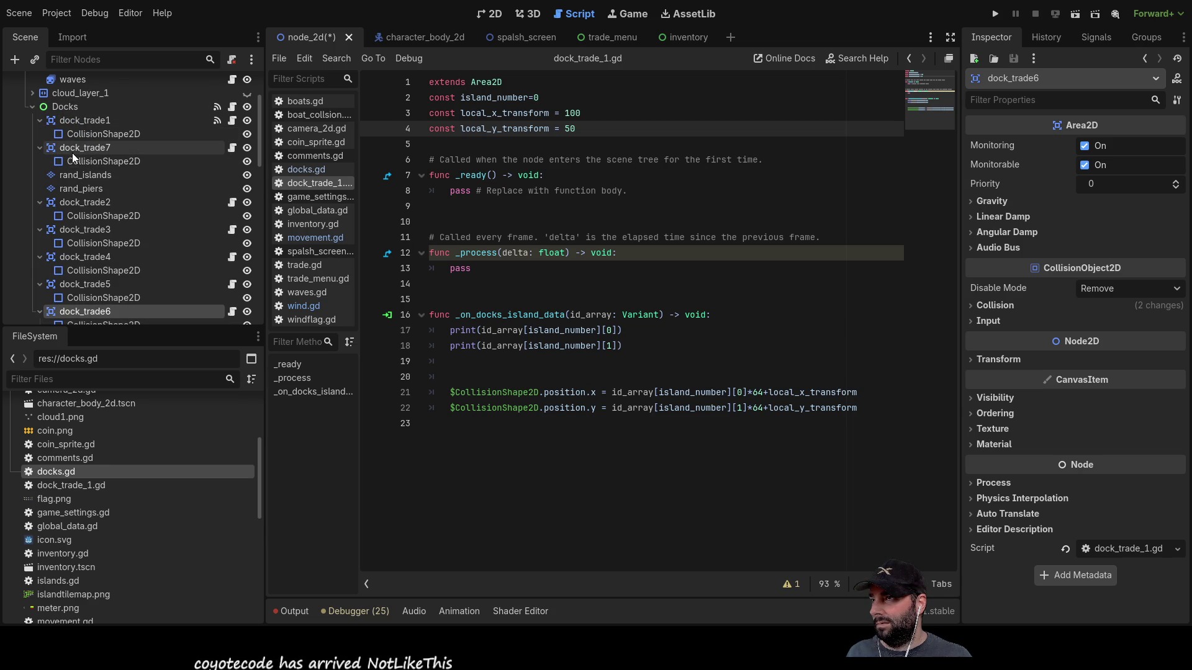
pyautogui.moveTo(70, 150)
pyautogui.mouseDown()
pyautogui.moveTo(66, 108)
pyautogui.moveTo(63, 165)
pyautogui.mouseUp()
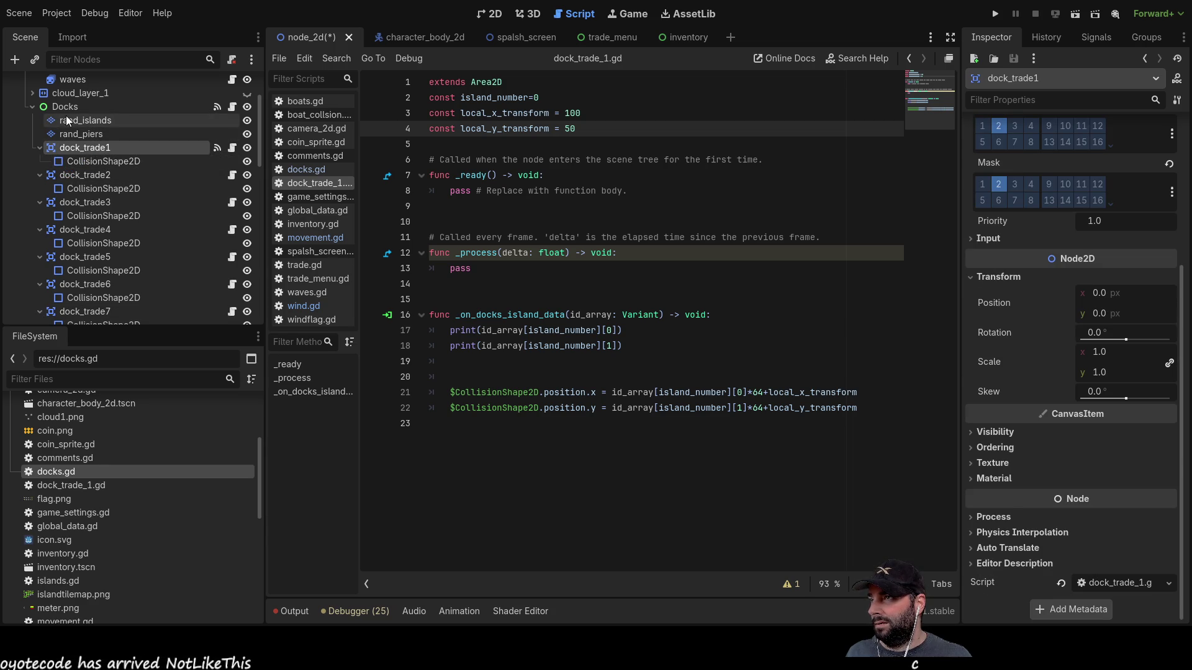
# - Inspect the CollisionShape2D children of dock_trade1, dock_trade2 and dock_trade3
pyautogui.click(93, 160)
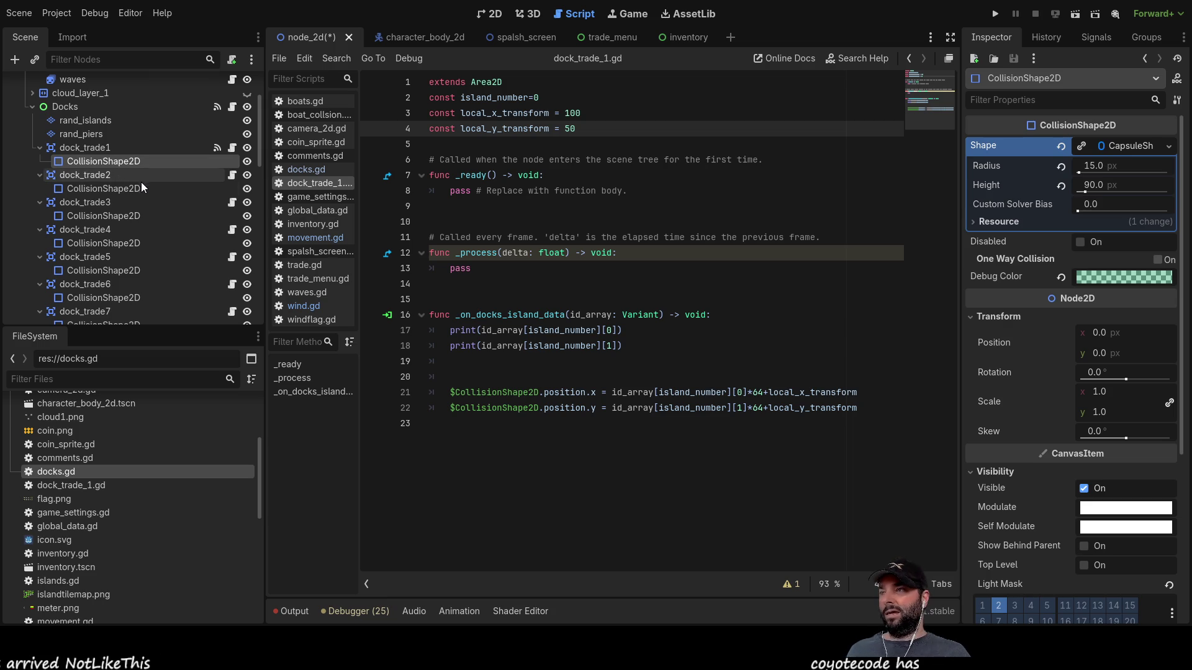
pyautogui.click(91, 191)
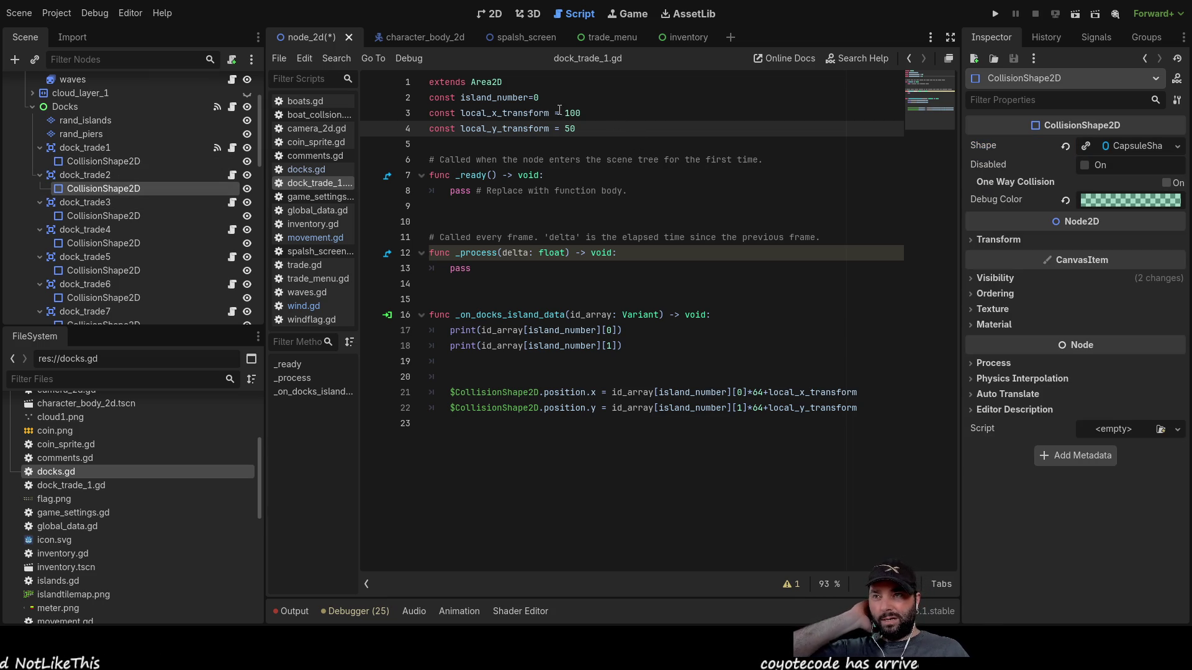
pyautogui.press('Up')
pyautogui.press('Up')
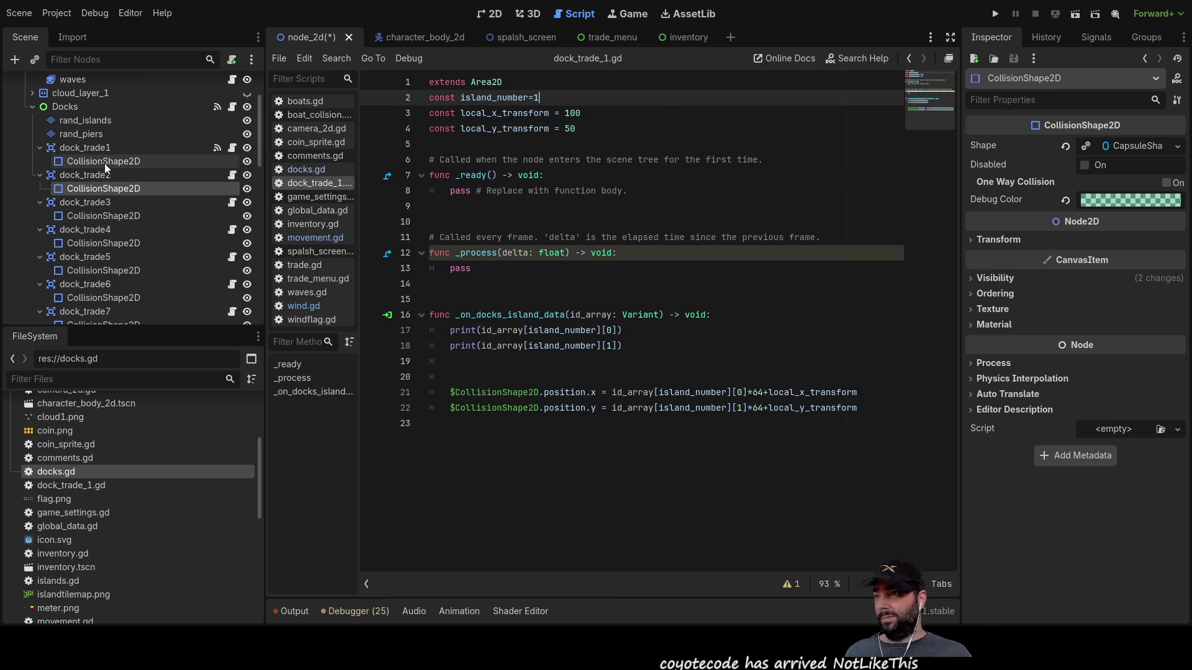
pyautogui.click(99, 216)
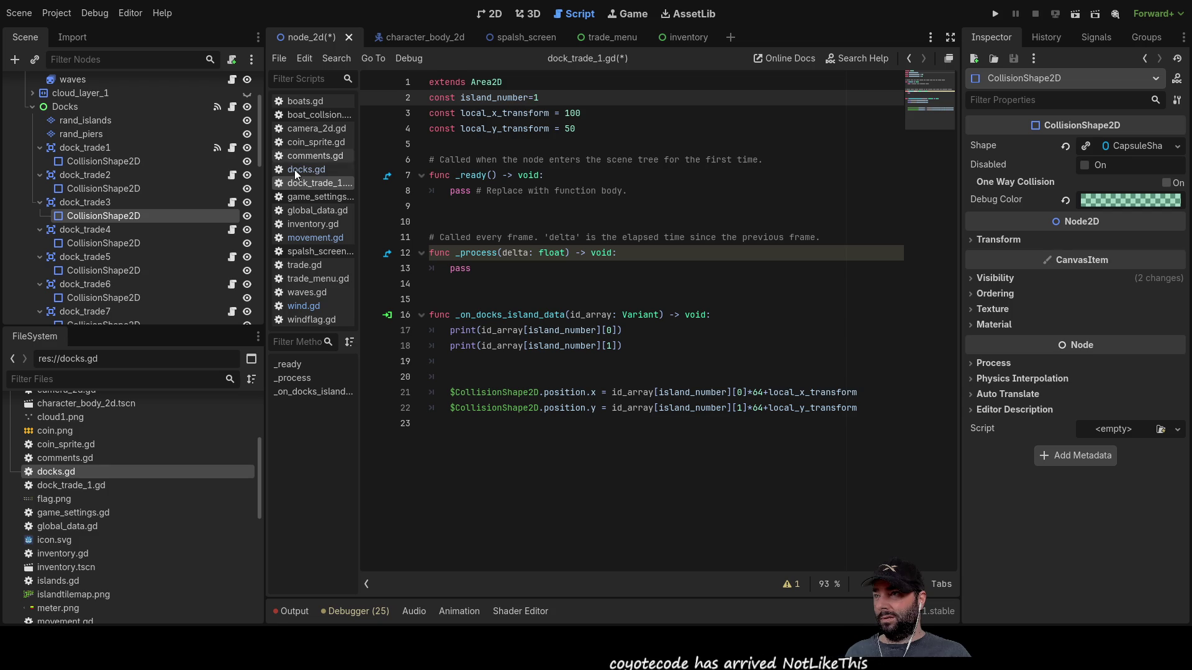
# - Compare the dock_trade1 and dock_trade2 scripts, keeping island_number=1 in dock_trade_1.gd
pyautogui.click(84, 151)
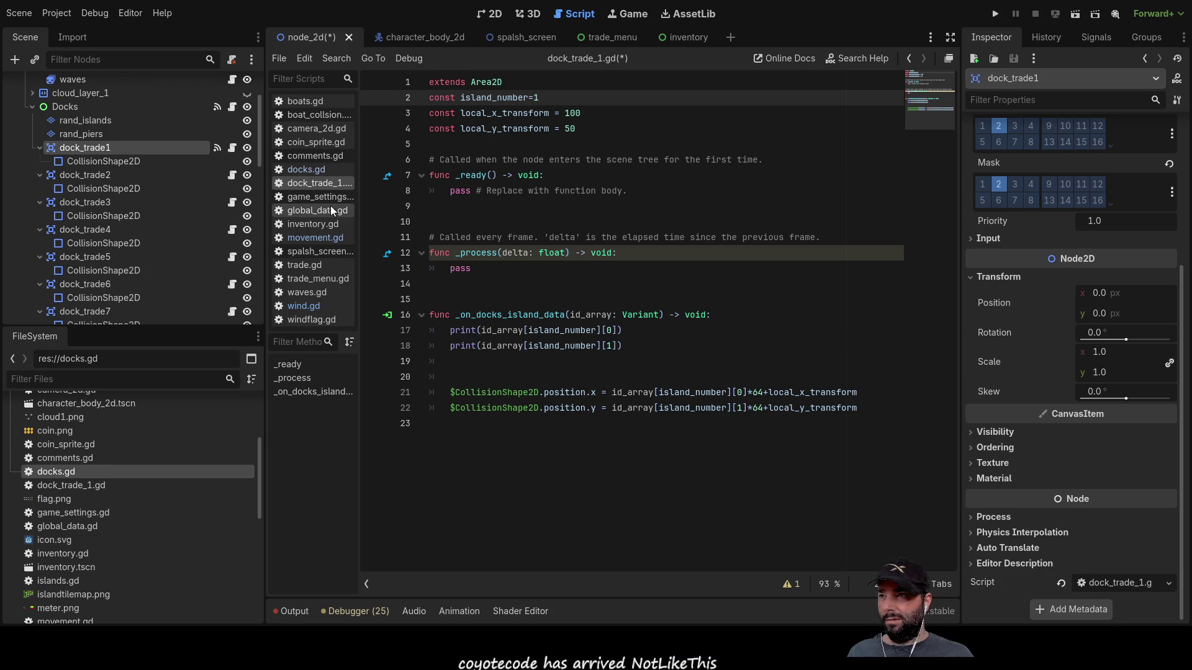
pyautogui.click(96, 177)
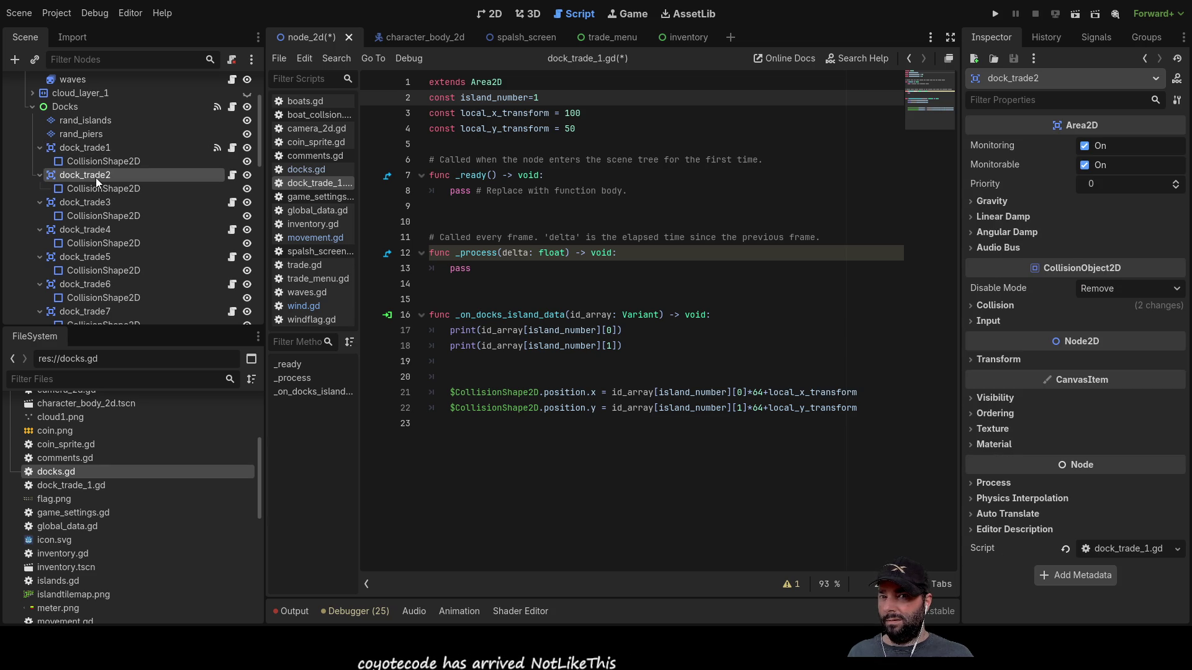
pyautogui.click(95, 149)
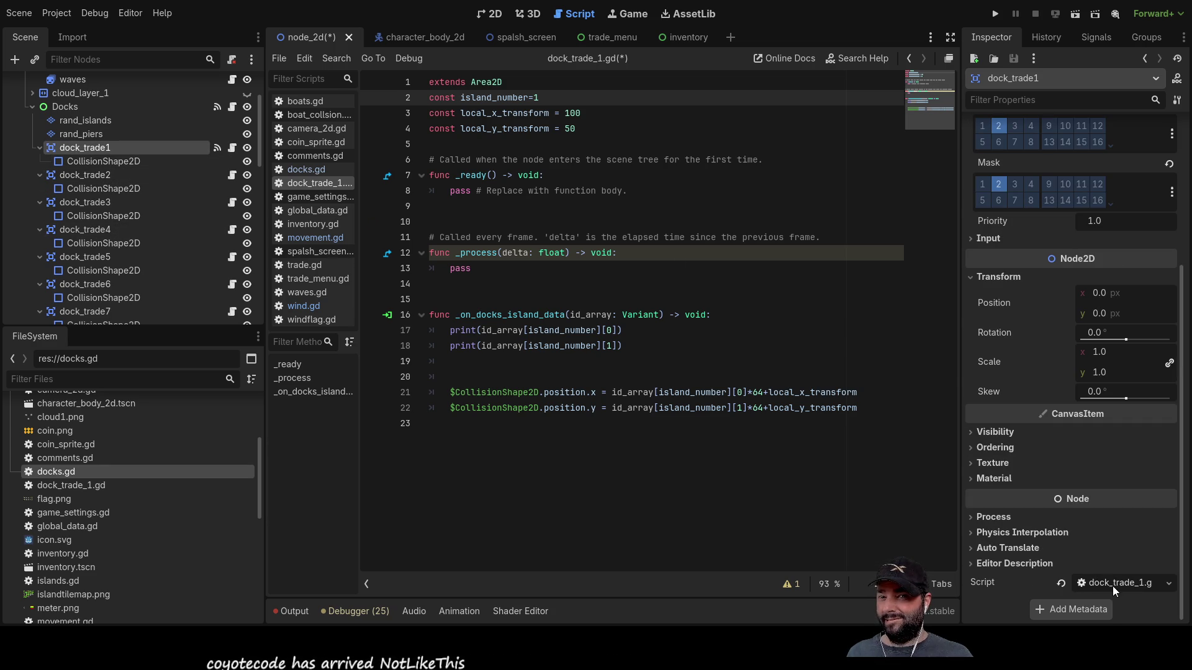
pyautogui.click(82, 174)
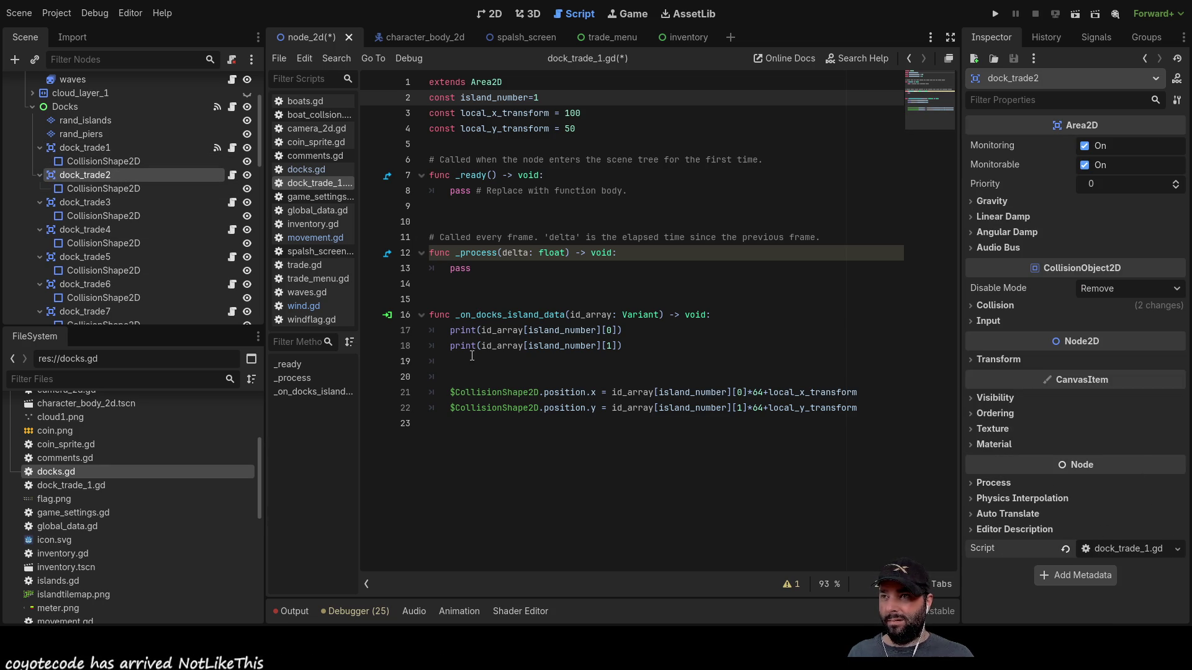
pyautogui.click(88, 148)
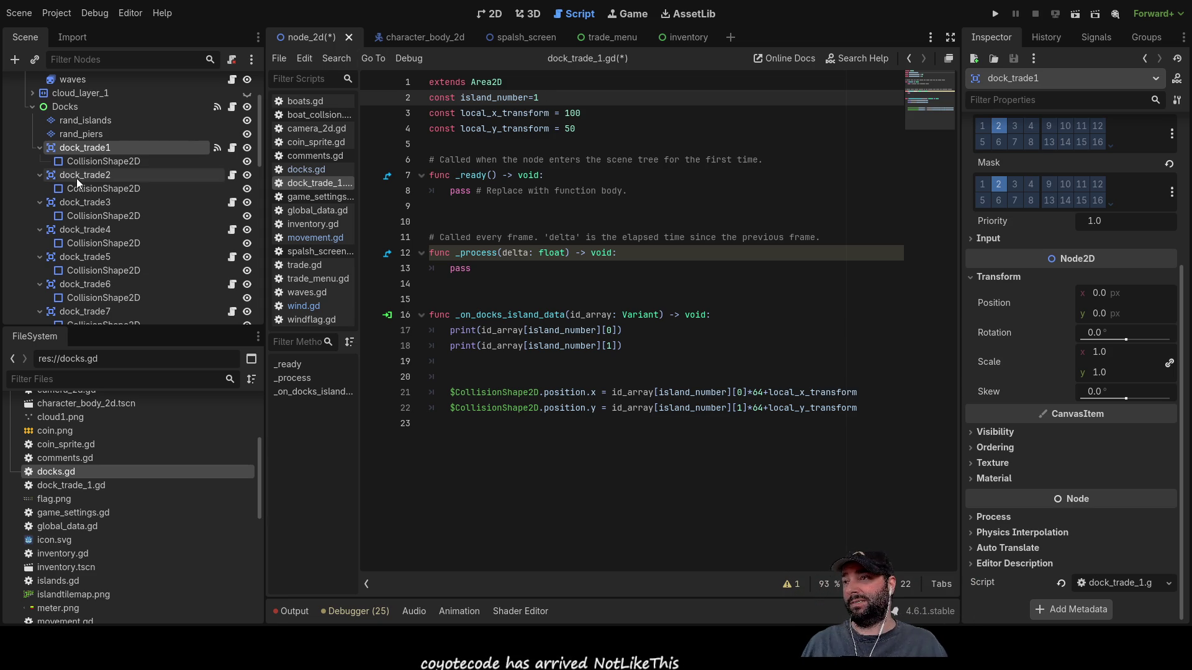
pyautogui.moveTo(545, 97)
pyautogui.mouseDown()
pyautogui.moveTo(510, 97)
pyautogui.moveTo(535, 97)
pyautogui.mouseUp()
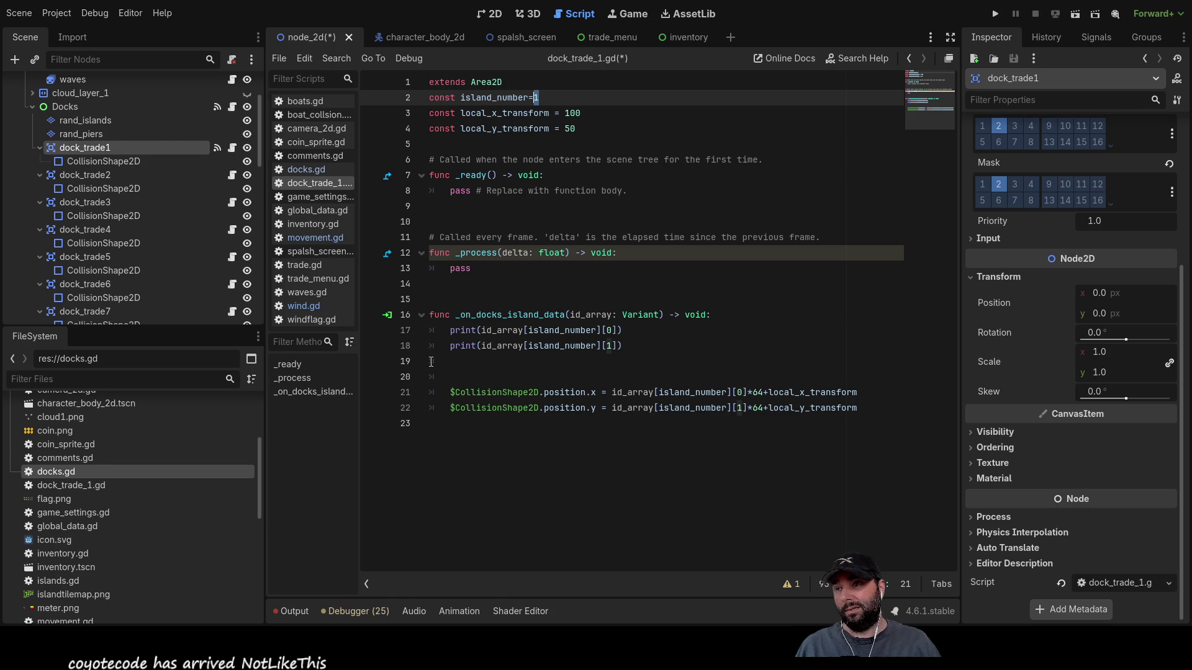
pyautogui.moveTo(410, 214); pyautogui.dragTo(392, 150)
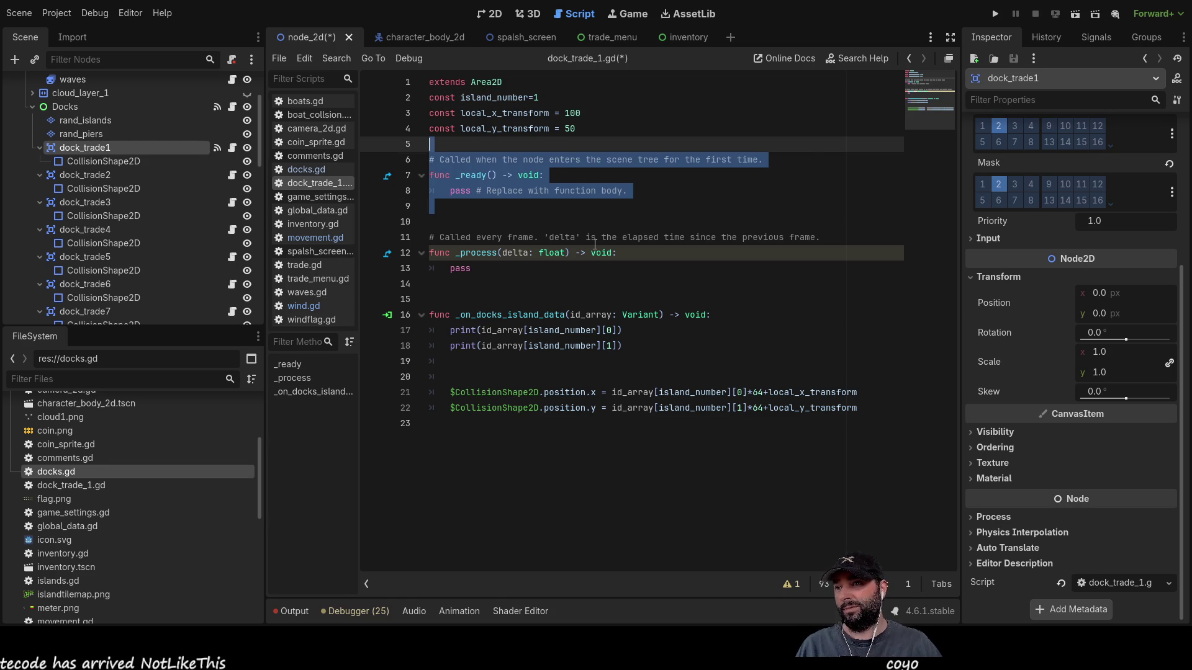
# - Delete the unused _ready and _process functions and leftover blank lines from dock_trade_1.gd
pyautogui.press('Delete')
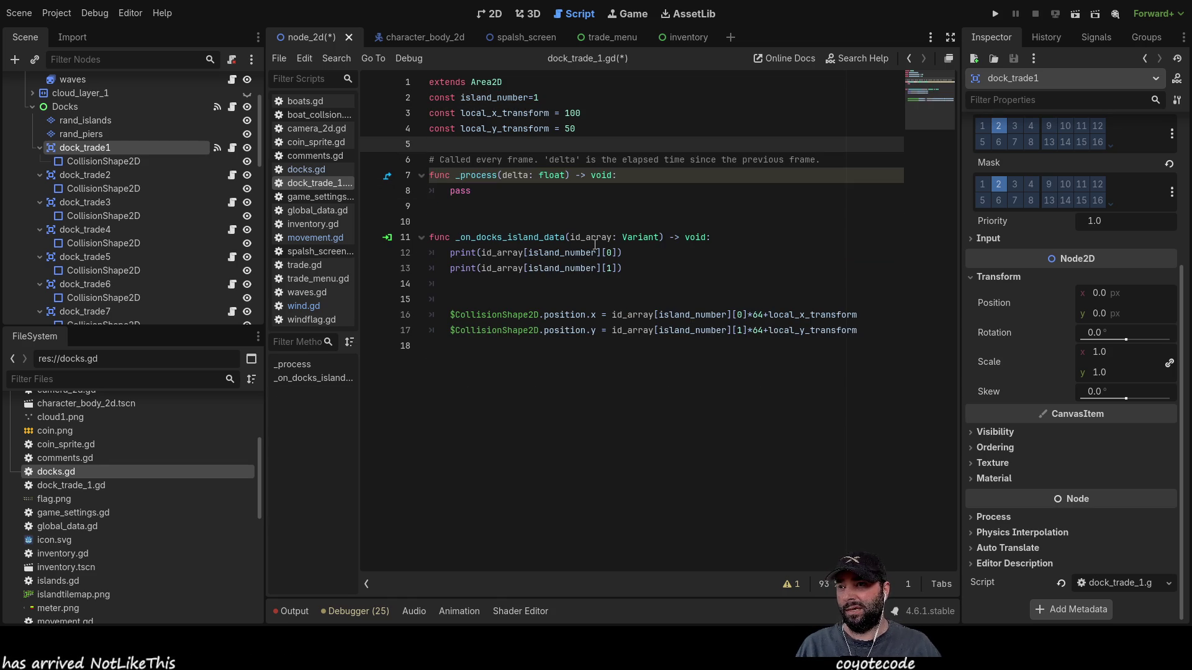
pyautogui.moveTo(499, 208)
pyautogui.mouseDown()
pyautogui.moveTo(447, 163)
pyautogui.moveTo(393, 143)
pyautogui.mouseUp()
pyautogui.press('Delete')
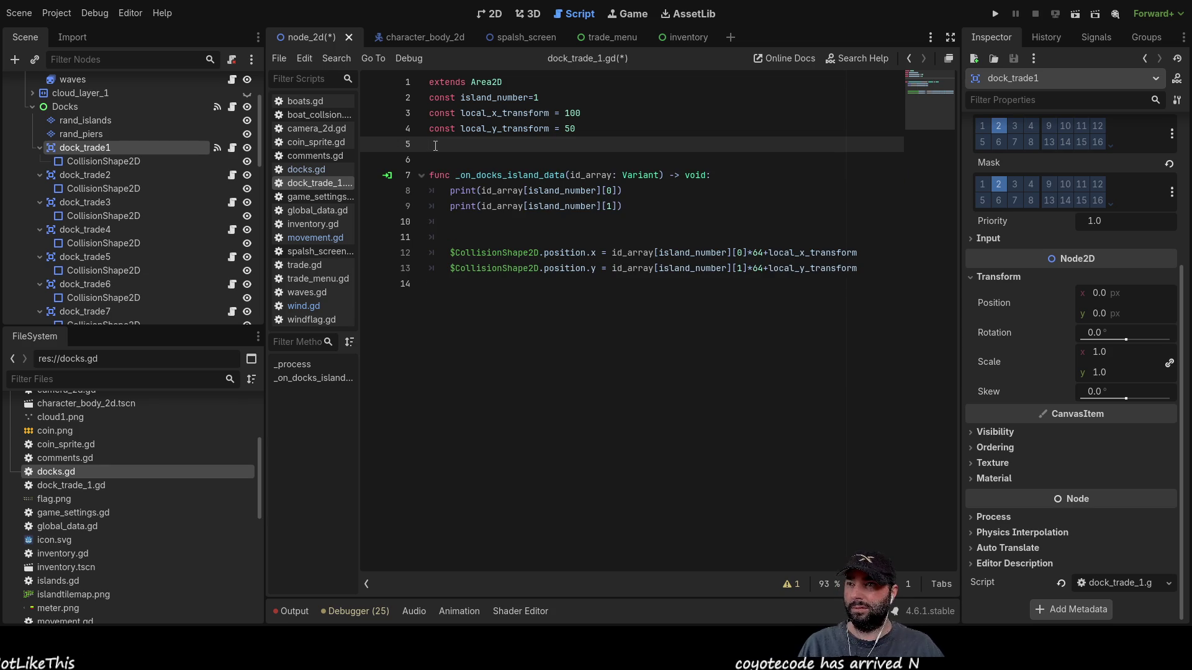
pyautogui.press('Down')
pyautogui.press('Delete')
pyautogui.press('Down')
pyautogui.press('Down')
pyautogui.press('Down')
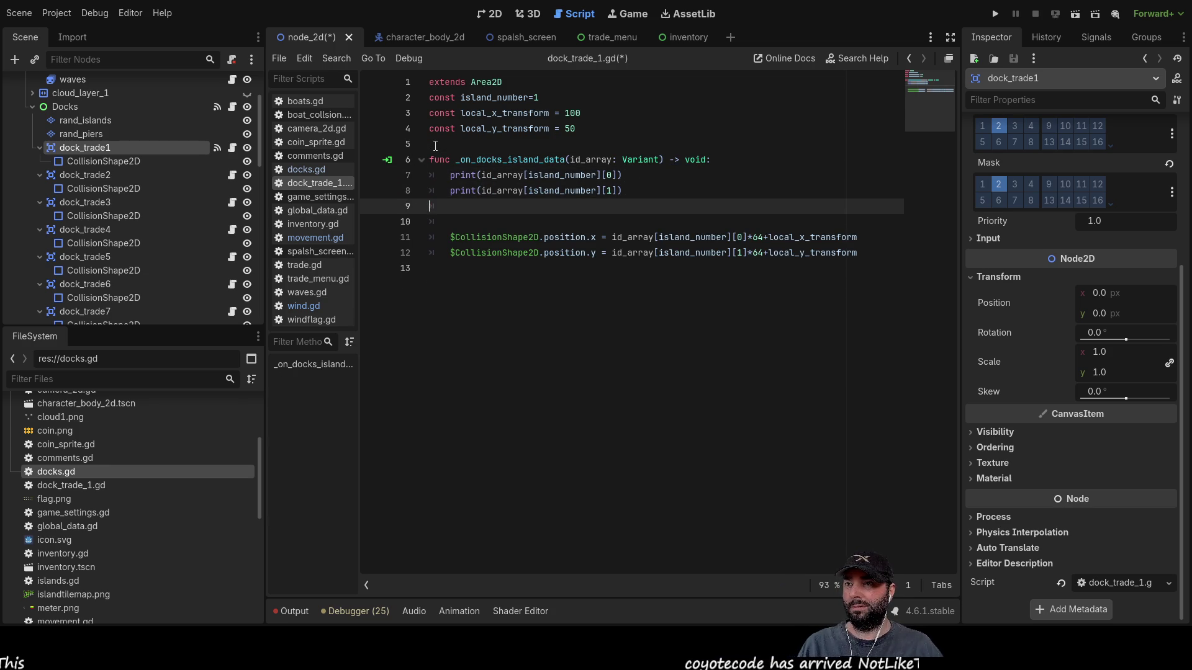
pyautogui.press('Delete')
pyautogui.press('Down')
pyautogui.press('Down')
pyautogui.press('Down')
pyautogui.press('Up')
pyautogui.press('Up')
pyautogui.press('Up')
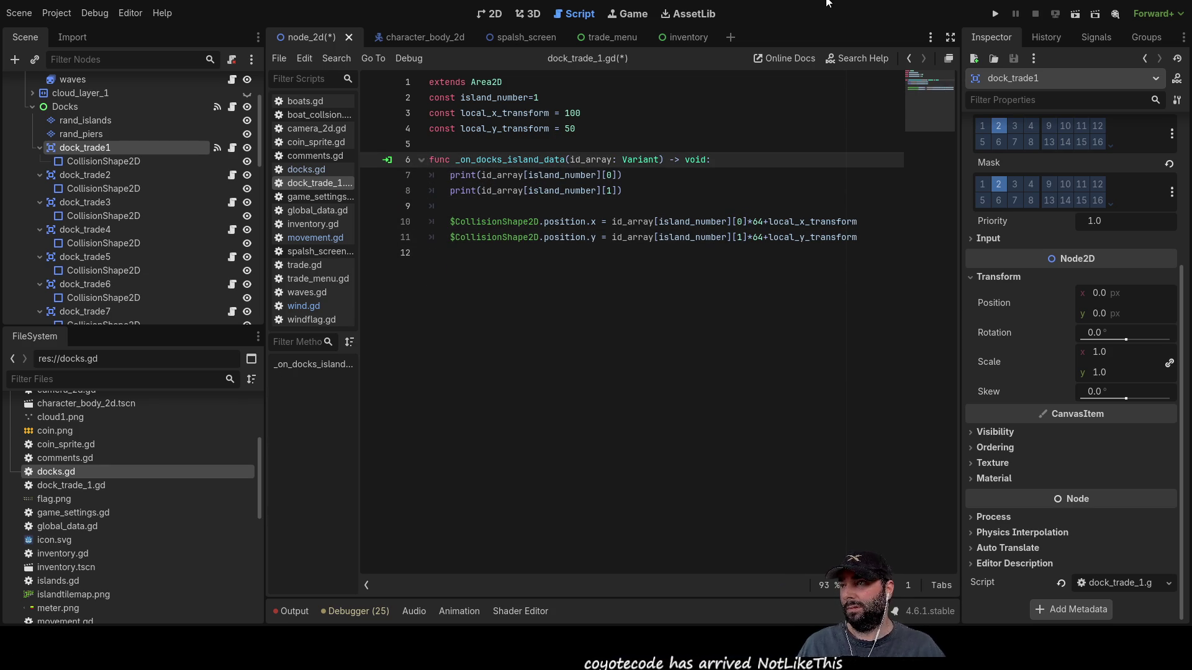
# - Change island_number to 0 and detach the shared script from dock_trade2
pyautogui.click(577, 97)
pyautogui.press('BackSpace')
pyautogui.write('0')
pyautogui.click(77, 177)
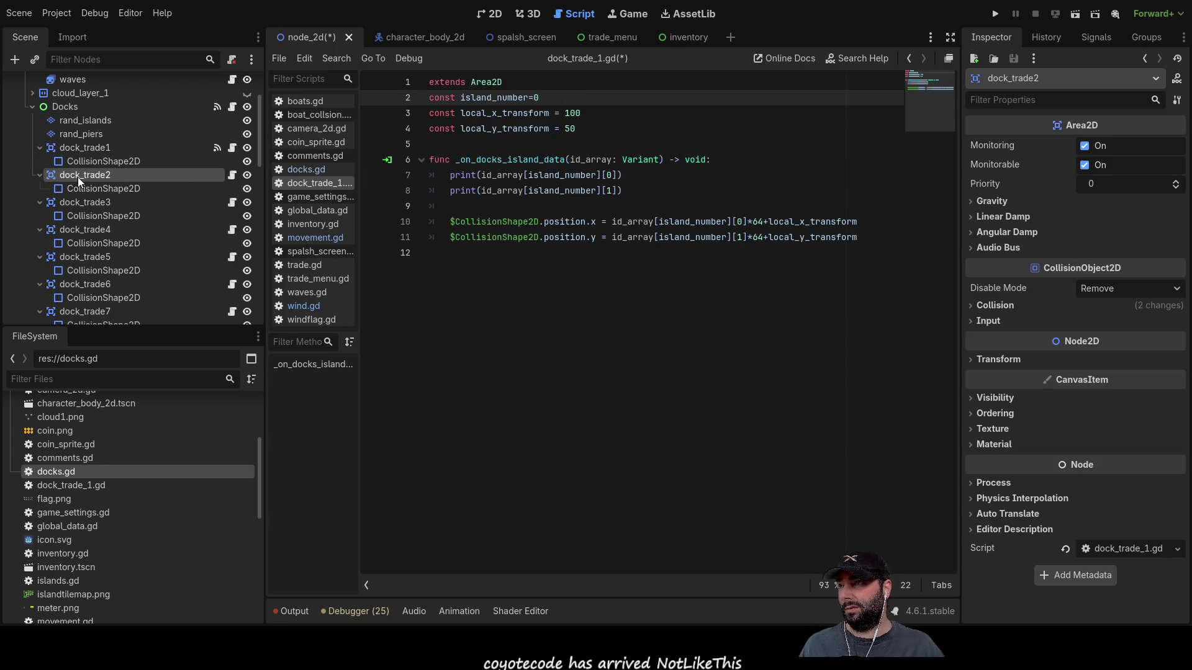
pyautogui.click(1065, 548)
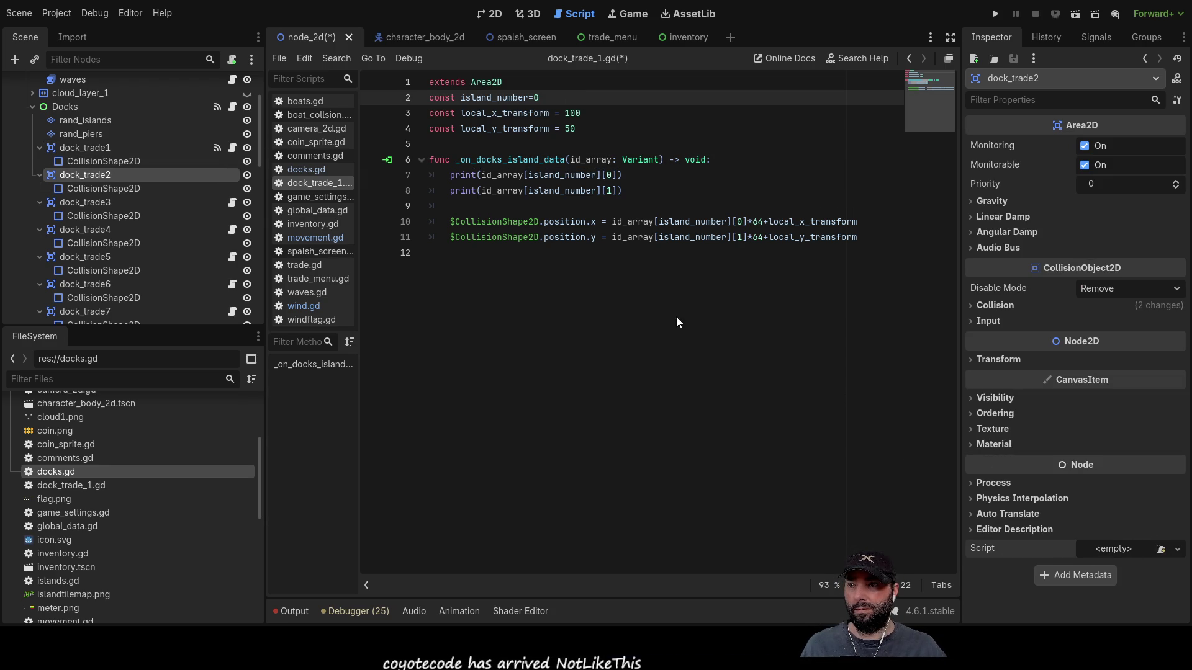
# - Create dock_trade_2.gd and replace its template with the code copied from dock_trade_1.gd
pyautogui.press('Return')
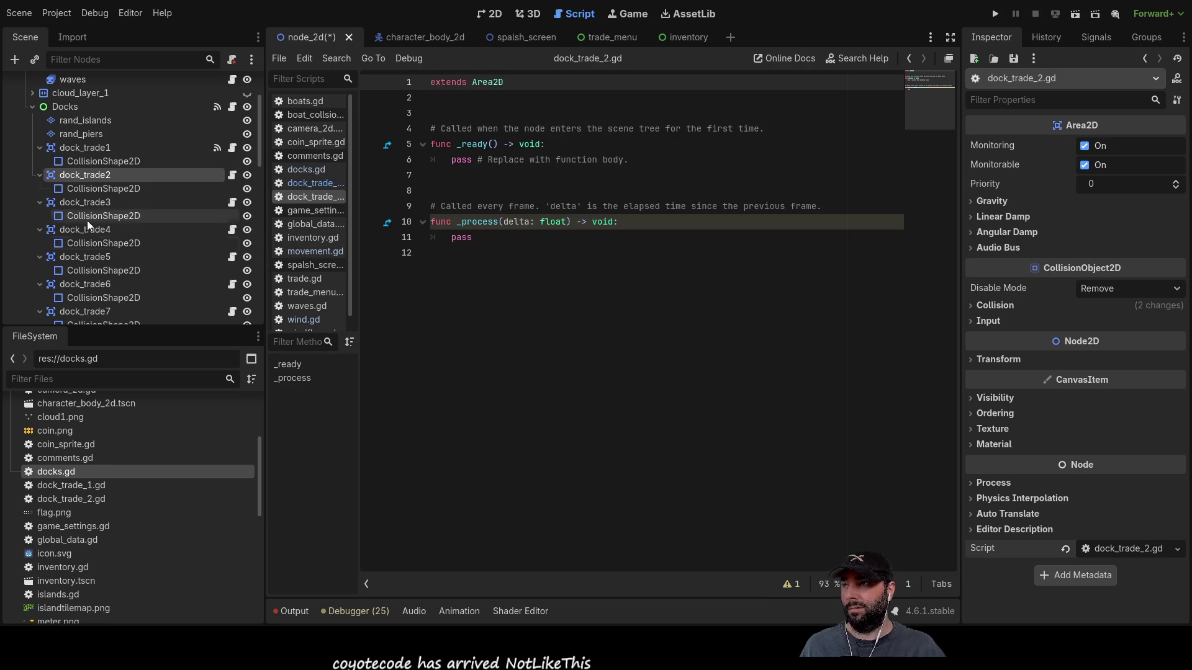
pyautogui.click(81, 148)
pyautogui.click(511, 270)
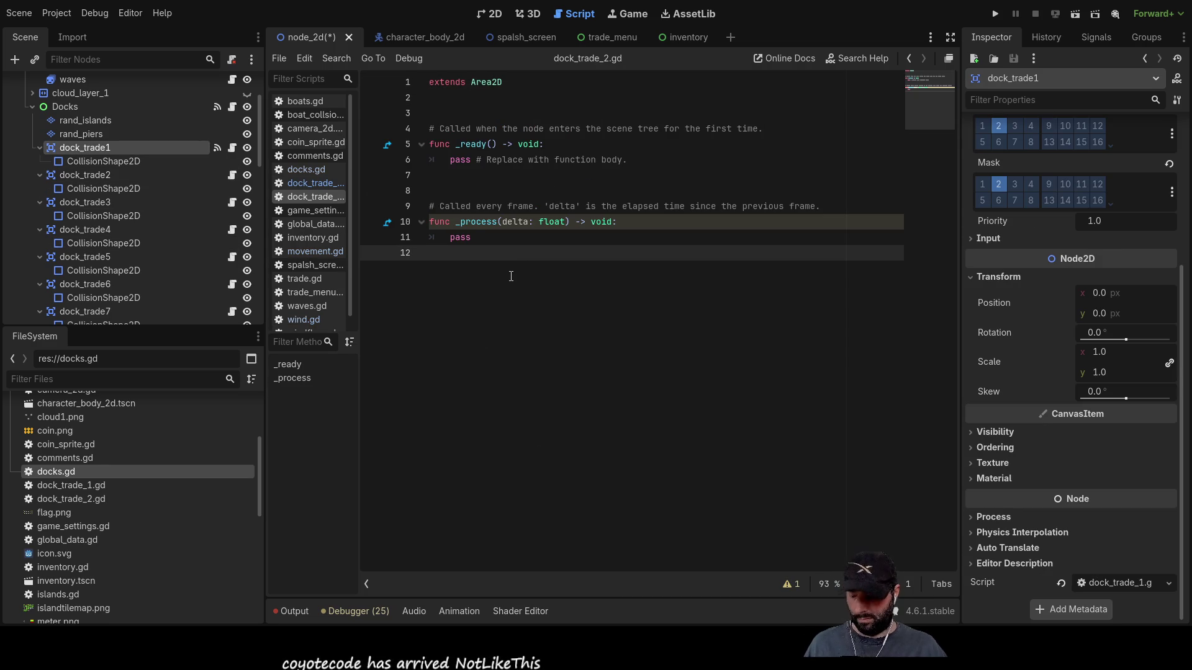
pyautogui.hotkey('ctrl', 'a')
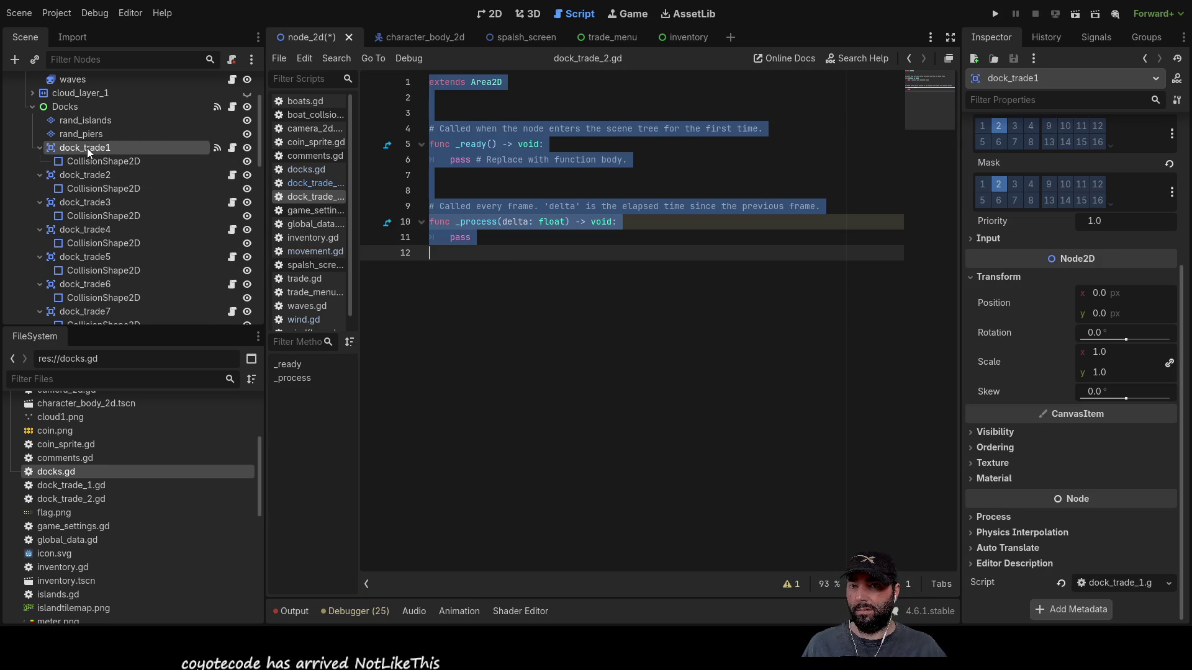
pyautogui.click(434, 280)
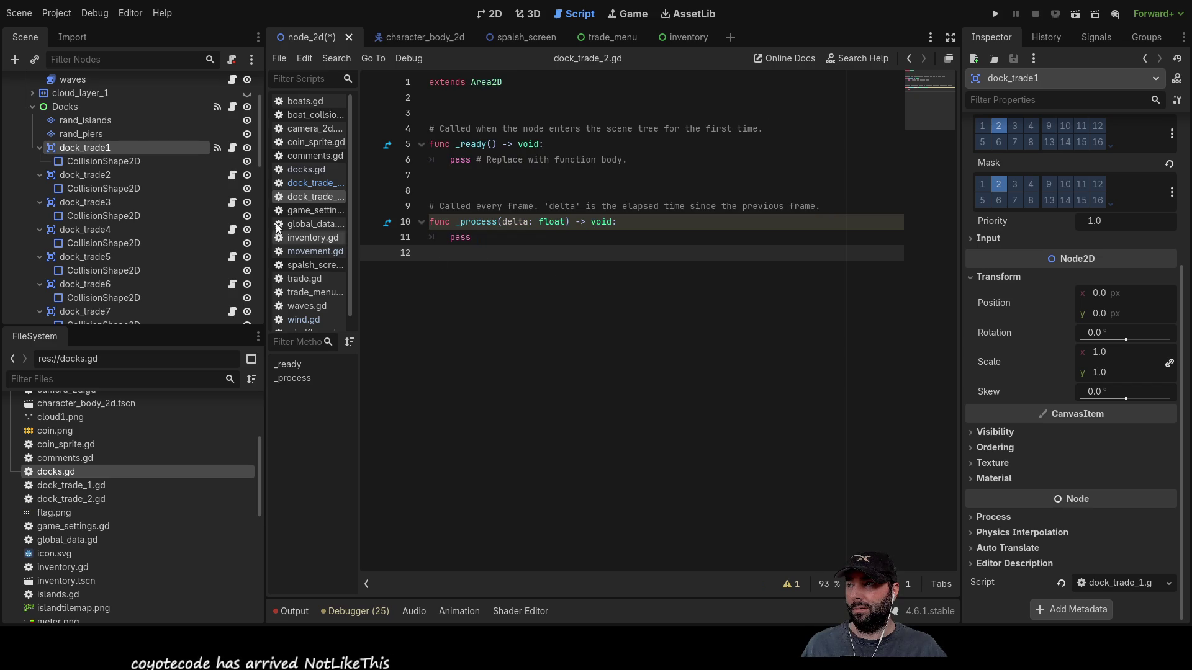
pyautogui.click(102, 175)
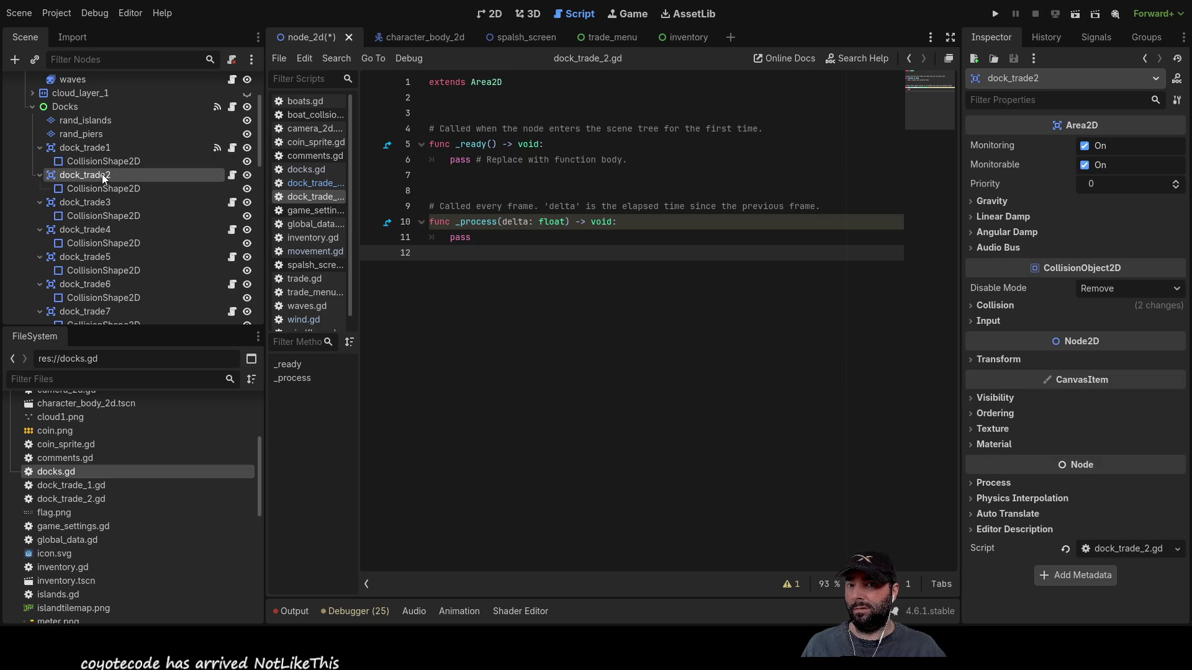
pyautogui.click(310, 183)
pyautogui.click(633, 282)
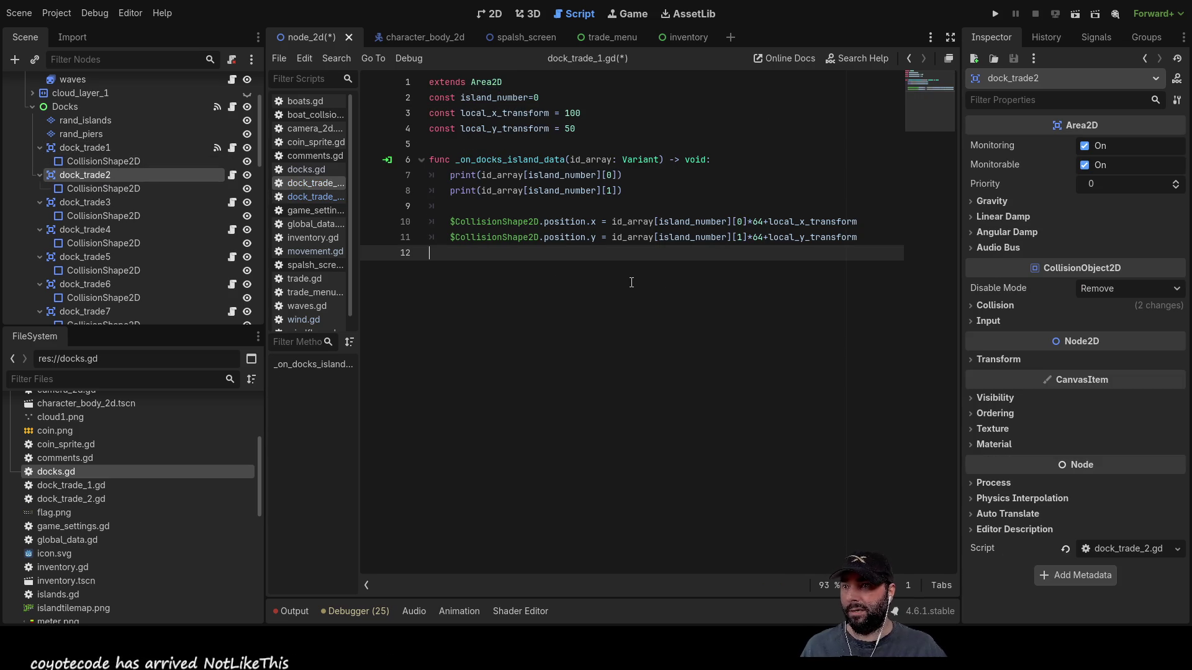
pyautogui.hotkey('ctrl', 'a')
pyautogui.hotkey('ctrl', 'c')
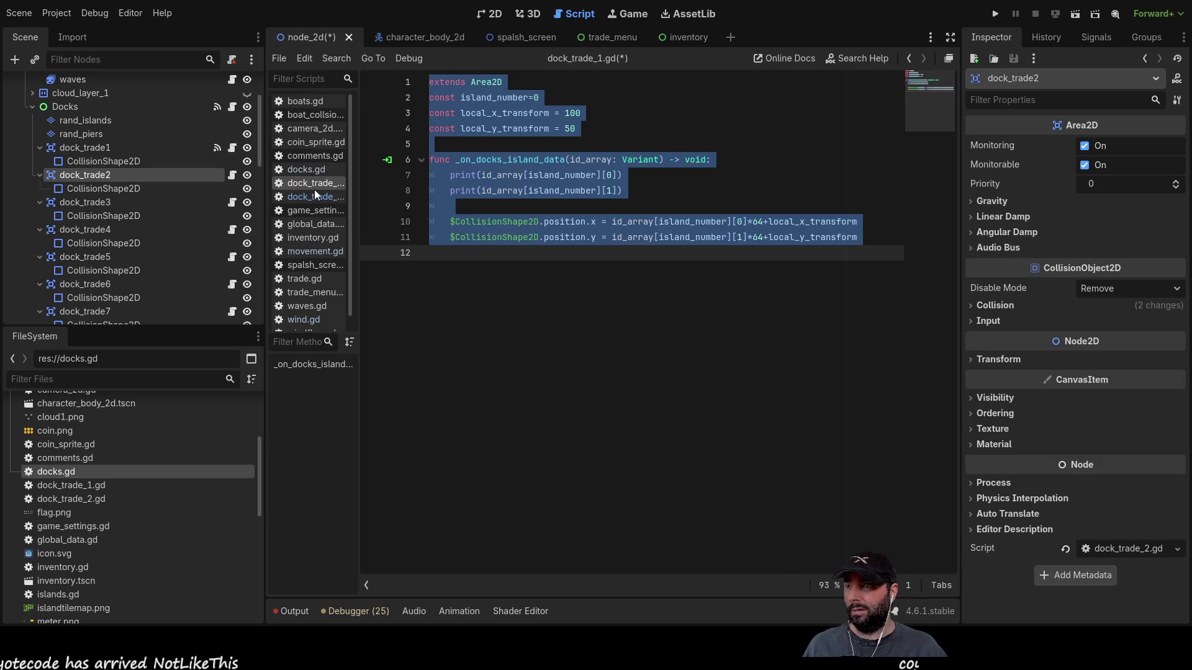
pyautogui.click(314, 196)
pyautogui.hotkey('ctrl', 'a')
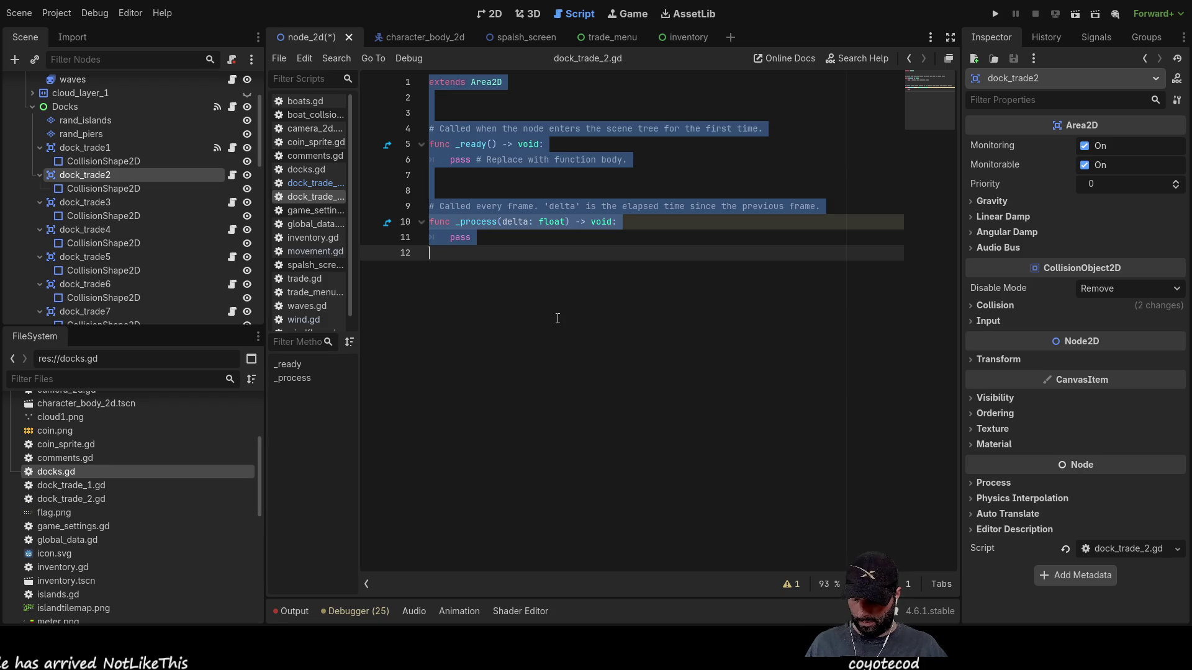
pyautogui.hotkey('ctrl', 'v')
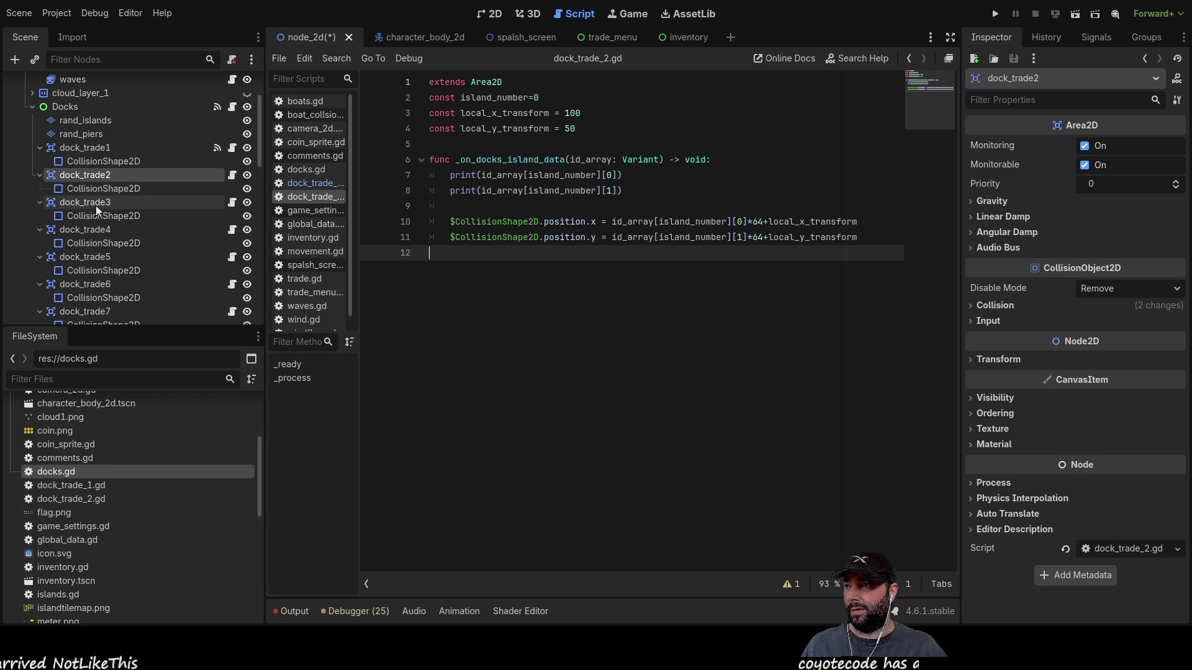
# - Paste the dock code into dock_trade_3's script and set island_number to 1 and 2 in scripts 2 and 3
pyautogui.click(95, 203)
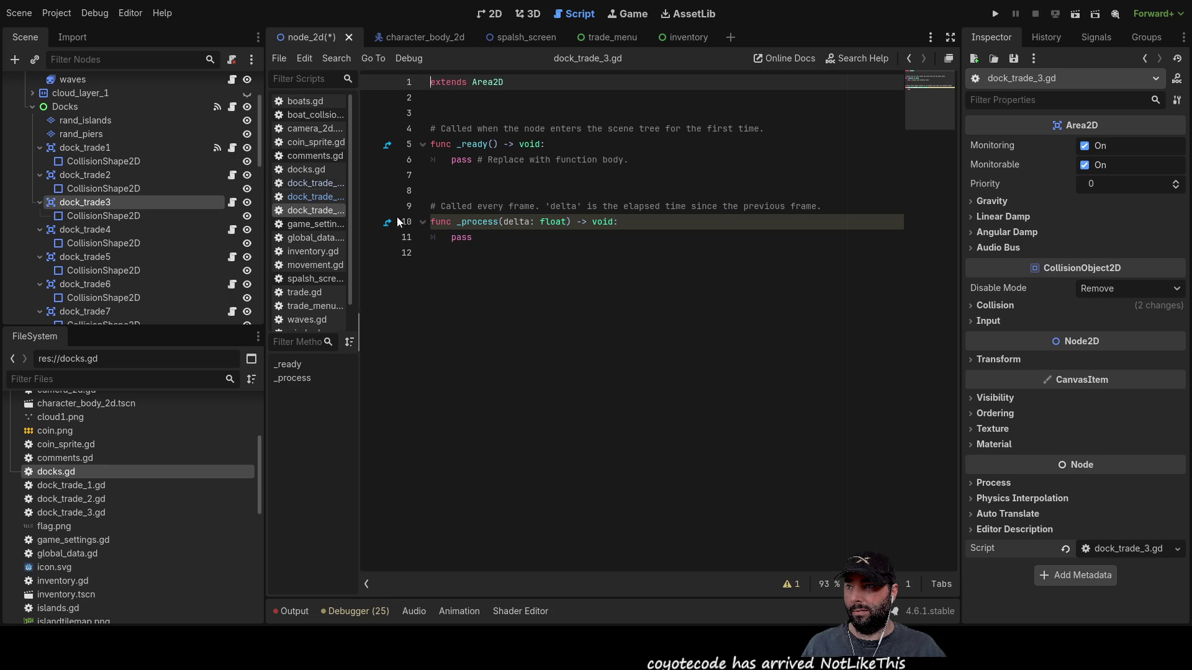
pyautogui.click(525, 279)
pyautogui.hotkey('ctrl', 'a')
pyautogui.hotkey('ctrl', 'v')
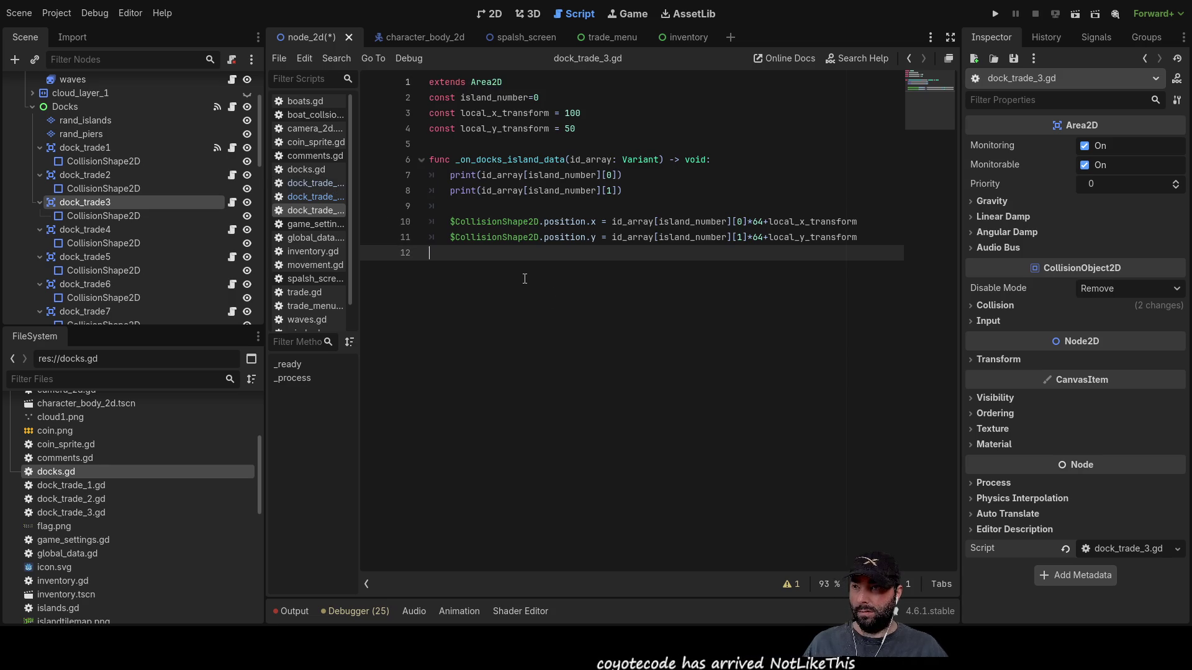
pyautogui.click(543, 99)
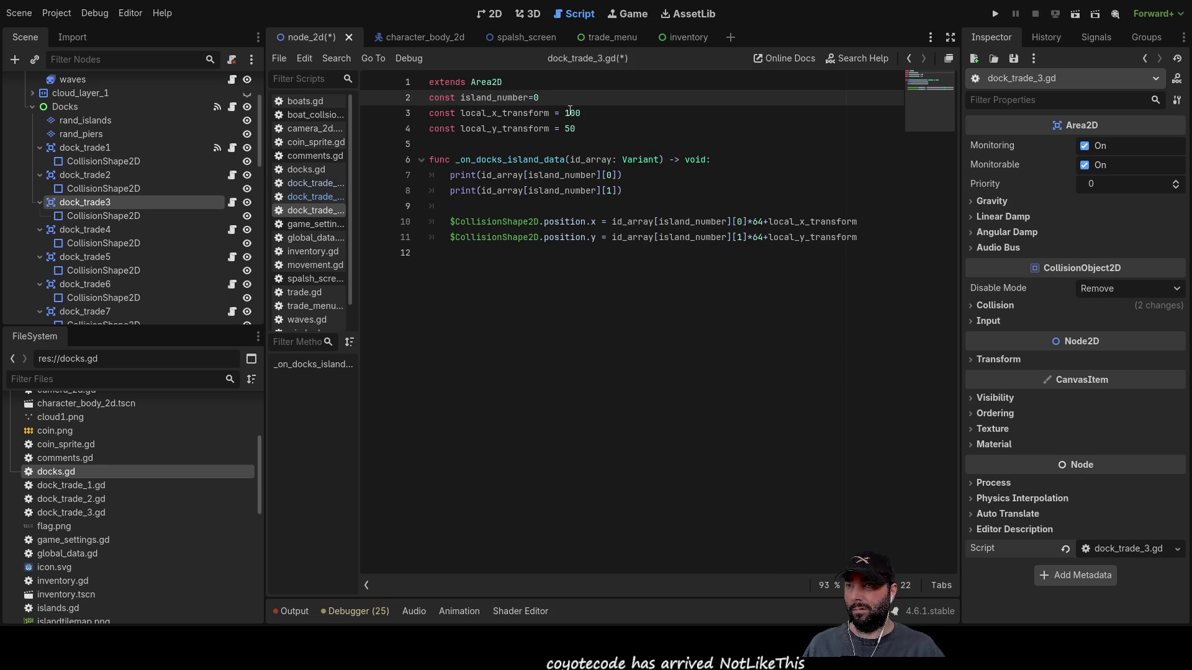
pyautogui.write('2')
pyautogui.click(328, 197)
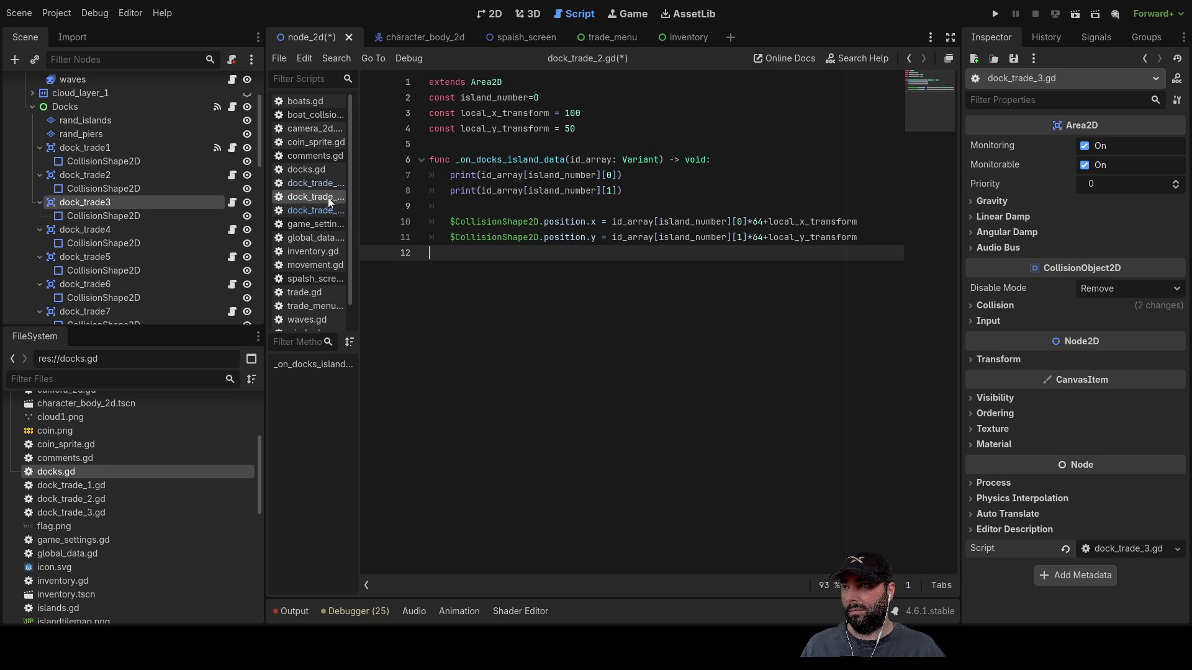
pyautogui.click(561, 99)
pyautogui.write('1')
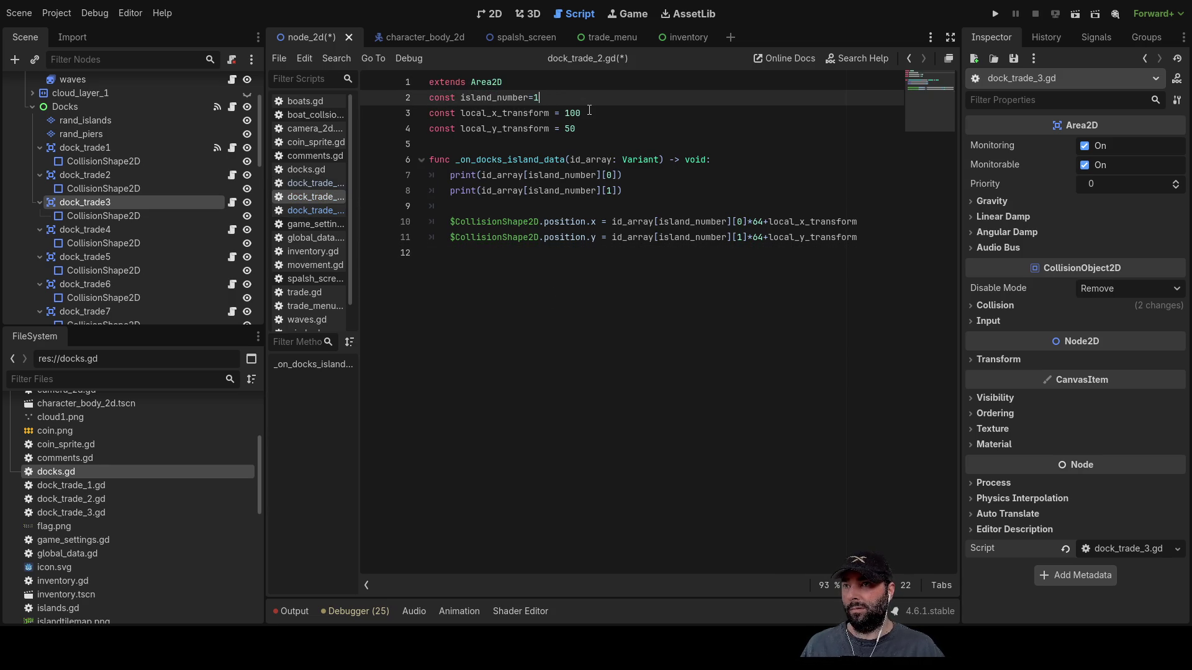
# - Give dock_trade_4's script the dock code with island_number 3, checking the earlier scripts' values
pyautogui.click(101, 234)
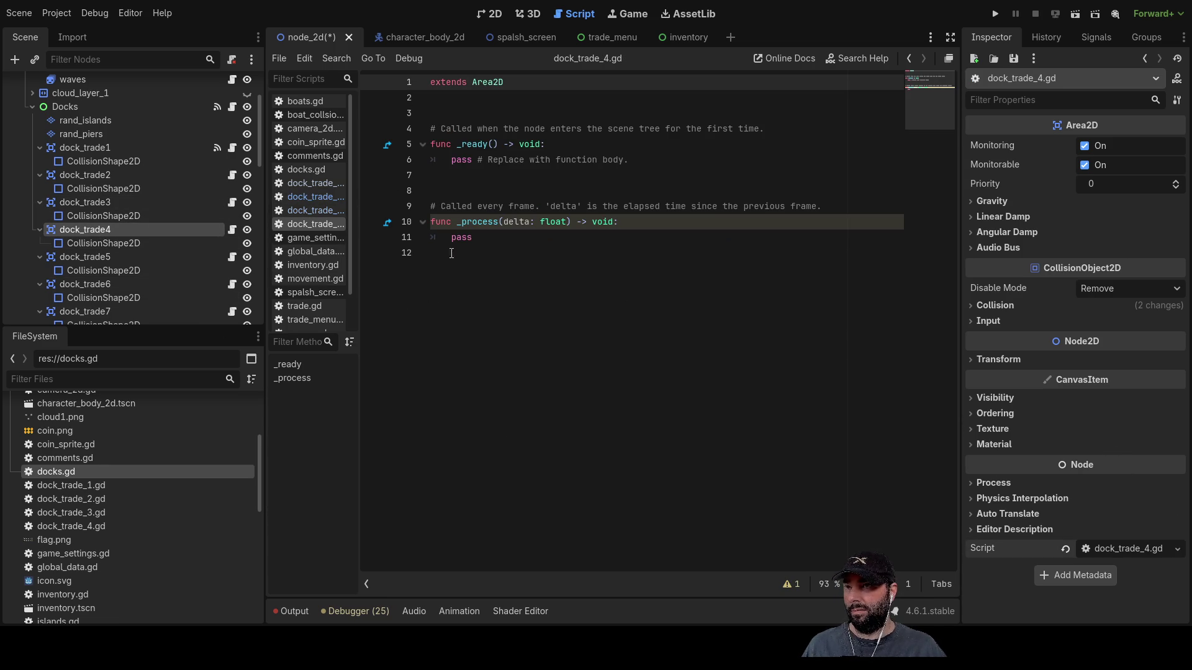
pyautogui.hotkey('ctrl', 'a')
pyautogui.hotkey('ctrl', 'v')
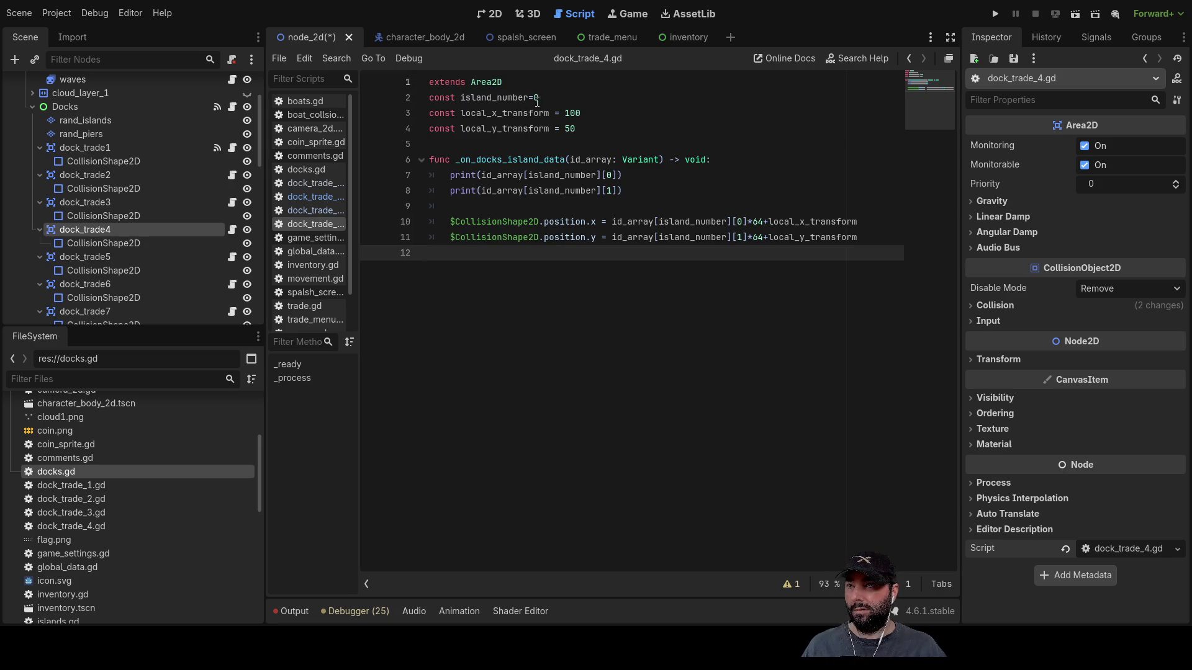
pyautogui.click(538, 99)
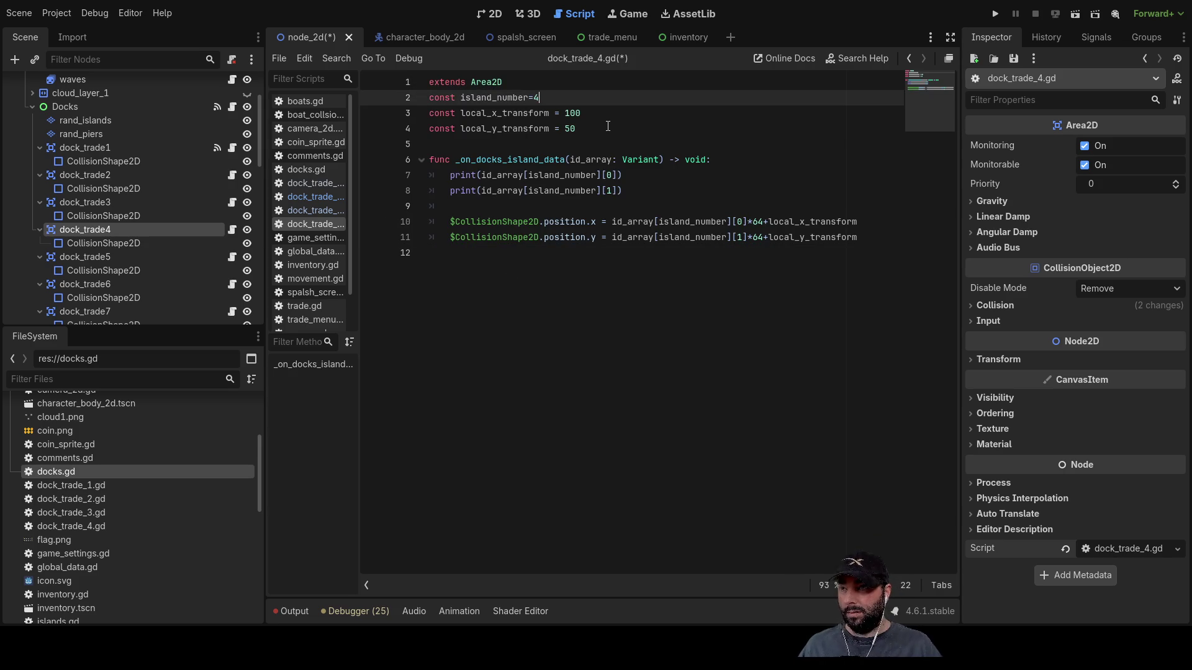
pyautogui.click(329, 184)
pyautogui.click(329, 196)
pyautogui.click(327, 210)
pyautogui.click(322, 224)
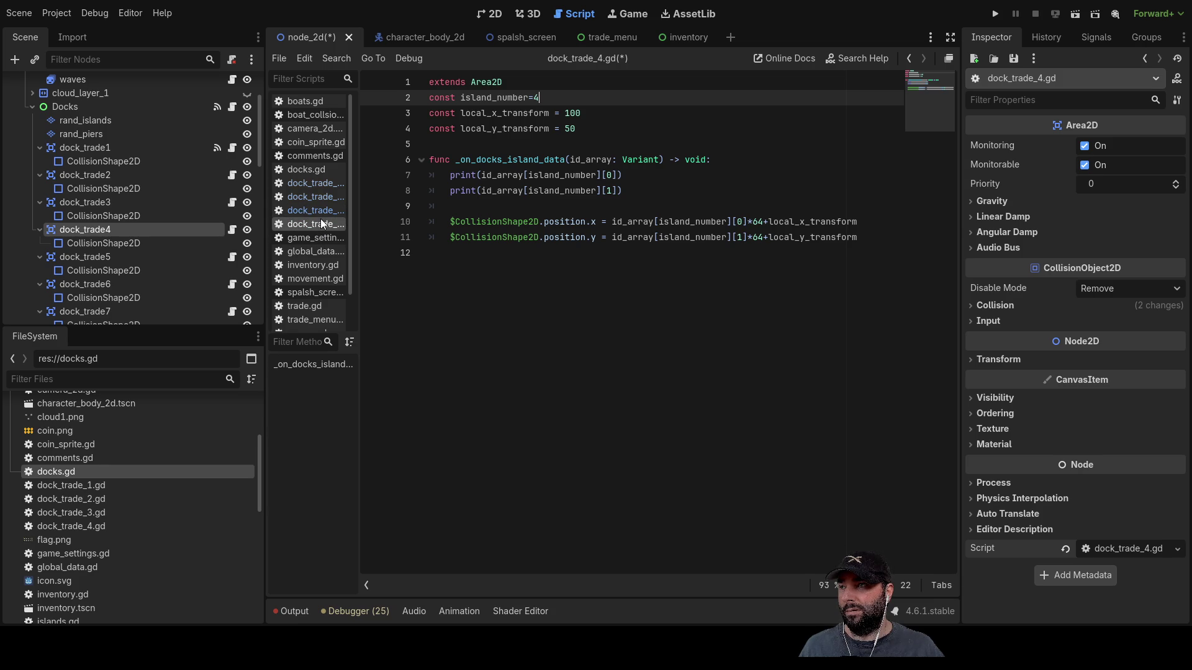
pyautogui.click(320, 185)
pyautogui.click(317, 211)
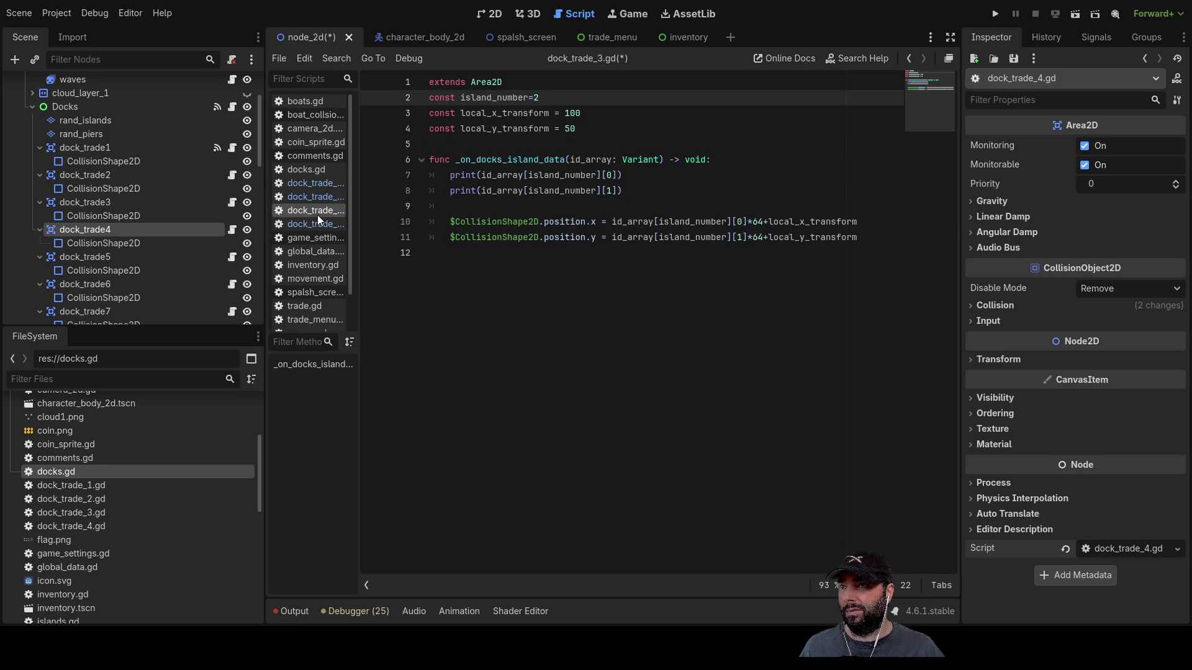
pyautogui.click(315, 224)
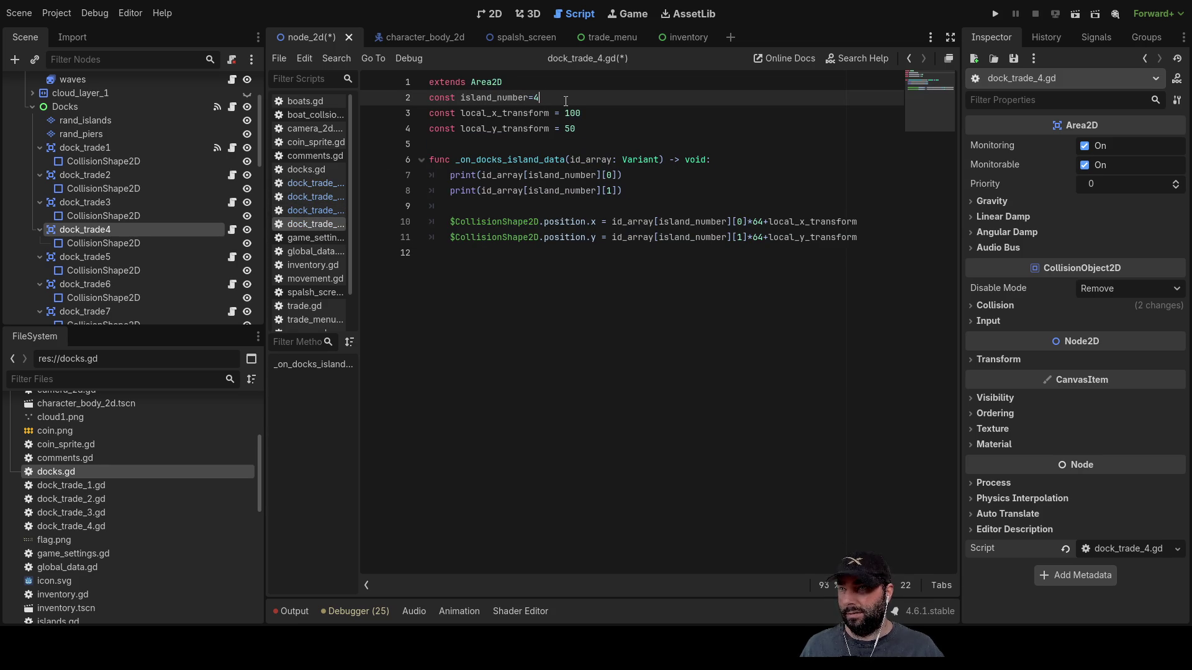
pyautogui.write('3')
pyautogui.click(456, 286)
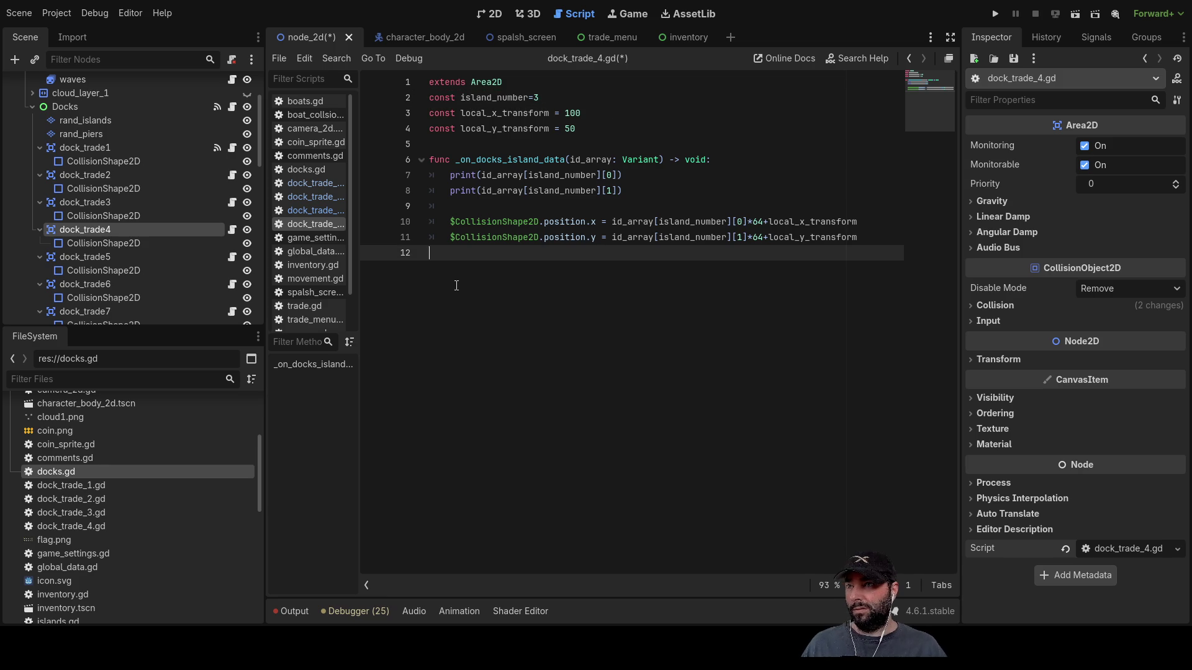
# - Paste the dock code into the dock_trade_5 and dock_trade_6 scripts with island_number 4 and 5
pyautogui.click(99, 260)
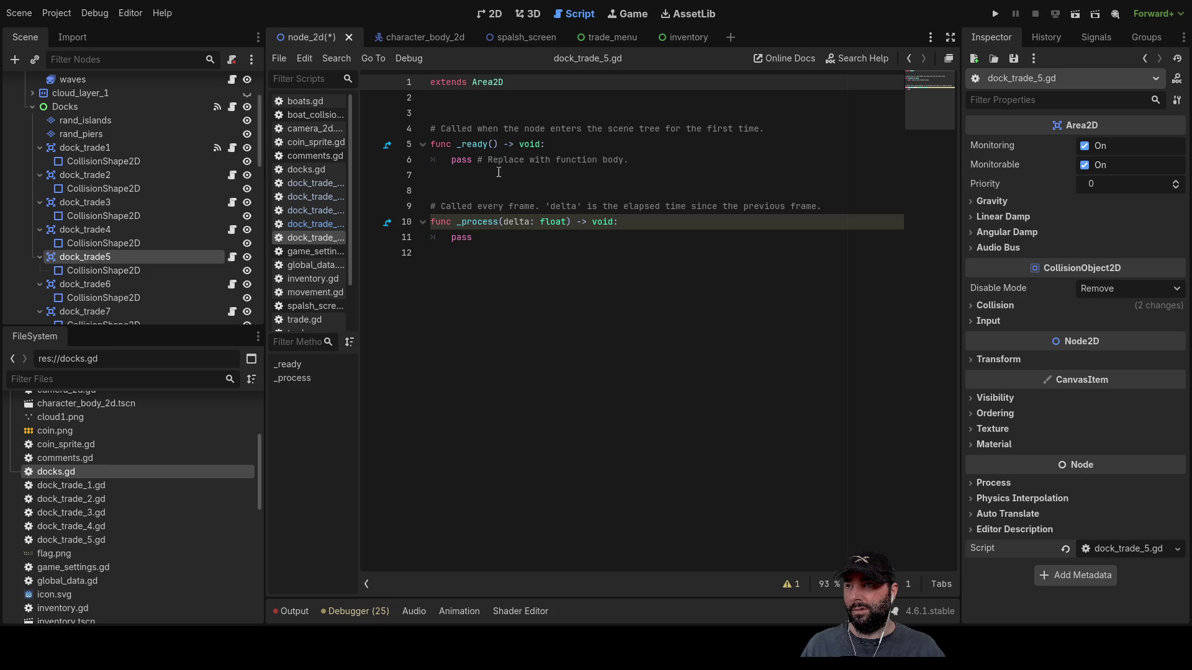
pyautogui.hotkey('ctrl', 'a')
pyautogui.write('extends Area2D const island_number=0 const local_x_transform = 100 const local_y_transform = 50  func _on_docks_island_data(id_array: Variant) -> void: \tprint(id_array[island_number][0]) \tprint(id_array[island_number][1]) \t \t$CollisionShape2D.position.x = id_array[island_number][0]*64+local_x_transform \t$CollisionShape2D.position.y = id_array[island_number][1]*64+local_y_transform')
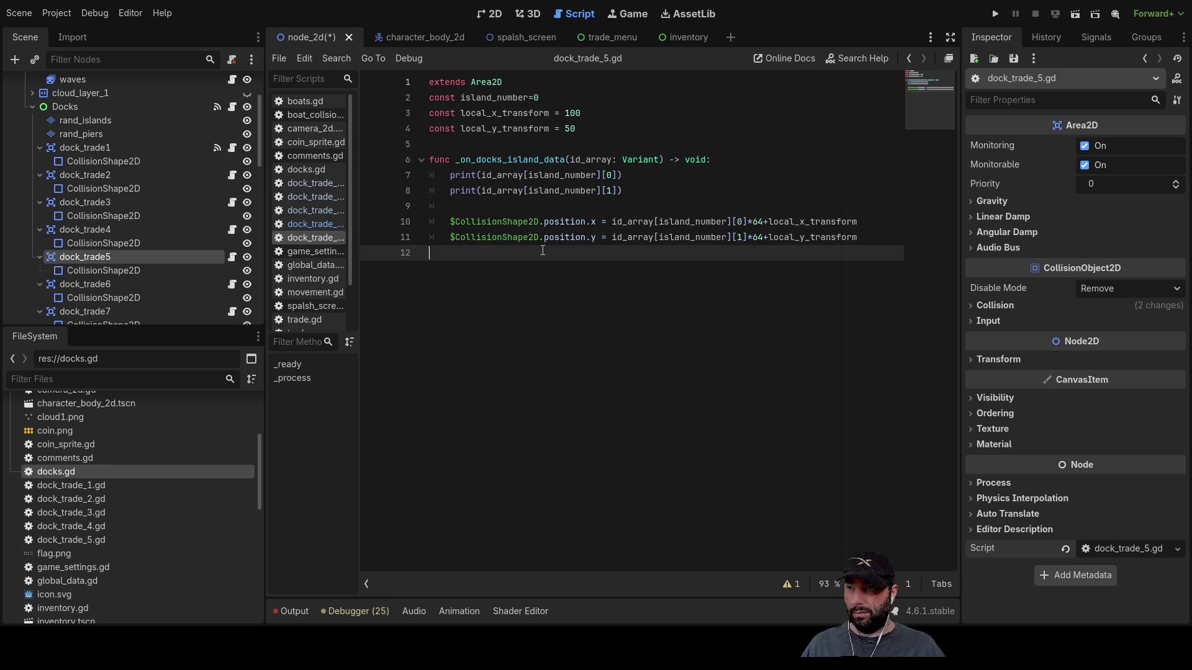
pyautogui.click(552, 98)
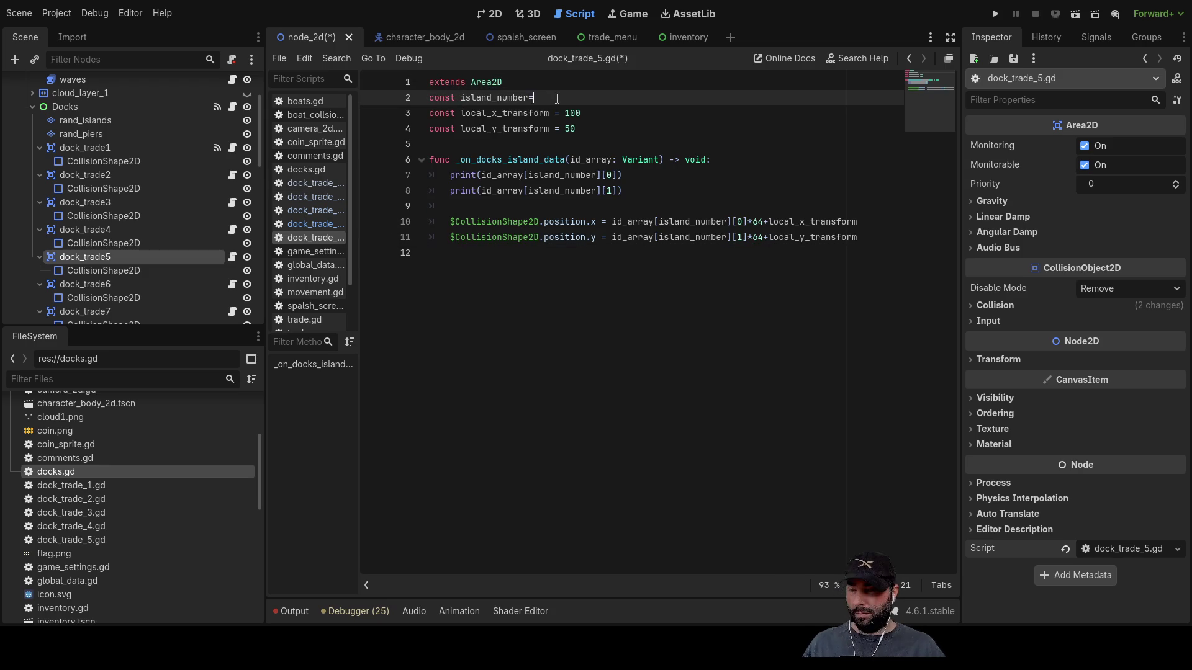
pyautogui.write('4')
pyautogui.click(88, 283)
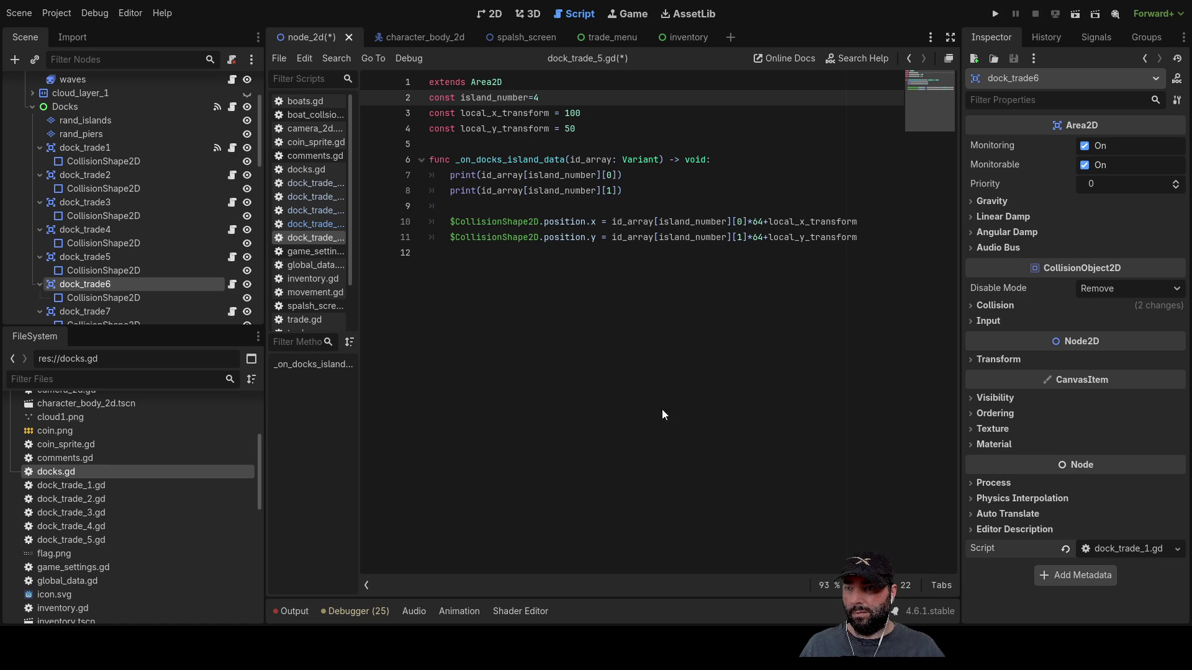
pyautogui.hotkey('ctrl', 'a')
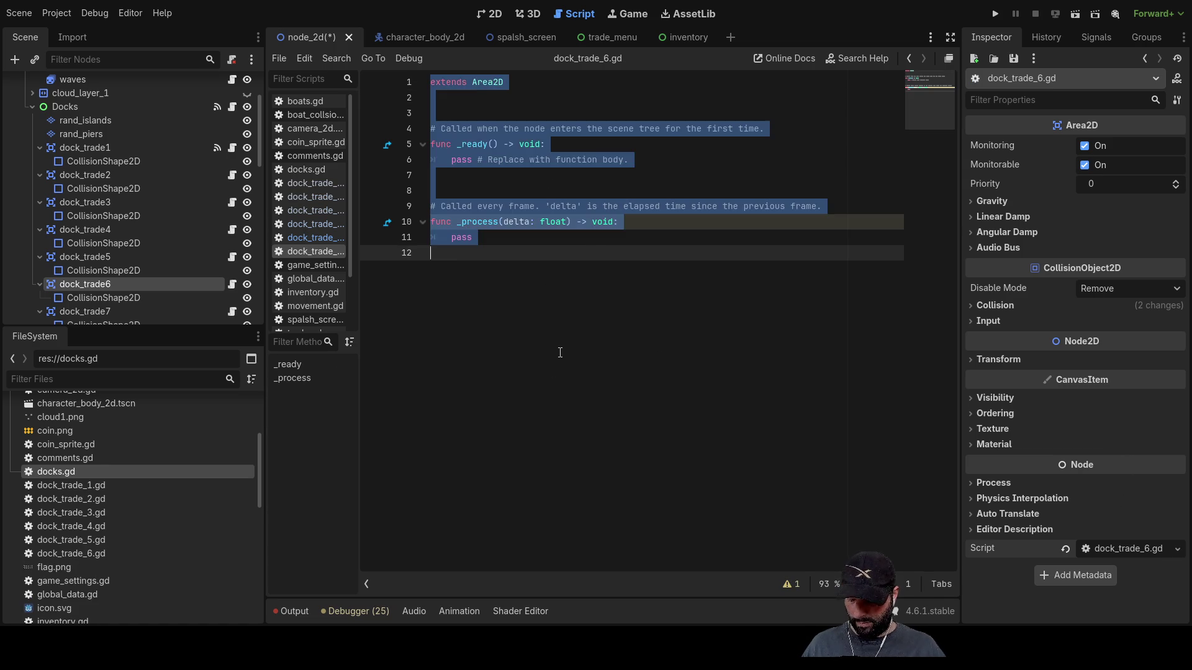
pyautogui.write('extends Area2D const island_number=0 const local_x_transform = 100 const local_y_transform = 50  func _on_docks_island_data(id_array: Variant) -> void: \tprint(id_array[island_number][0]) \tprint(id_array[island_number][1]) \t \t$CollisionShape2D.position.x = id_array[island_number][0]*64+local_x_transform \t$CollisionShape2D.position.y = id_array[island_number][1]*64+local_y_transform')
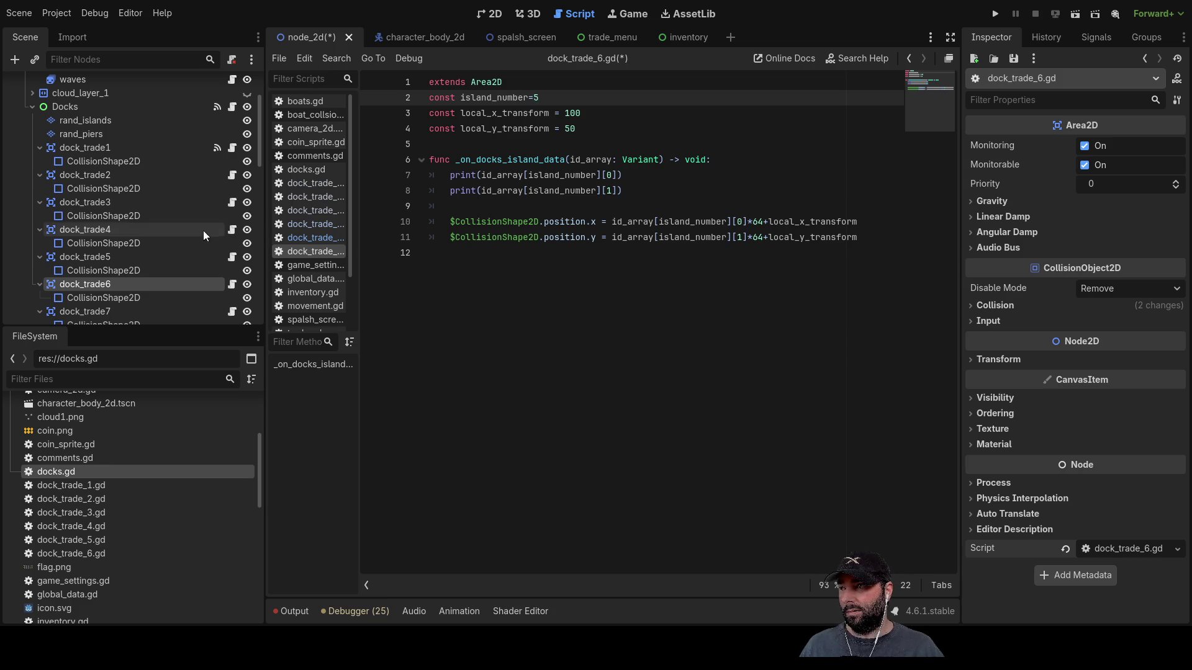
# - Paste the dock code into dock_trade_7's script and set its island_number to 6
pyautogui.click(90, 311)
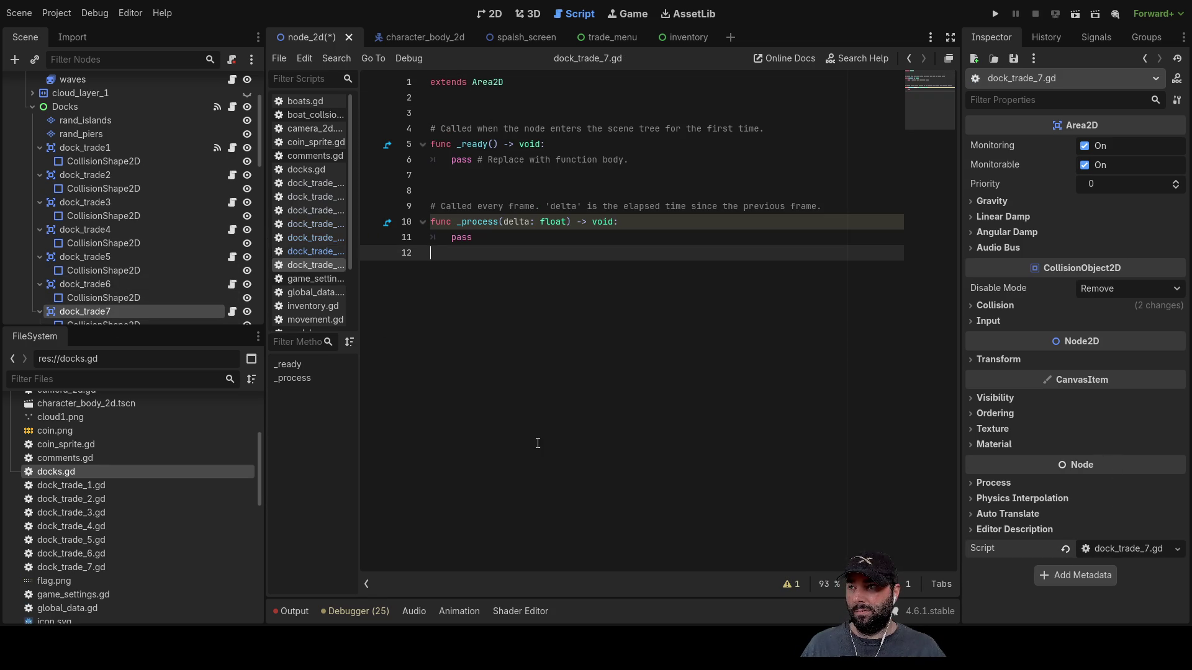
pyautogui.hotkey('ctrl', 'a')
pyautogui.write('extends Area2D const island_number=0 const local_x_transform = 100 const local_y_transform = 50  func _on_docks_island_data(id_array: Variant) -> void: \tprint(id_array[island_number][0]) \tprint(id_array[island_number][1]) \t \t$CollisionShape2D.position.x = id_array[island_number][0]*64+local_x_transform \t$CollisionShape2D.position.y = id_array[island_number][1]*64+local_y_transform')
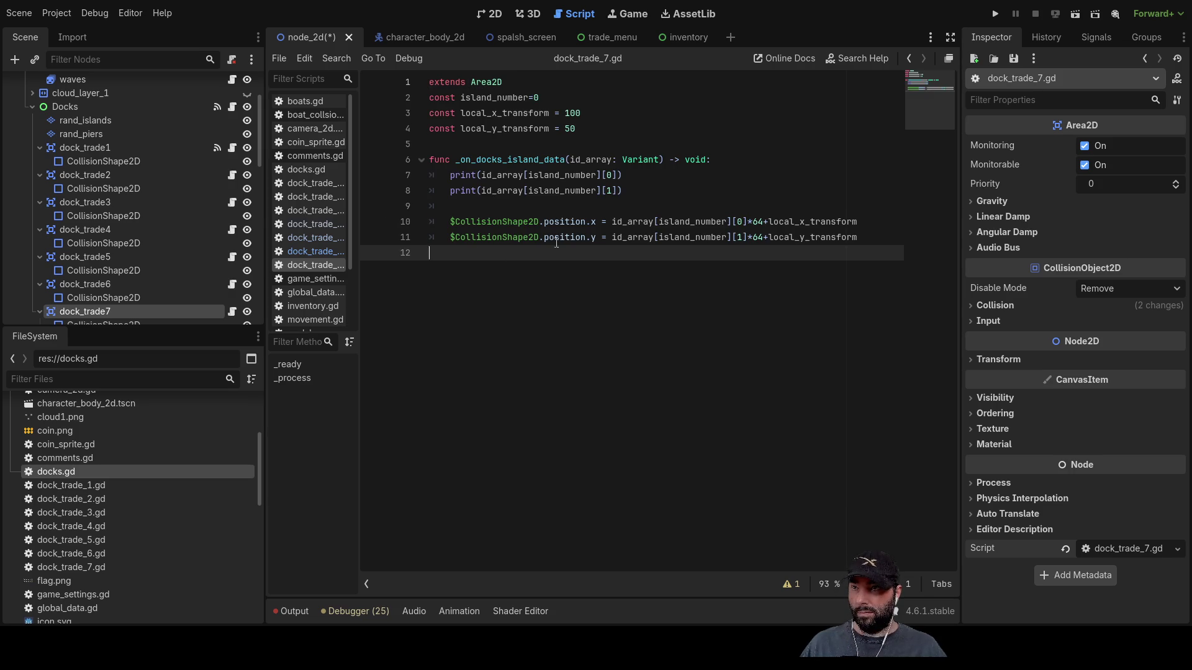
pyautogui.click(569, 102)
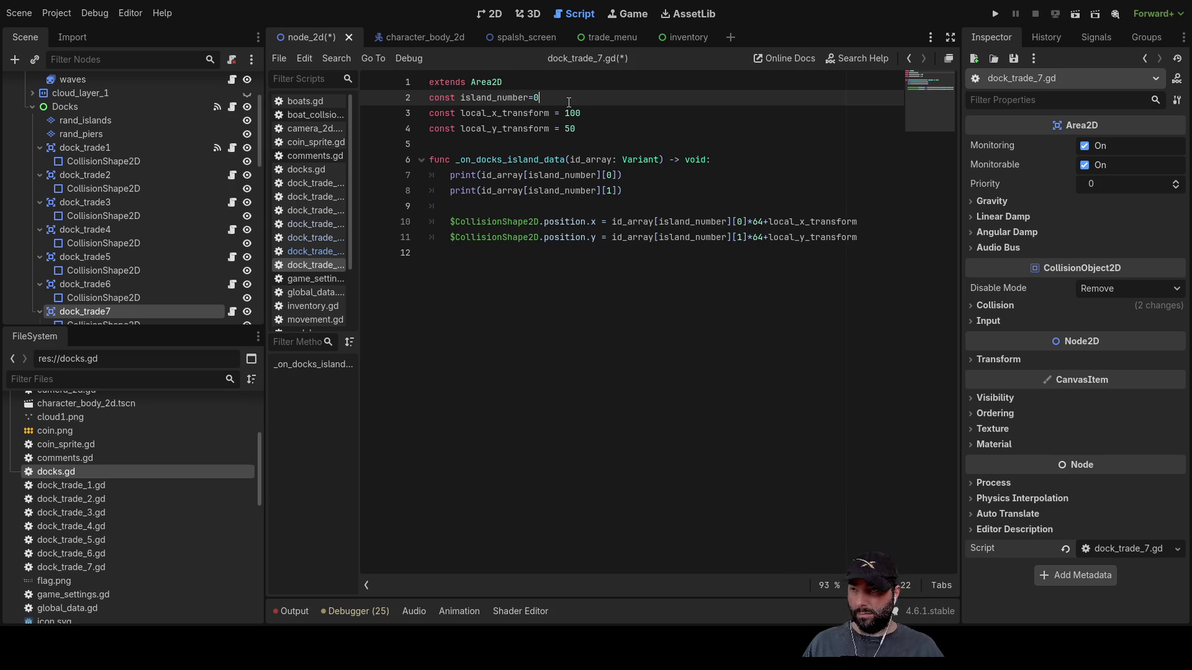
pyautogui.write('6')
pyautogui.scroll(-2, 136, 288)
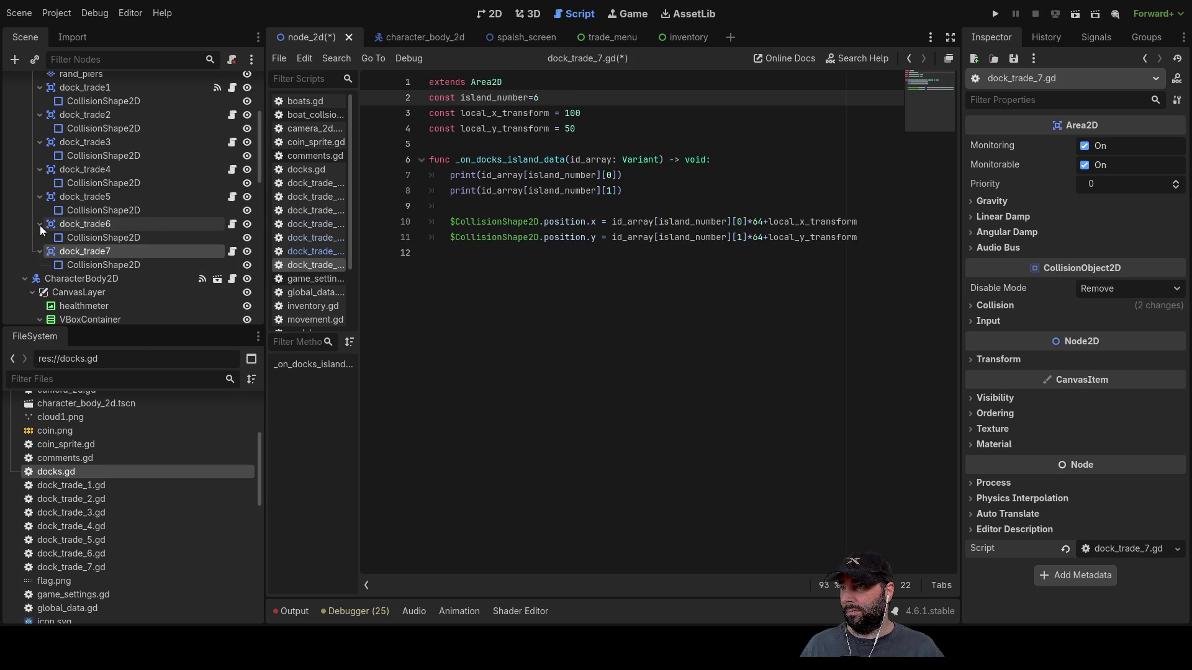
pyautogui.scroll(5, 40, 225)
pyautogui.click(553, 354)
# - Save and launch the game past the splash screen, zooming the Game view
pyautogui.click(997, 15)
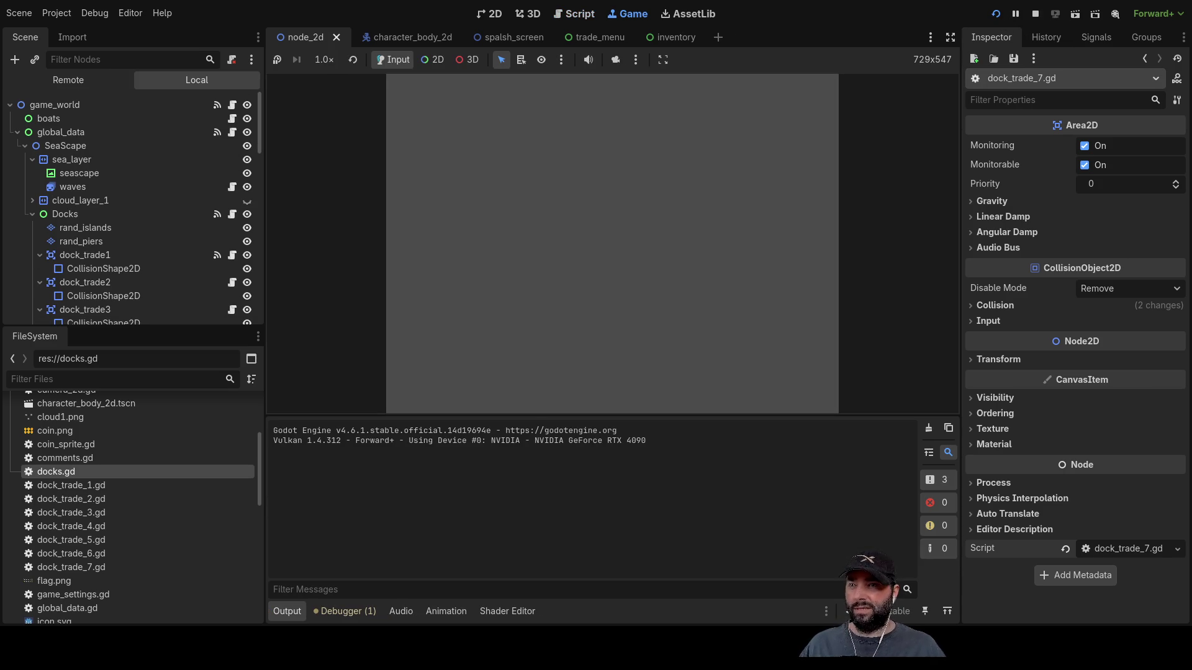
pyautogui.click(537, 94)
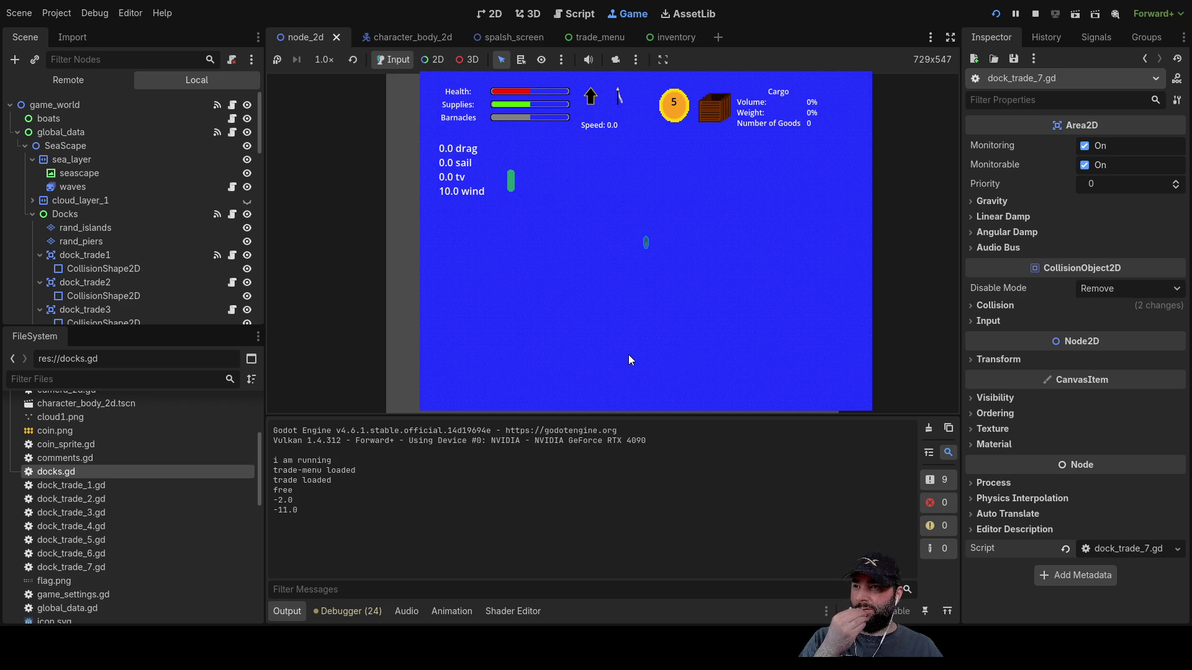
pyautogui.scroll(-5, 640, 301)
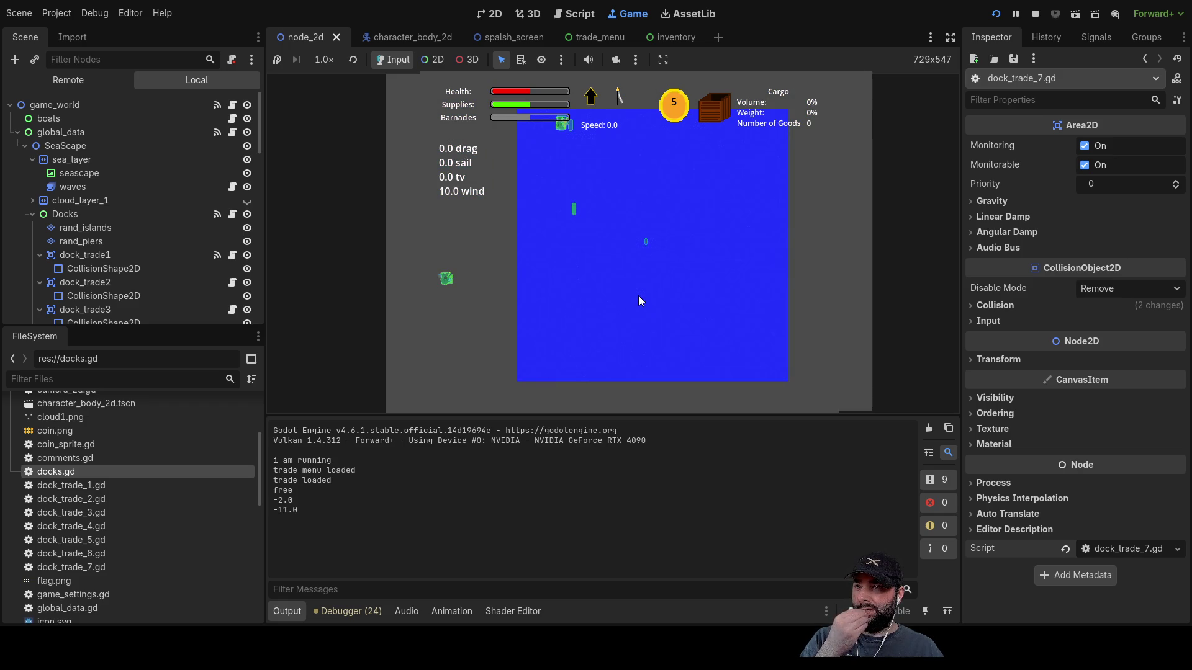
pyautogui.scroll(2, 638, 295)
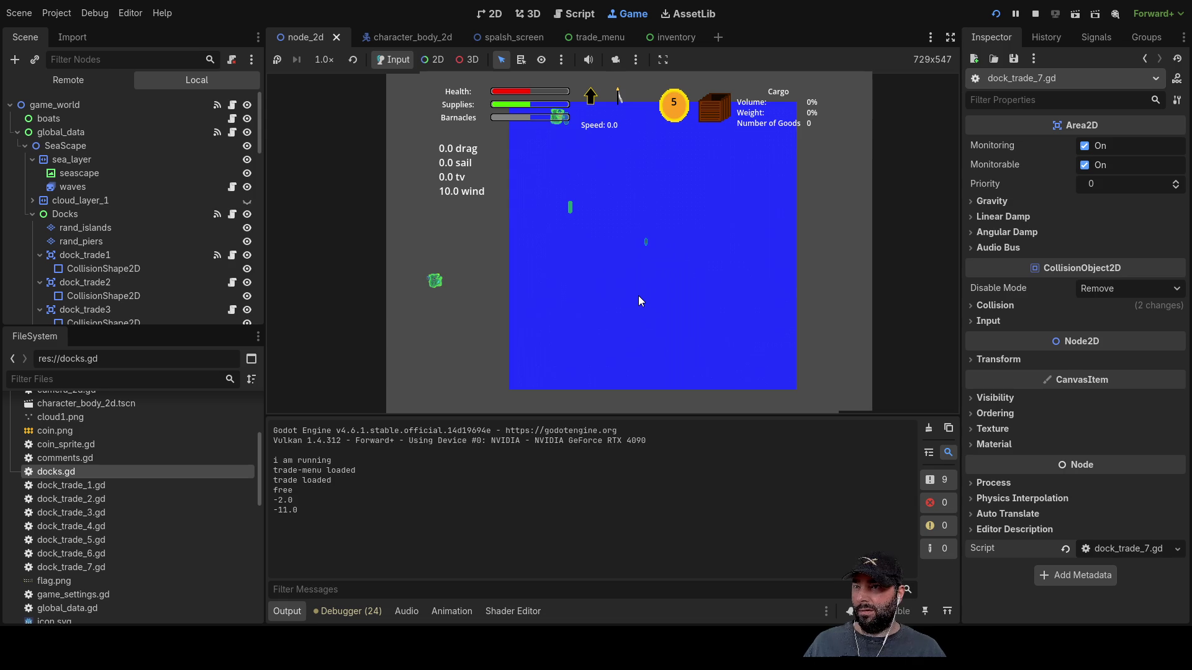
# - Zoom around to locate the docks, then inspect rand_islands and dock_trade1's Transform in the Remote tree
pyautogui.scroll(3, 638, 296)
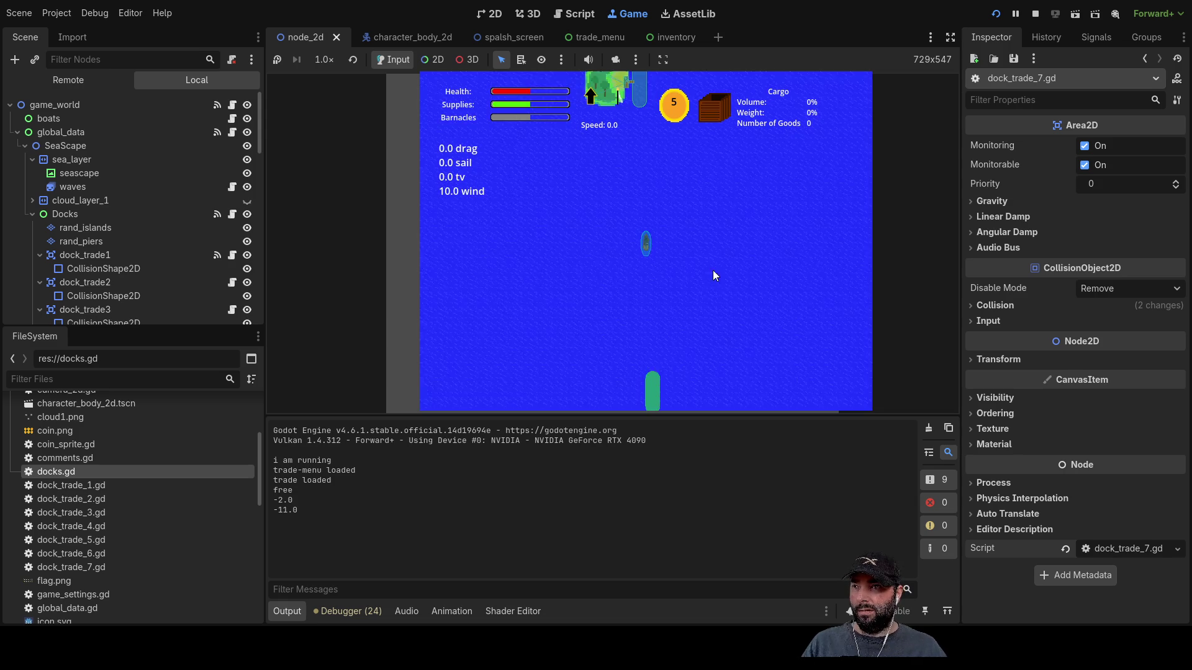
pyautogui.scroll(2, 706, 299)
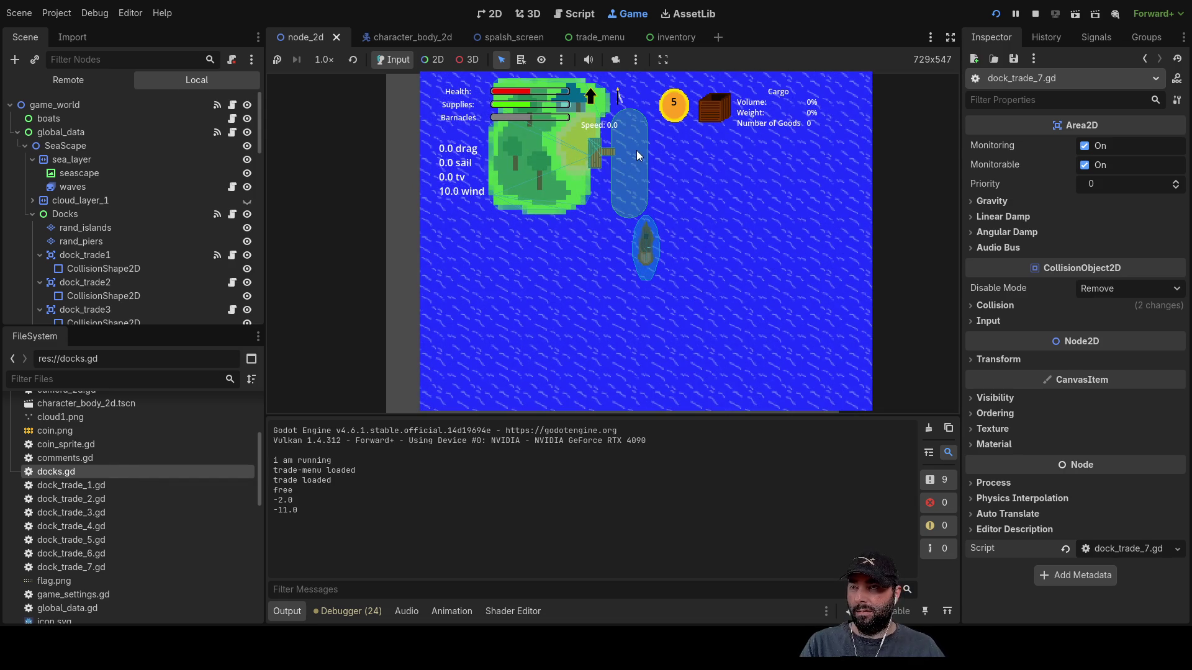
pyautogui.scroll(-5, 664, 340)
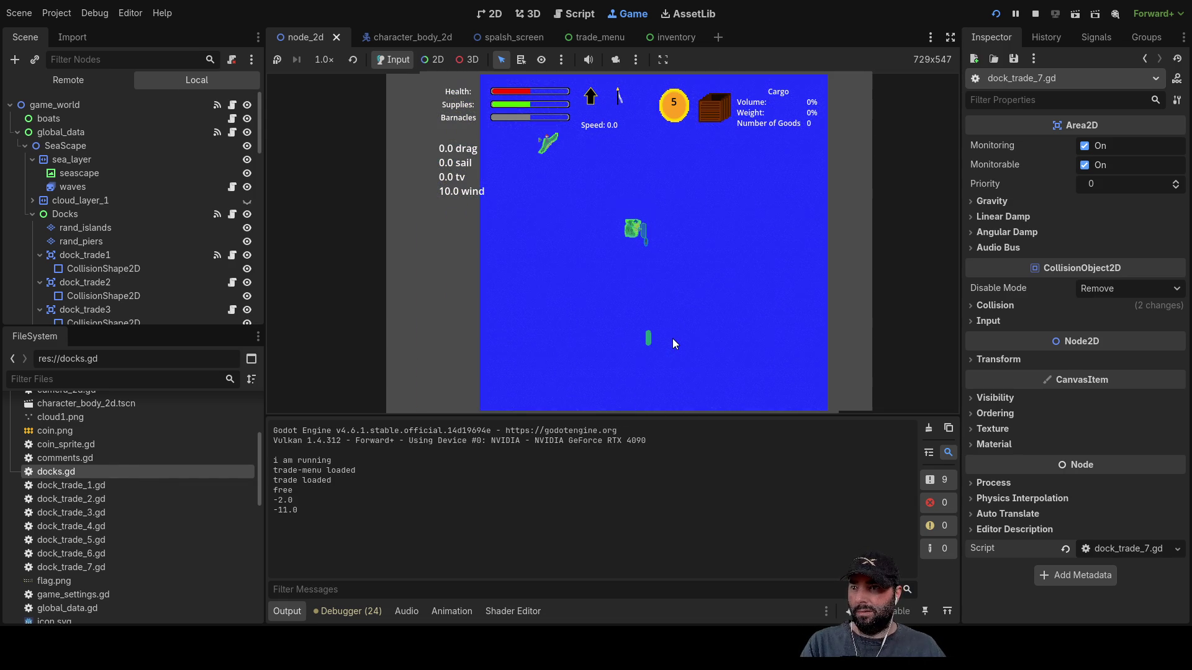
pyautogui.scroll(5, 687, 300)
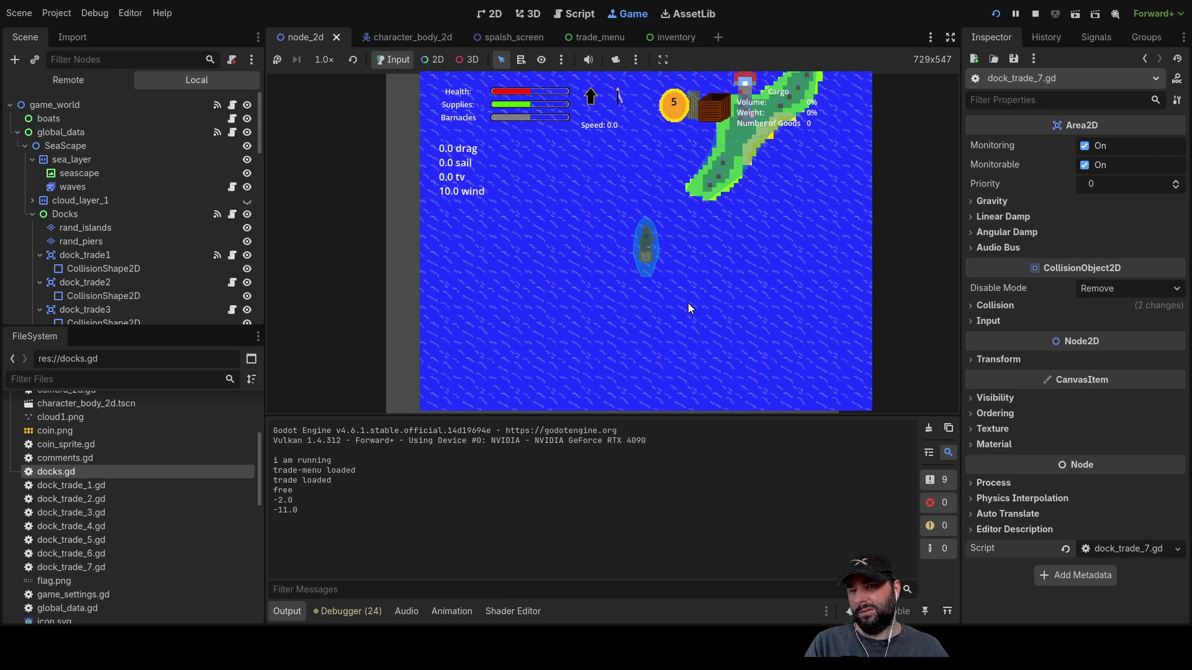
pyautogui.scroll(-5, 689, 315)
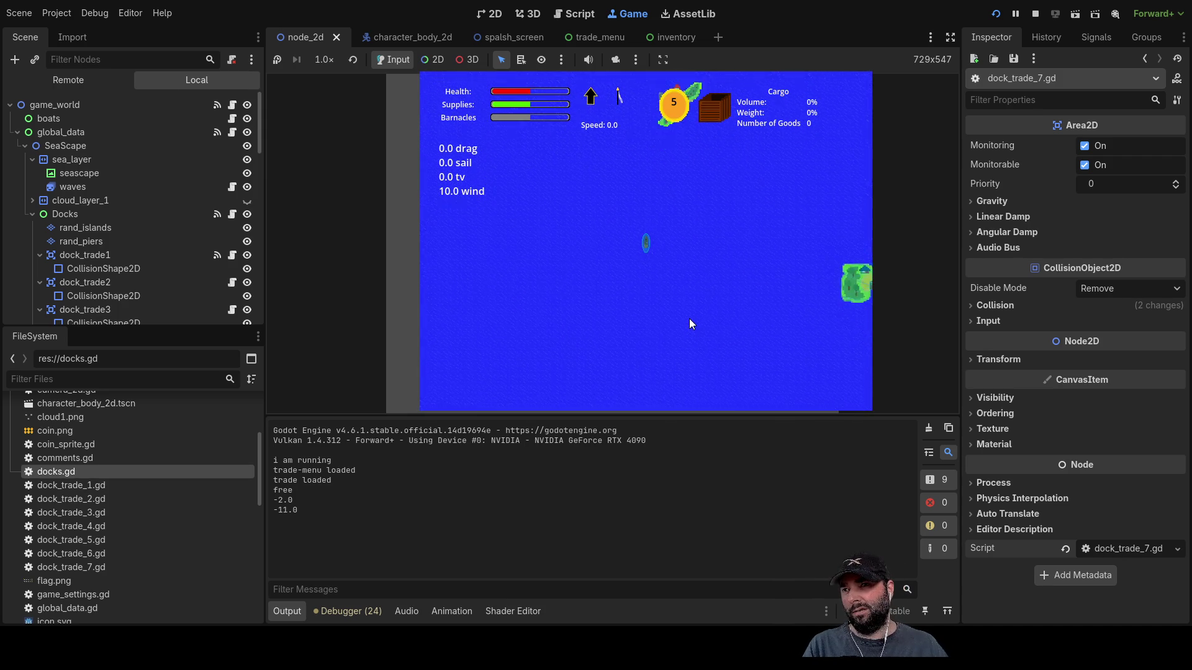
pyautogui.scroll(-3, 688, 321)
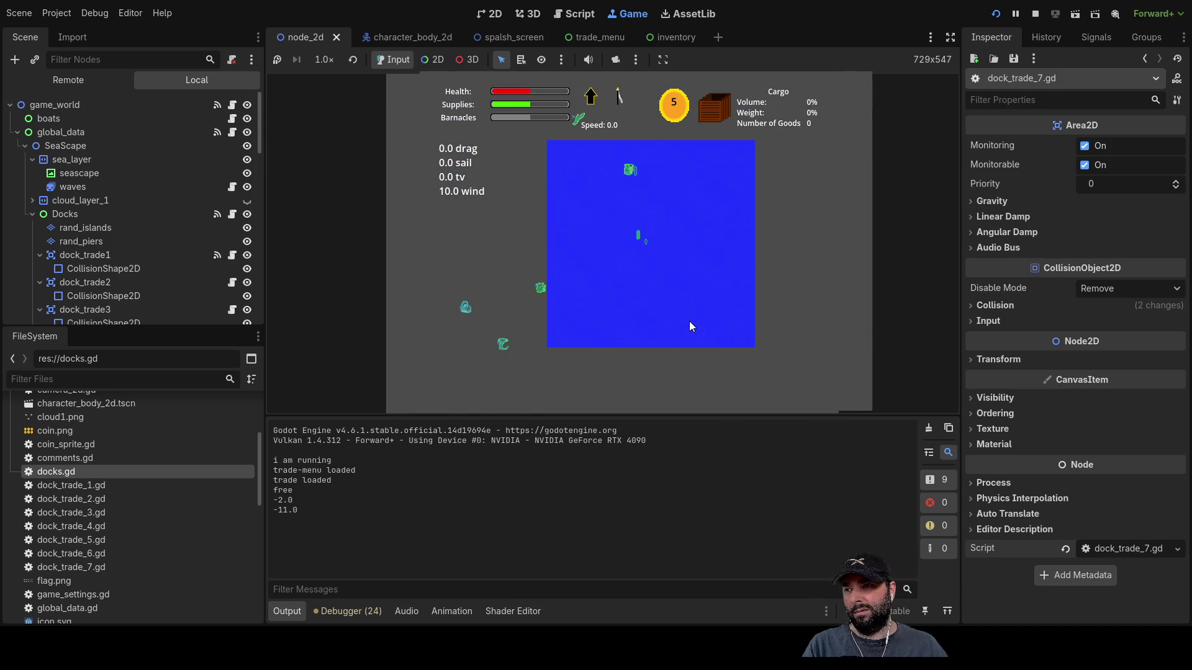
pyautogui.scroll(6, 688, 321)
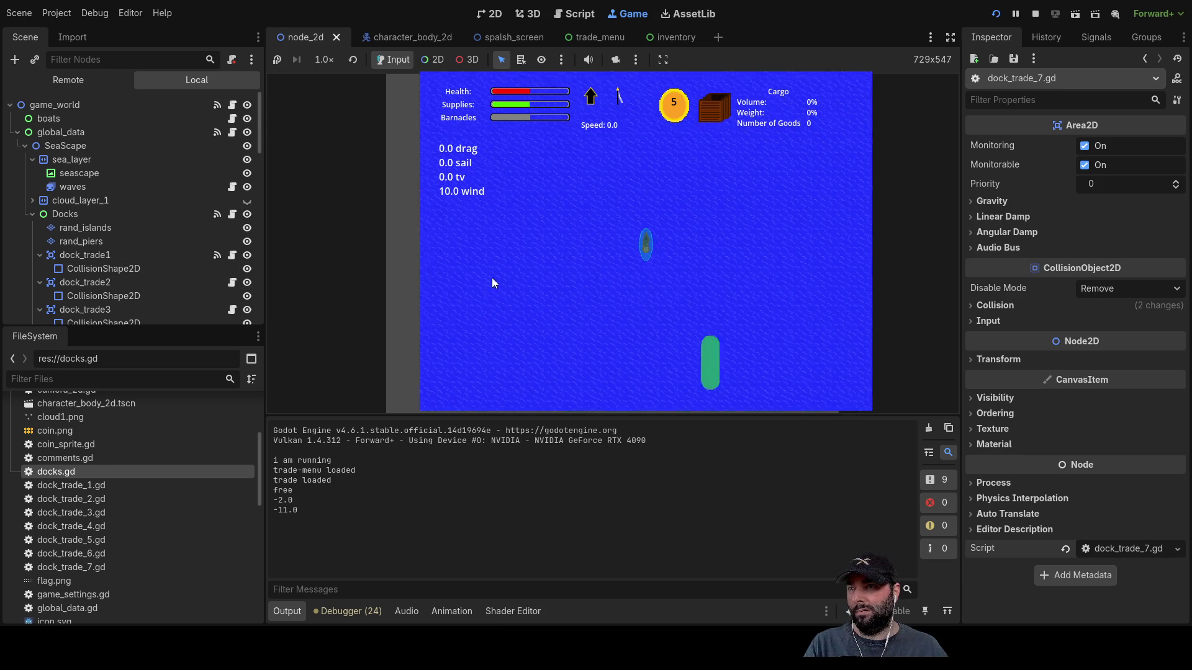
pyautogui.scroll(-3, 542, 291)
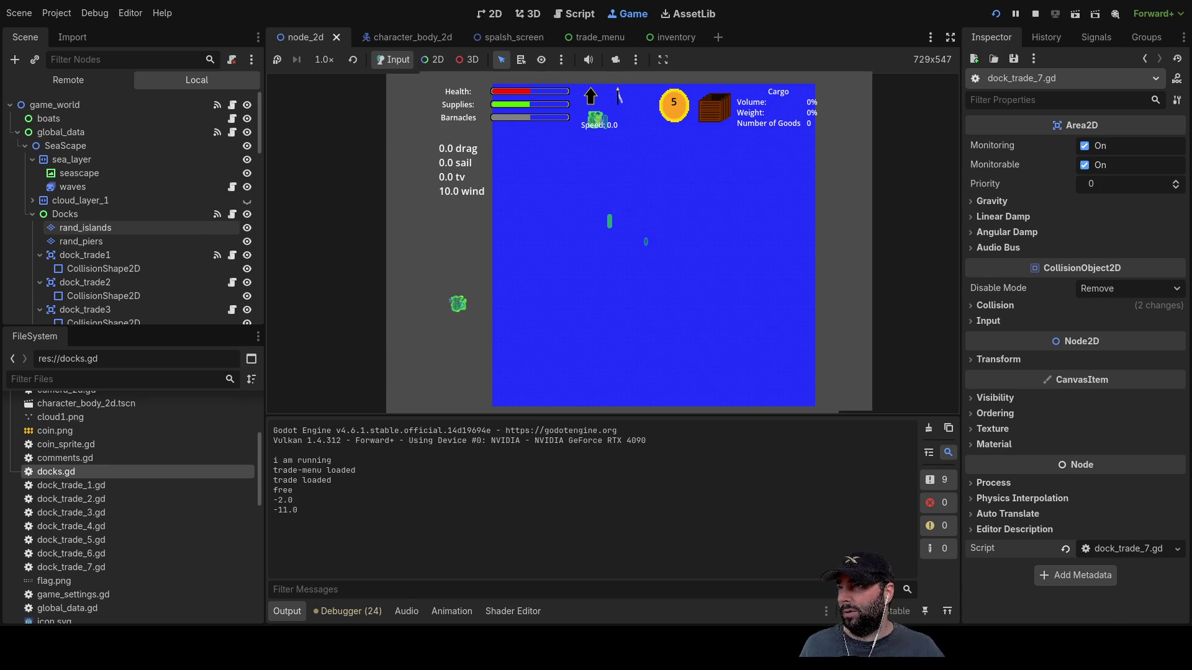
pyautogui.click(85, 228)
pyautogui.click(85, 255)
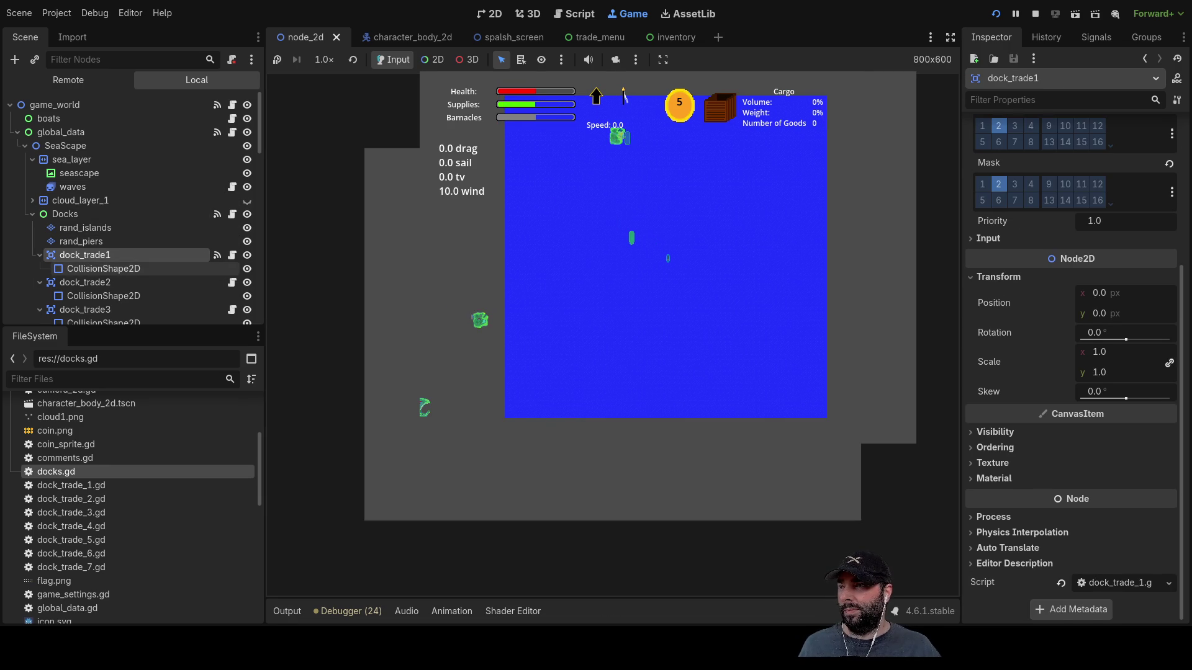
# - Check the first dock's collision shape in the running game, then stop it and highlight CollisionShape2D references
pyautogui.click(96, 271)
pyautogui.click(94, 255)
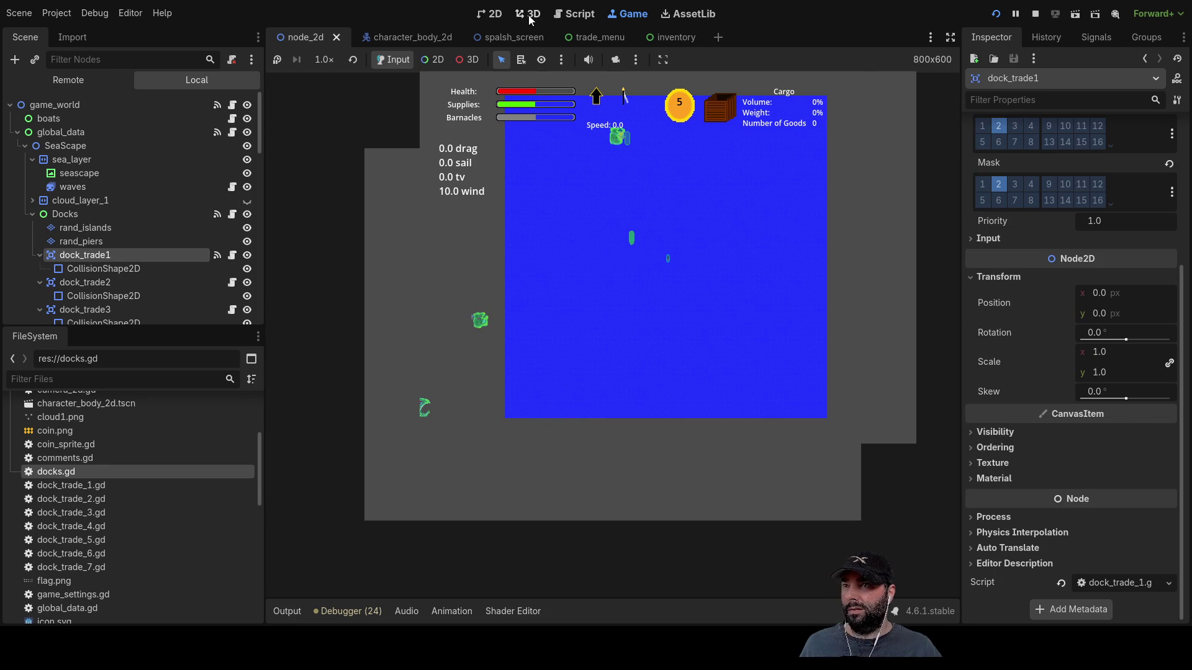
pyautogui.click(1034, 14)
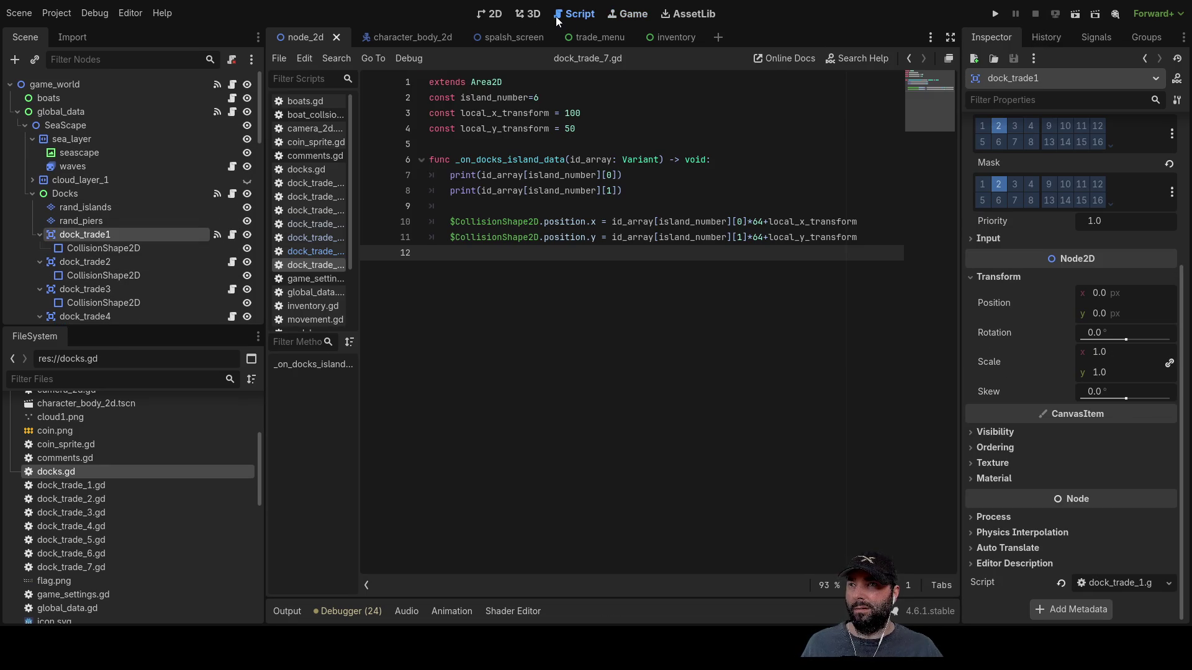
pyautogui.doubleClick(485, 221)
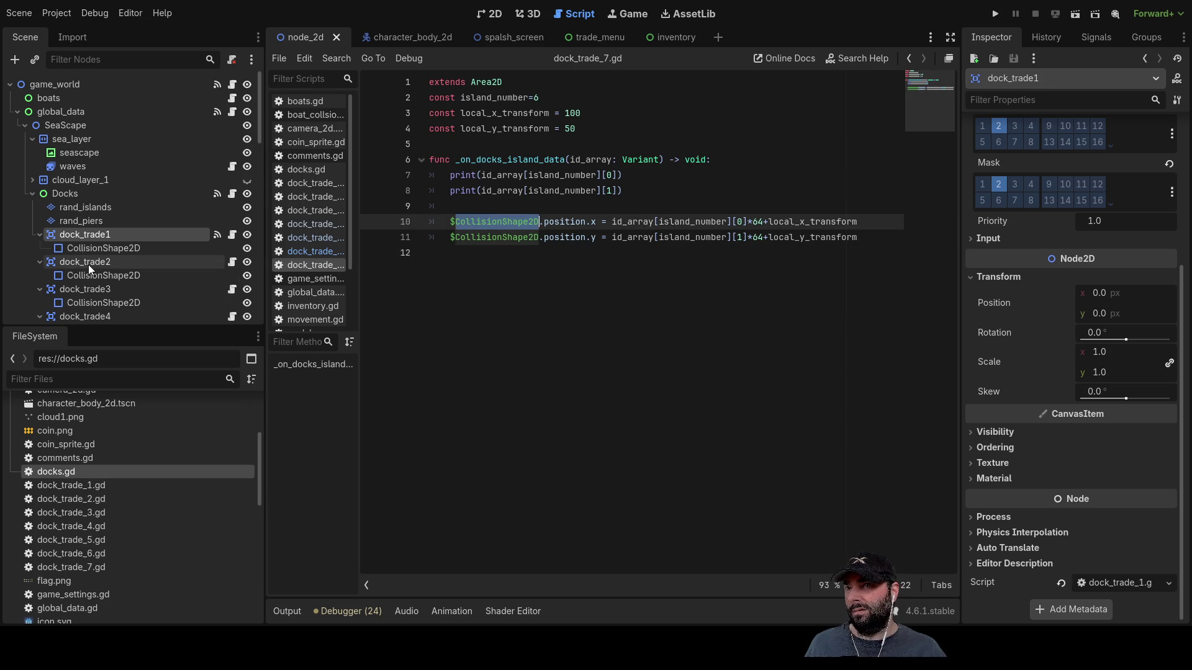
# - Review dock_trade_1, 2, 4 and 7 scripts, confirming their island_number values from 0 to 6
pyautogui.click(319, 187)
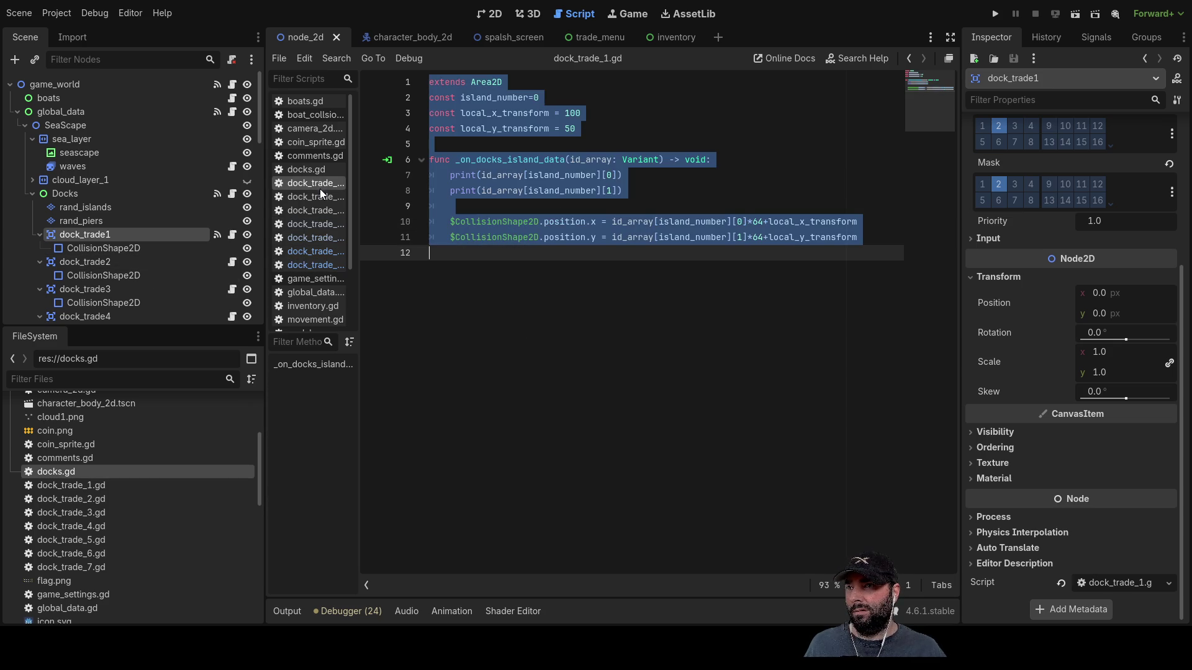
pyautogui.doubleClick(512, 222)
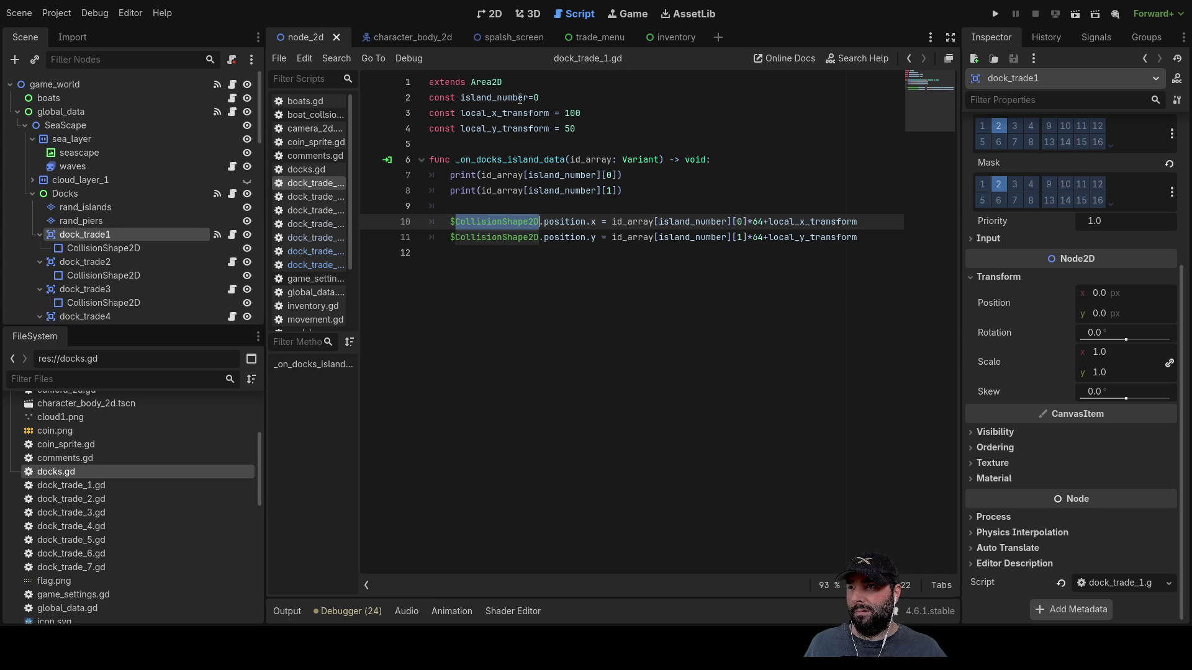
pyautogui.click(310, 197)
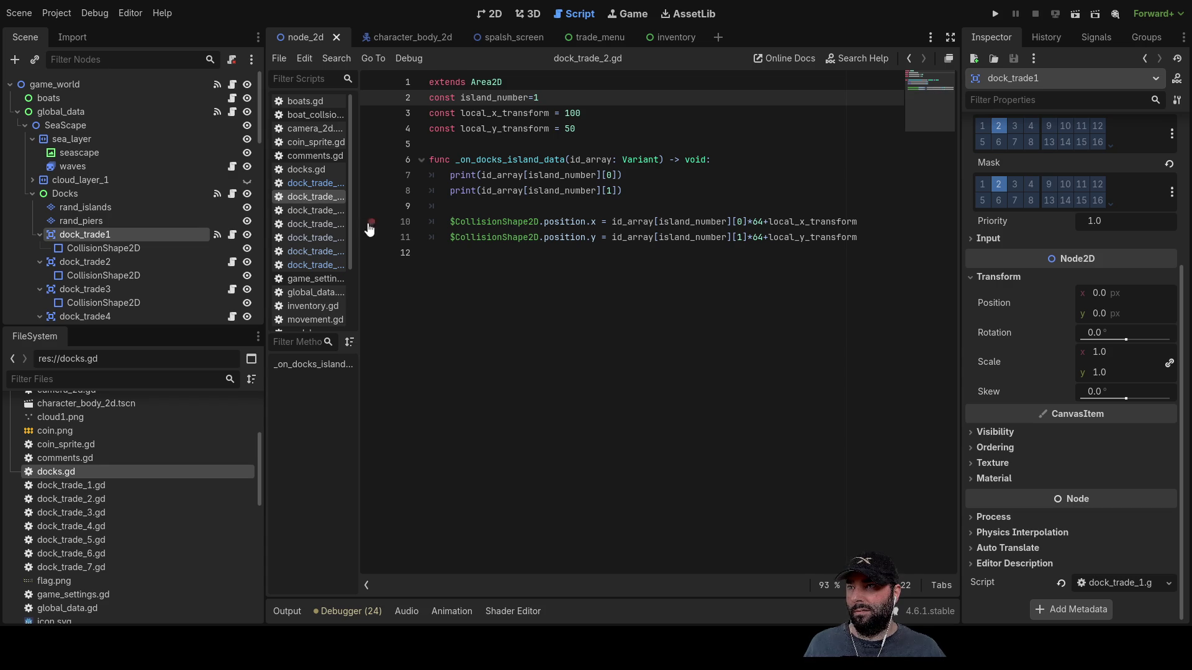
pyautogui.click(307, 208)
pyautogui.click(303, 226)
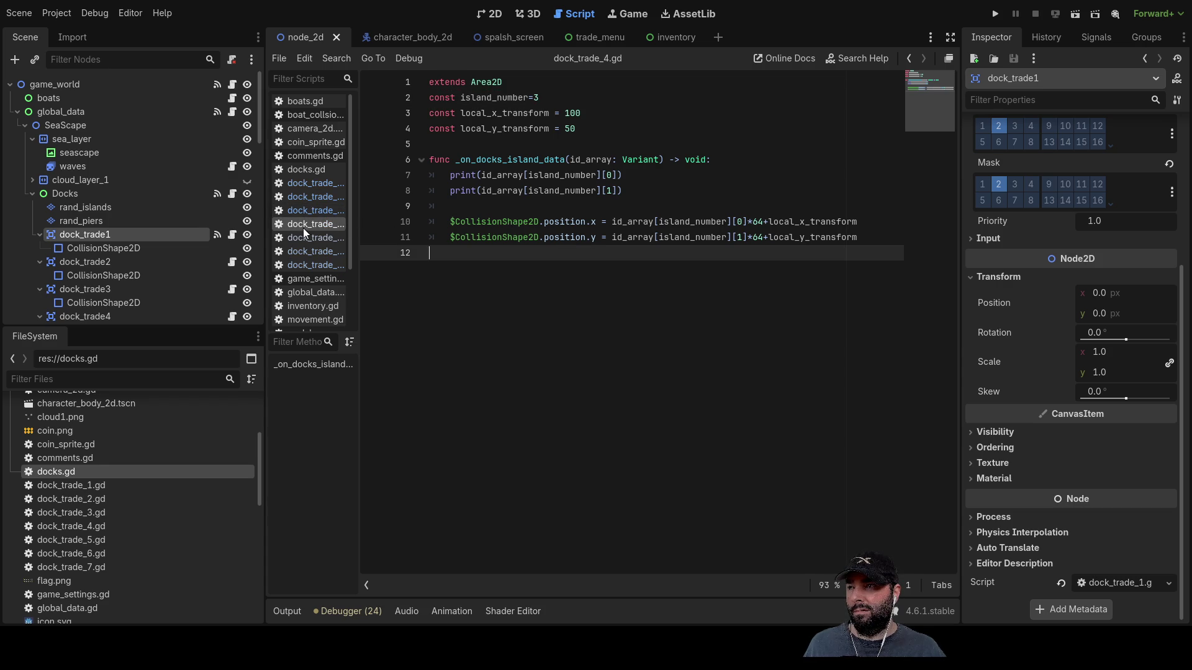
pyautogui.click(300, 241)
pyautogui.click(299, 267)
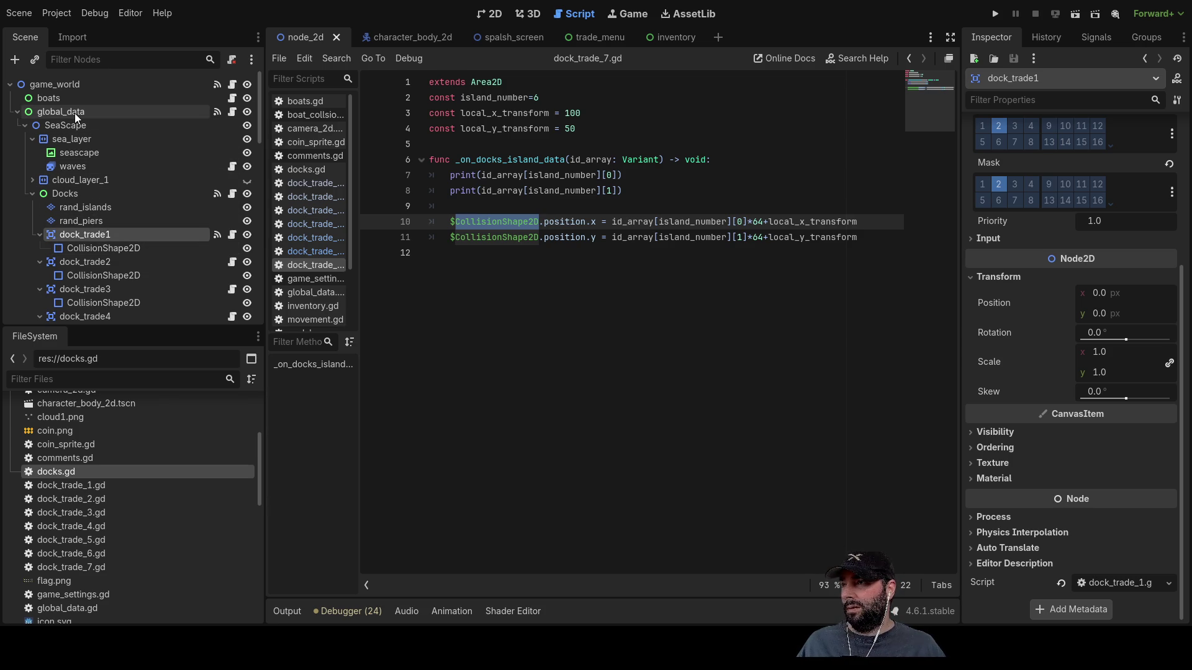
pyautogui.click(70, 199)
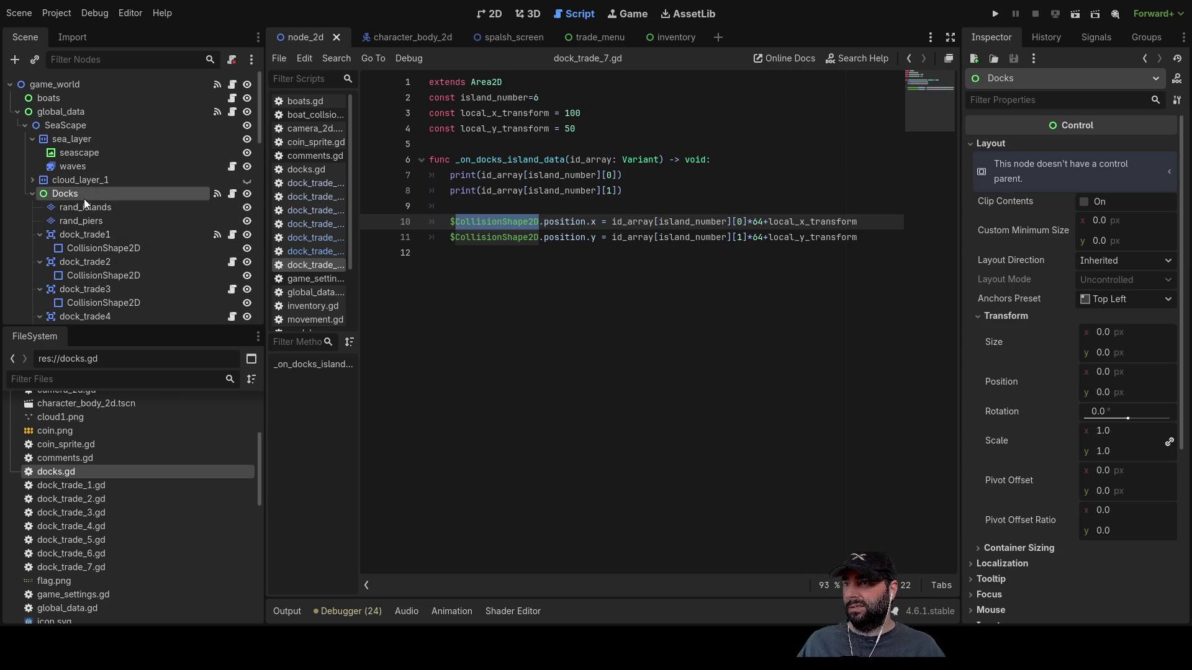
# - Open docks.gd and pick its island_data signal in the Signals panel for dock_trade1 and dock_trade2
pyautogui.click(306, 168)
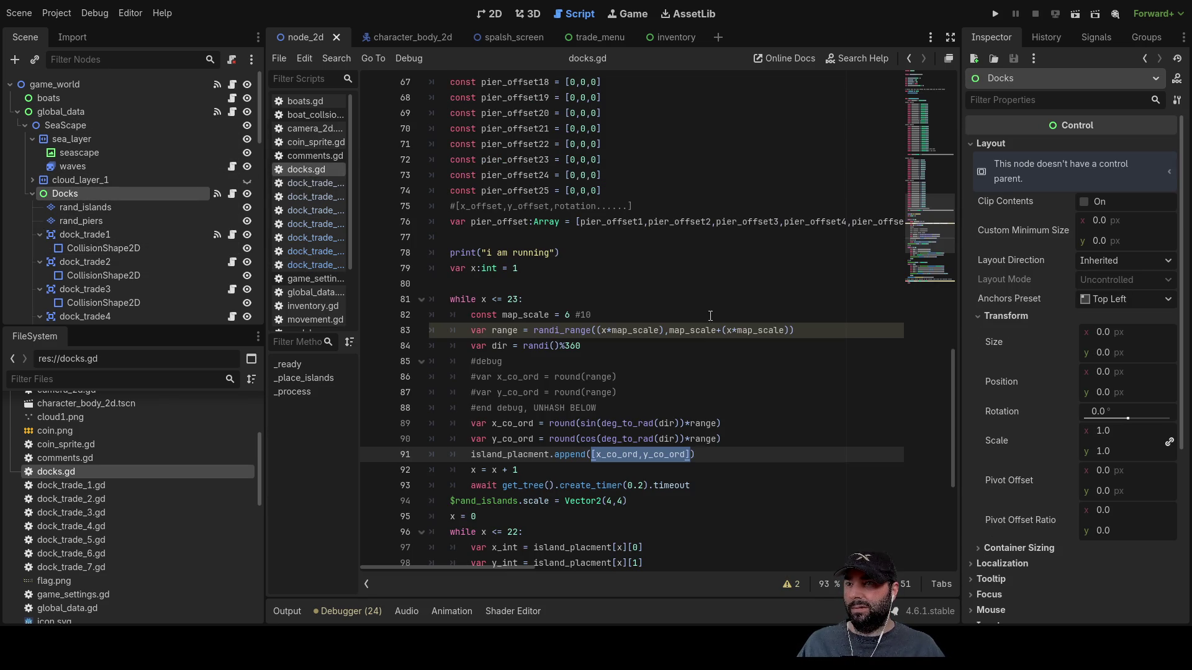
pyautogui.scroll(5, 687, 341)
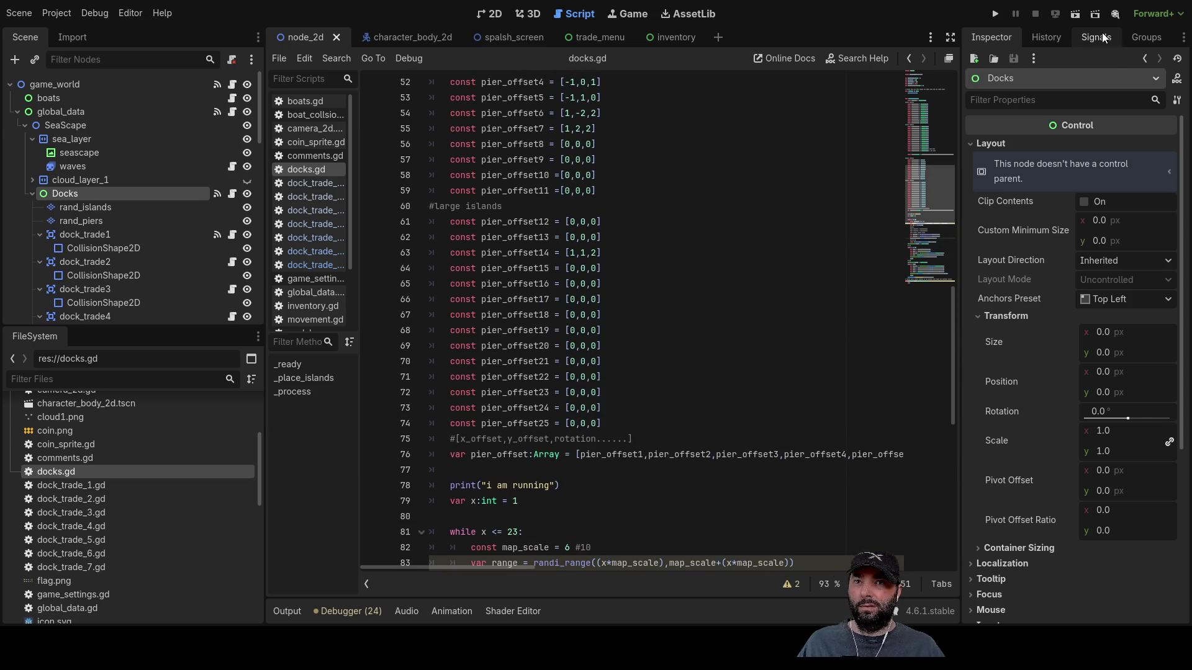
pyautogui.click(1096, 37)
pyautogui.click(1037, 98)
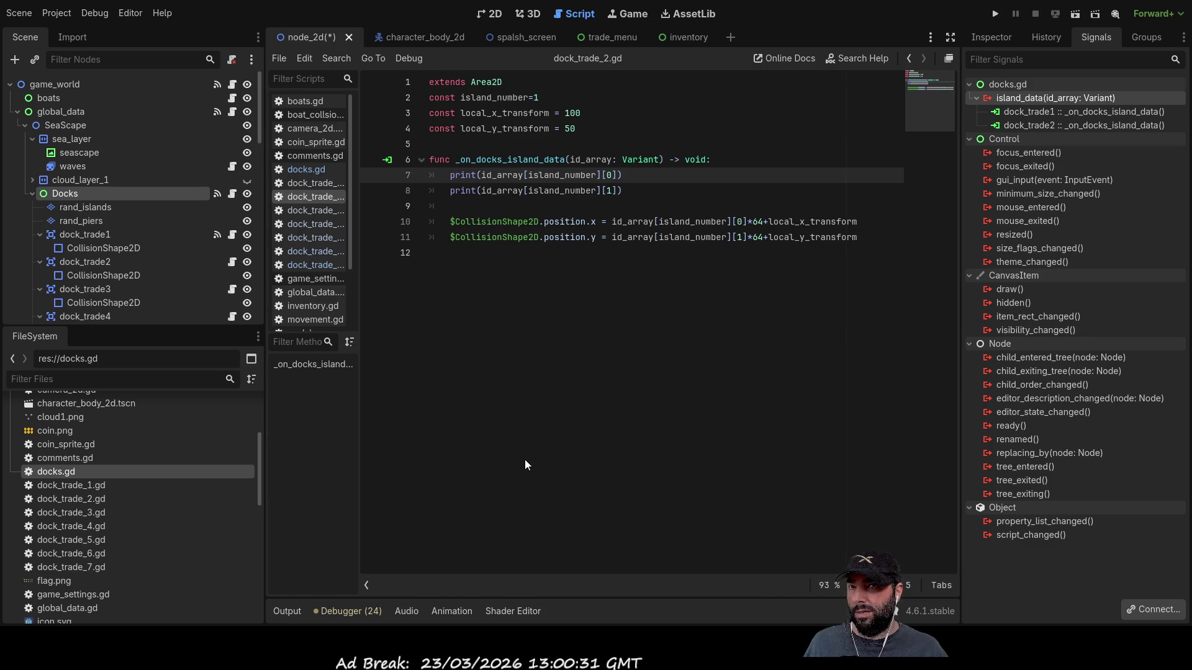
# - Connect island_data to the _on_docks_island_data handlers of dock_trade3, dock_trade4, dock_trade5 and dock_trade6
pyautogui.click(1037, 99)
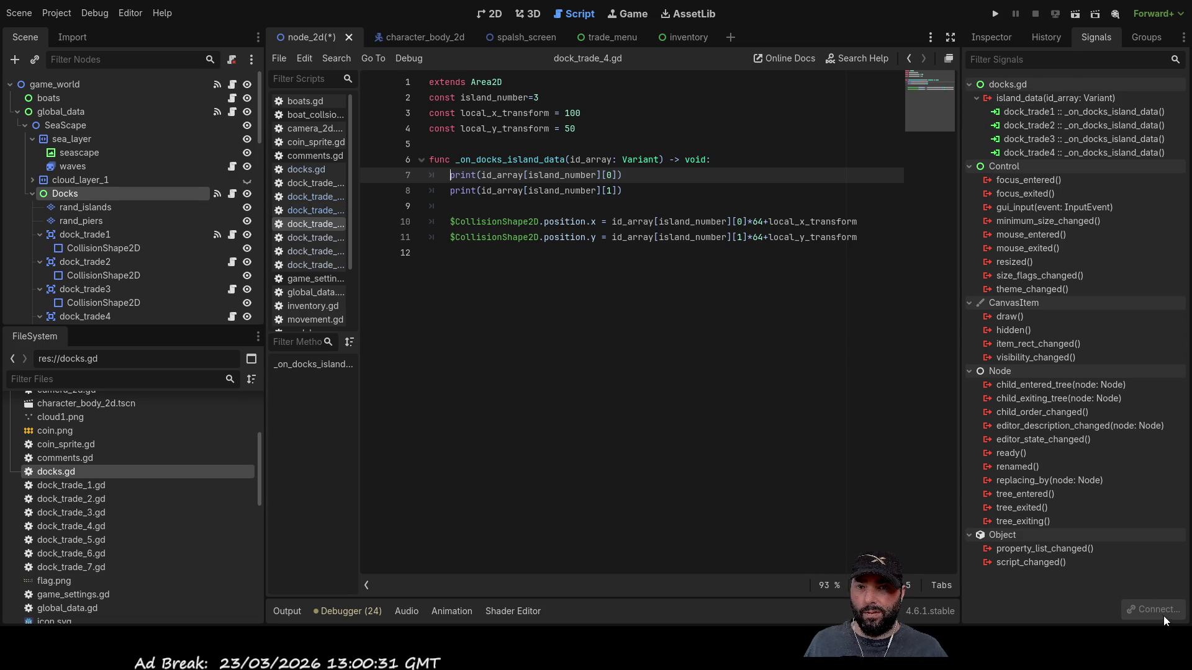
pyautogui.click(1030, 96)
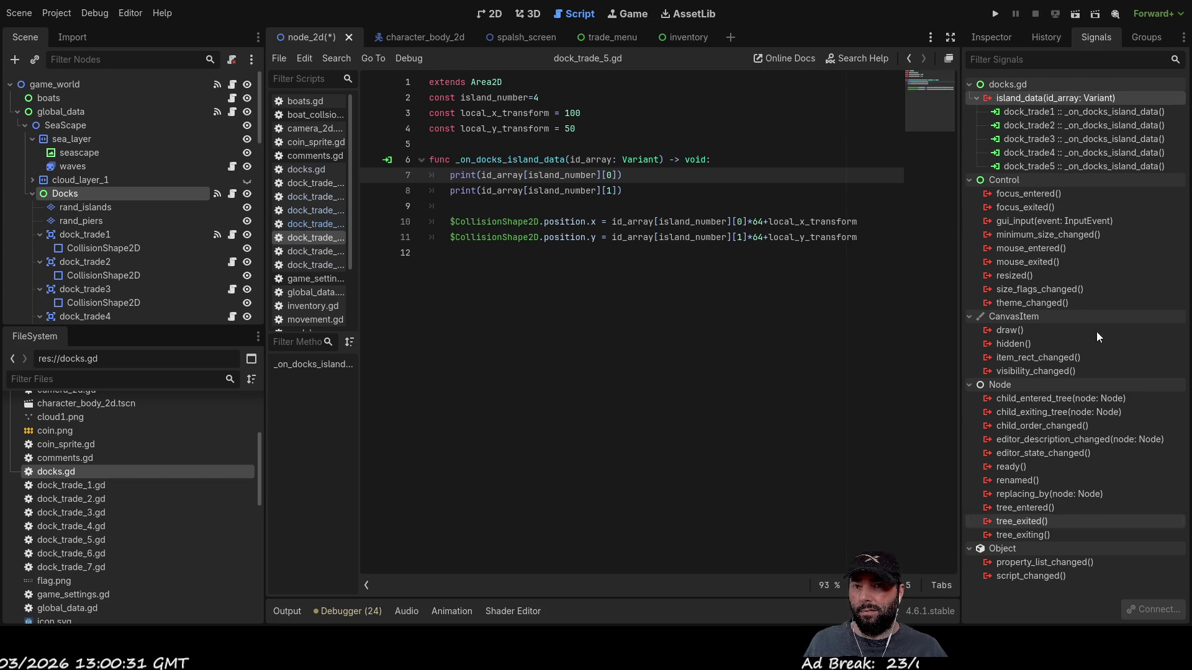
pyautogui.click(1014, 83)
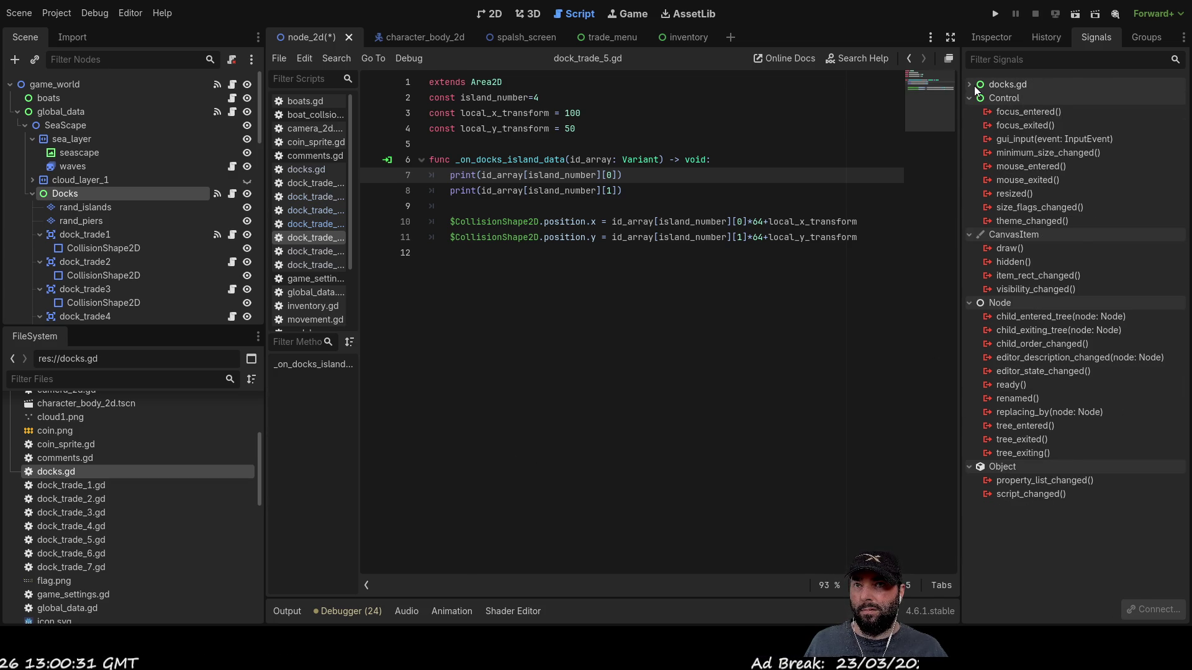
pyautogui.click(971, 85)
pyautogui.click(1007, 100)
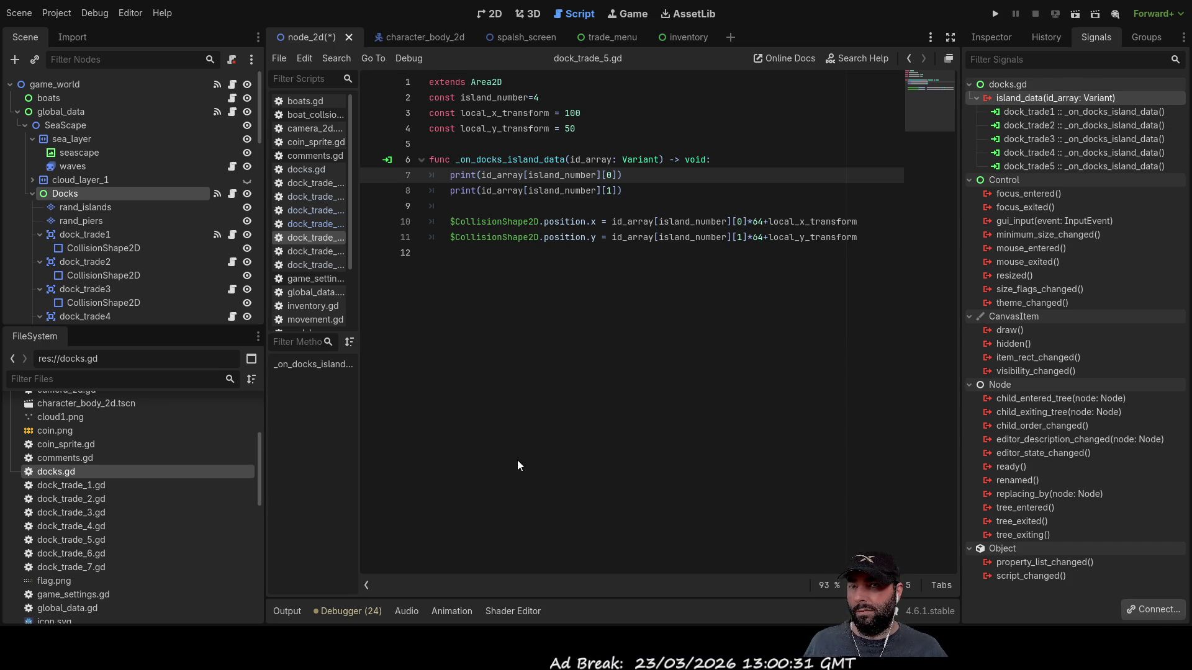
pyautogui.click(1036, 98)
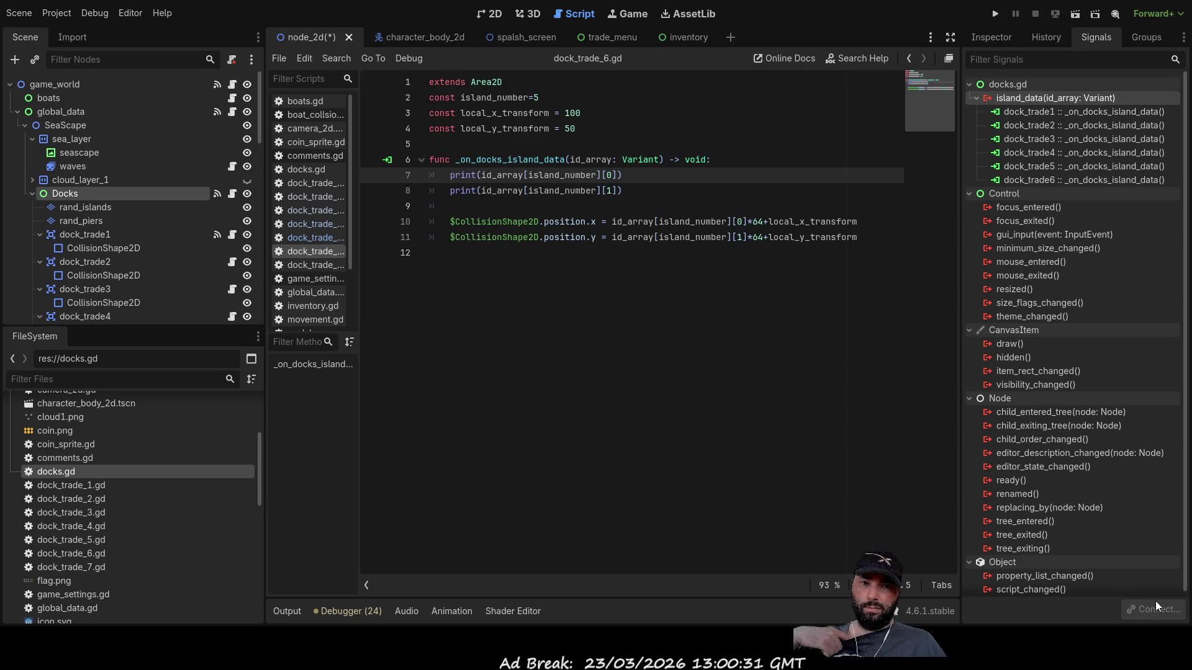
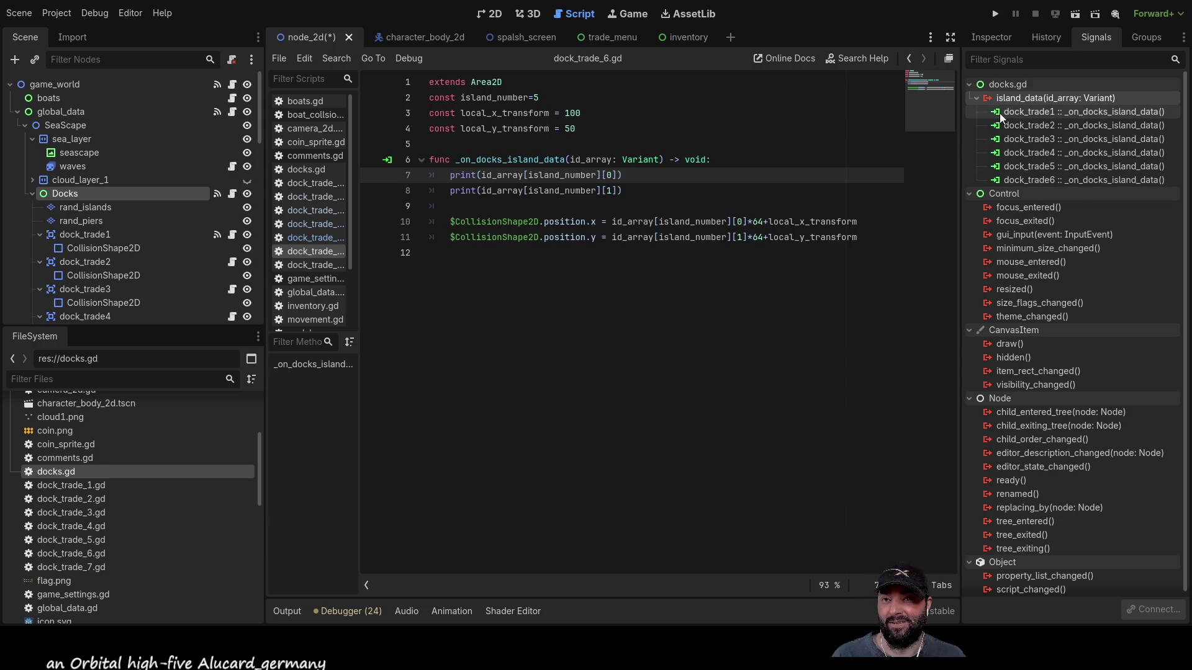
# - Connect island_data to dock_trade7's _on_docks_island_data and run the project
pyautogui.click(1018, 106)
pyautogui.click(1019, 98)
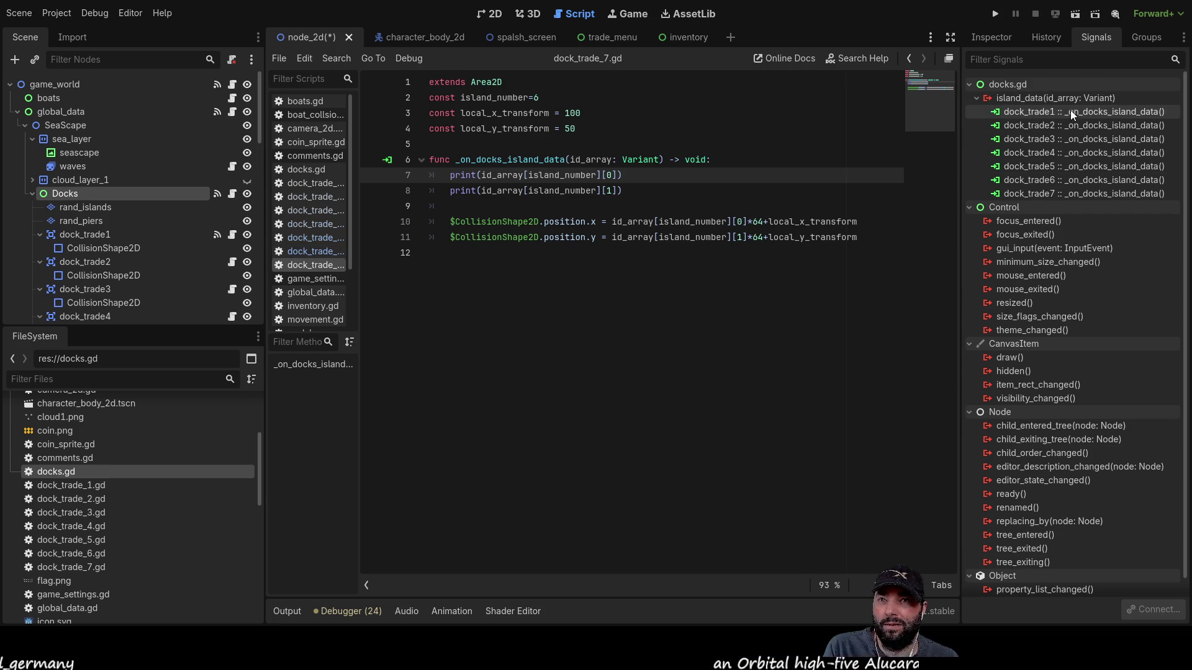
pyautogui.click(993, 13)
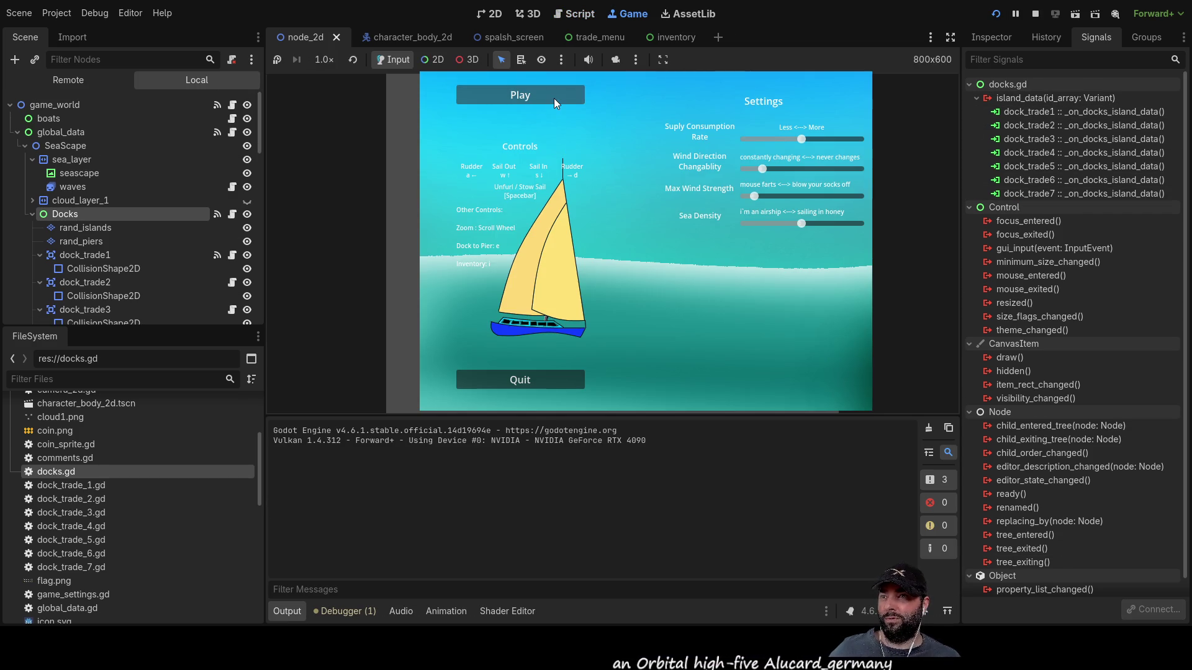
# - Start gameplay from the game menu and exit the dock trade screen to open sea
pyautogui.click(554, 98)
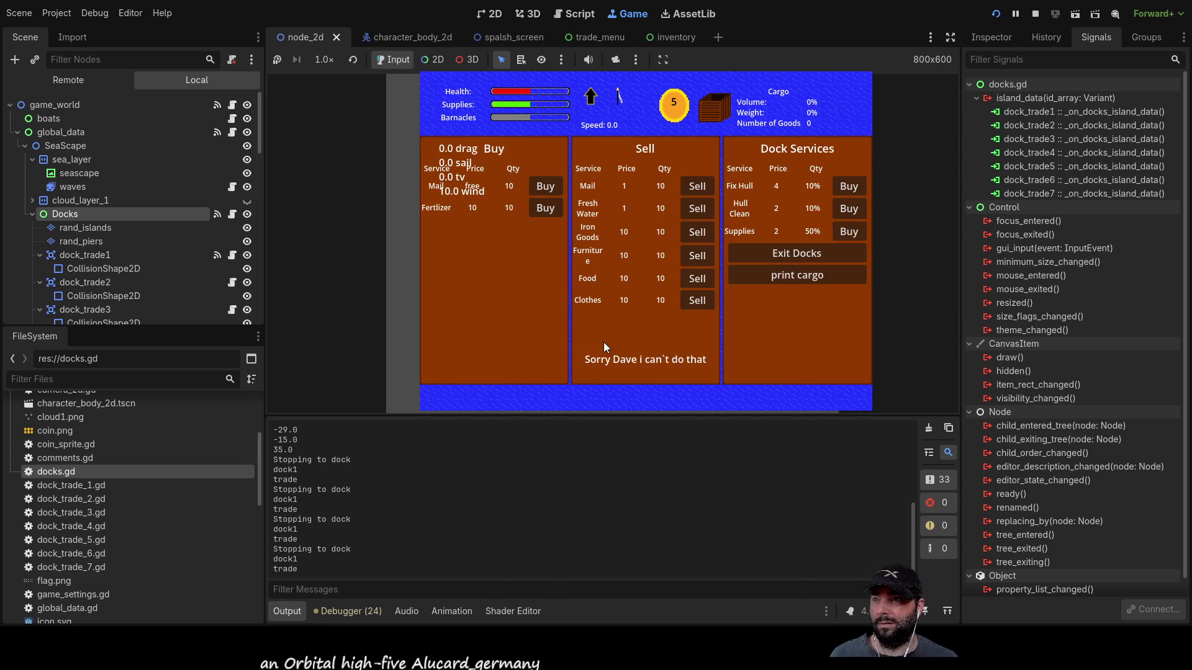
pyautogui.click(794, 253)
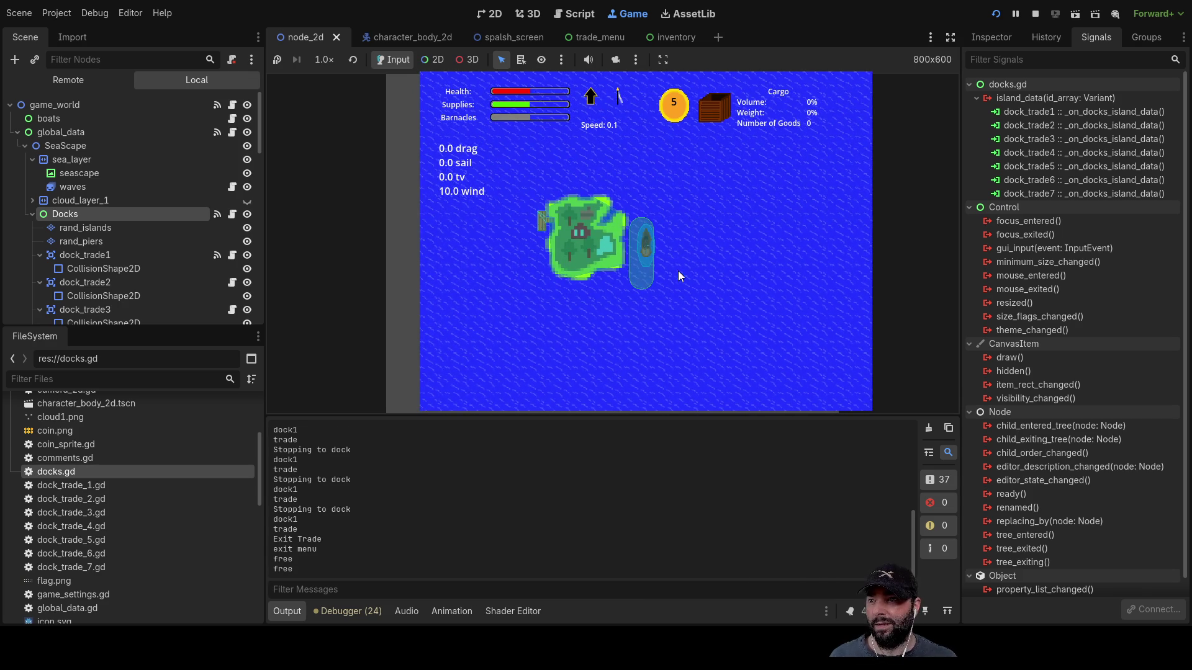
pyautogui.scroll(-5, 677, 271)
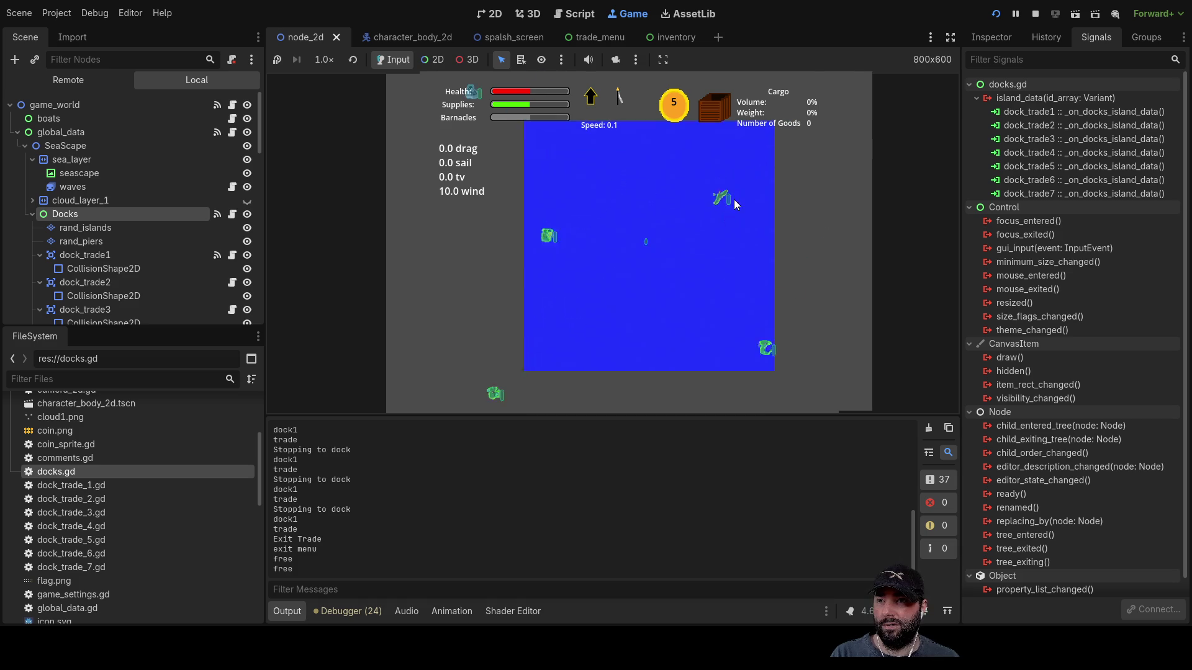
# - Zoom around the islands to check trade zone placement, then stop the game with F8
pyautogui.scroll(5, 731, 202)
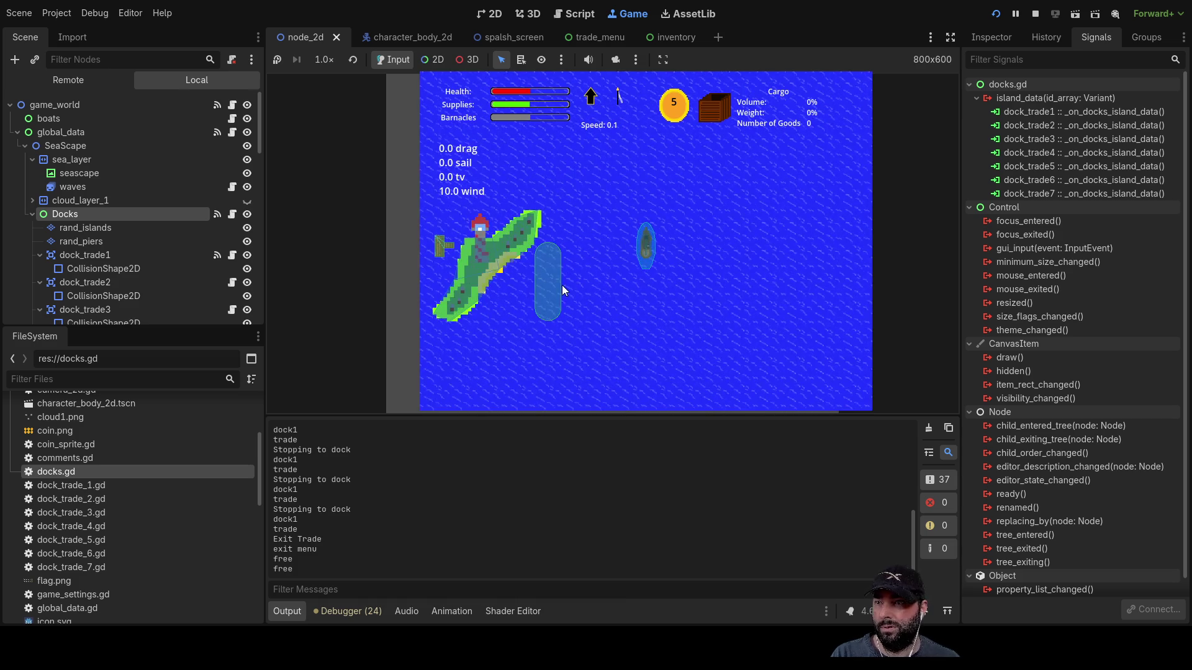
pyautogui.scroll(-5, 694, 305)
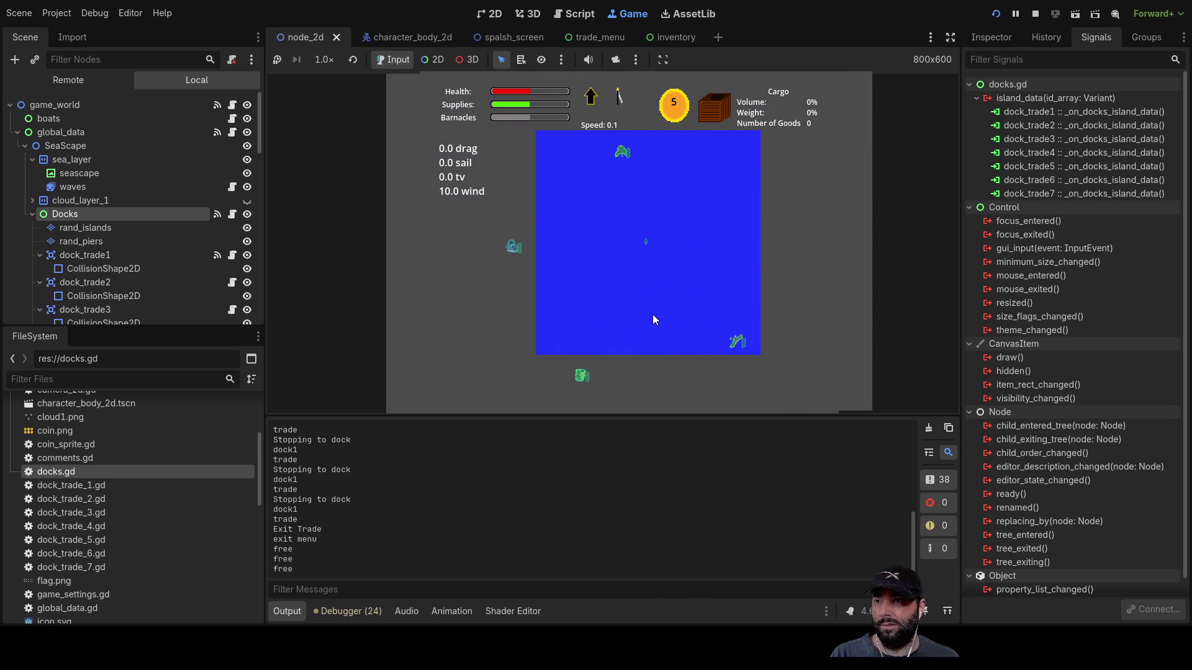
pyautogui.scroll(5, 650, 279)
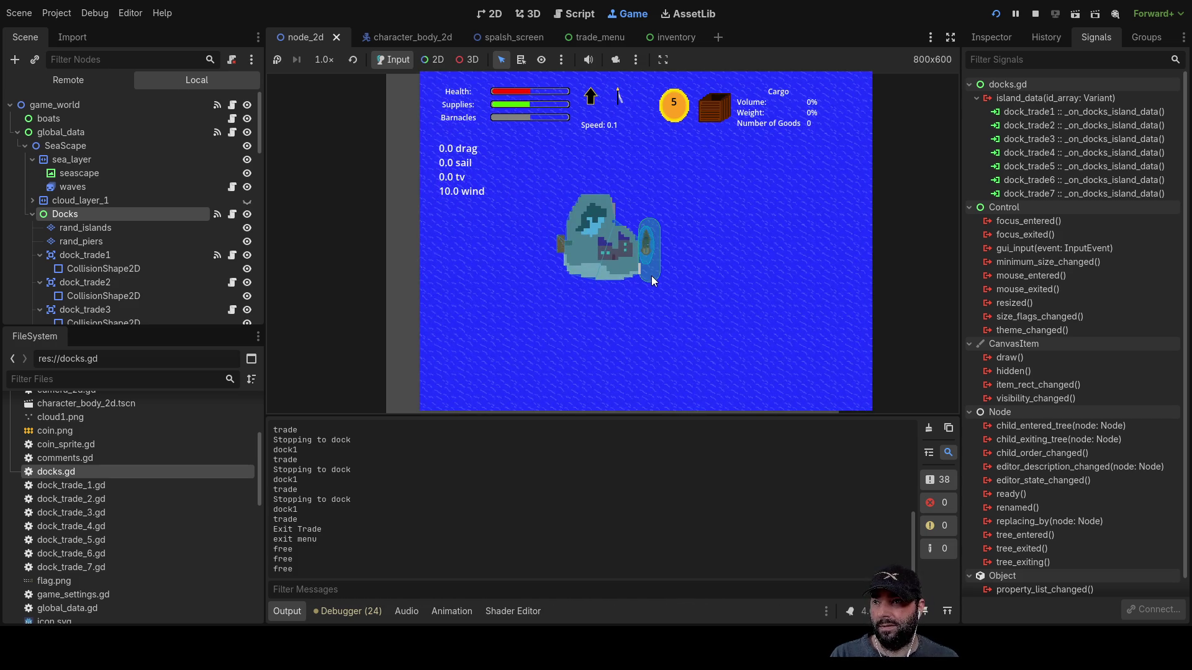
pyautogui.scroll(-3, 651, 275)
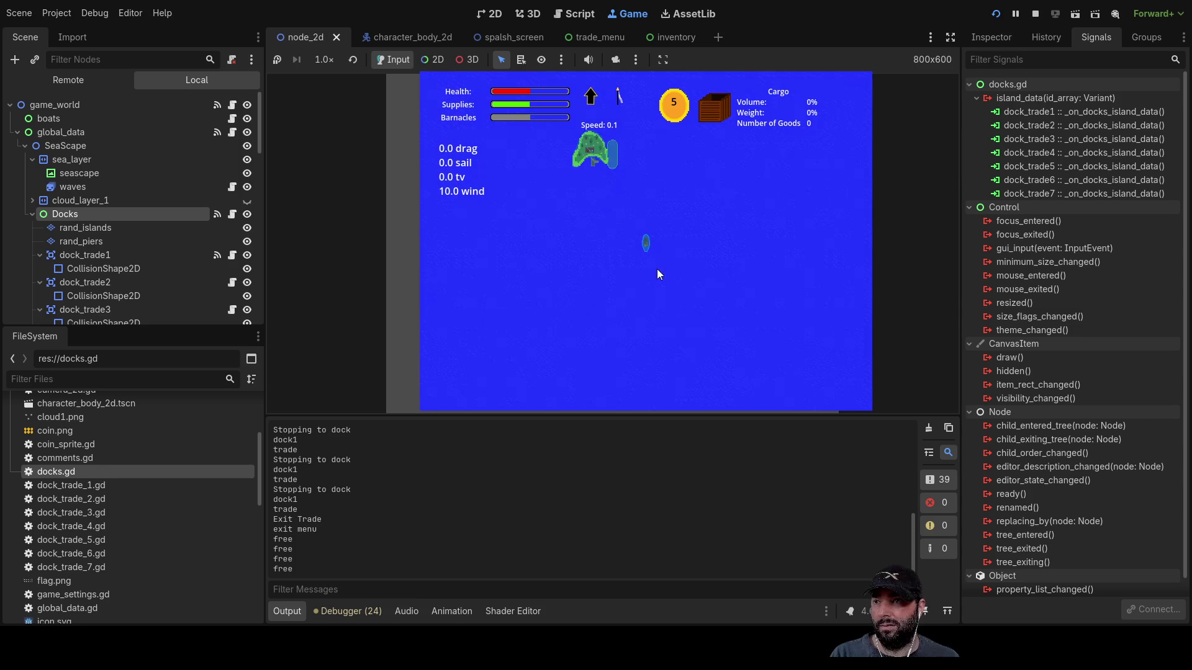
pyautogui.scroll(5, 656, 272)
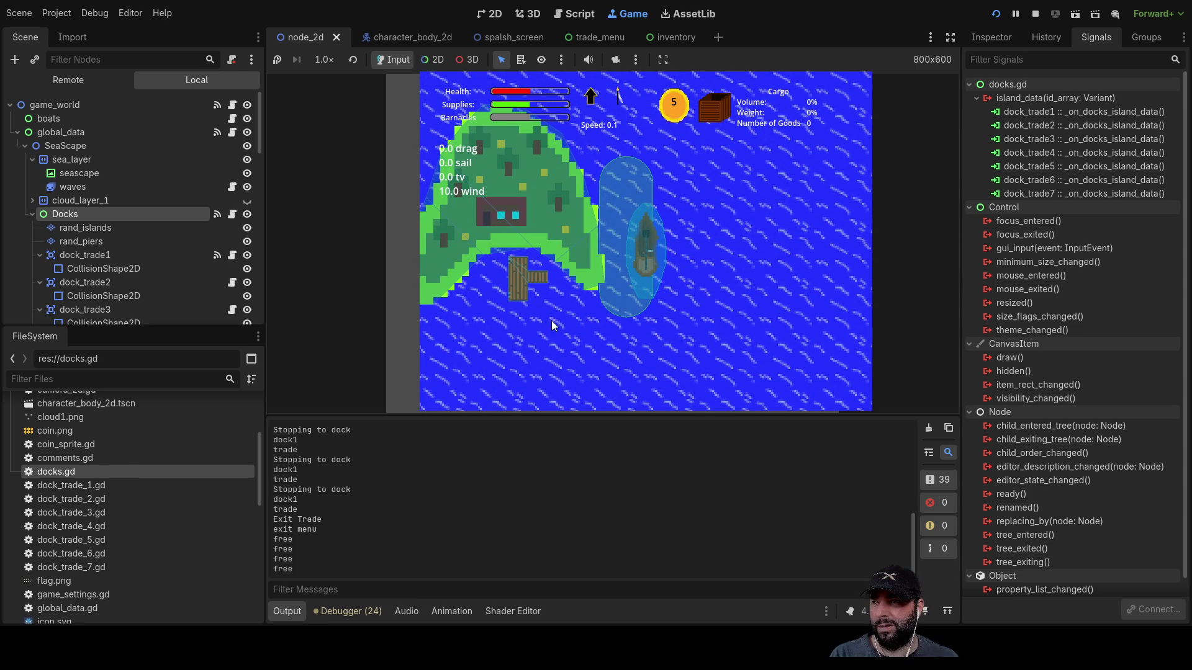
pyautogui.scroll(-3, 668, 315)
pyautogui.scroll(2, 667, 318)
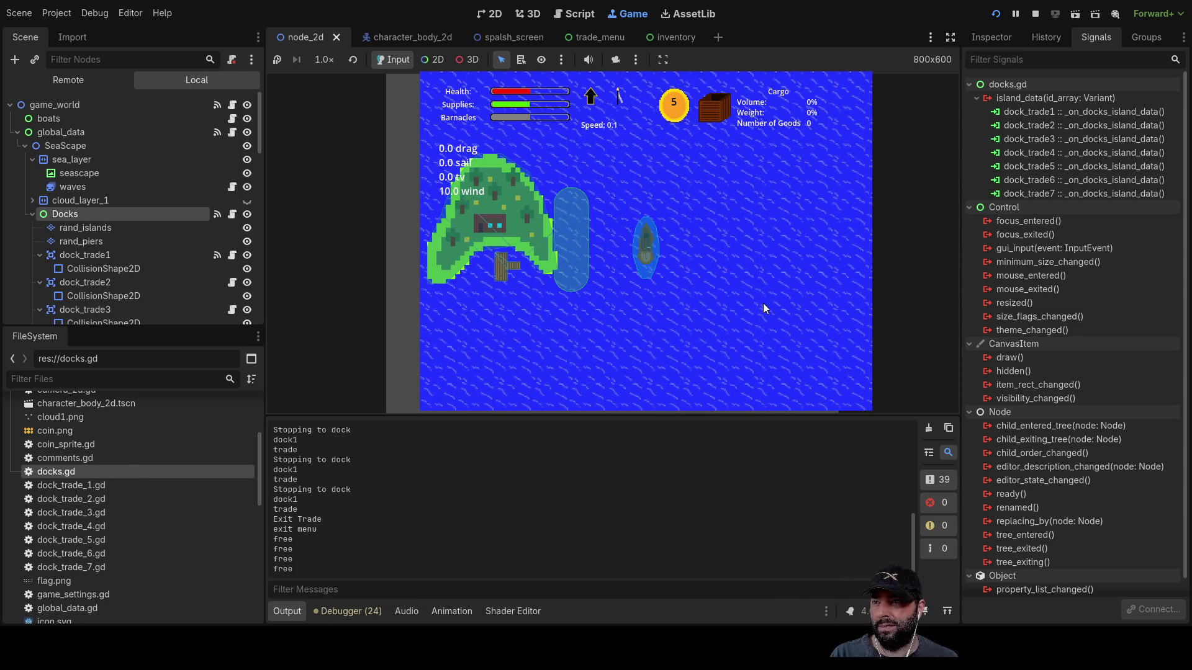
pyautogui.scroll(-5, 765, 310)
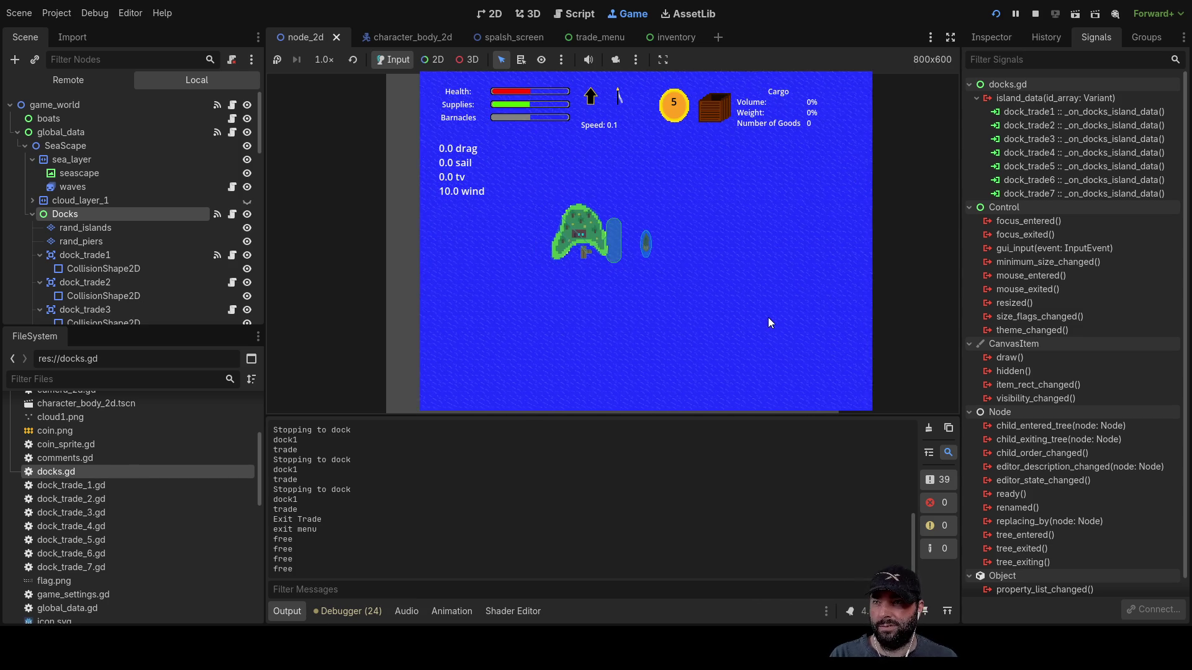
pyautogui.scroll(5, 719, 280)
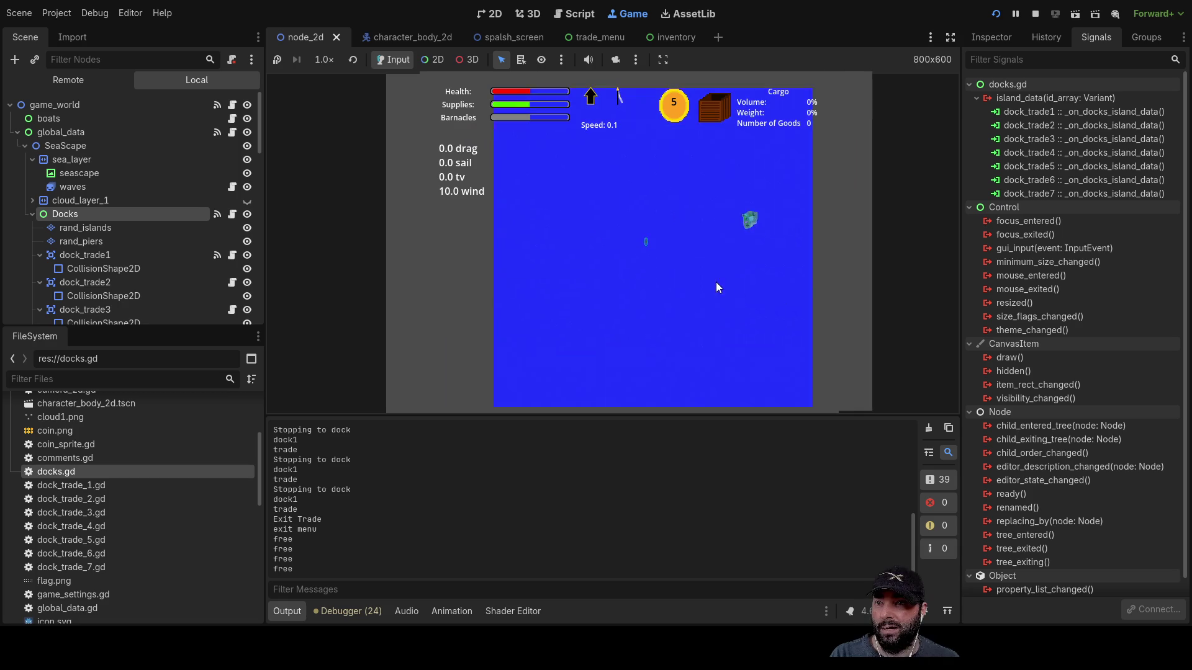
pyautogui.scroll(-5, 696, 314)
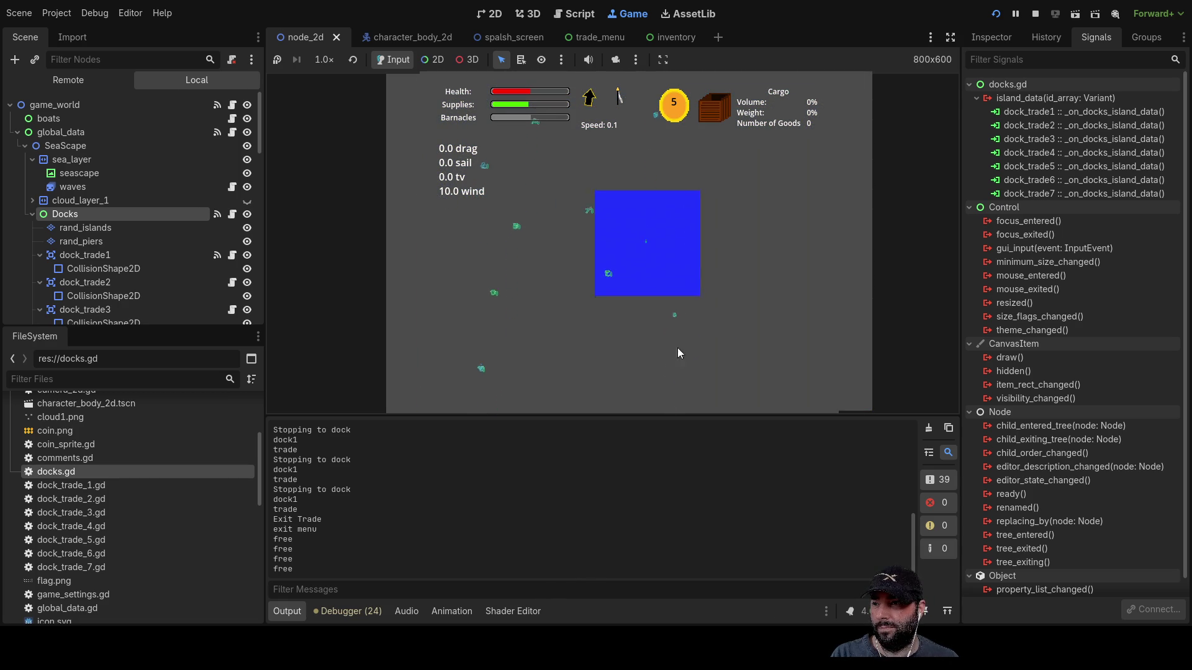
pyautogui.scroll(2, 529, 345)
pyautogui.scroll(2, 534, 349)
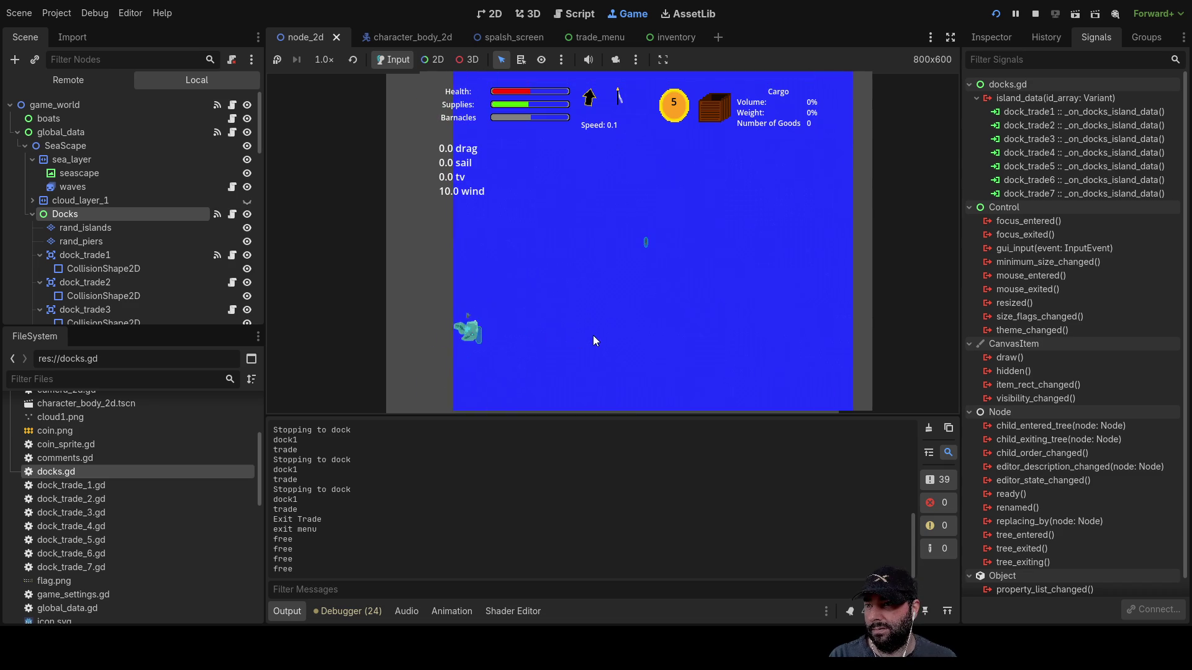
pyautogui.scroll(5, 612, 322)
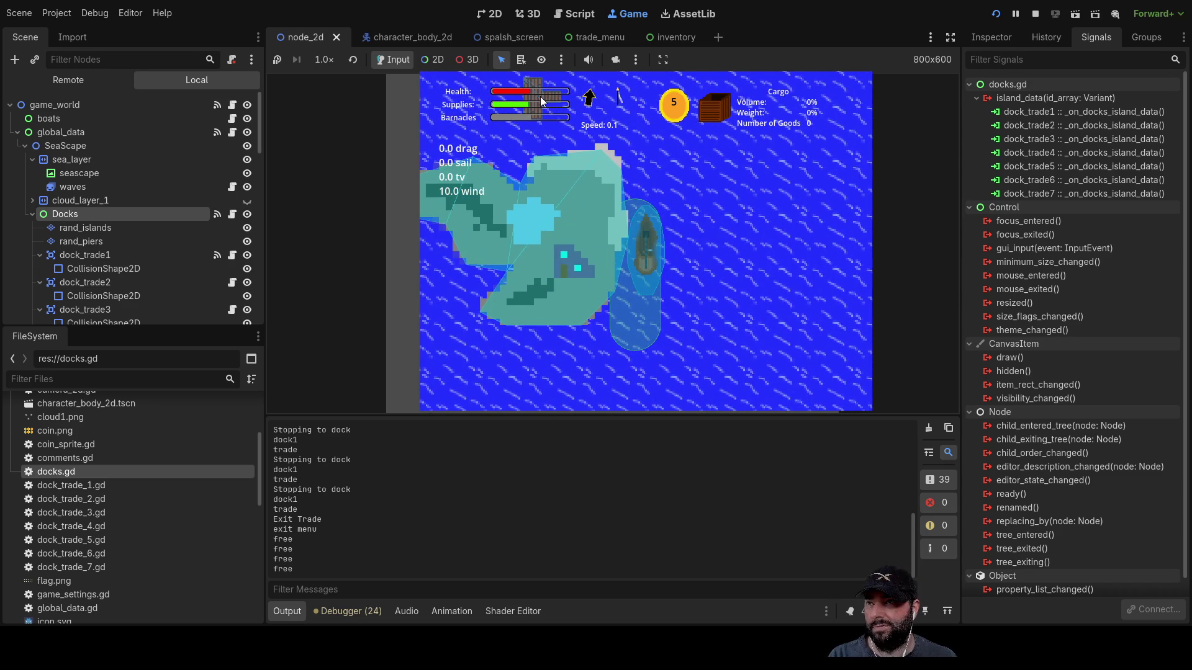
pyautogui.scroll(-6, 691, 385)
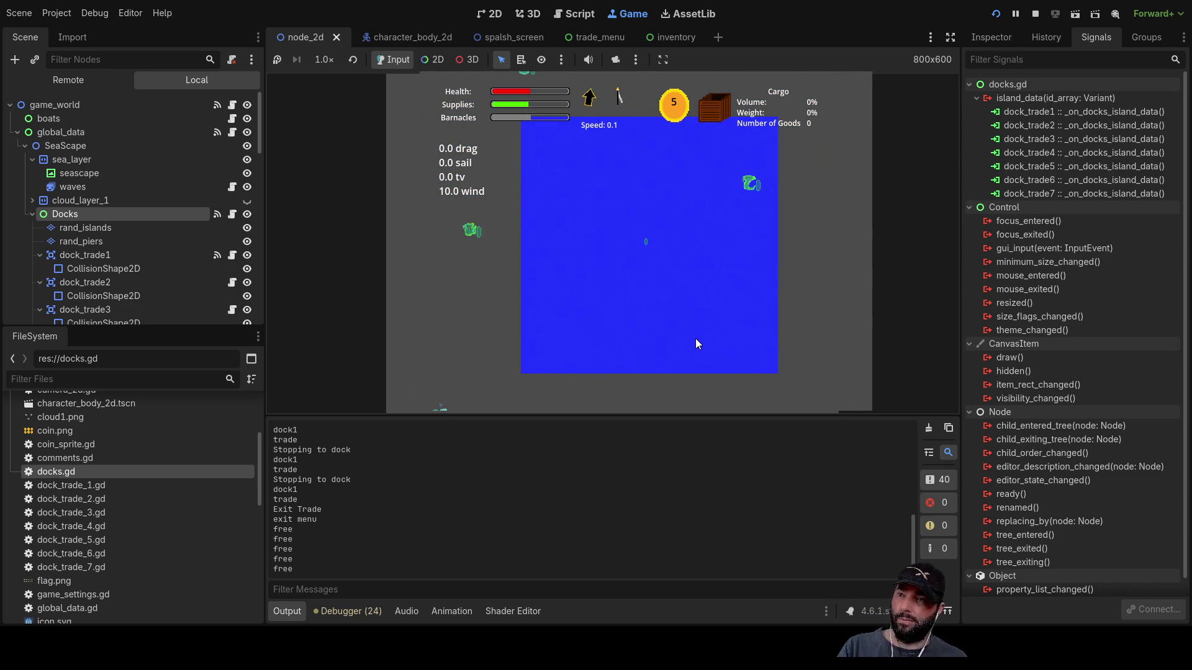
pyautogui.scroll(3, 695, 335)
pyautogui.scroll(2, 701, 334)
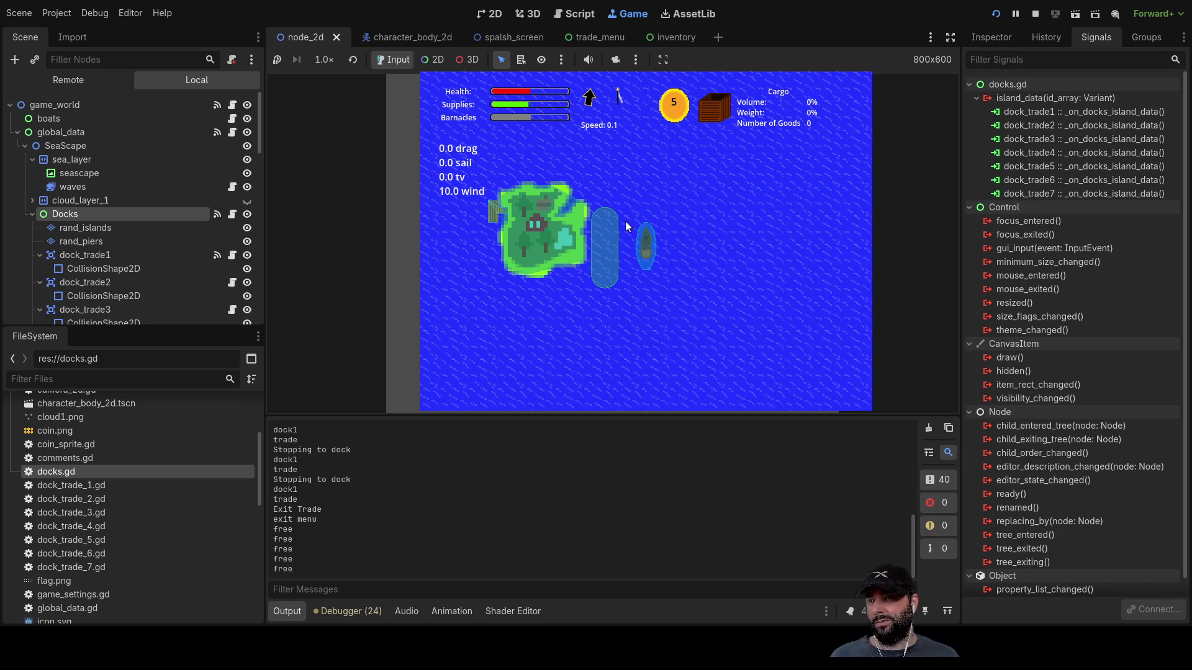
pyautogui.press('F8')
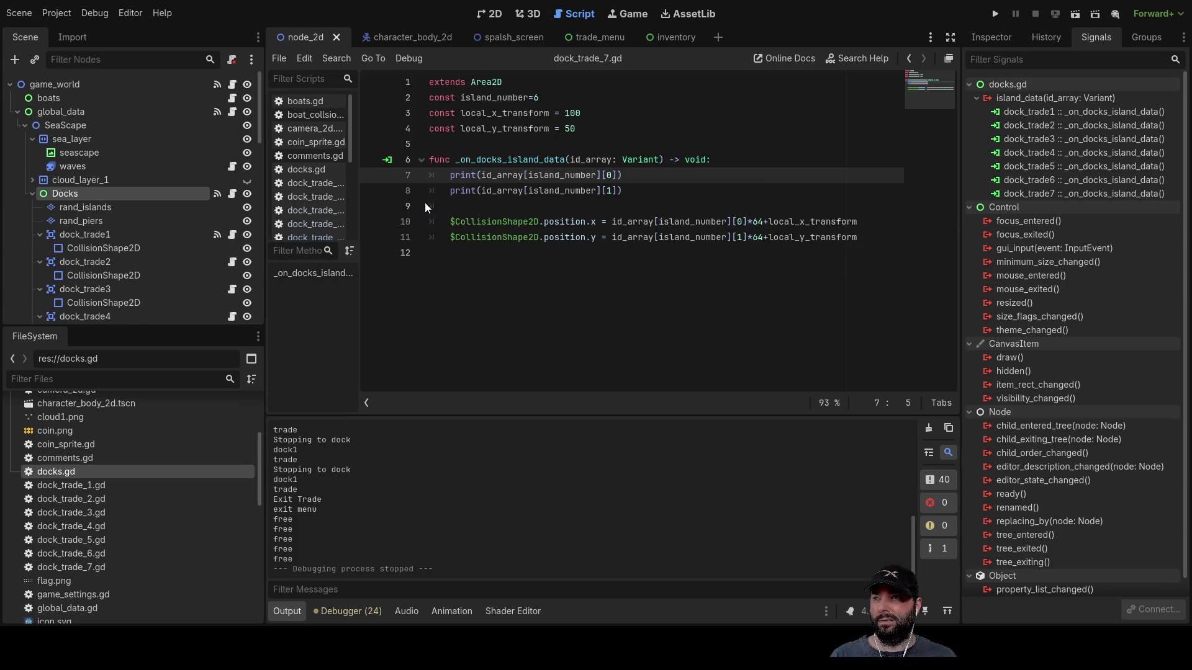
# - In dock_trade_2.gd, set local_x_transform to 0 and local_y_transform to -20
pyautogui.click(311, 187)
pyautogui.click(315, 194)
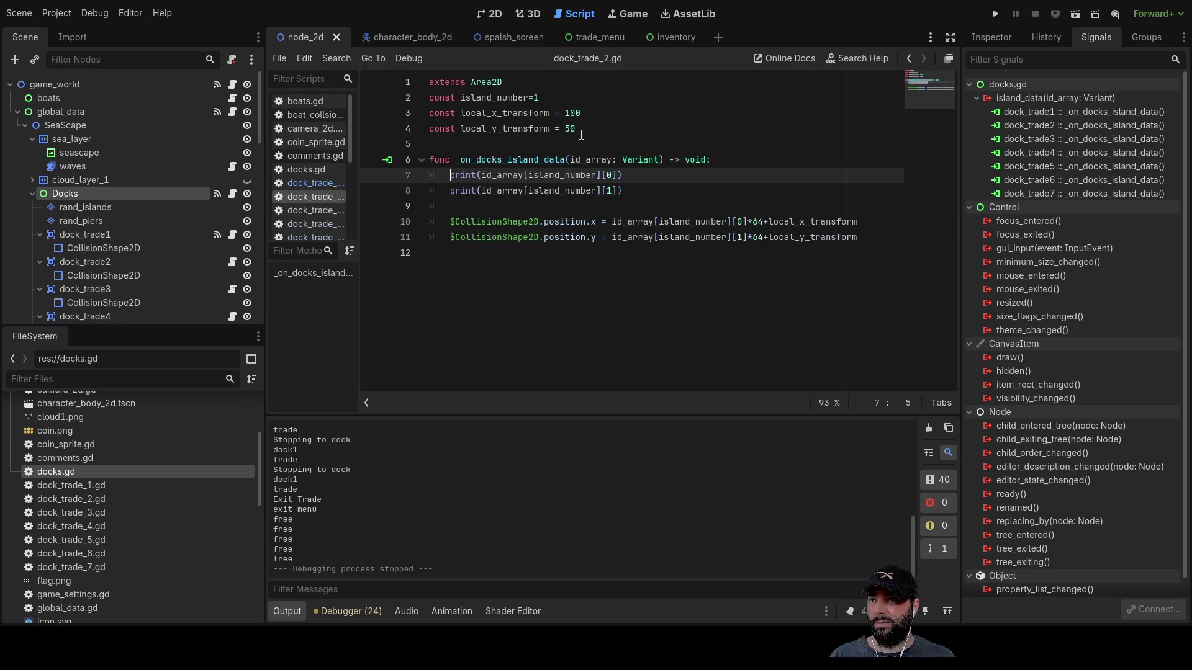
pyautogui.click(575, 113)
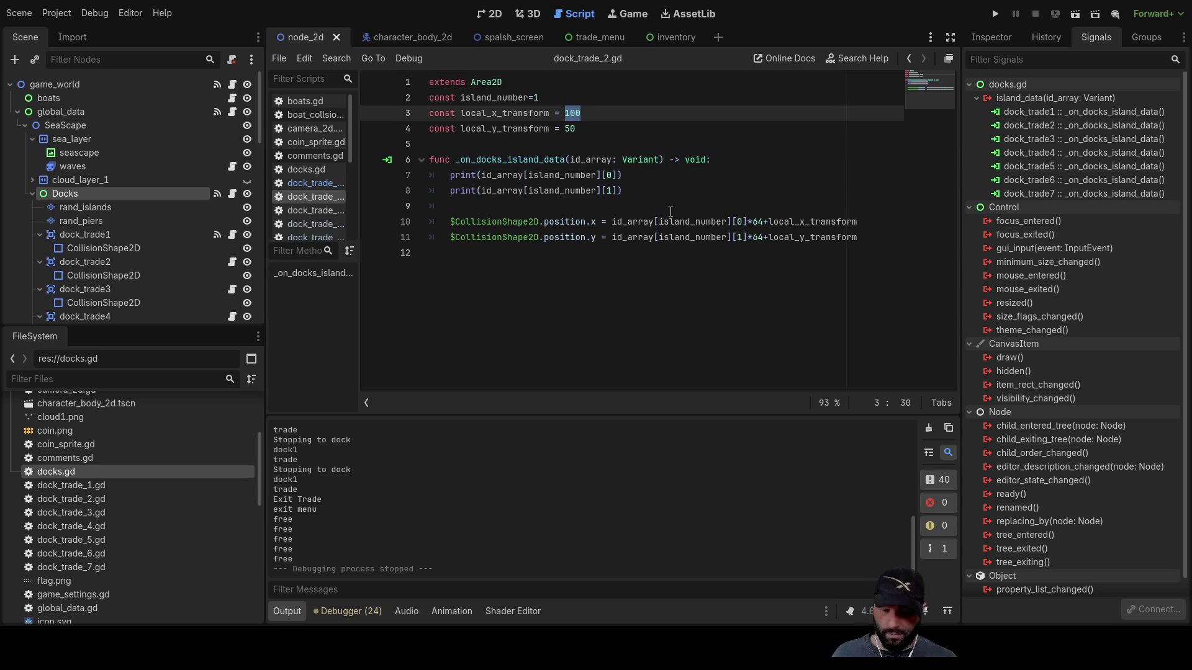
pyautogui.press('Down')
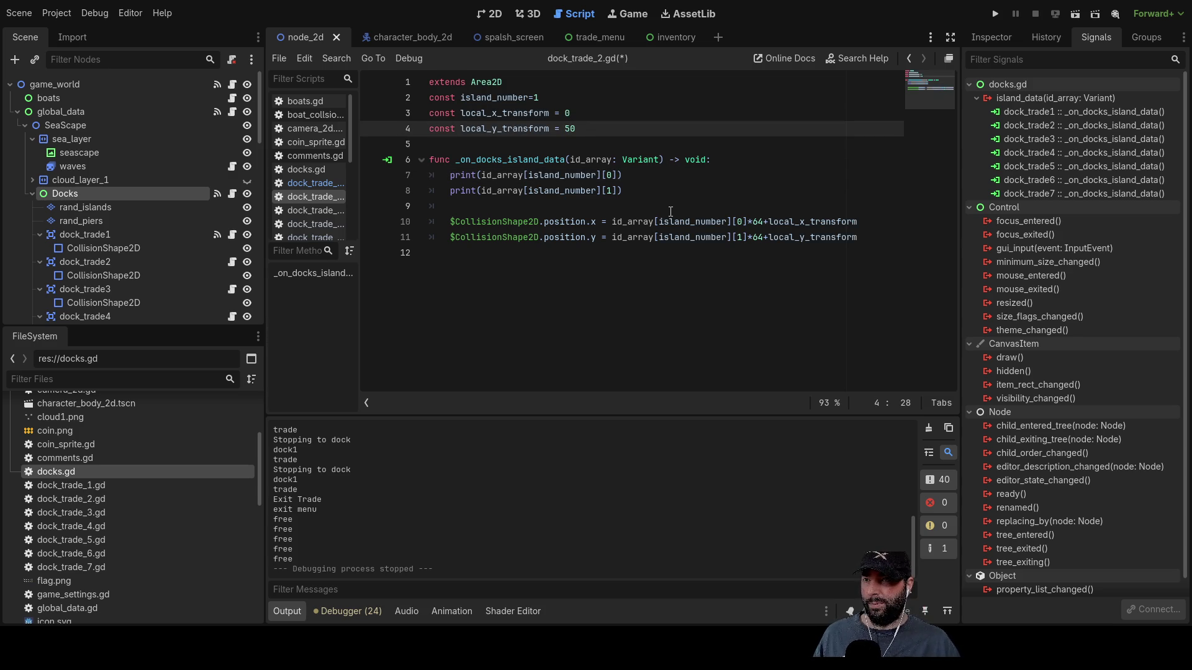
pyautogui.press('BackSpace')
pyautogui.write('2')
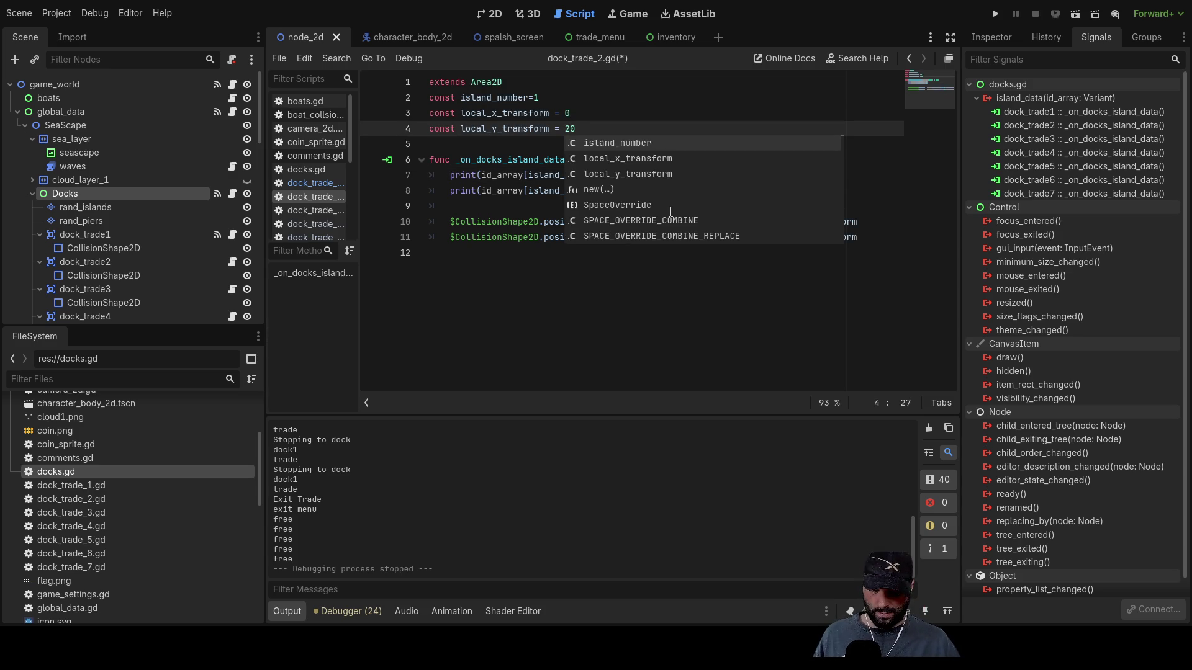
pyautogui.write('-')
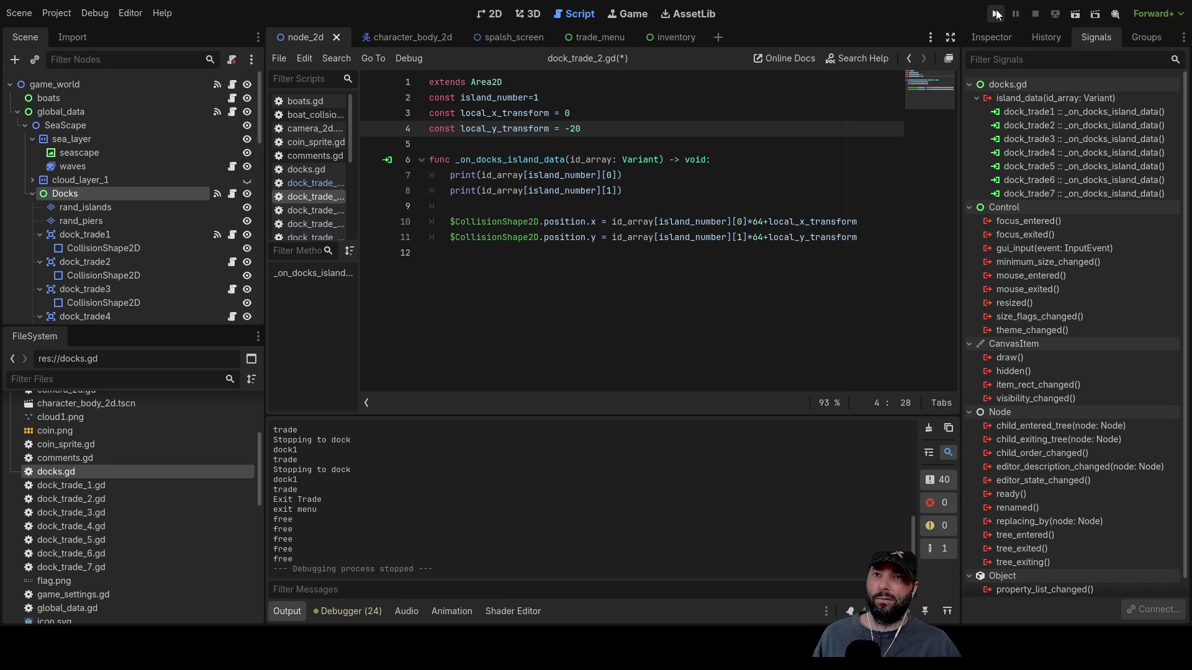
# - Run the game, start play, inspect dock_trade_2's trade zone, then stop the game
pyautogui.click(996, 13)
pyautogui.click(550, 98)
pyautogui.scroll(-3, 676, 291)
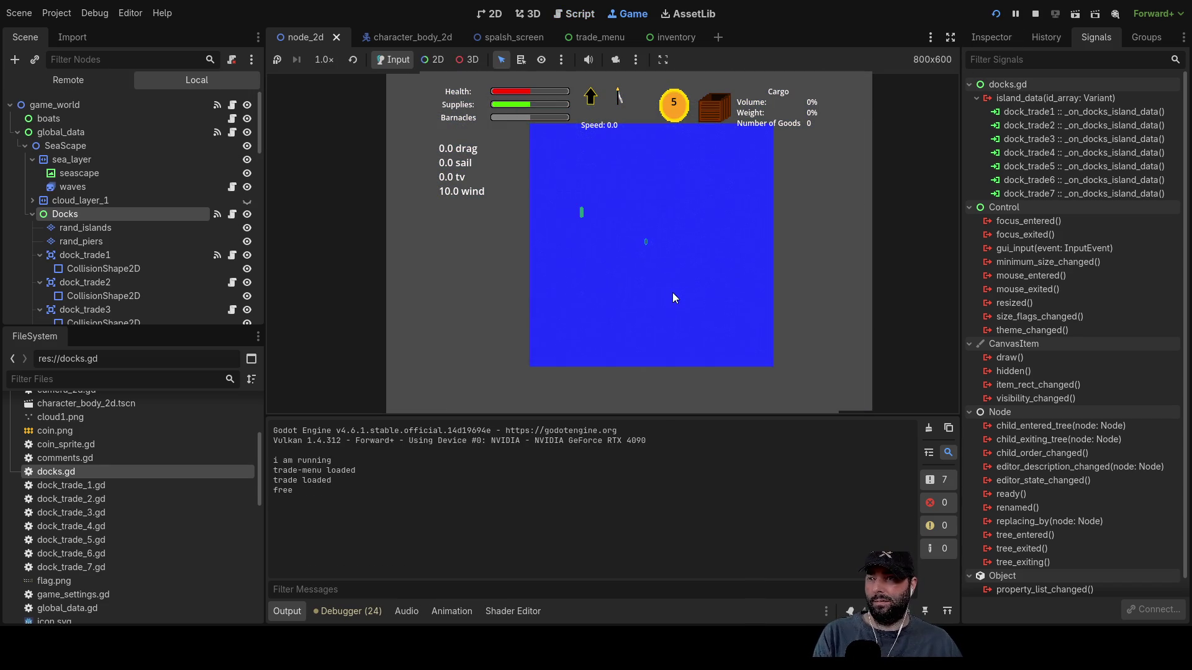
pyautogui.scroll(-3, 673, 292)
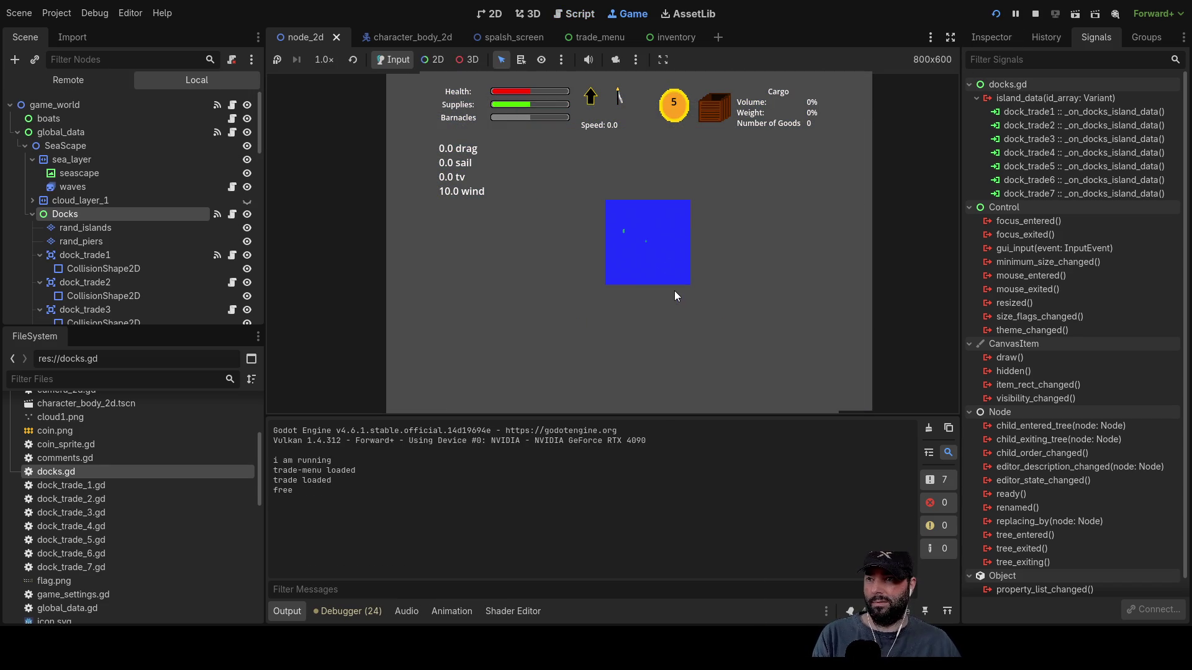
pyautogui.scroll(4, 674, 290)
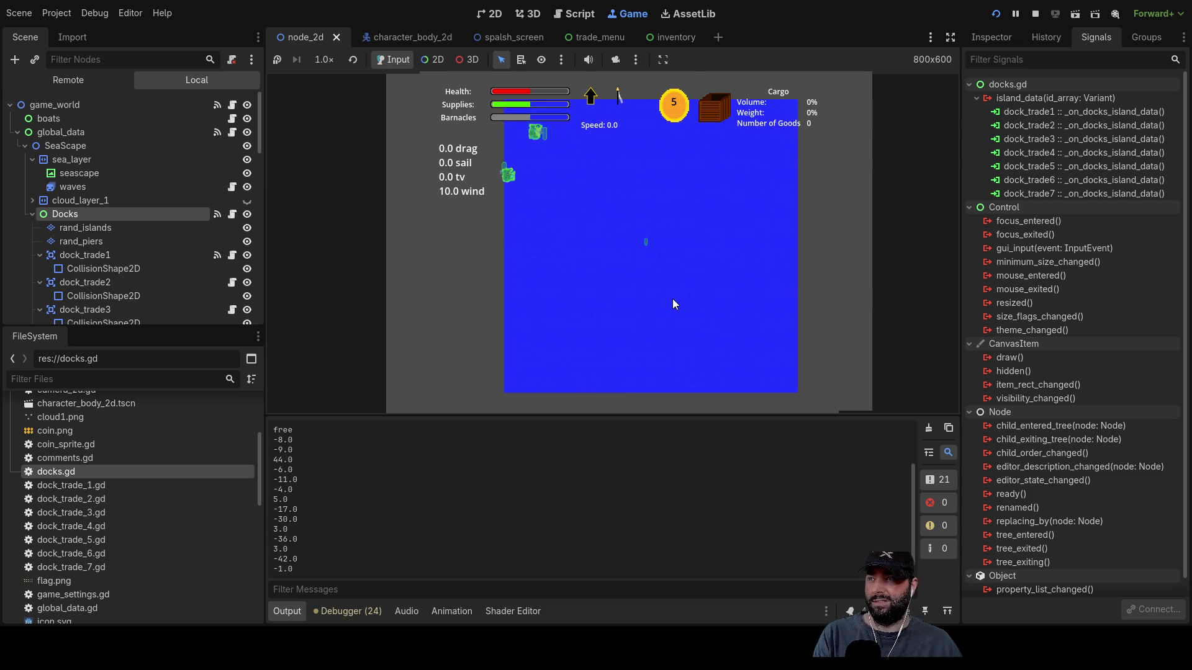
pyautogui.scroll(3, 670, 292)
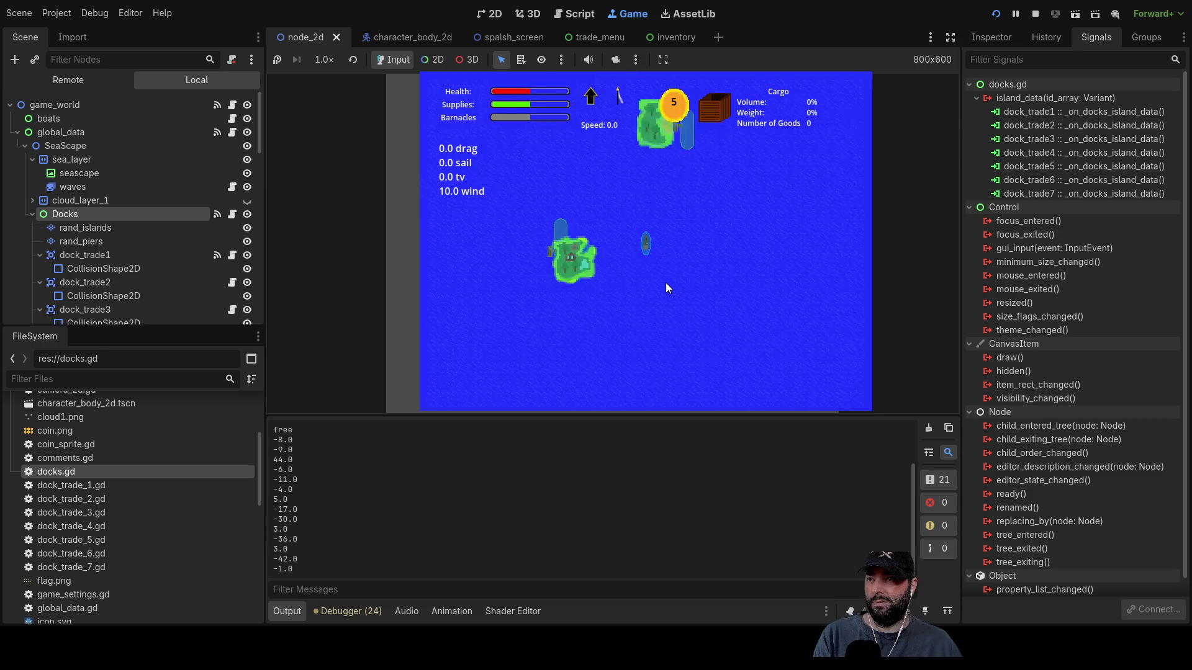
pyautogui.scroll(4, 664, 287)
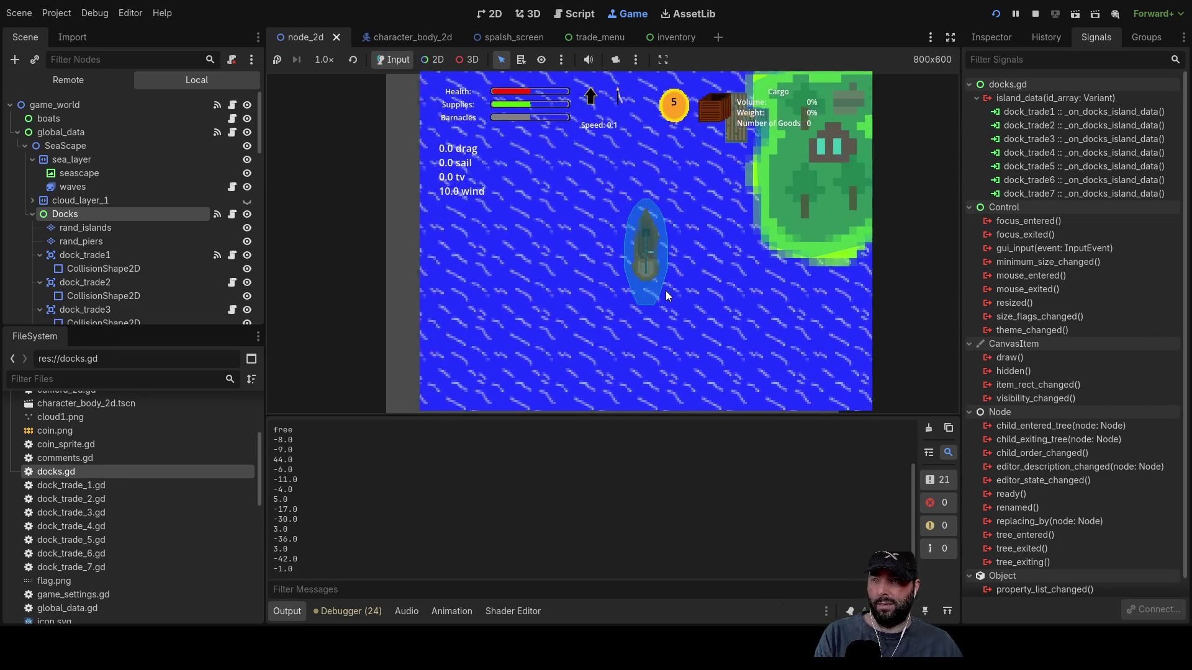
pyautogui.scroll(-3, 669, 295)
pyautogui.scroll(3, 667, 307)
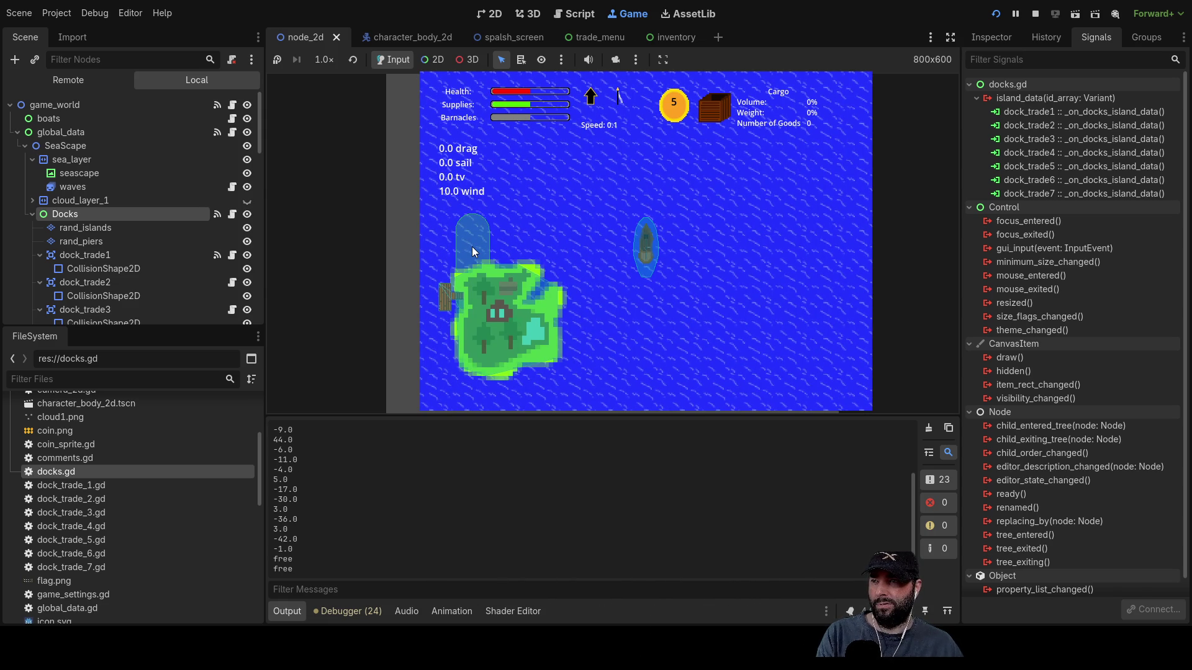
pyautogui.press('F8')
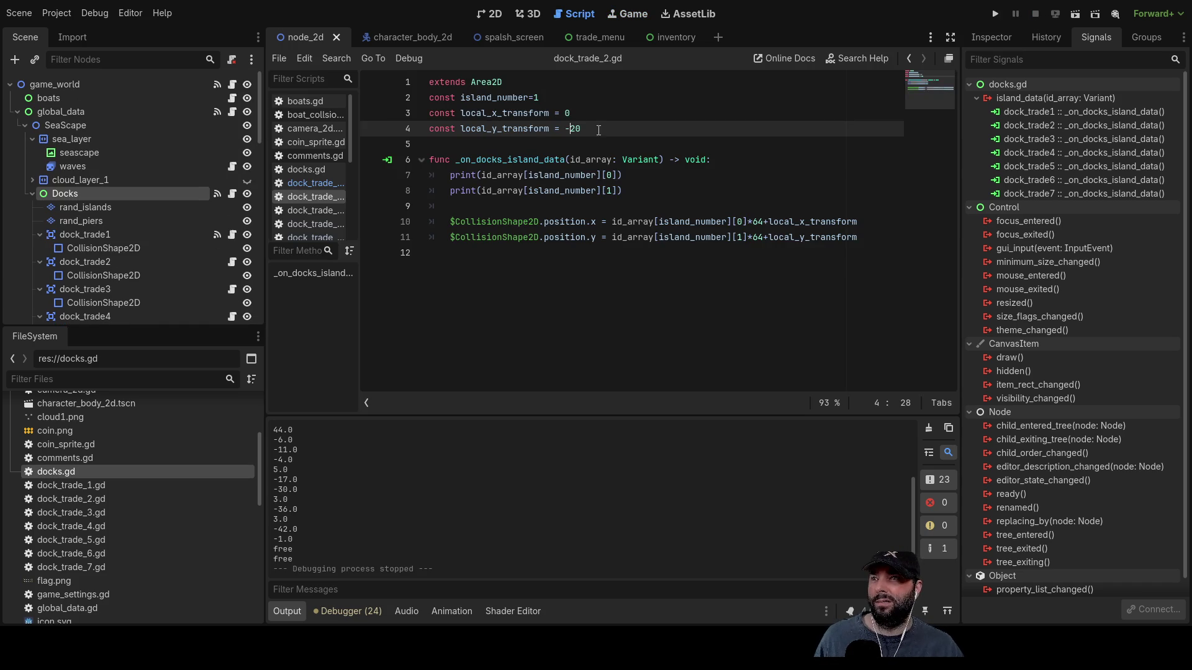
# - Set dock_trade_2's local_x_transform to -200 and local_y_transform to 20
pyautogui.click(568, 113)
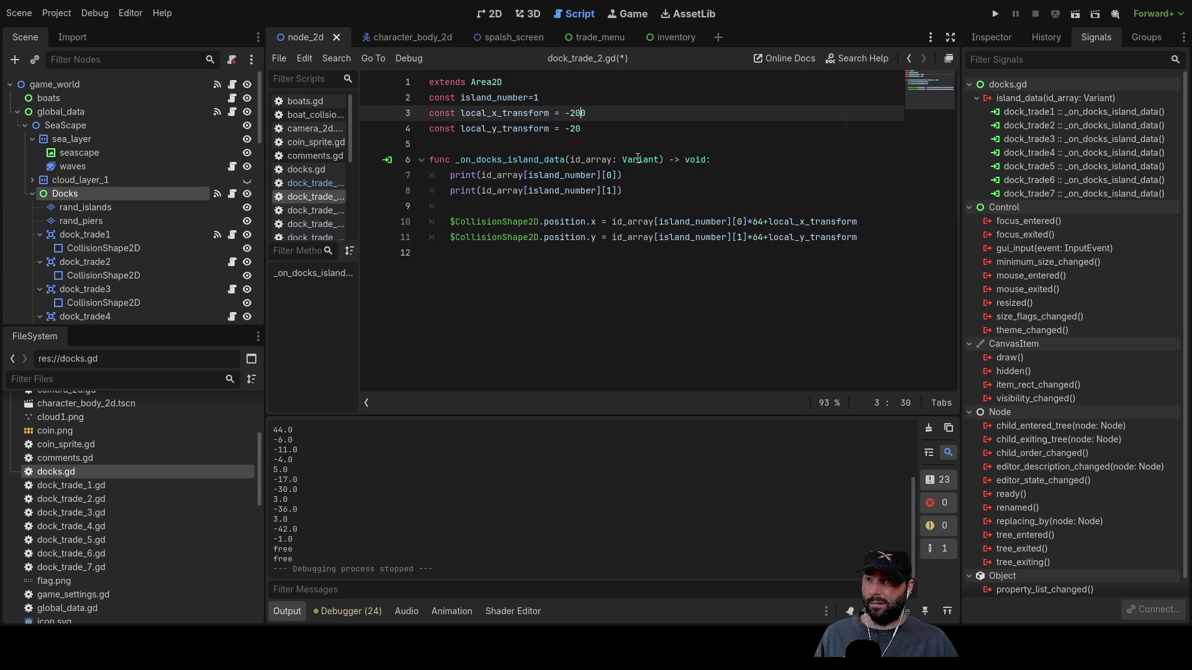
pyautogui.press('Down')
pyautogui.press('Left')
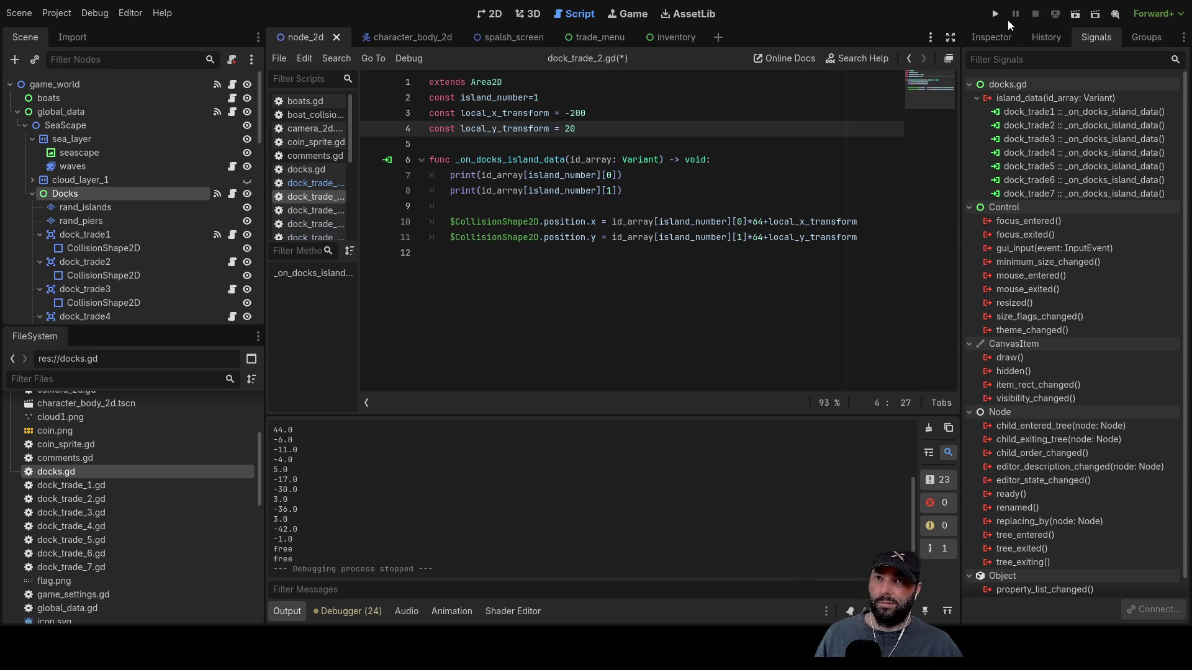
# - Run the game to check dock_trade_2's trade zone position, then stop it
pyautogui.click(997, 14)
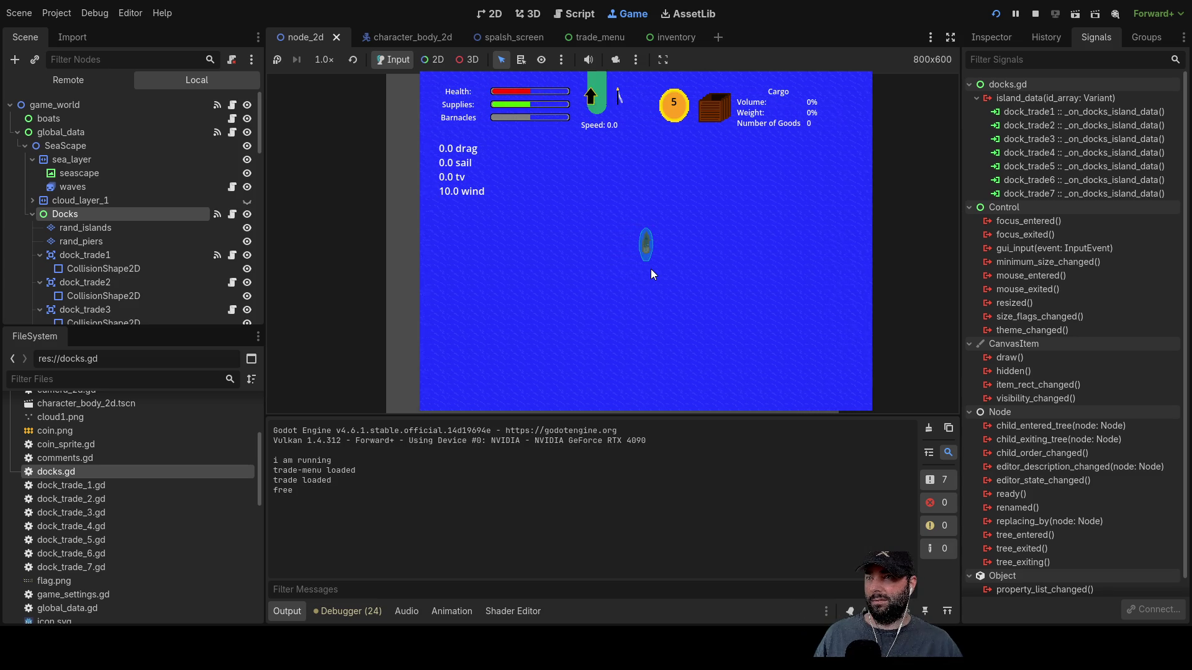
pyautogui.scroll(-3, 756, 243)
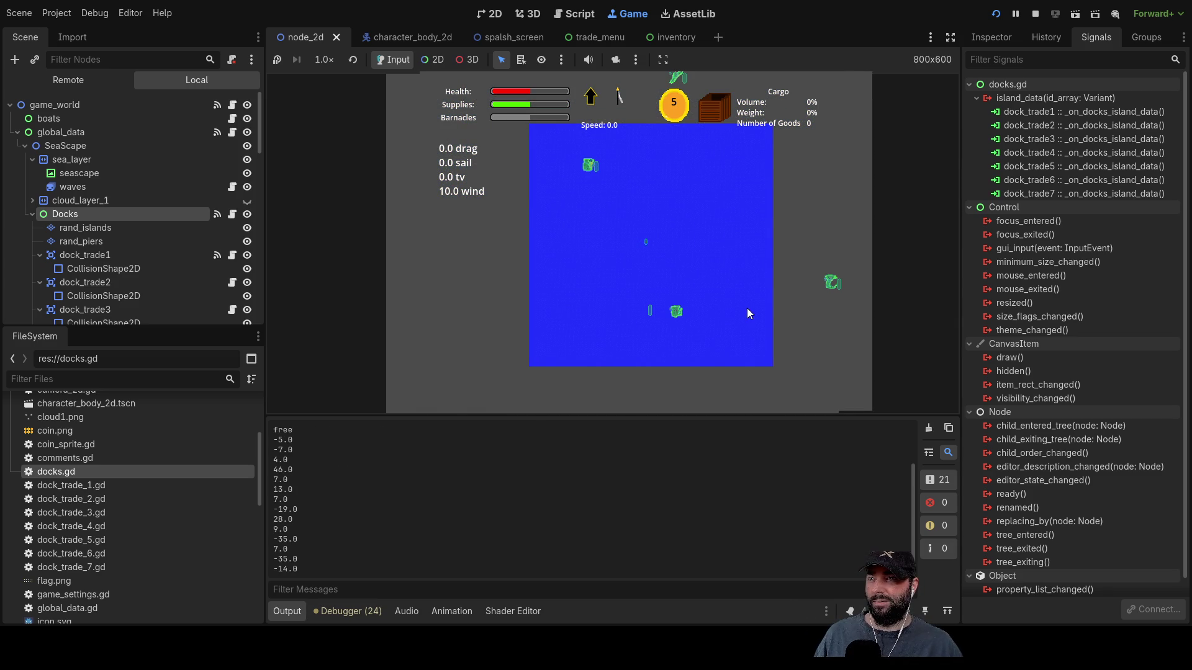
pyautogui.scroll(3, 747, 310)
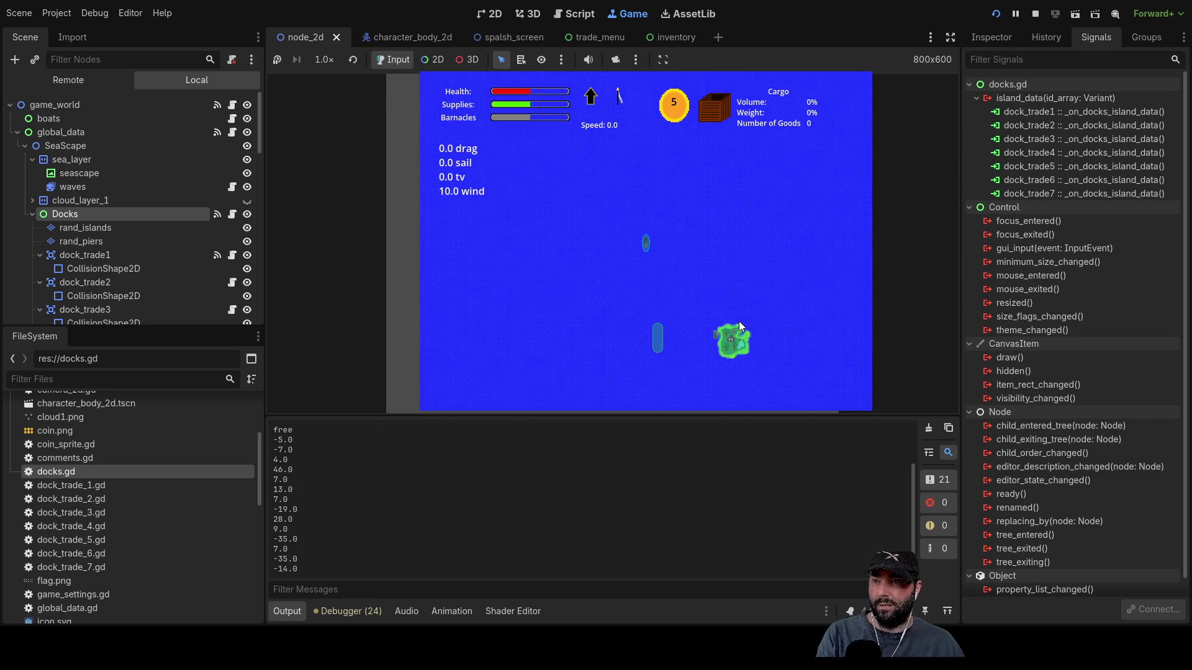
pyautogui.scroll(3, 739, 322)
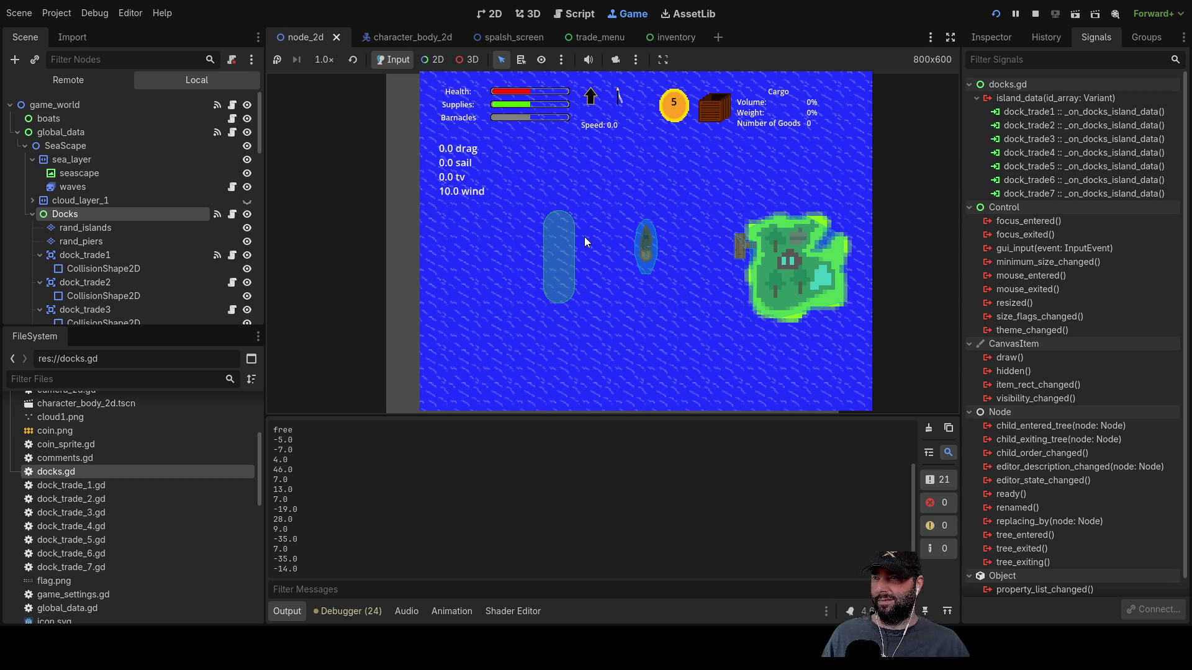
pyautogui.press('F8')
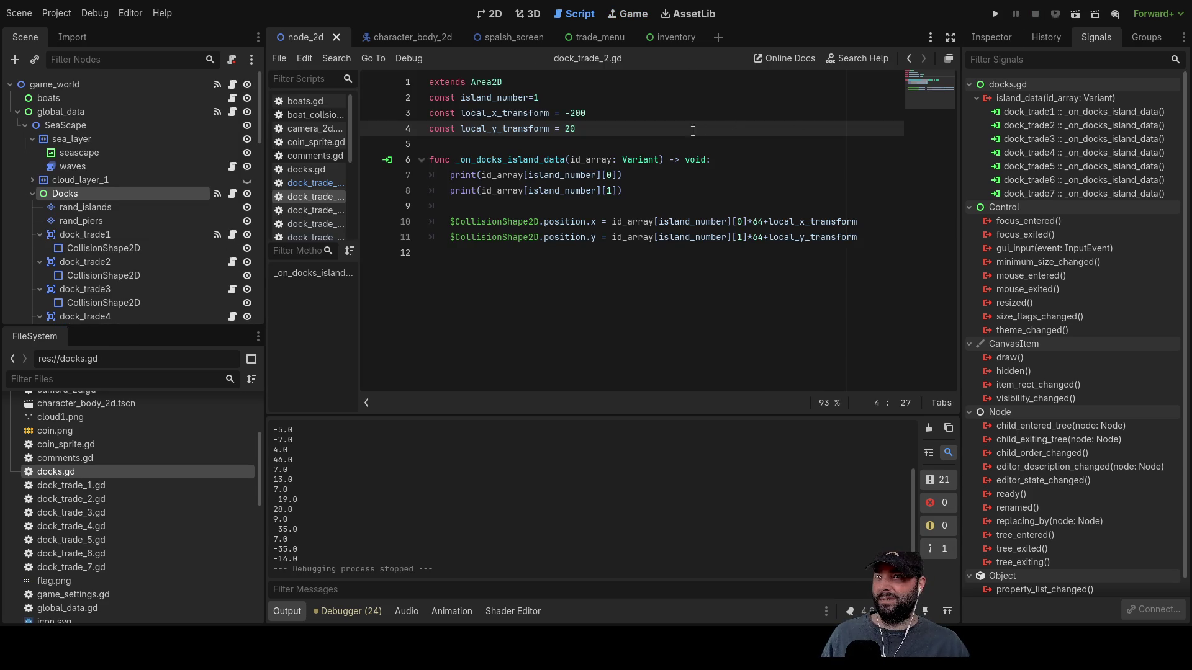
# - Change dock_trade_2's x offset to -20 and run the game to inspect its zone
pyautogui.click(571, 112)
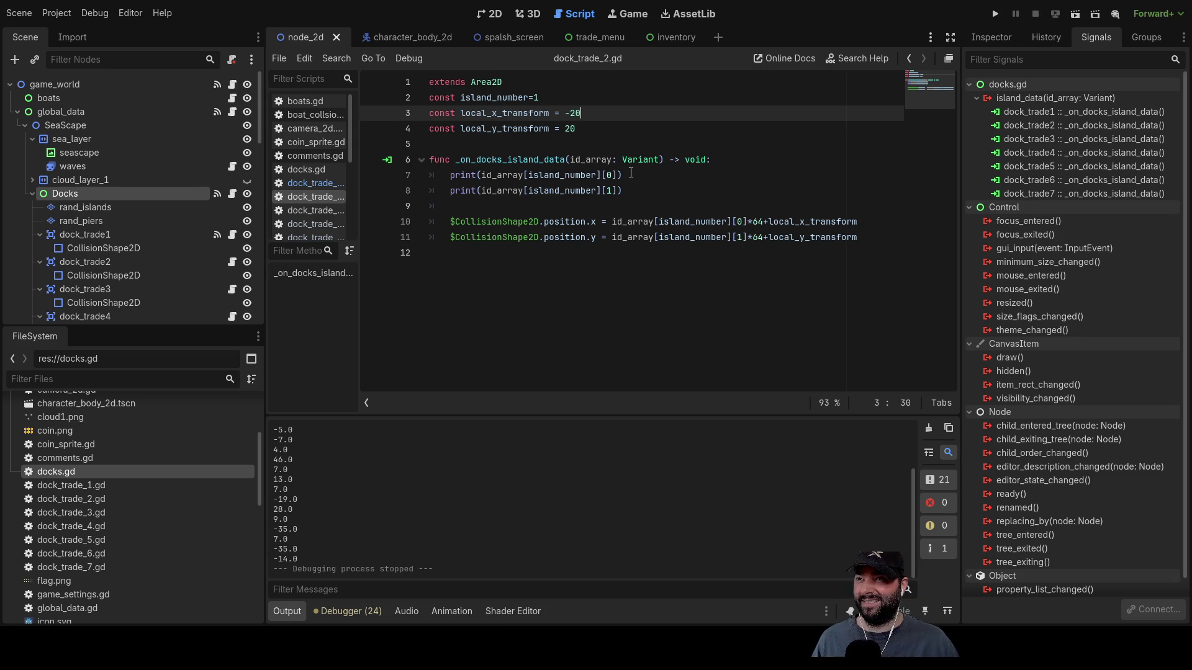
pyautogui.click(994, 14)
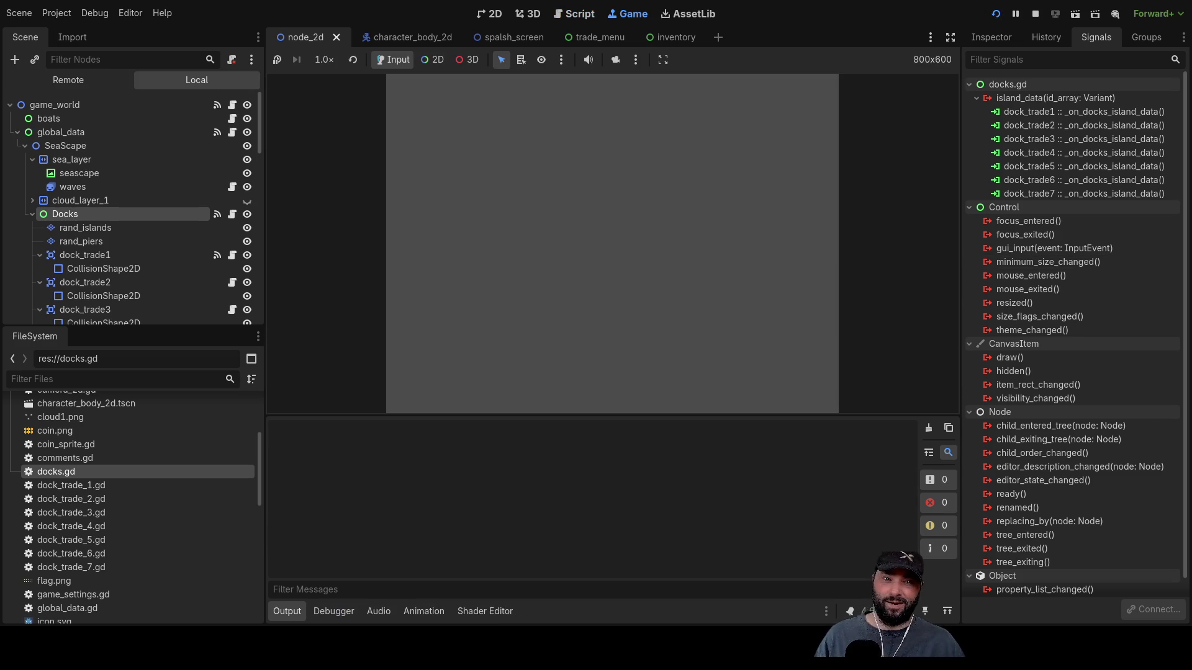
pyautogui.click(553, 94)
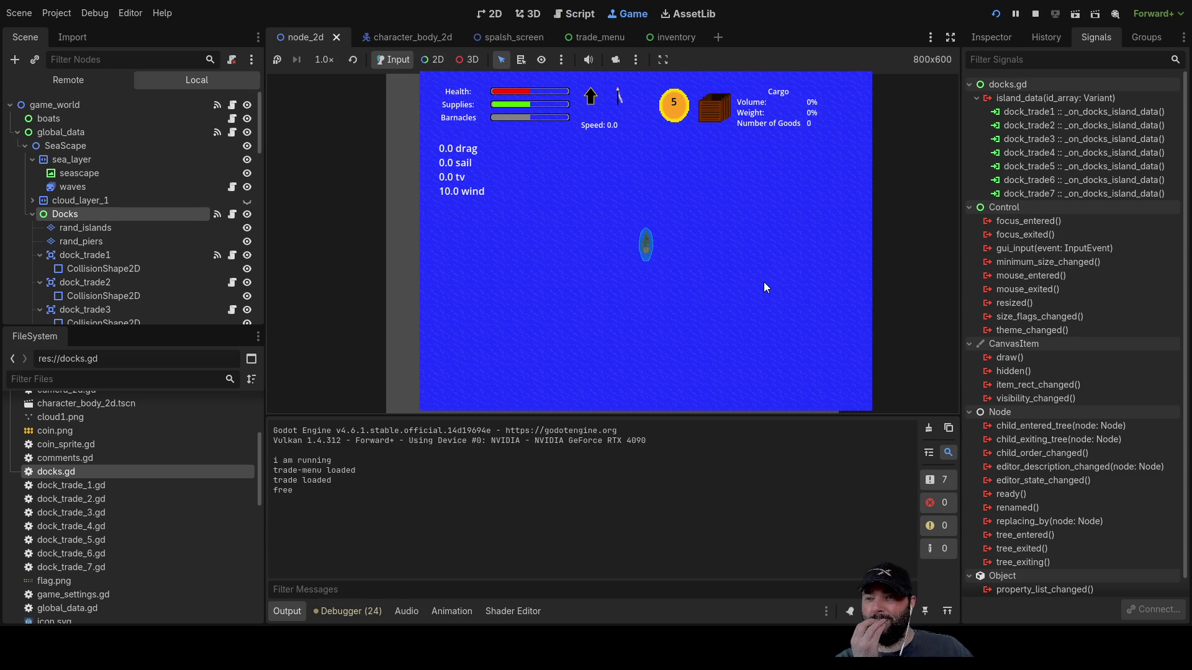
pyautogui.scroll(-5, 719, 299)
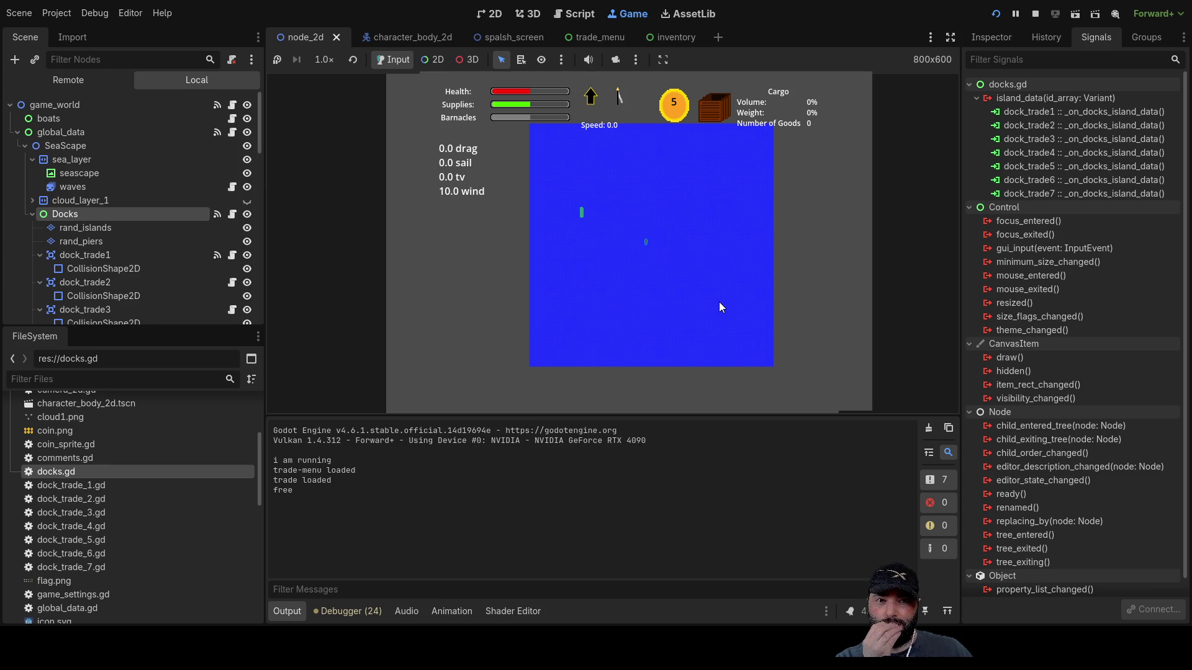
pyautogui.scroll(5, 718, 299)
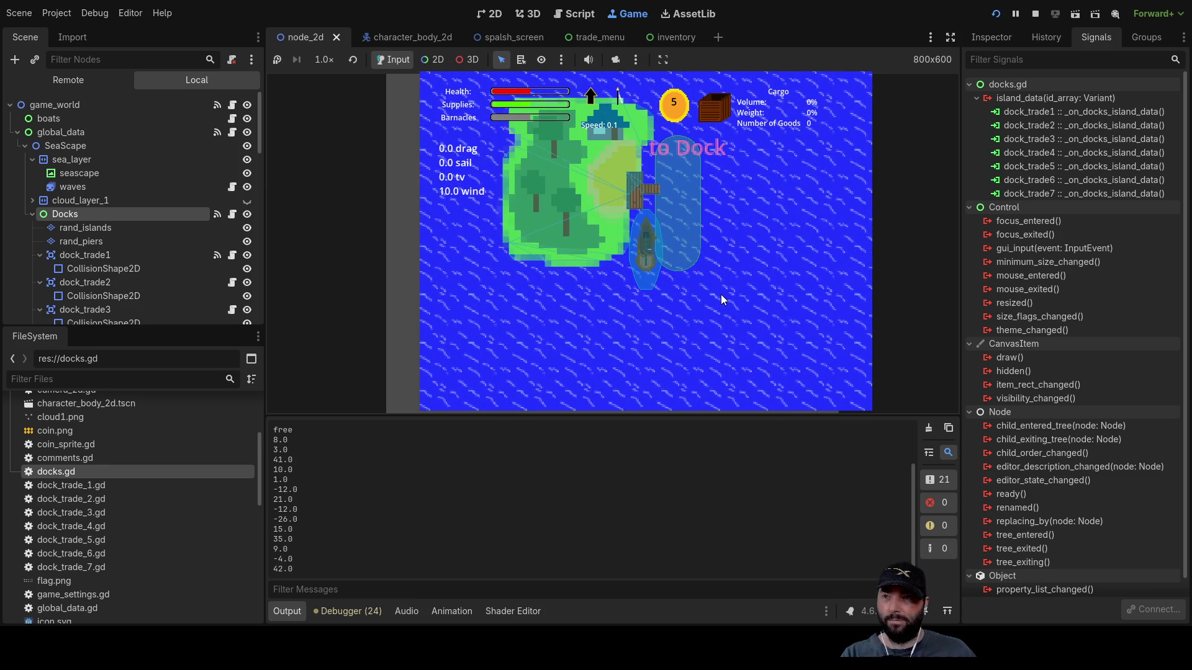
pyautogui.scroll(-5, 721, 294)
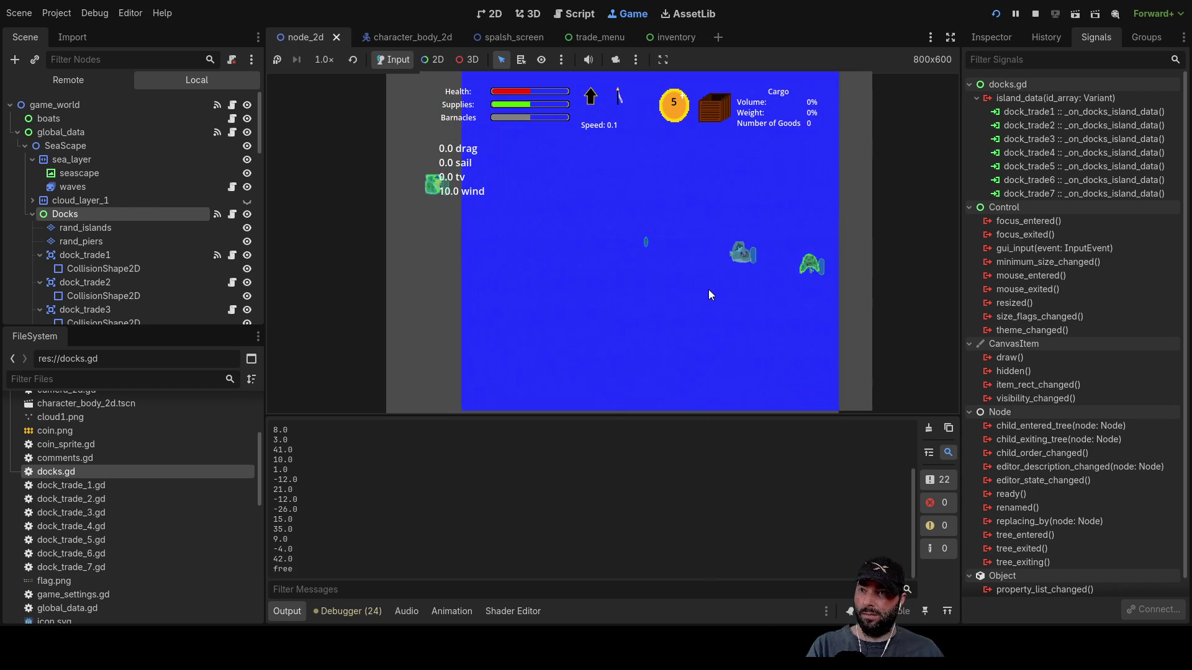
pyautogui.scroll(-3, 710, 292)
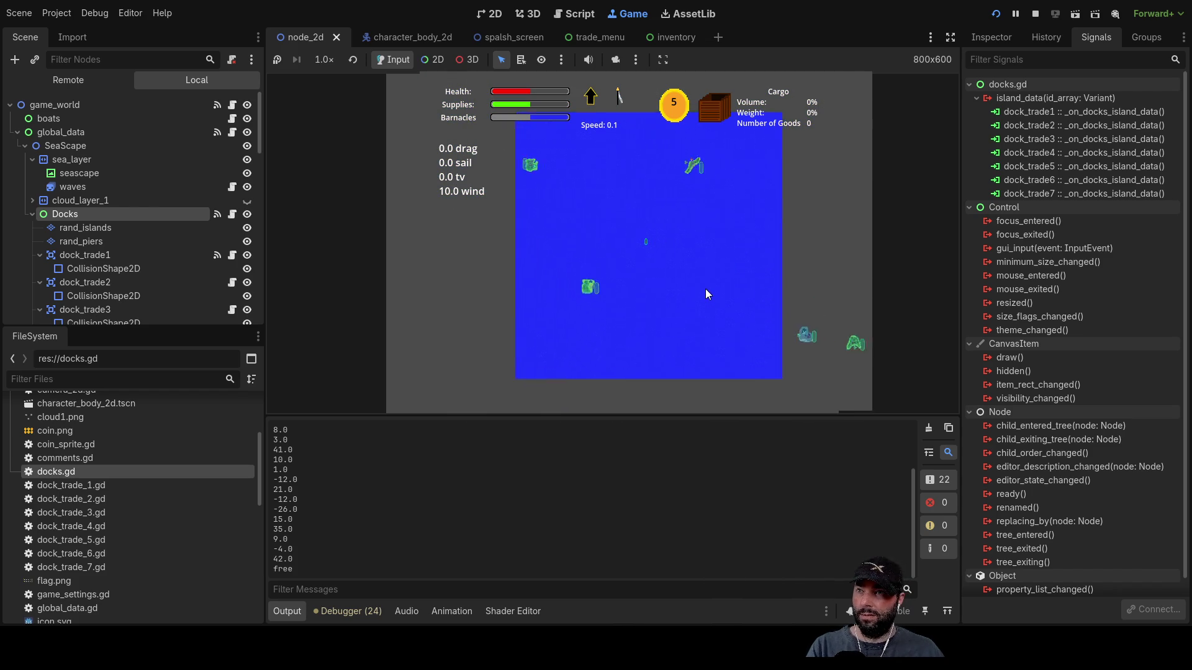
pyautogui.scroll(5, 705, 289)
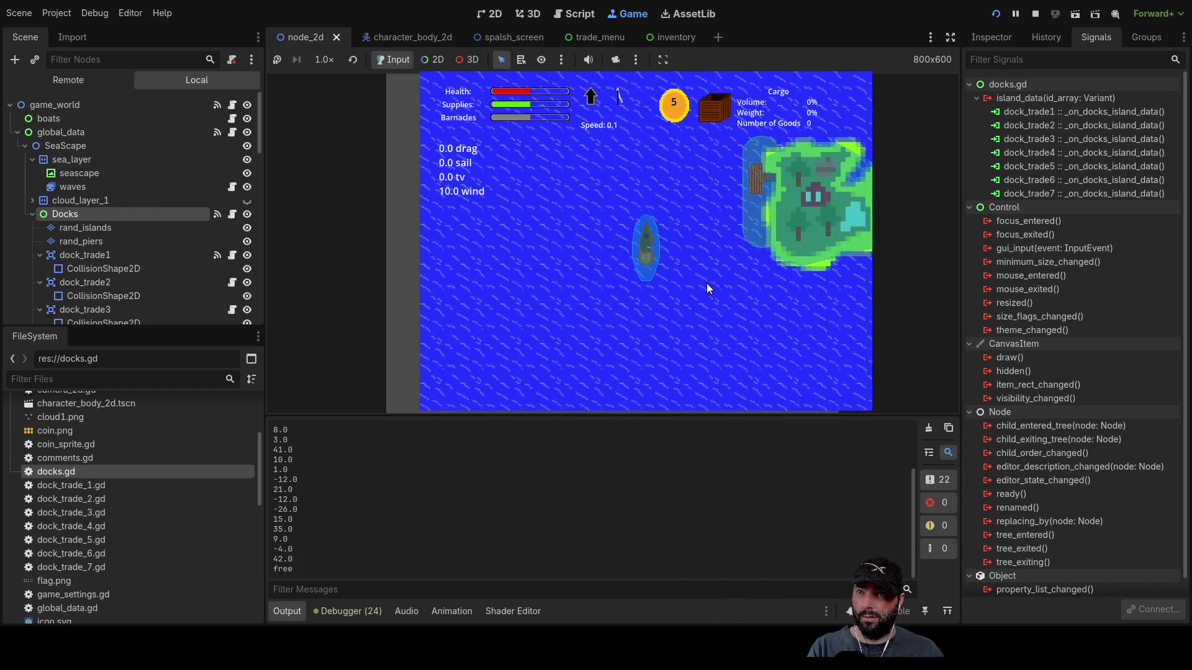
pyautogui.scroll(3, 706, 283)
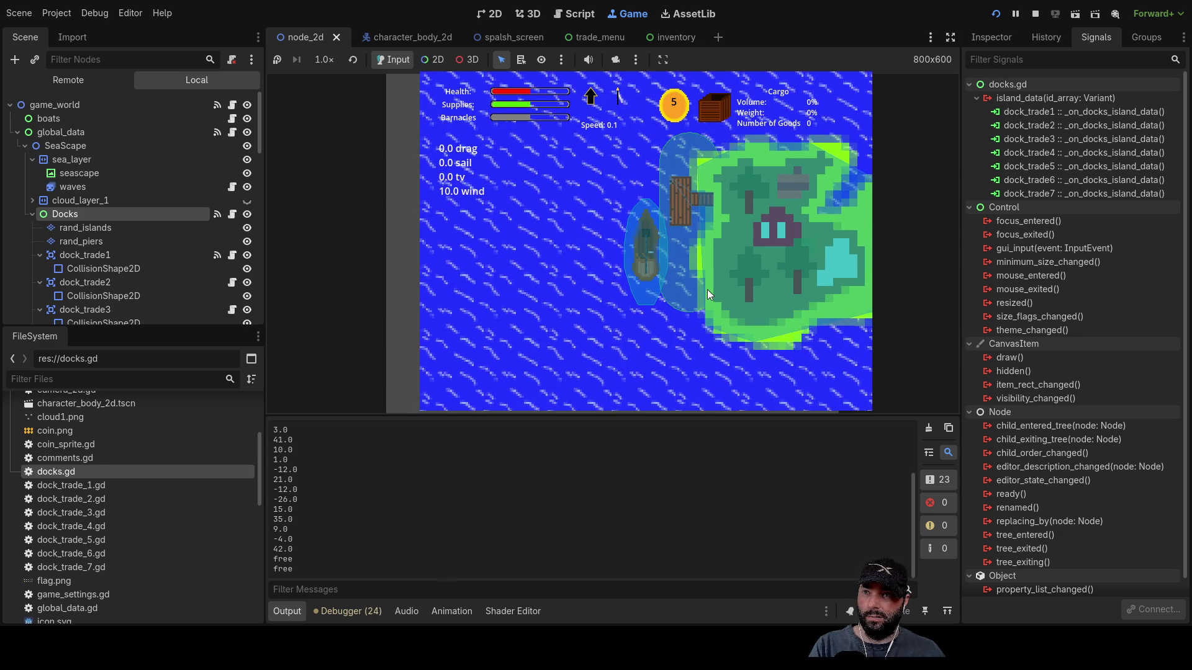
# - Restart the game, start play, recheck the trade zone beside the island, then stop
pyautogui.press('F5')
pyautogui.click(535, 103)
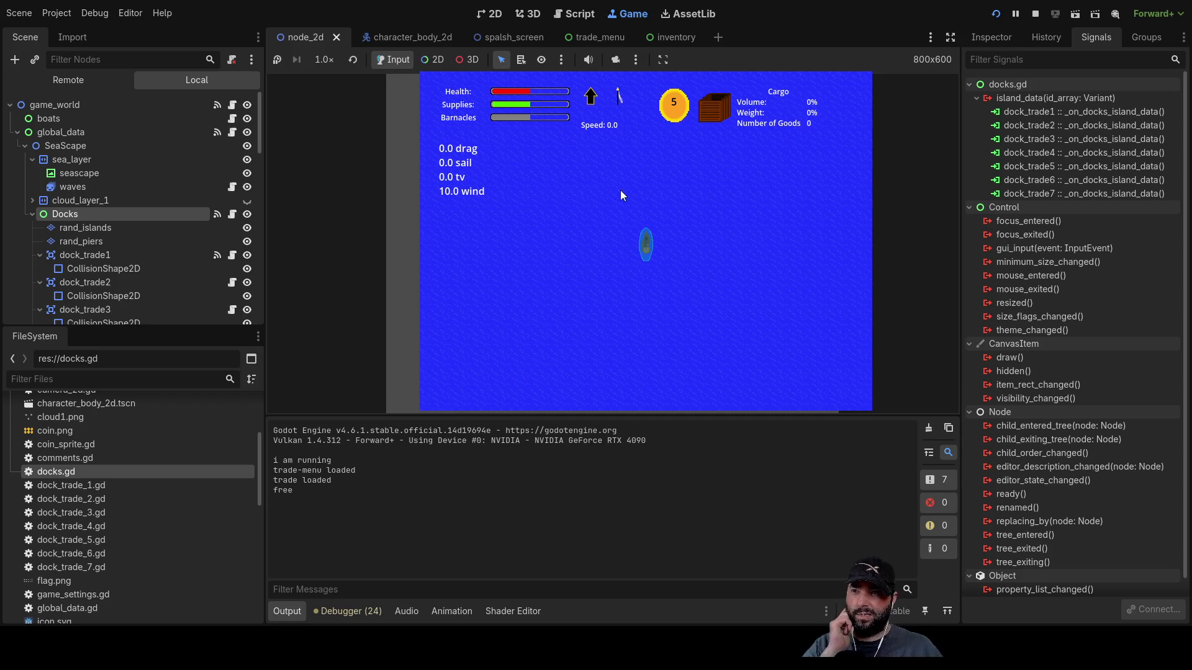
pyautogui.scroll(-5, 681, 264)
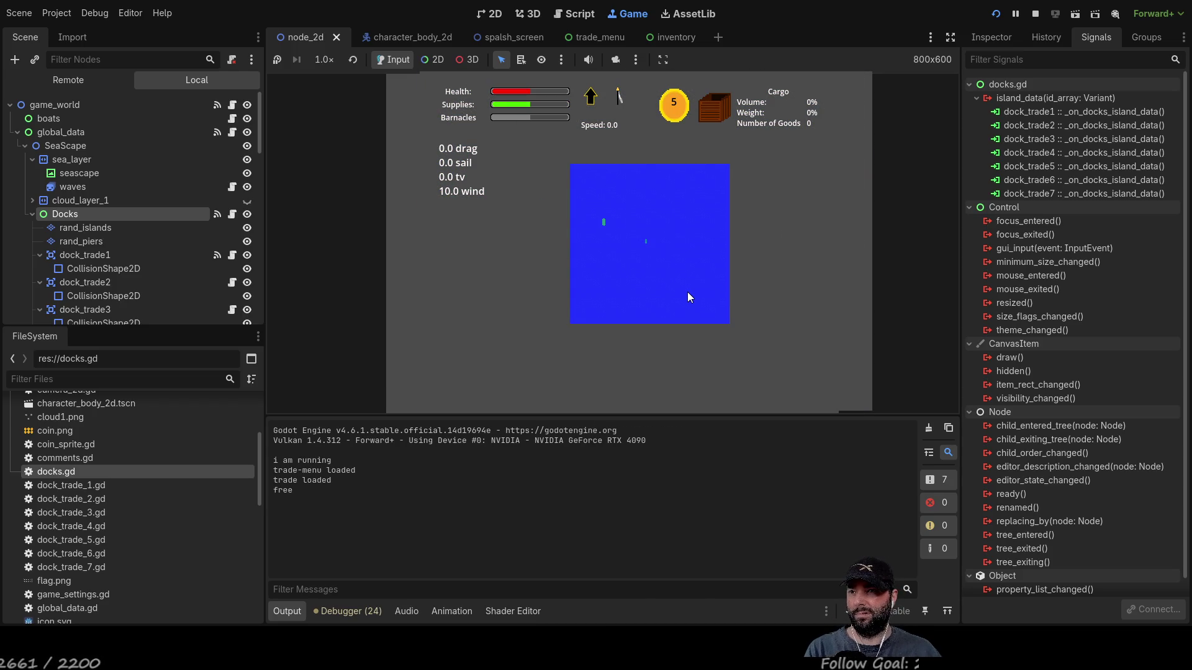
pyautogui.scroll(3, 677, 273)
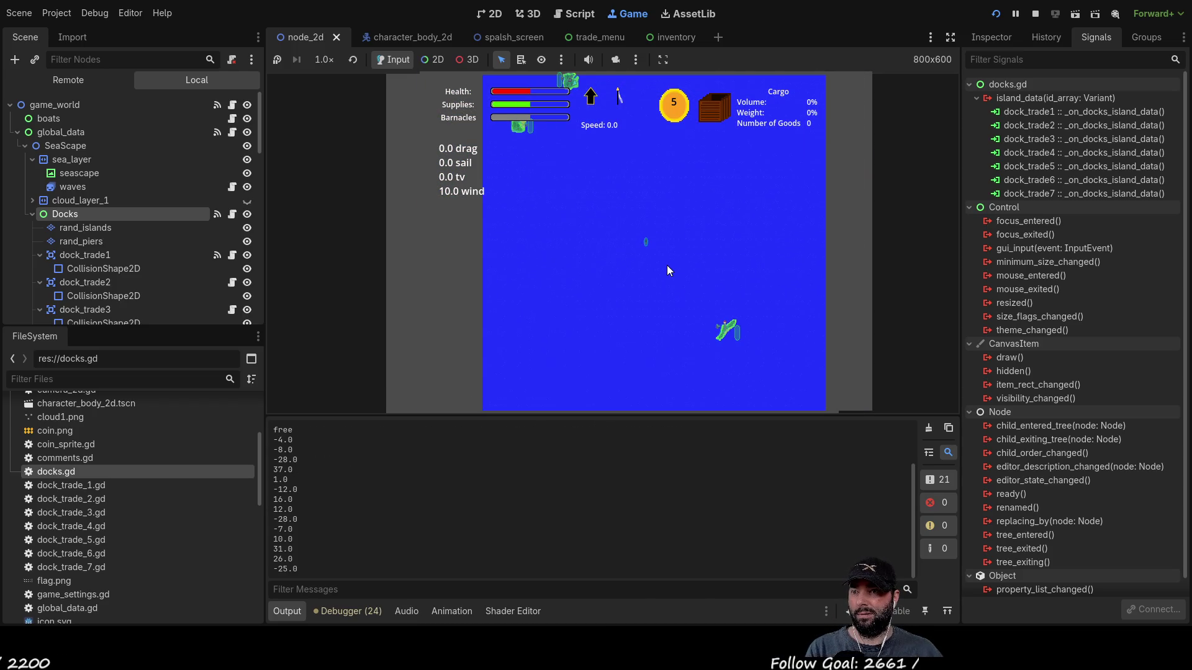
pyautogui.scroll(2, 668, 267)
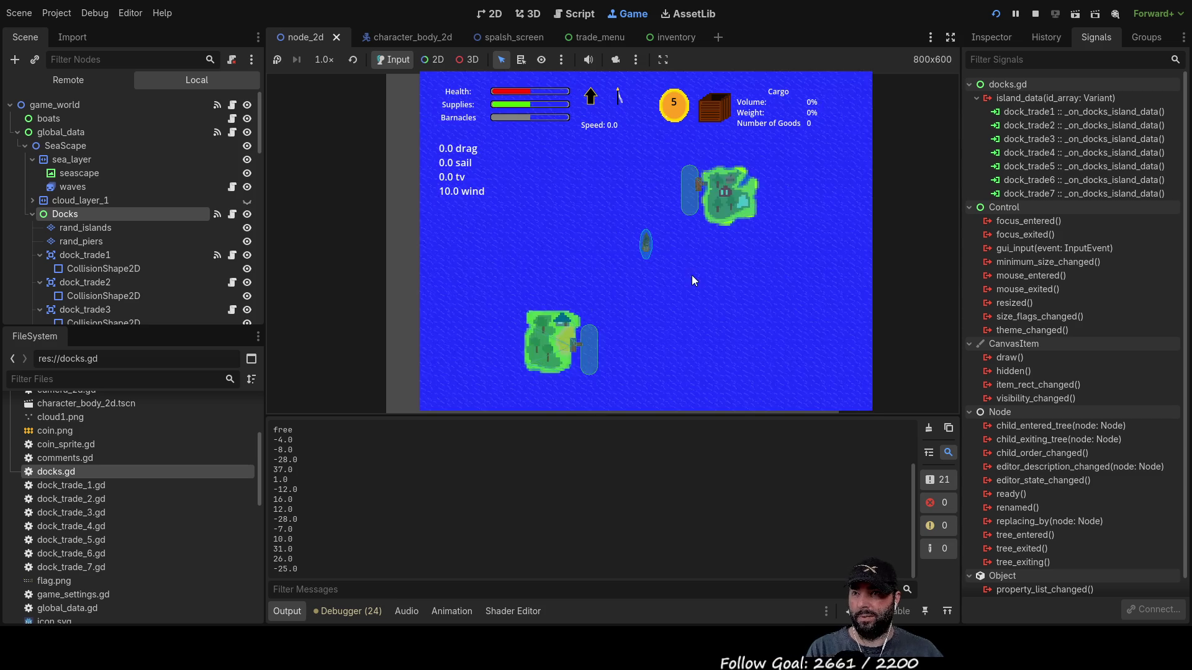
pyautogui.scroll(5, 695, 276)
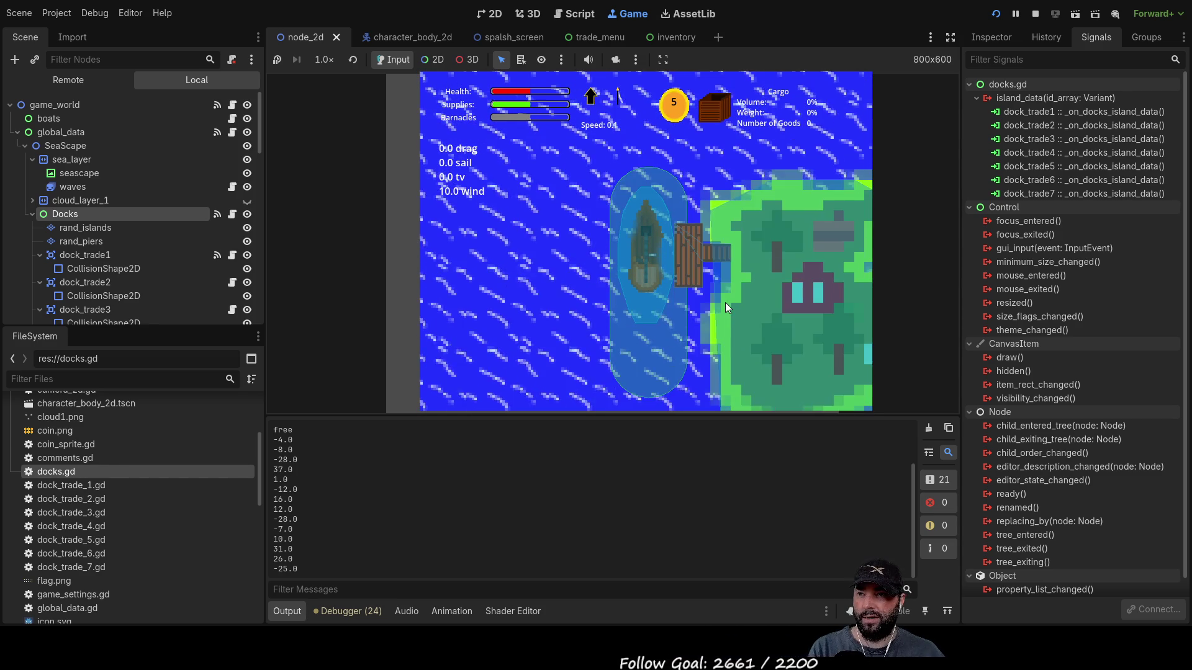
pyautogui.scroll(-8, 725, 303)
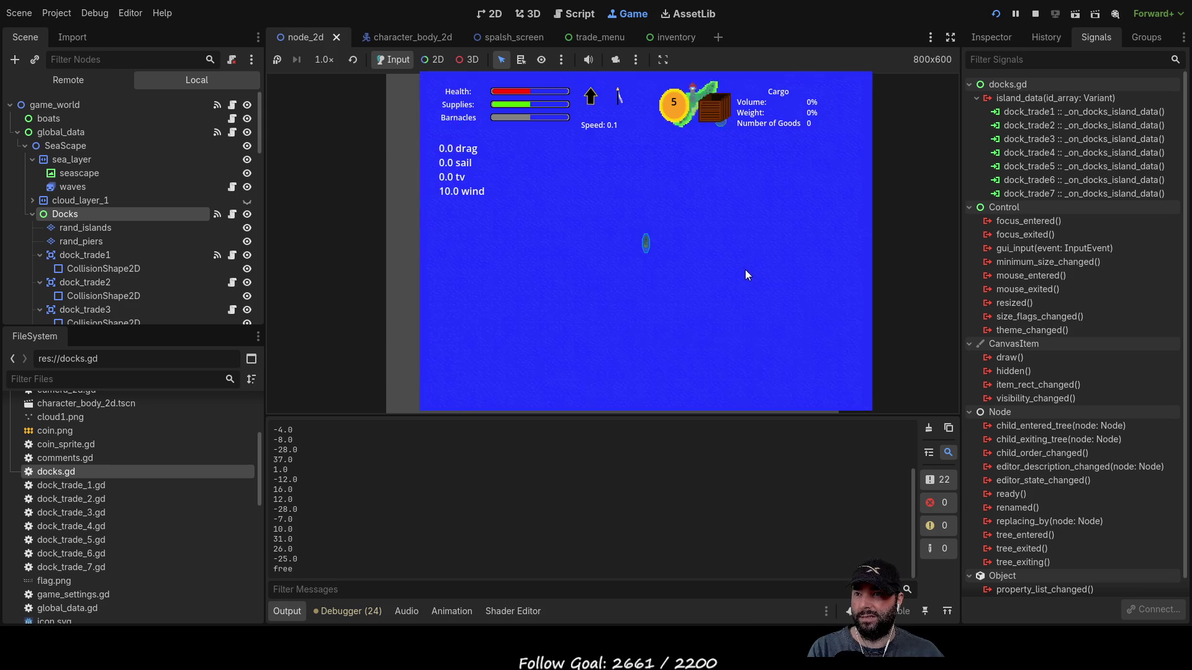
pyautogui.scroll(8, 738, 255)
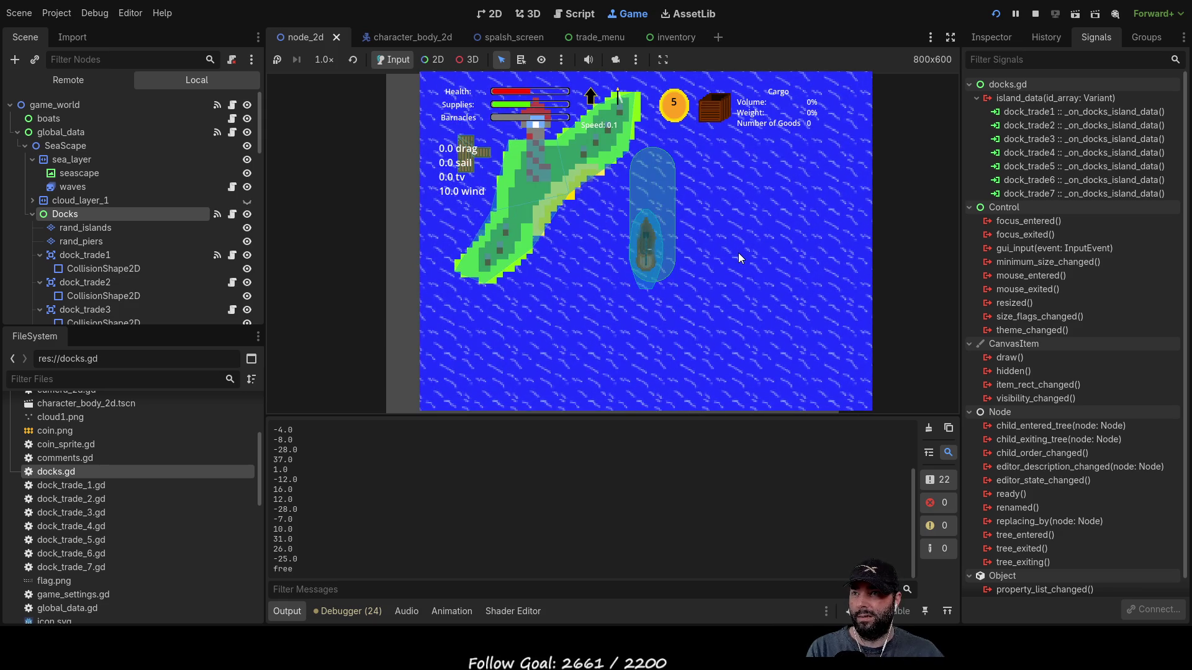
pyautogui.scroll(-2, 738, 259)
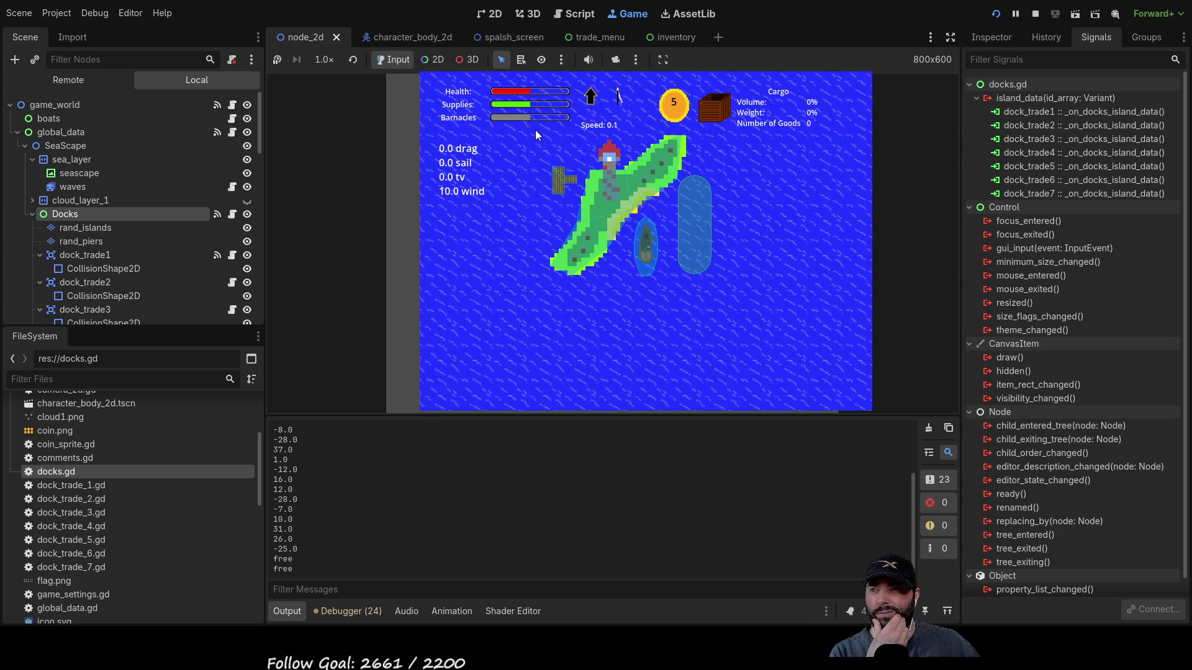
pyautogui.press('F8')
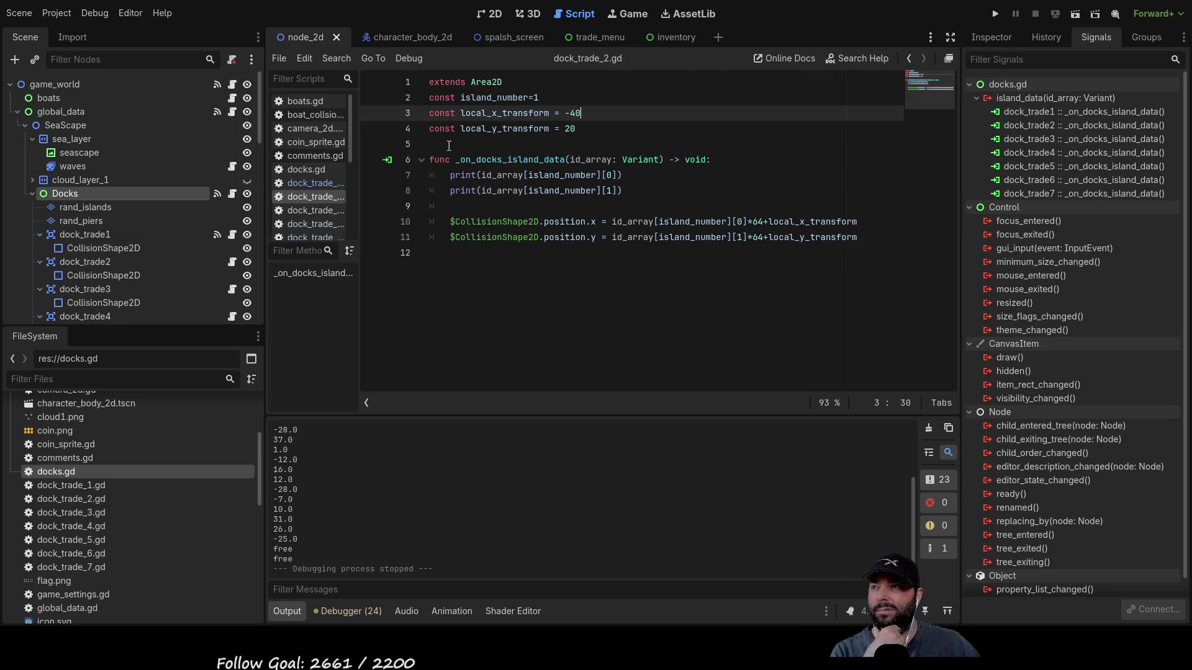
# - Reset dock_trade_3.gd's x and y offsets to 0 and start a test game run
pyautogui.click(329, 210)
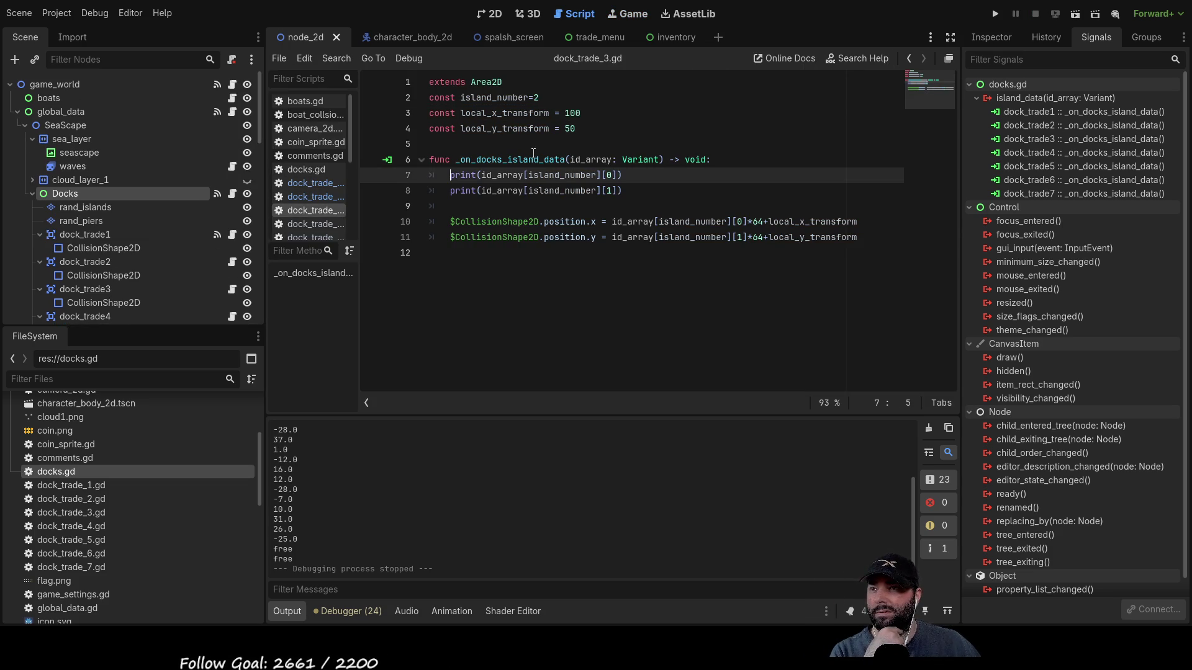
pyautogui.click(565, 113)
pyautogui.press('Delete')
pyautogui.press('Delete')
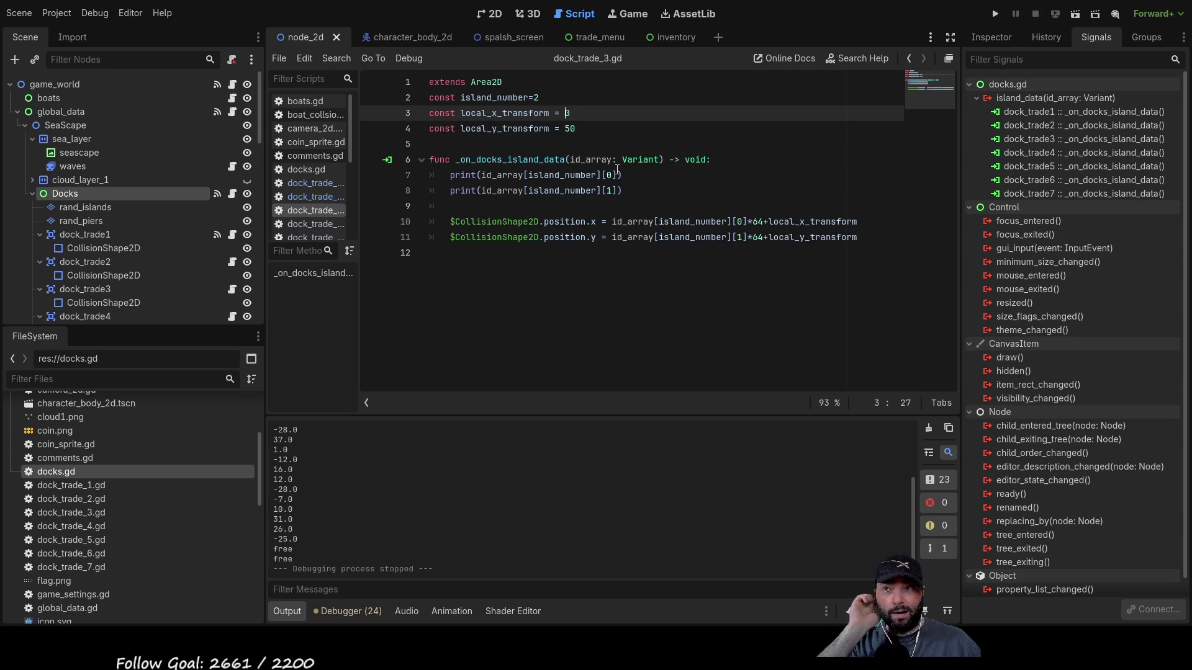
pyautogui.press('Down')
pyautogui.press('Delete')
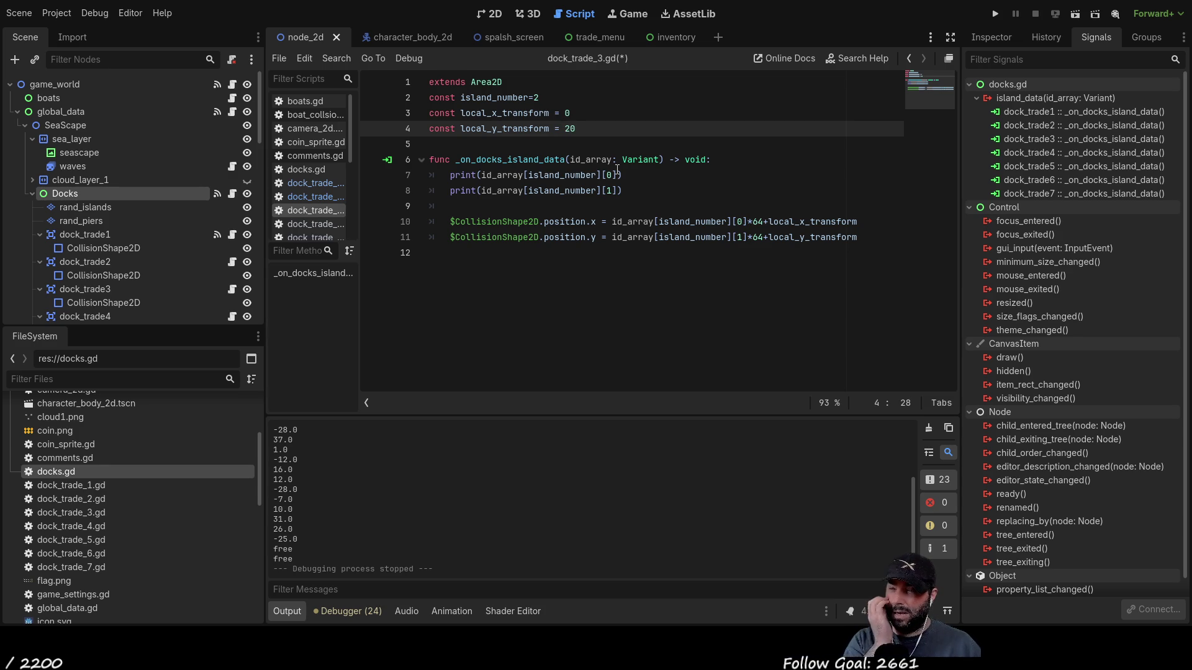
pyautogui.click(995, 14)
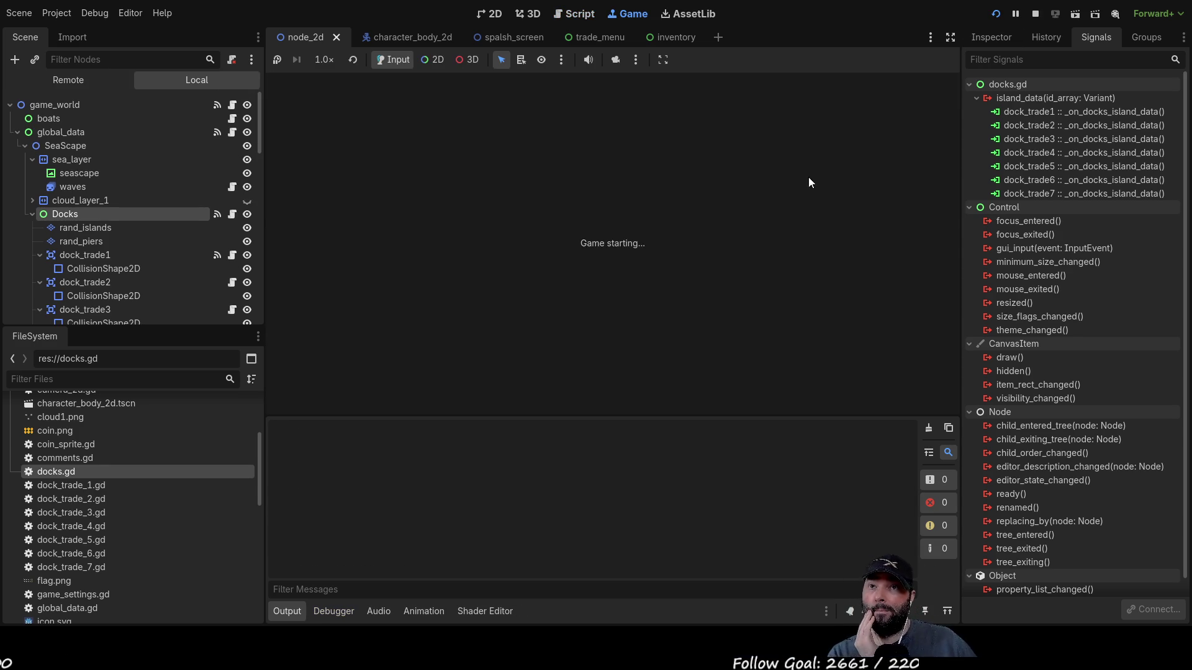
pyautogui.click(532, 96)
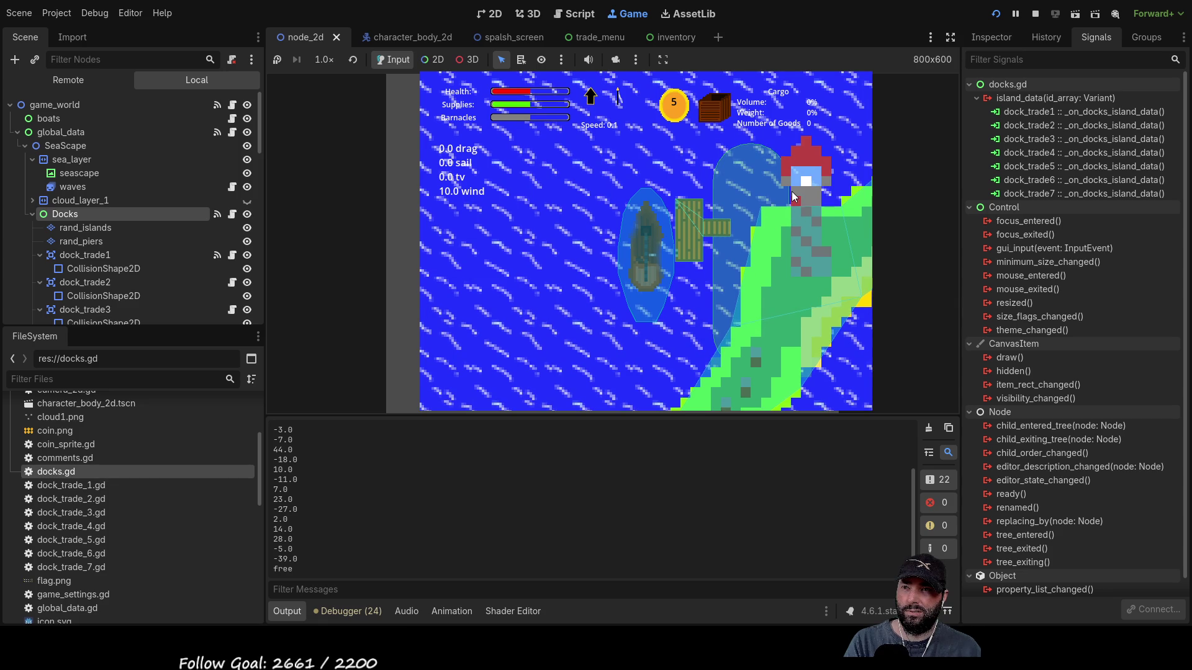
# - Stop the game and set dock_trade_3's local_x_transform to -20
pyautogui.press('F8')
pyautogui.click(565, 113)
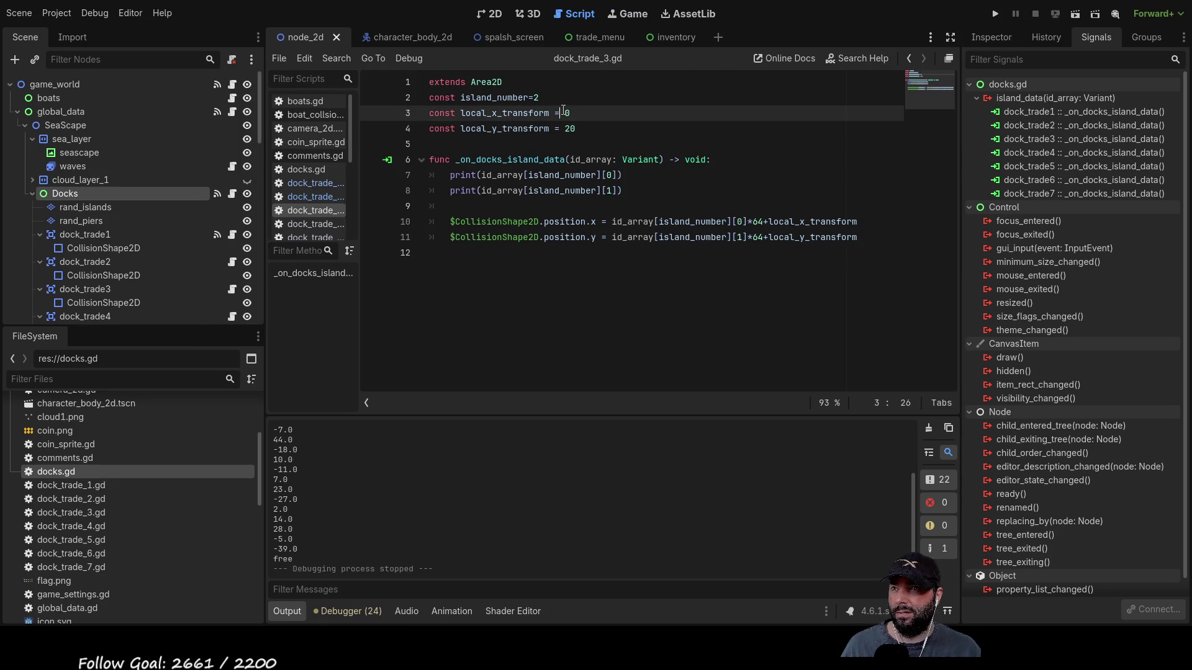
pyautogui.write('-2')
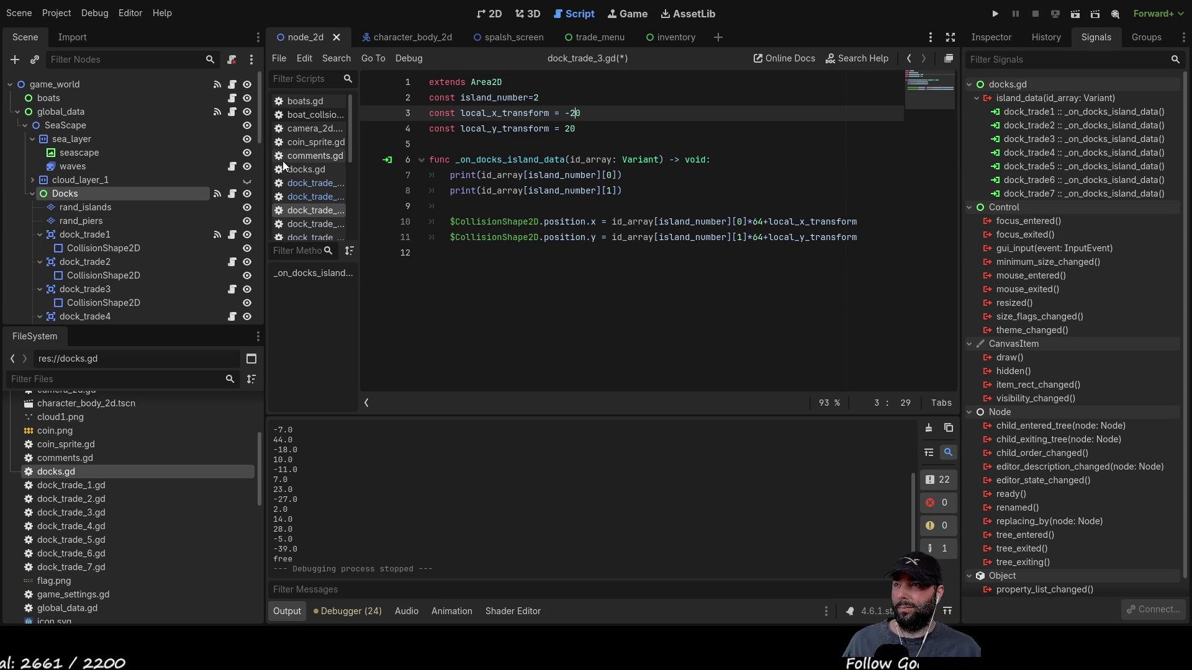
# - In docks.gd, change pier_offset3 to [0,0,2] and relaunch the game
pyautogui.click(306, 170)
pyautogui.scroll(10, 559, 249)
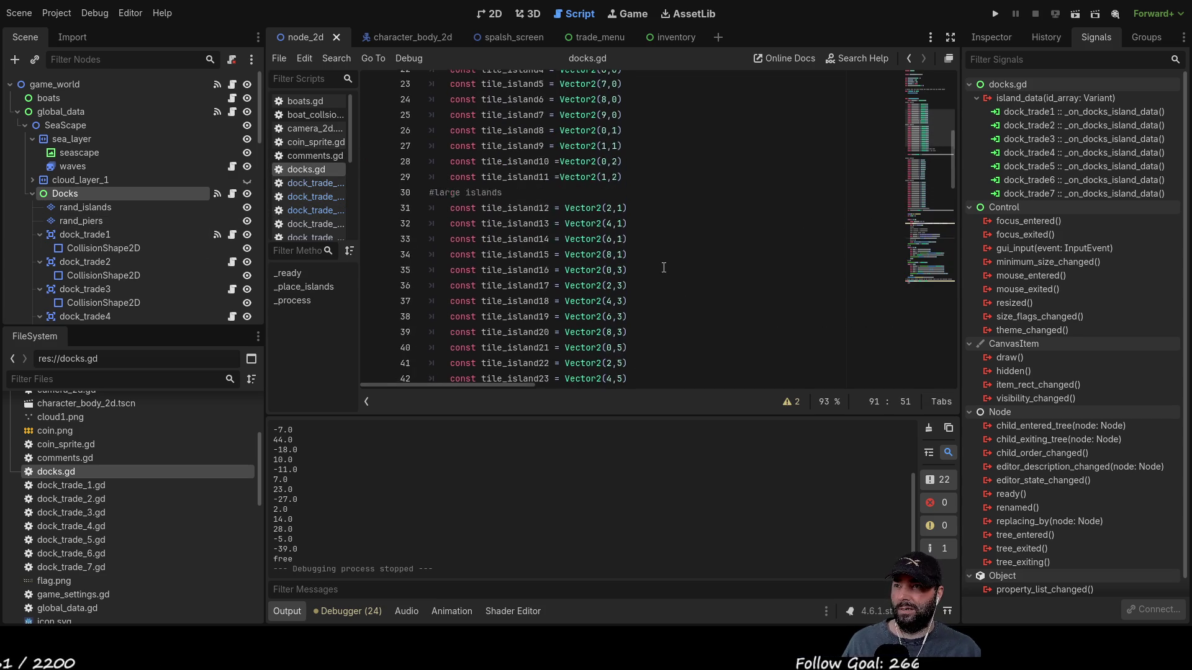
pyautogui.scroll(-6, 662, 267)
pyautogui.scroll(-8, 663, 263)
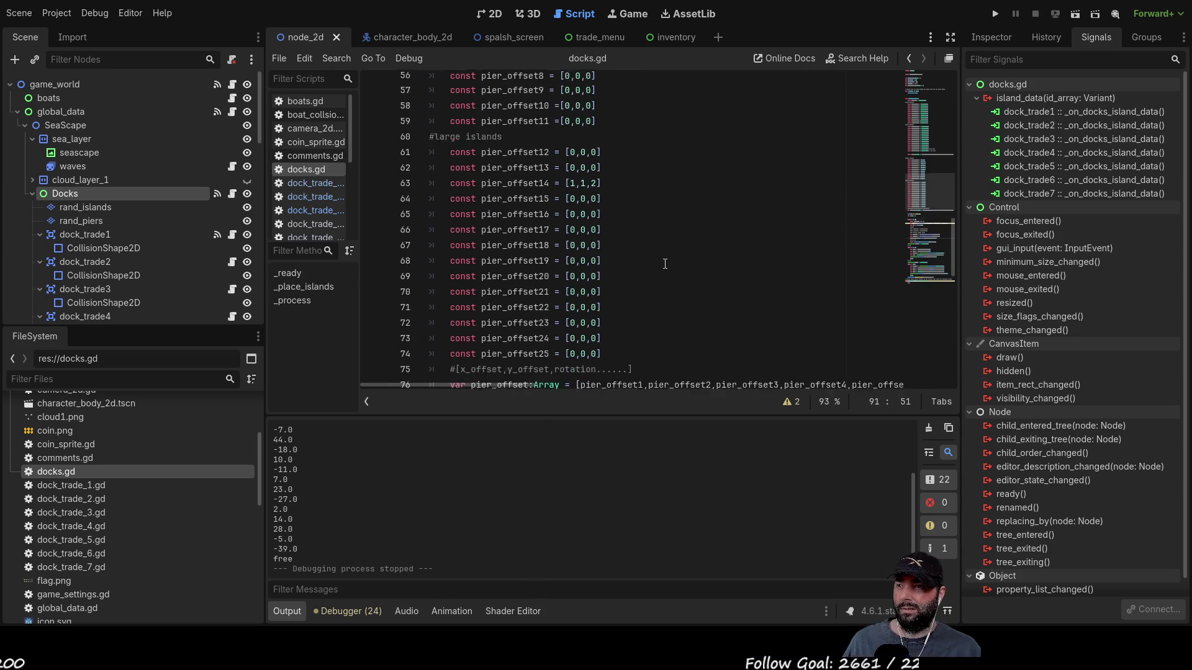
pyautogui.scroll(3, 663, 268)
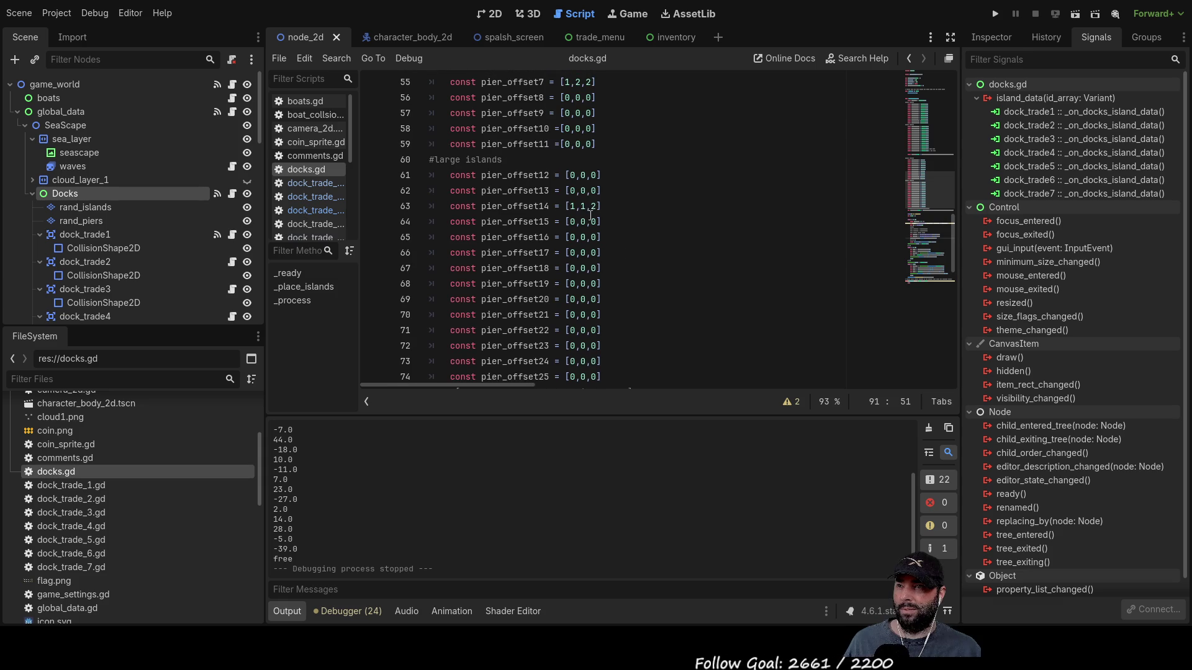
pyautogui.scroll(4, 541, 171)
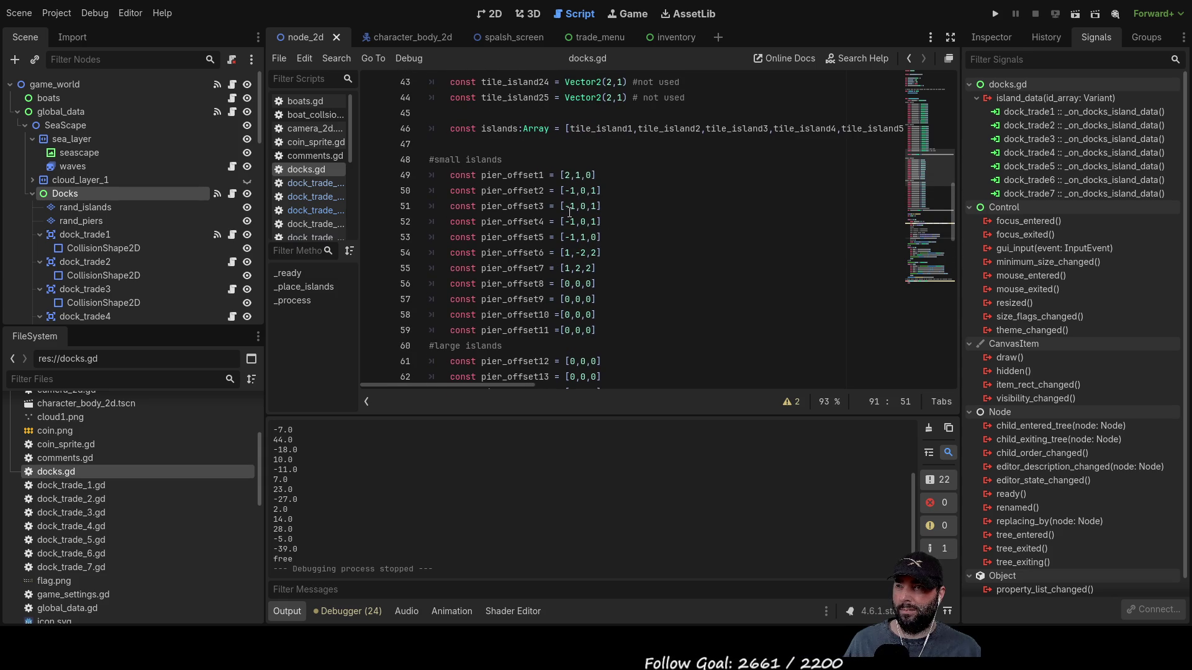
pyautogui.click(566, 209)
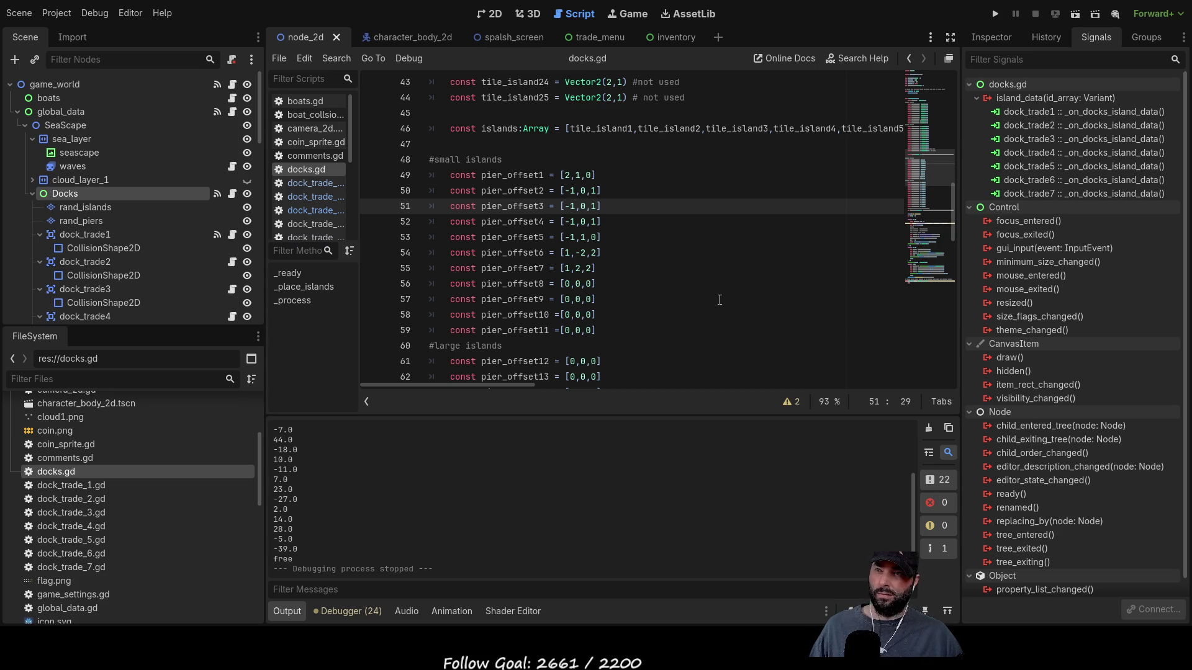
pyautogui.press('End')
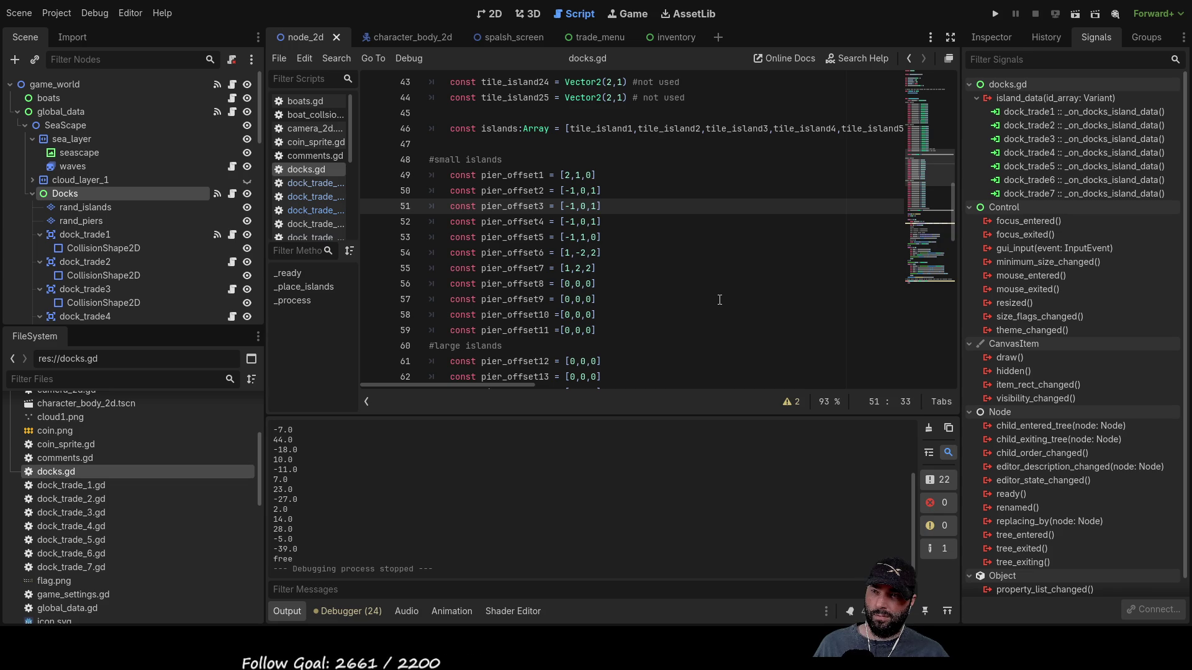
pyautogui.press('BackSpace')
pyautogui.write('2')
pyautogui.press('Left')
pyautogui.press('Left')
pyautogui.press('Left')
pyautogui.press('Left')
pyautogui.press('BackSpace')
pyautogui.press('BackSpace')
pyautogui.write('0')
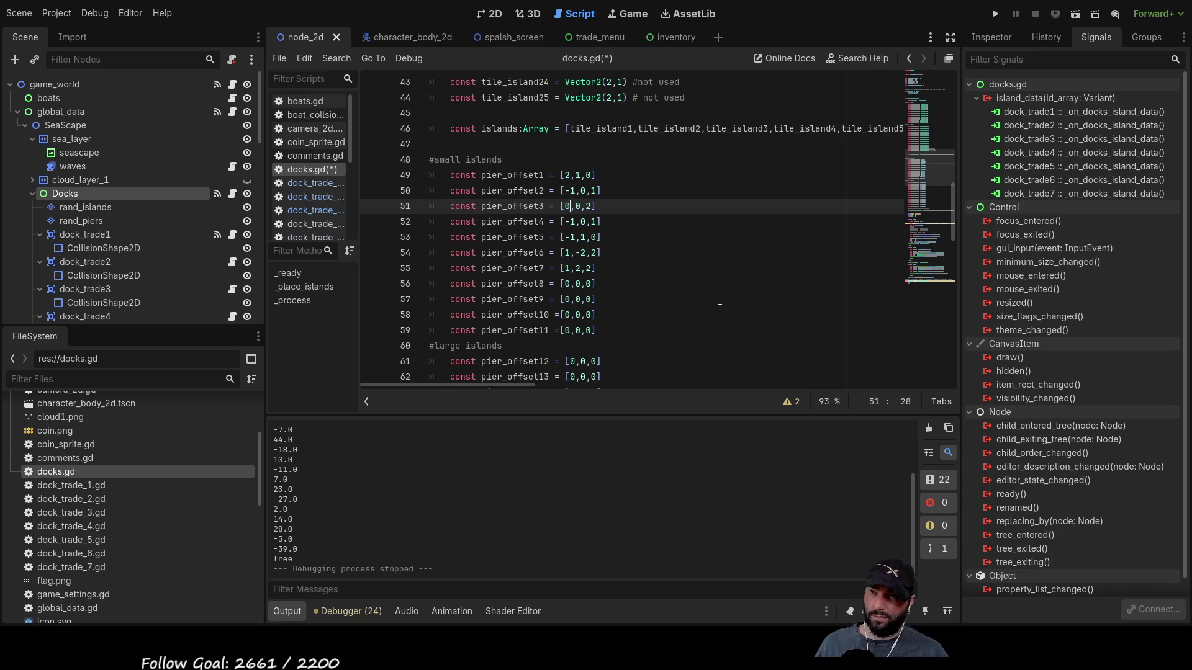
pyautogui.click(994, 14)
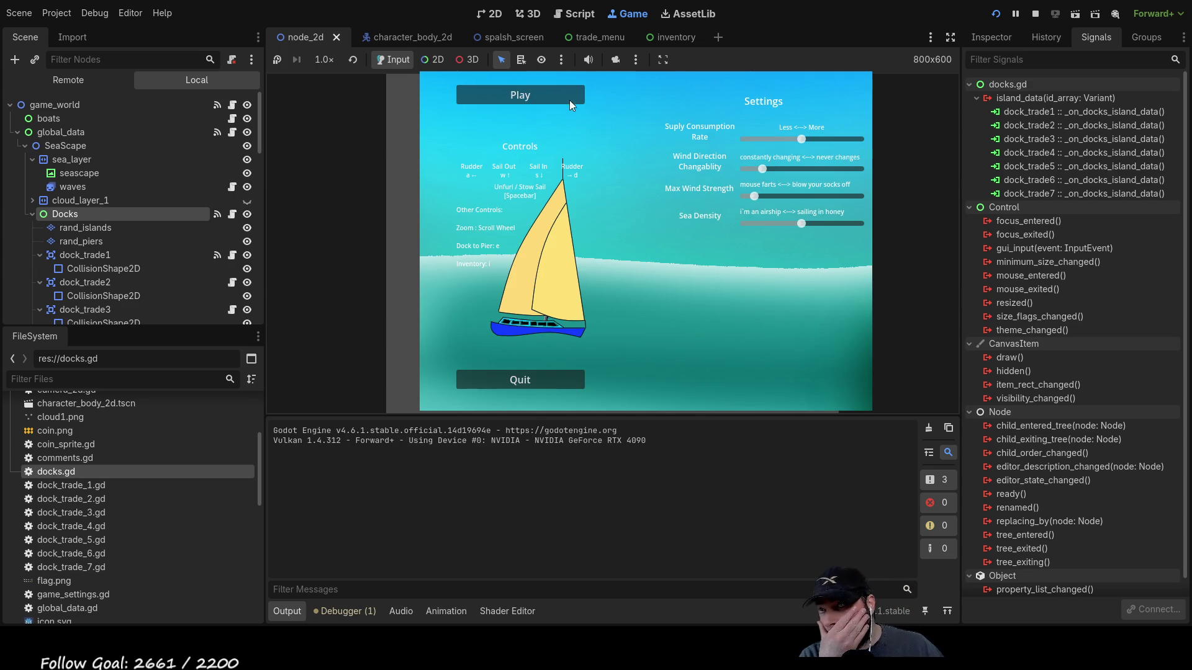
# - Start play, zoom to inspect the island's moved dock and trade zone, then stop the game
pyautogui.click(572, 105)
pyautogui.scroll(-3, 689, 260)
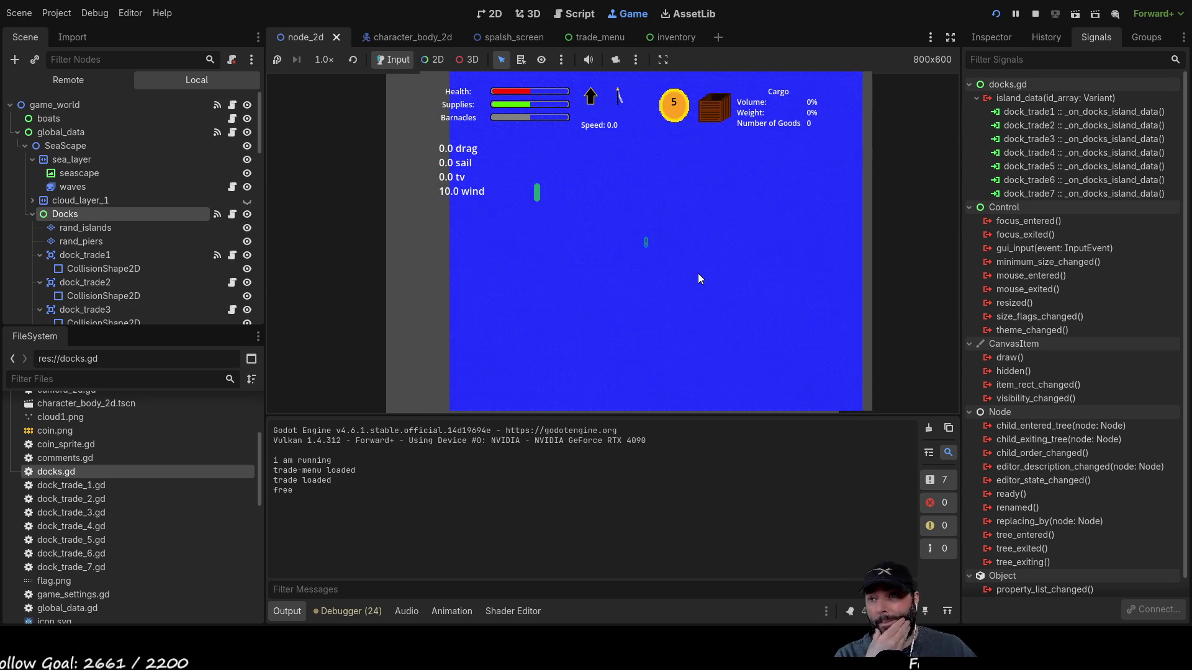
pyautogui.scroll(-2, 698, 274)
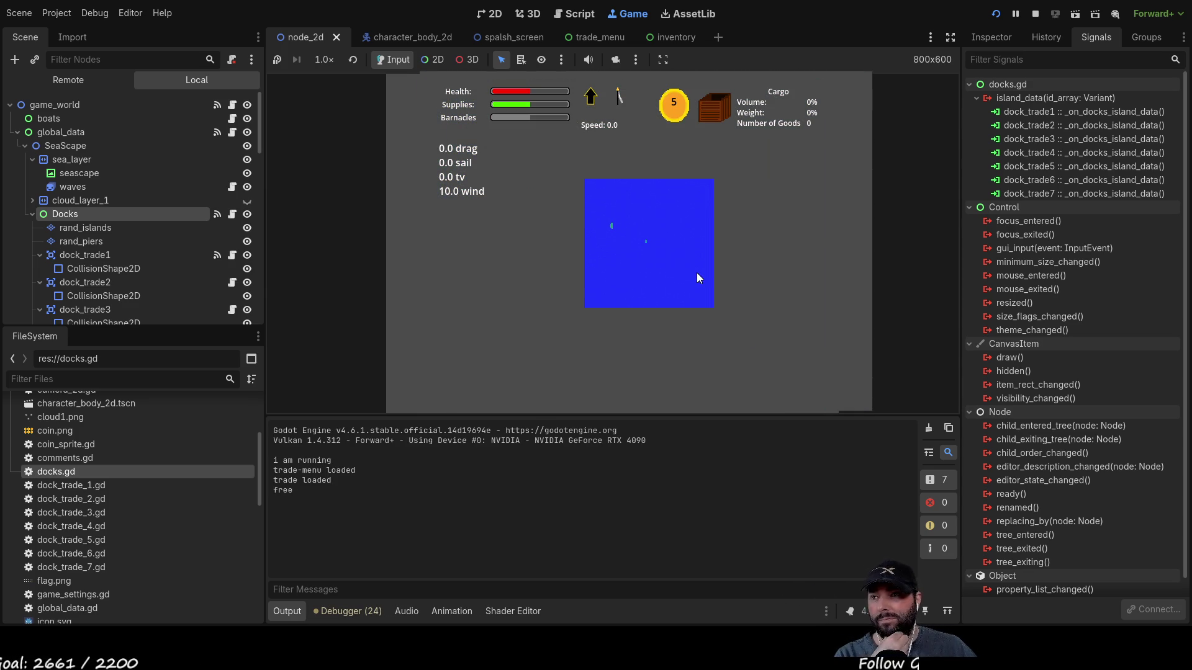
pyautogui.scroll(3, 695, 275)
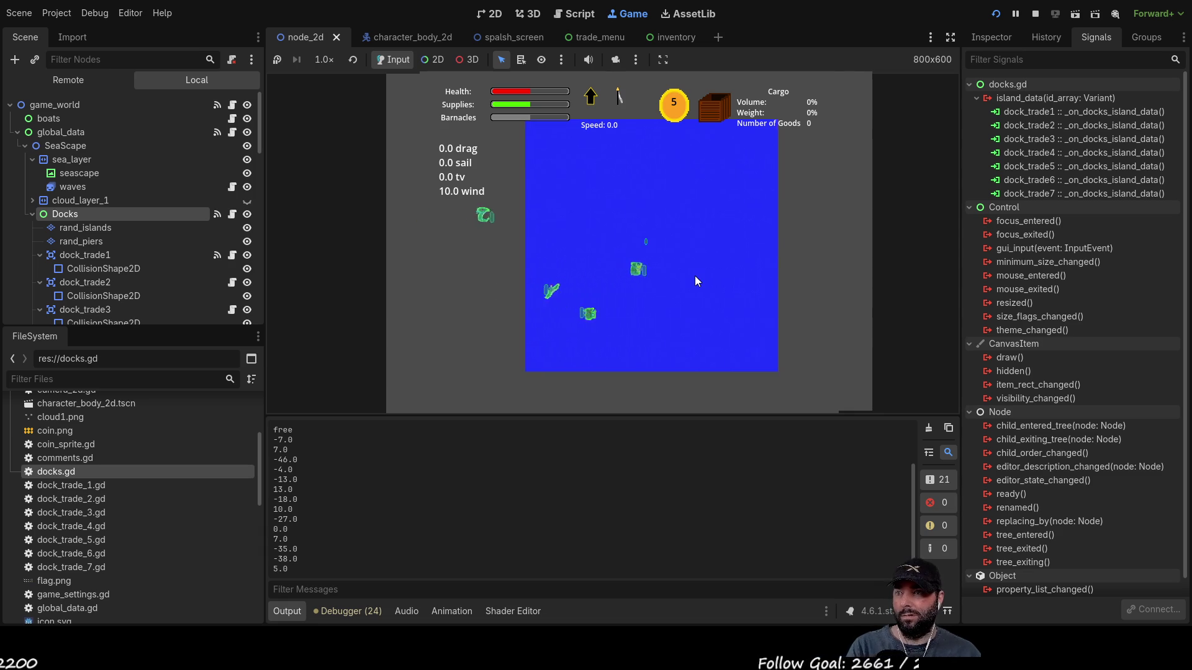
pyautogui.scroll(1, 627, 324)
pyautogui.scroll(5, 698, 296)
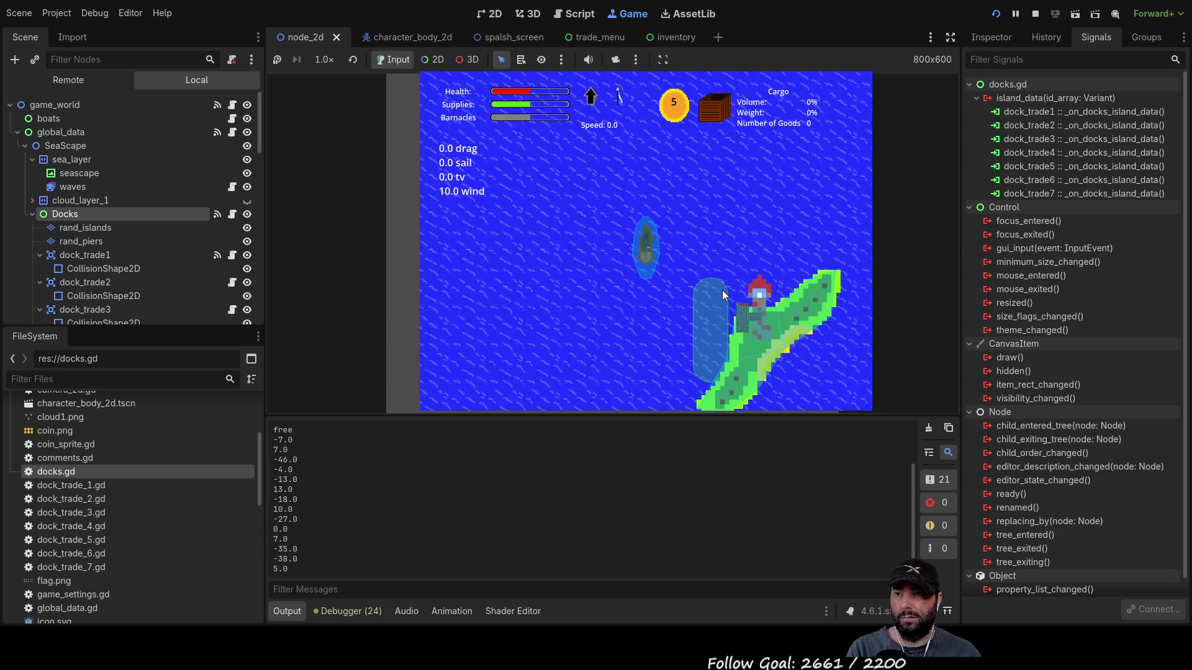
pyautogui.scroll(4, 721, 311)
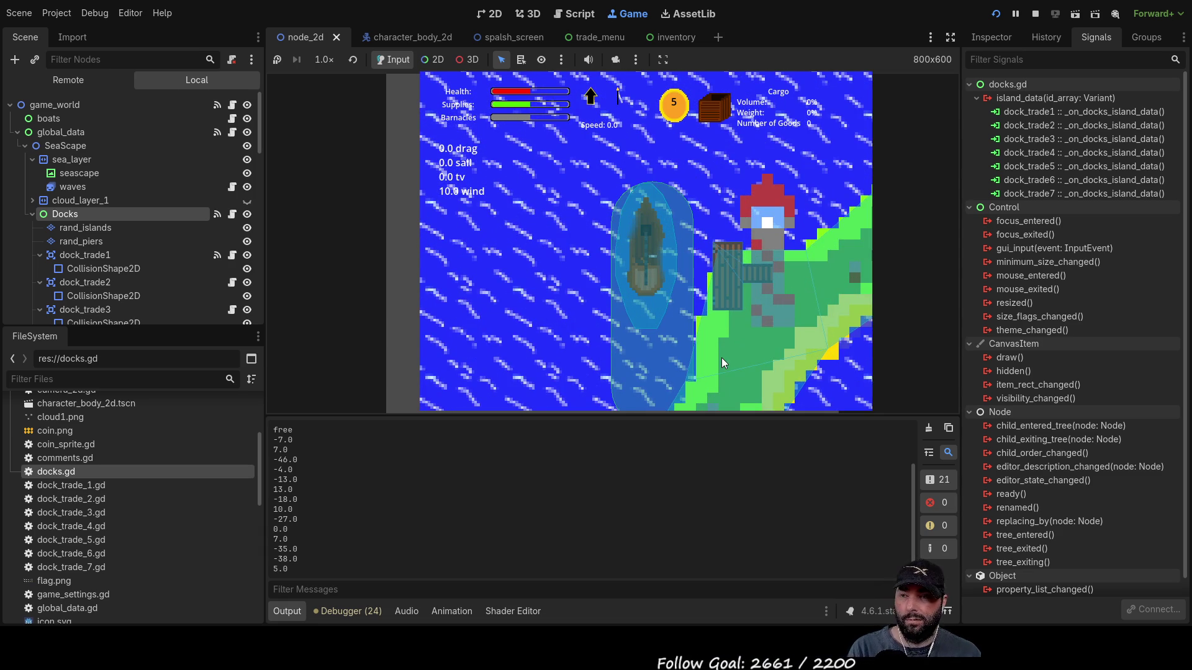
pyautogui.scroll(-3, 719, 353)
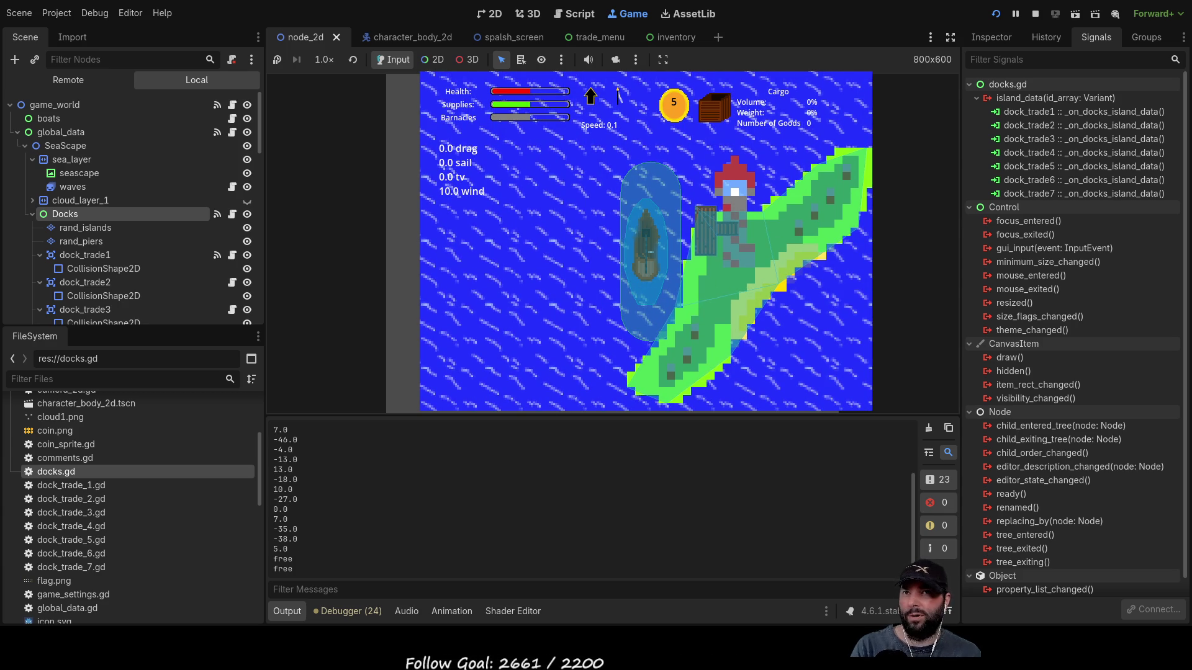
pyautogui.click(1036, 15)
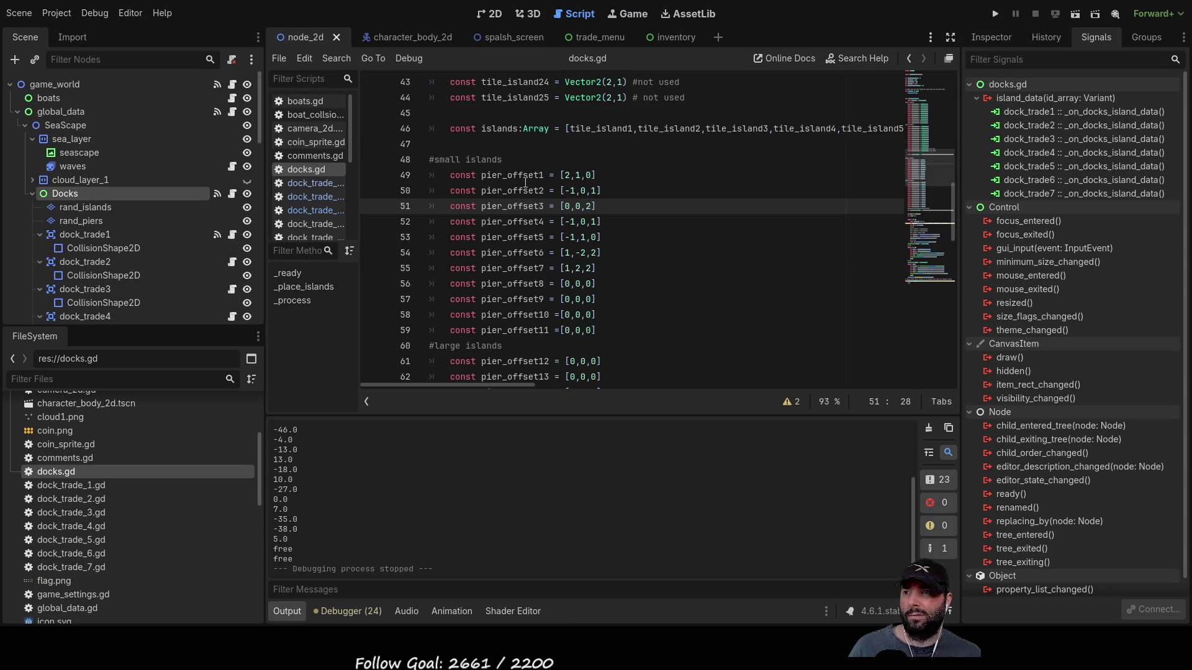
# - Edit line 51 of docks.gd so pier_offset3 reads [-1,1,2], then run and start play
pyautogui.press('BackSpace')
pyautogui.write('-1')
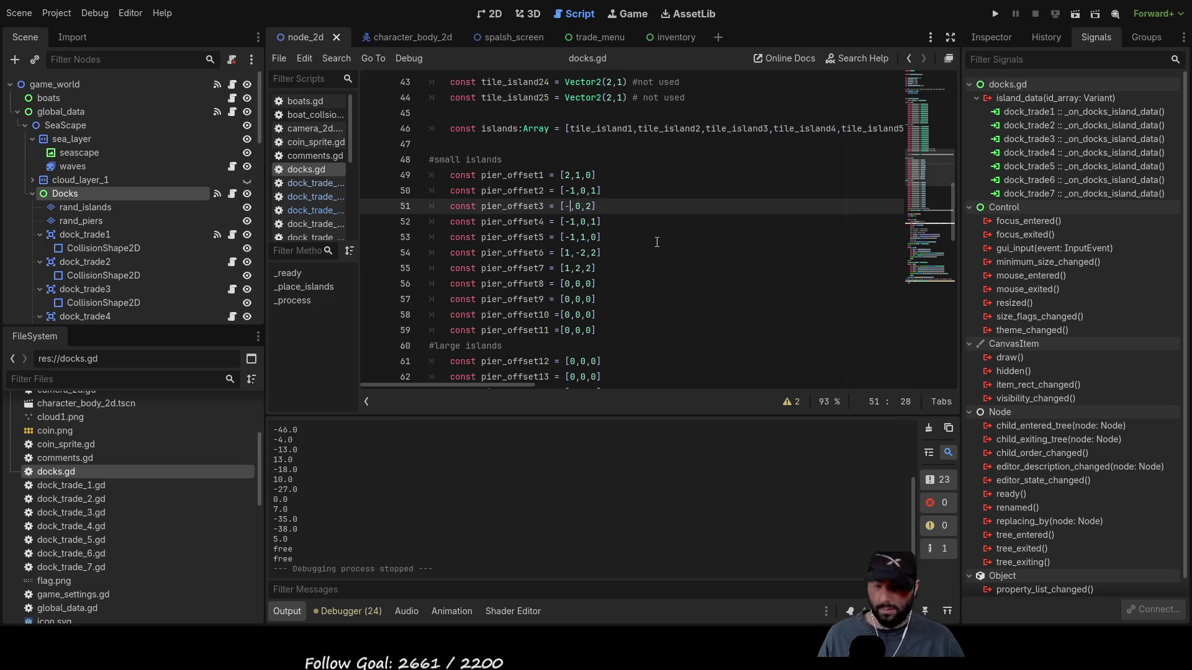
pyautogui.press('Right')
pyautogui.press('Delete')
pyautogui.write('1')
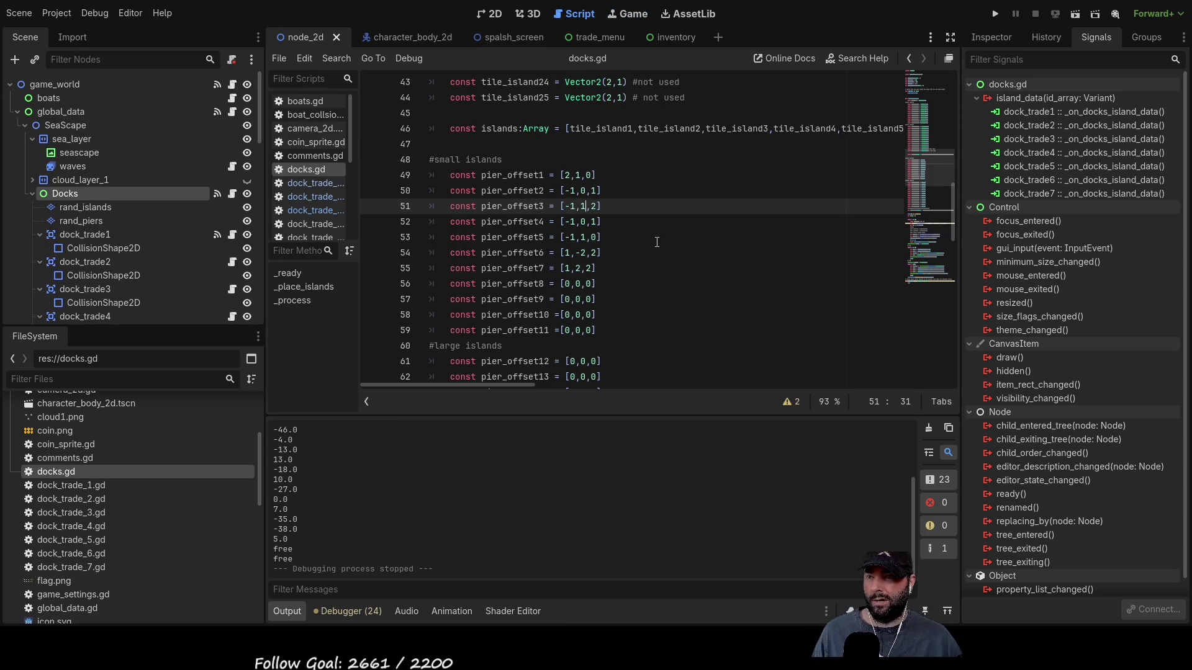
pyautogui.click(994, 15)
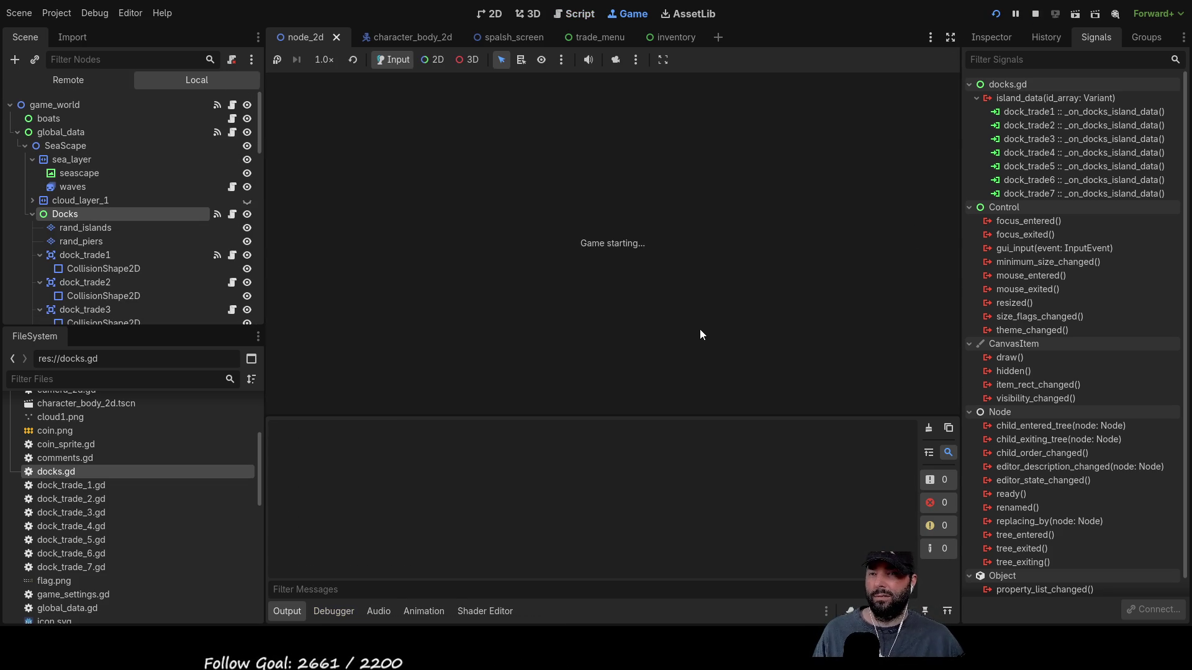
pyautogui.click(539, 95)
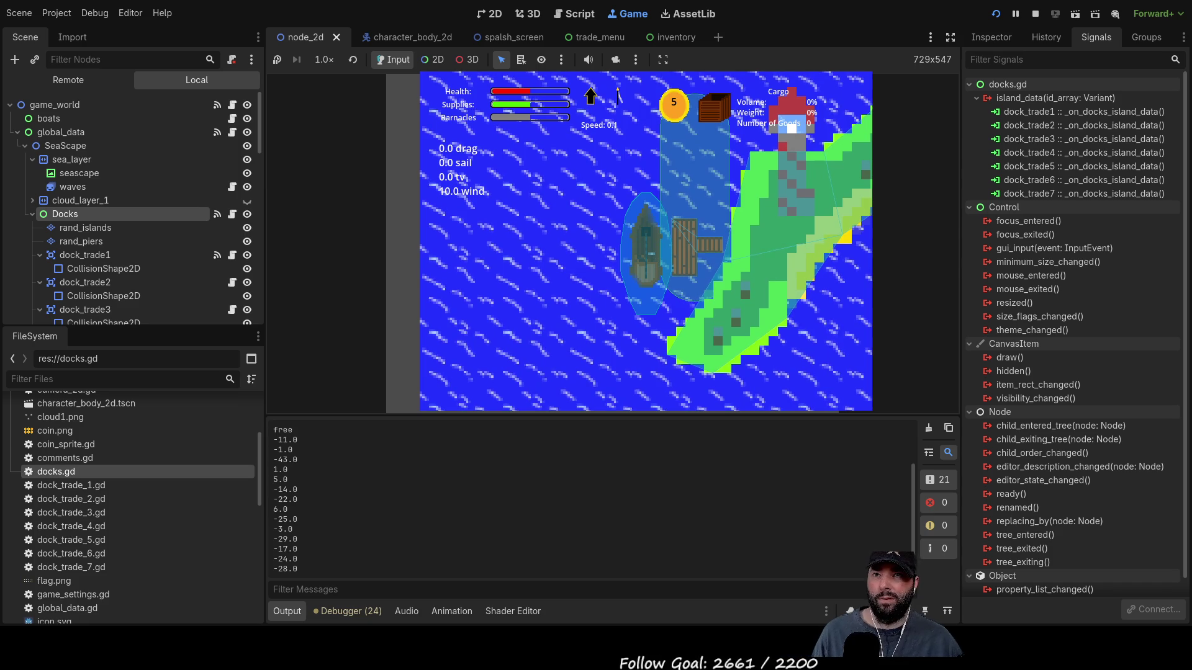
# - Stop the game and change the middle pier_offset3 value in docks.gd to 2
pyautogui.press('F8')
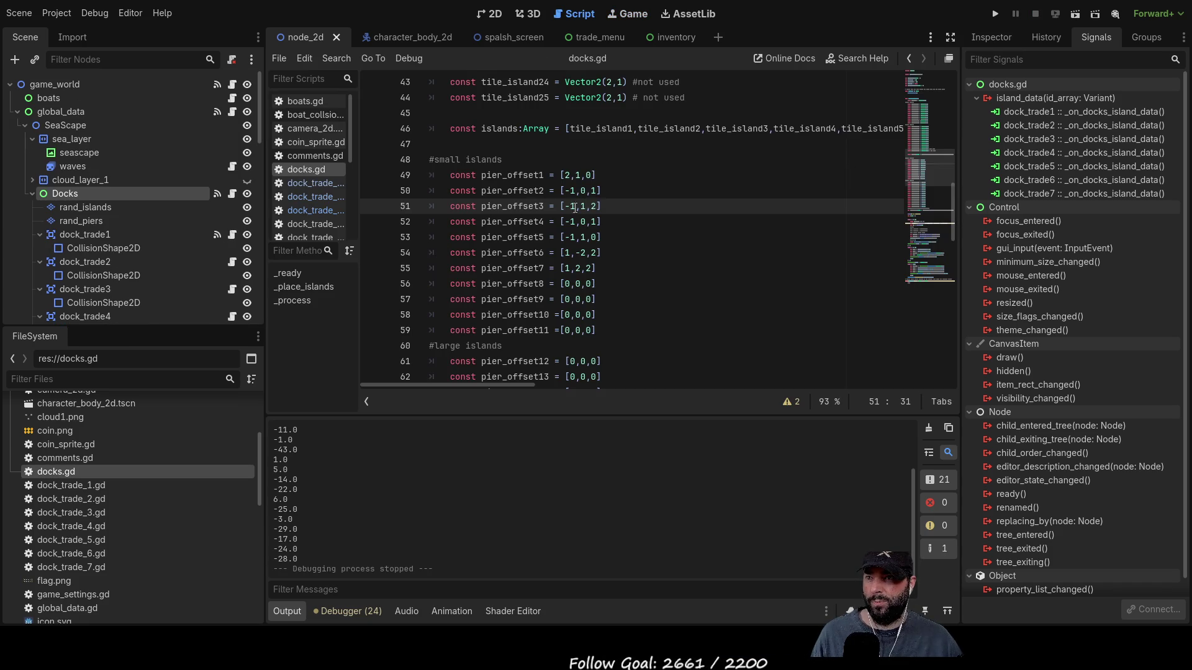
pyautogui.press('BackSpace')
pyautogui.write('2')
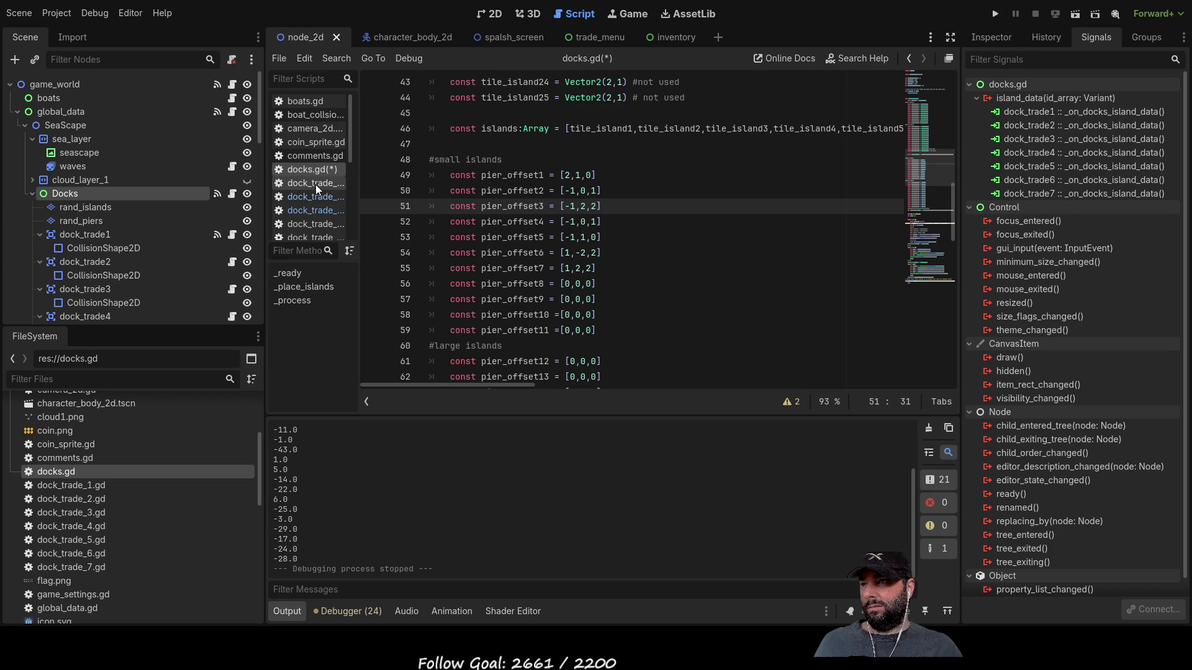
# - In dock_trade_3.gd, set local_x_transform to -30 and local_y_transform to 40
pyautogui.click(318, 211)
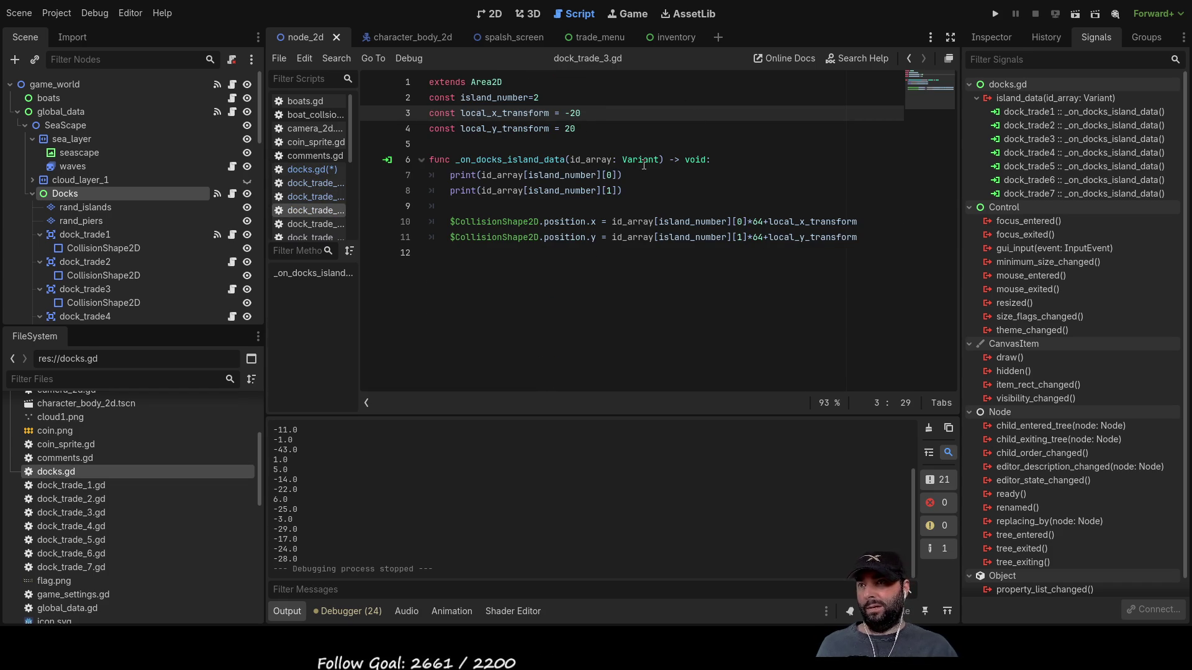
pyautogui.press('BackSpace')
pyautogui.press('BackSpace')
pyautogui.write('30')
pyautogui.press('Down')
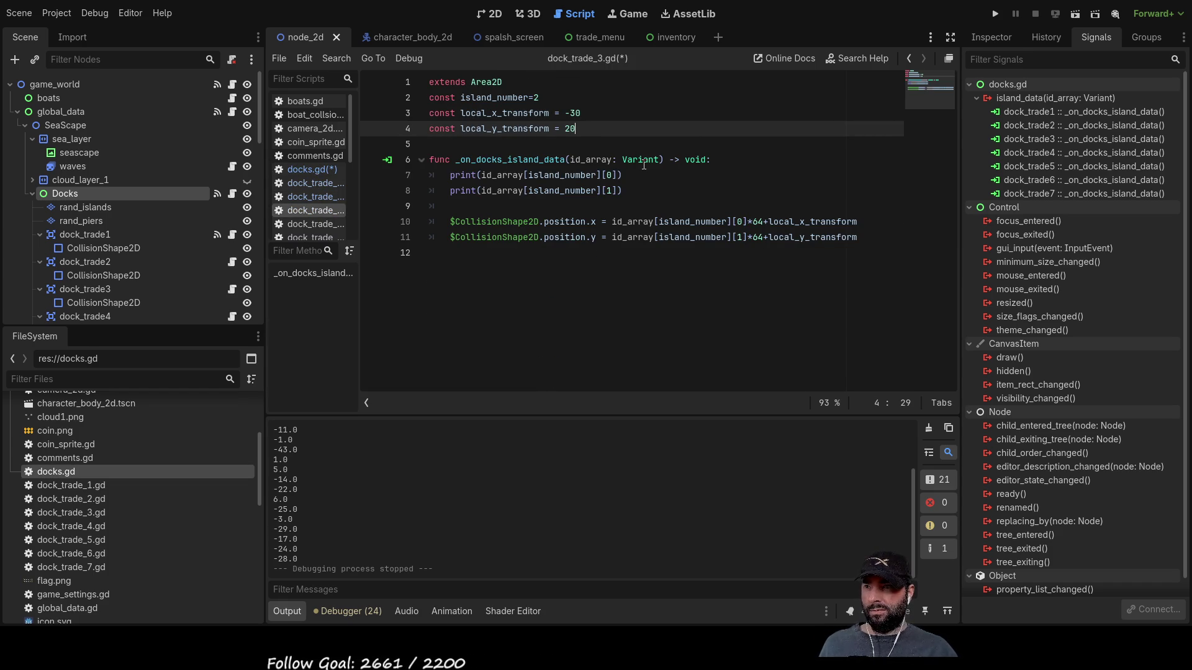
pyautogui.press('Left')
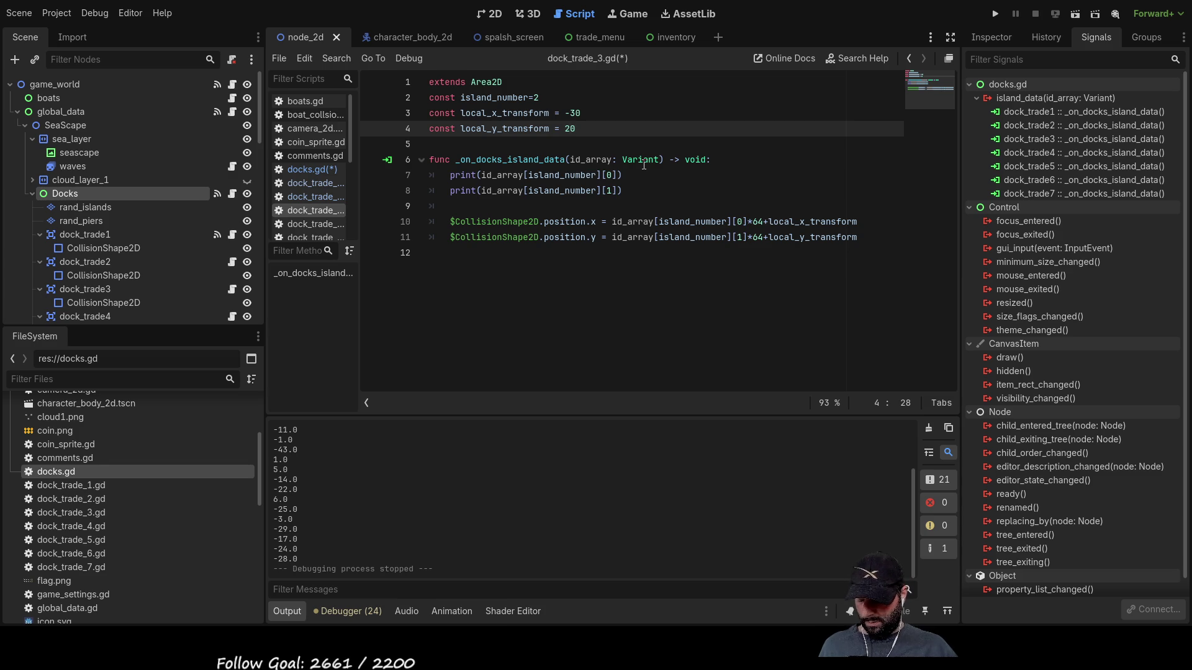
pyautogui.press('BackSpace')
pyautogui.write('4')
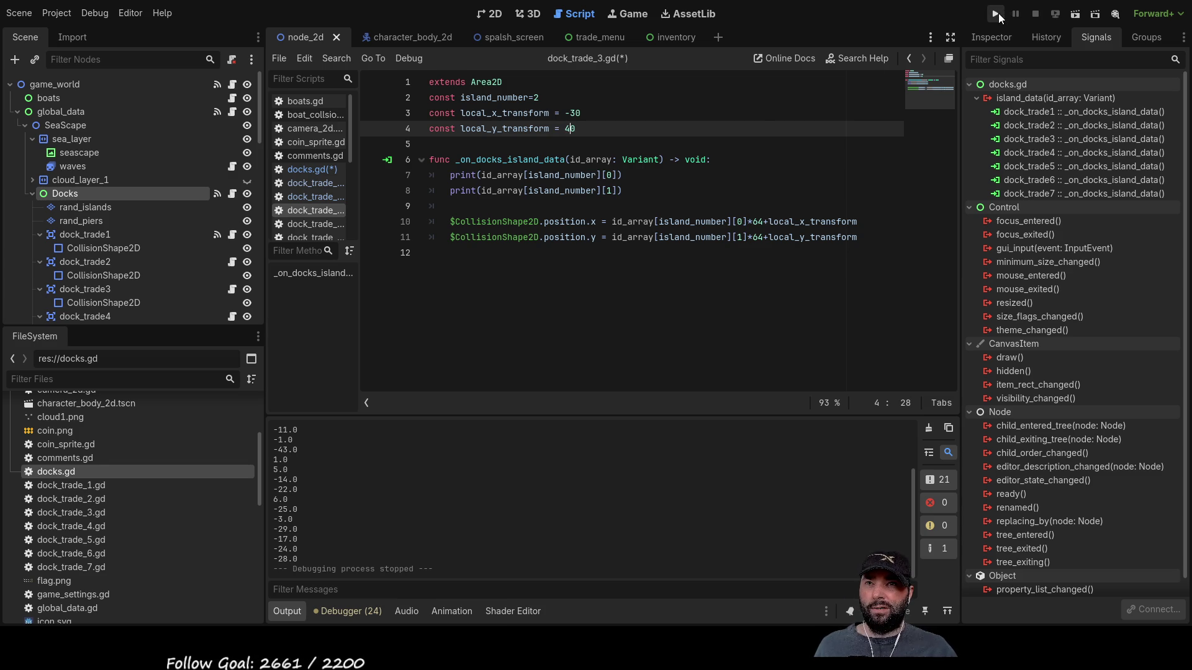
# - Run the game, start gameplay, and inspect the dock trade zone's capsule collision shape before stopping
pyautogui.click(996, 15)
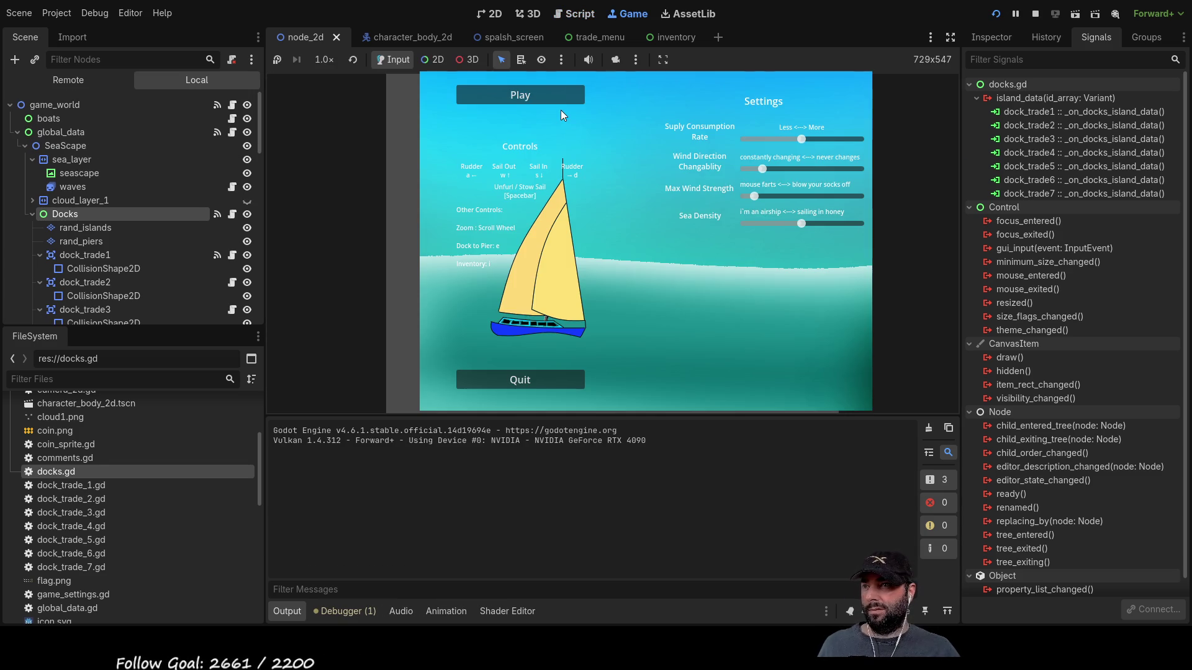
pyautogui.click(558, 97)
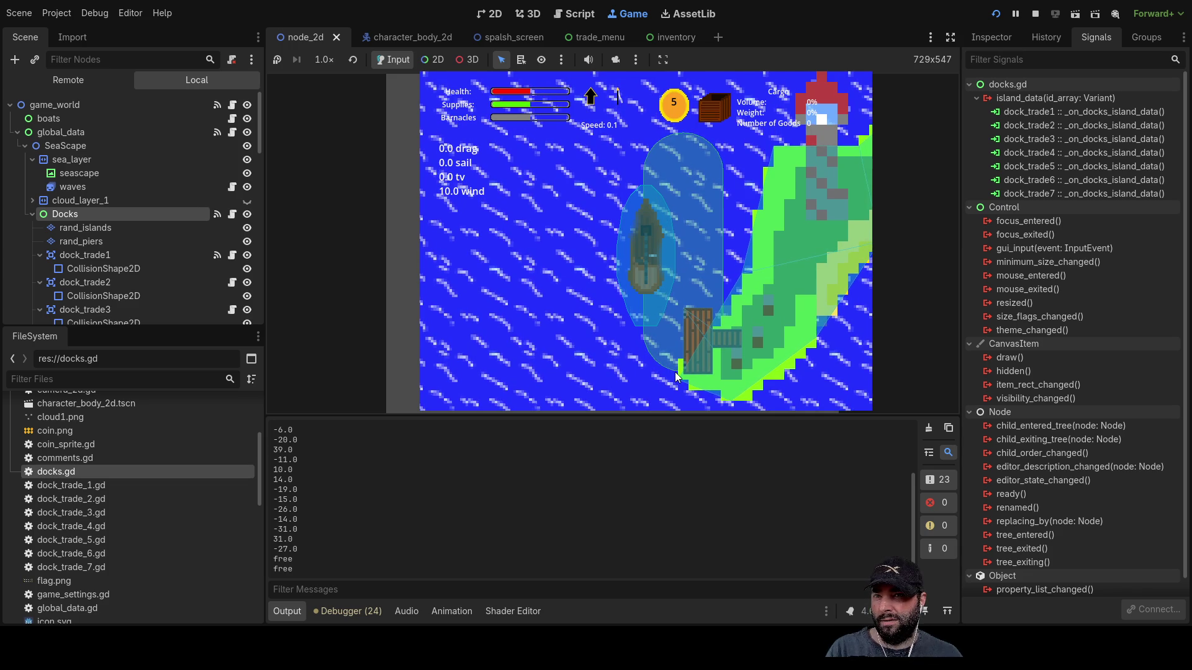
pyautogui.click(991, 36)
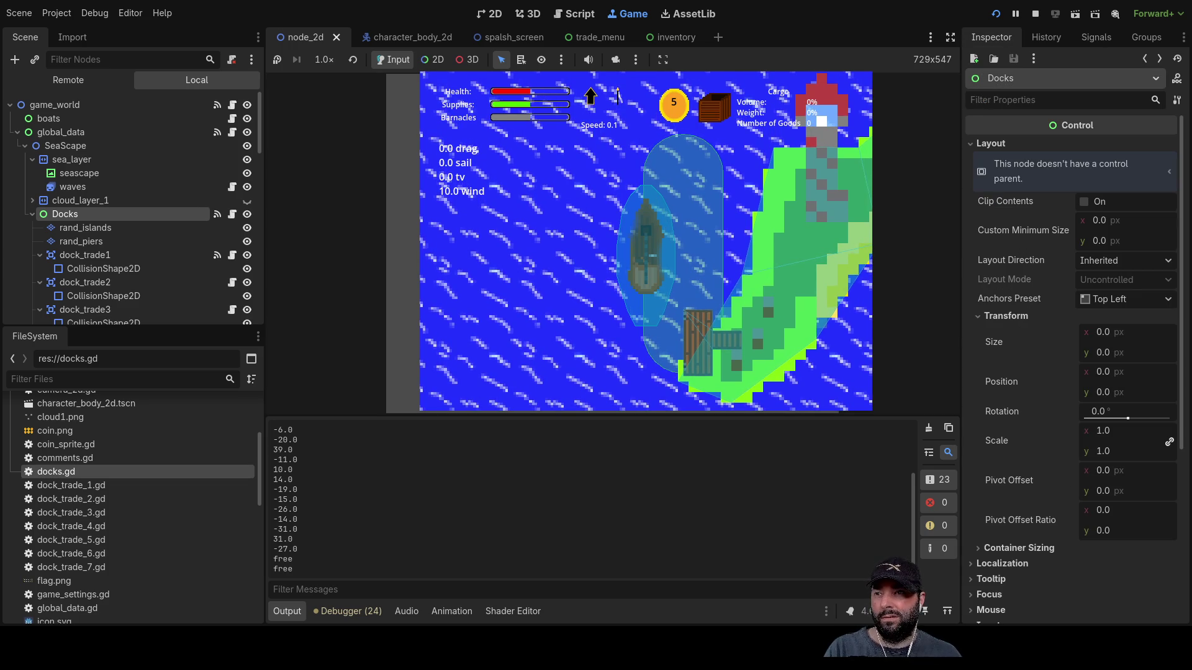
pyautogui.click(433, 59)
pyautogui.click(716, 212)
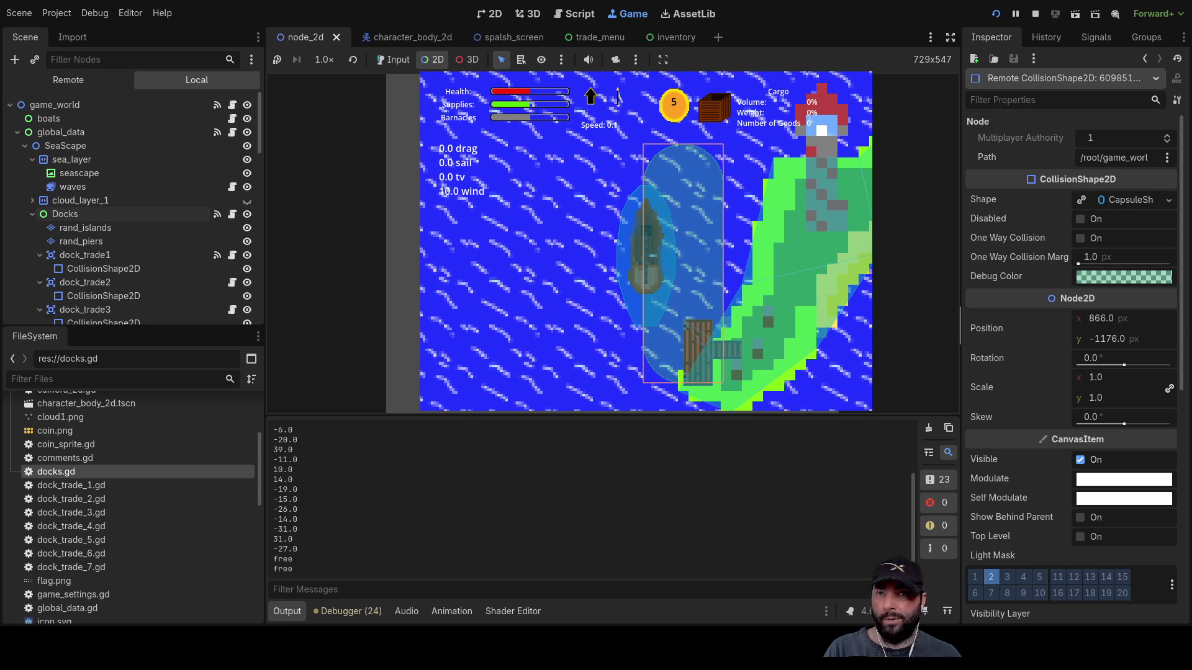
pyautogui.click(1034, 13)
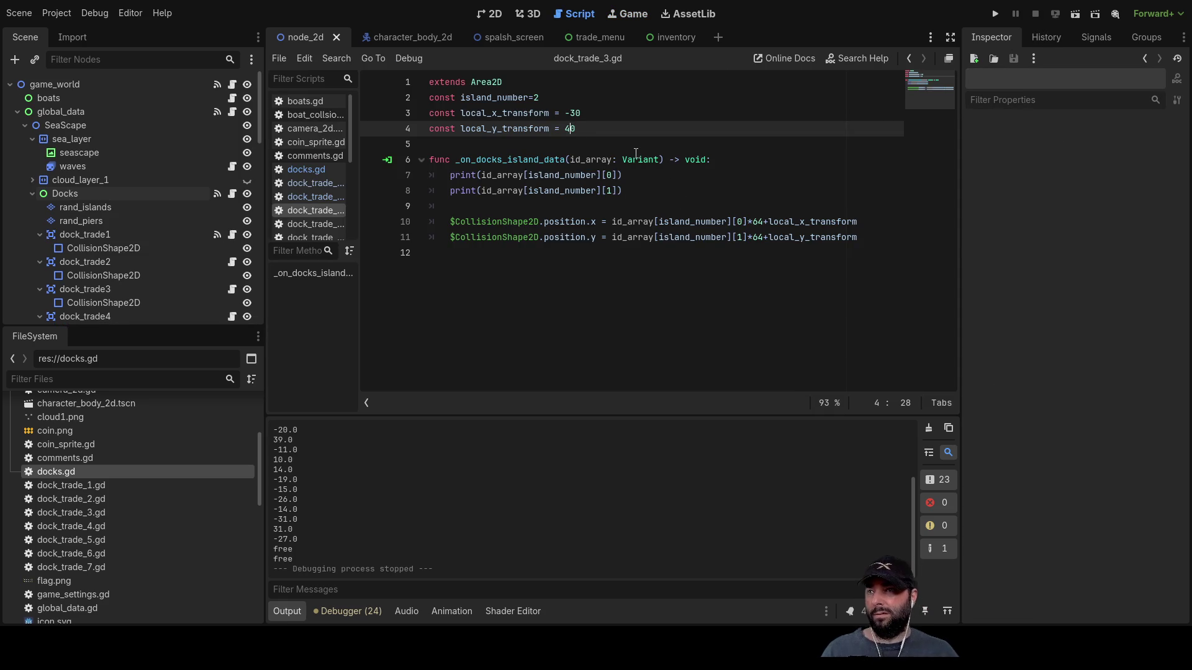
# - Set dock_trade_3's offsets to x -40 and y 80
pyautogui.press('Up')
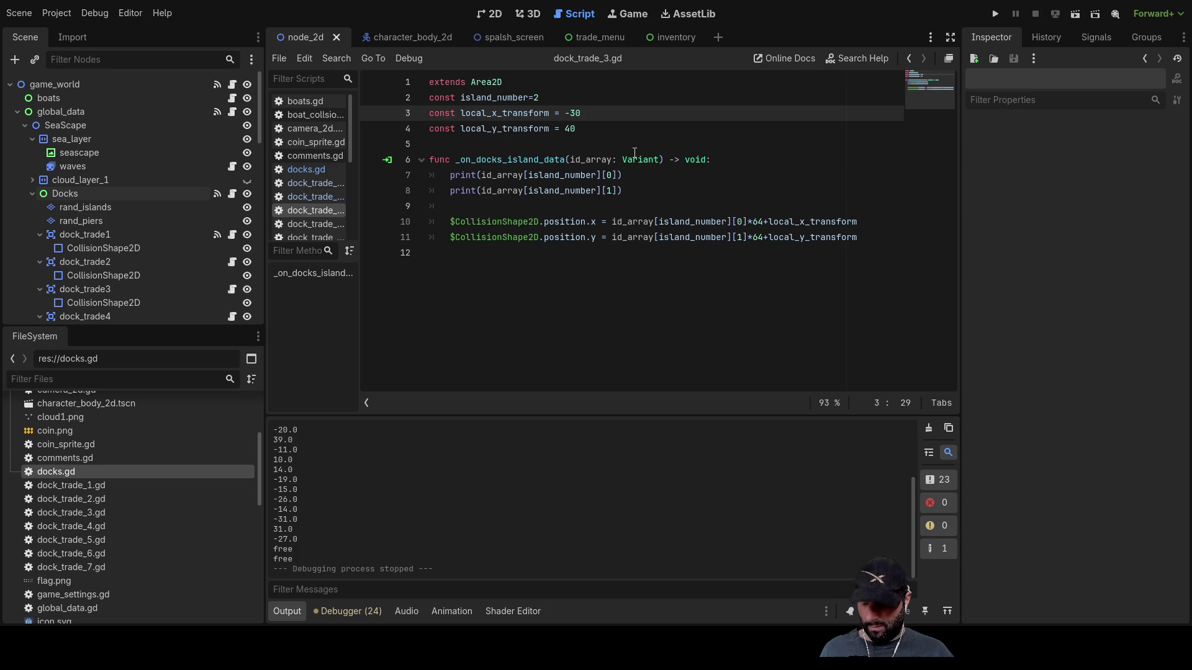
pyautogui.press('Down')
pyautogui.press('Left')
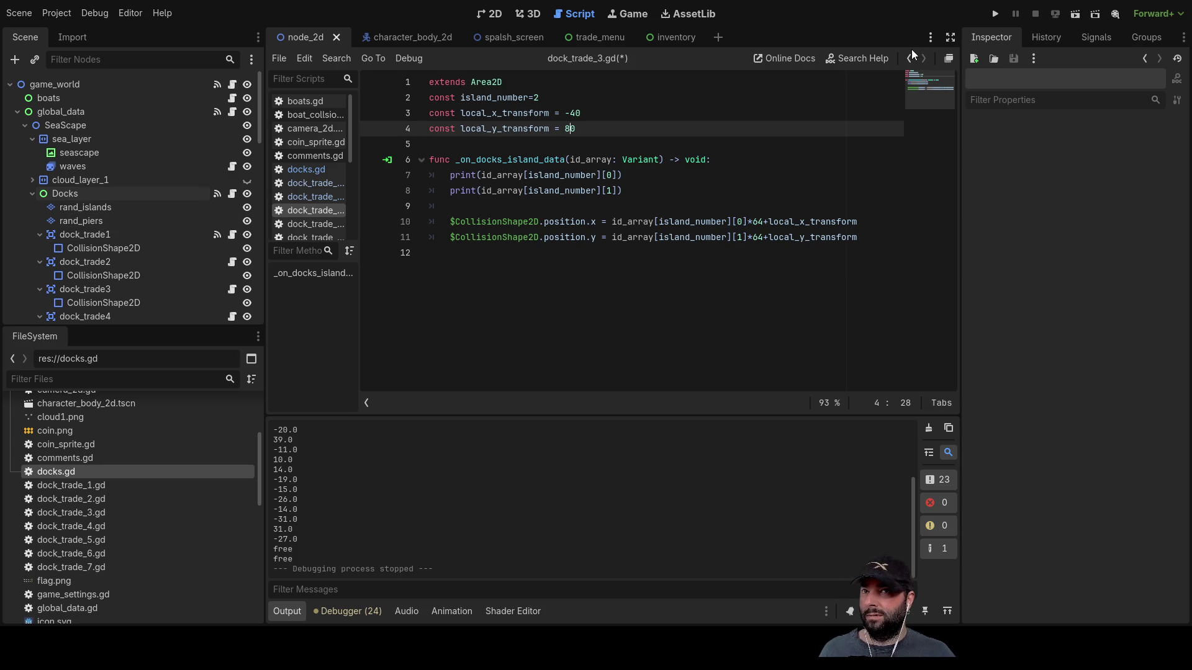
# - Run the game, start gameplay from its menu, then stop it with F8
pyautogui.click(995, 13)
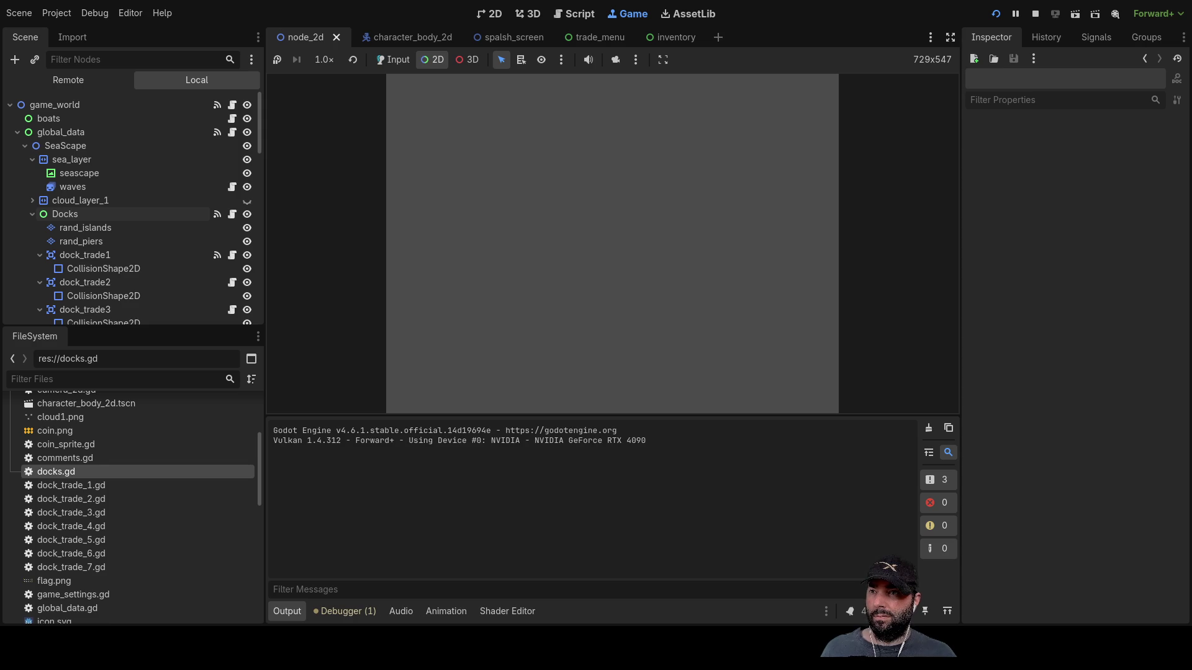
pyautogui.click(574, 96)
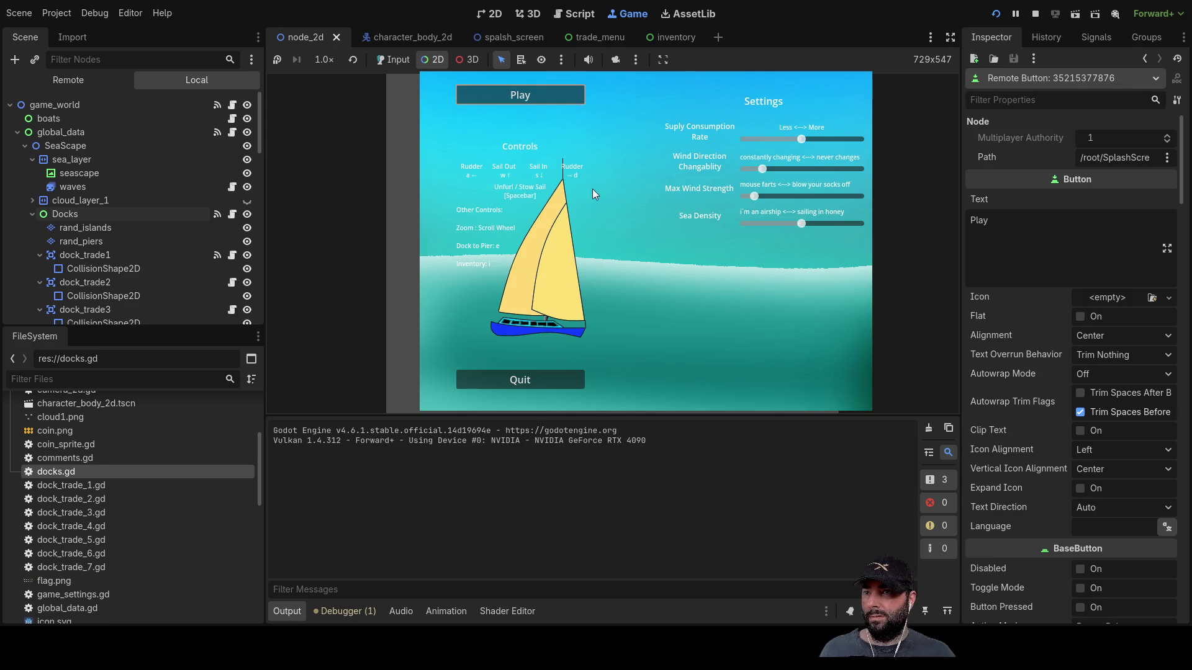
pyautogui.click(393, 60)
pyautogui.click(499, 99)
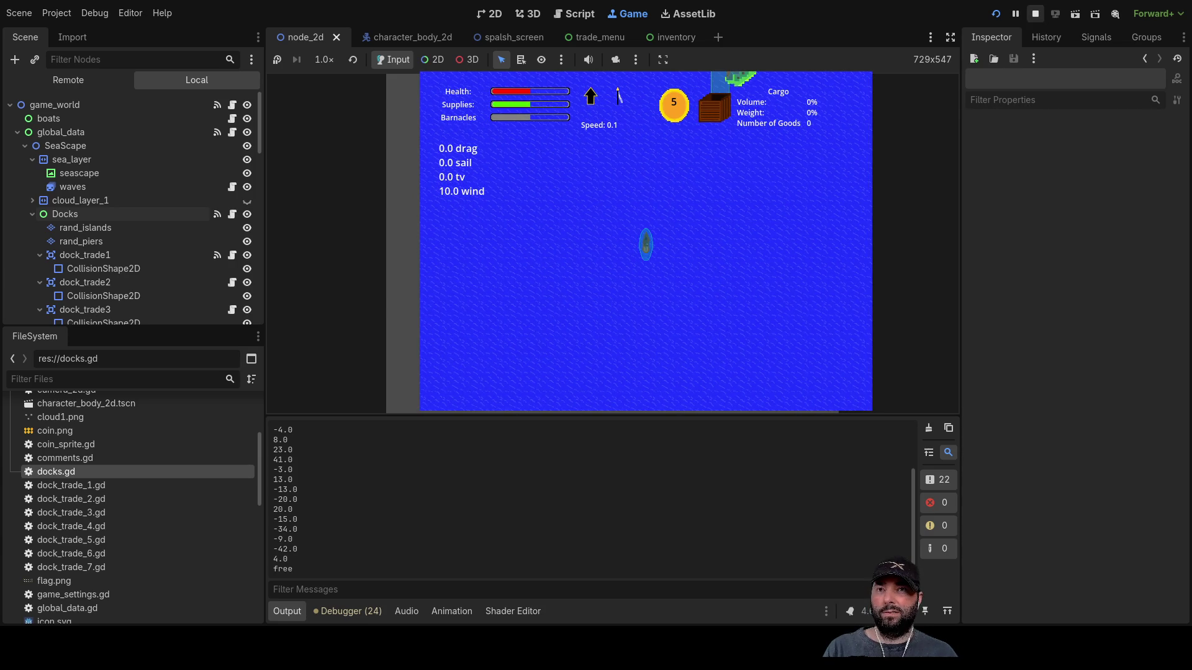
pyautogui.press('F8')
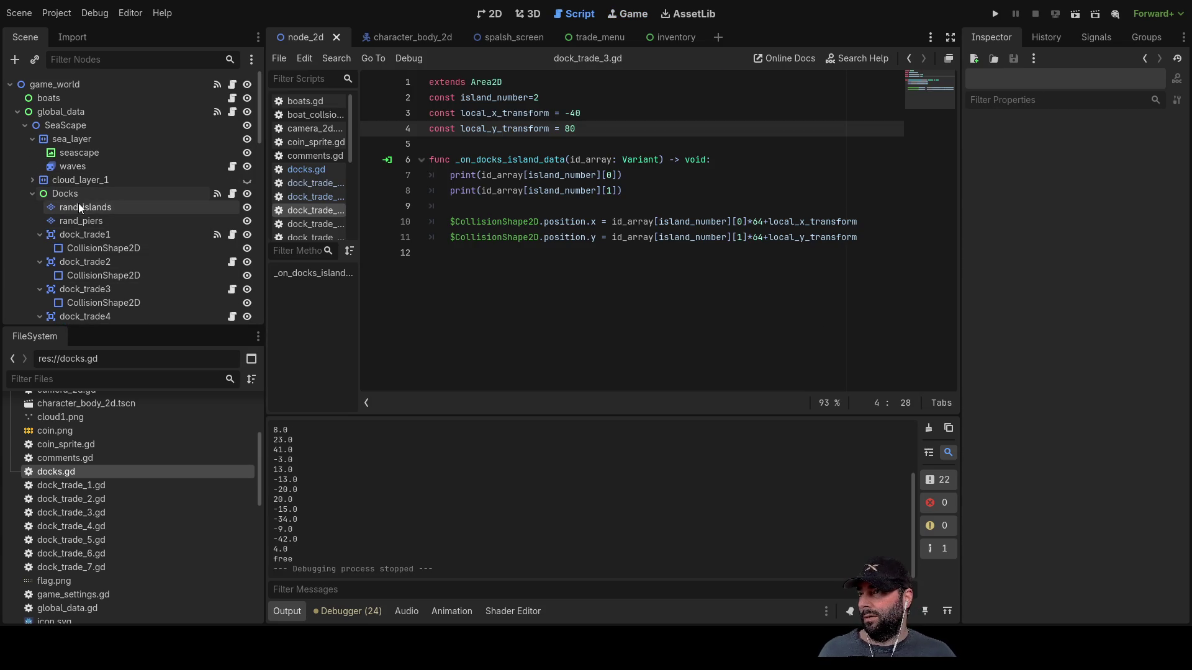
# - Inspect the island tiles of rand_islands, then run the project and start gameplay
pyautogui.click(78, 206)
pyautogui.scroll(5, 581, 517)
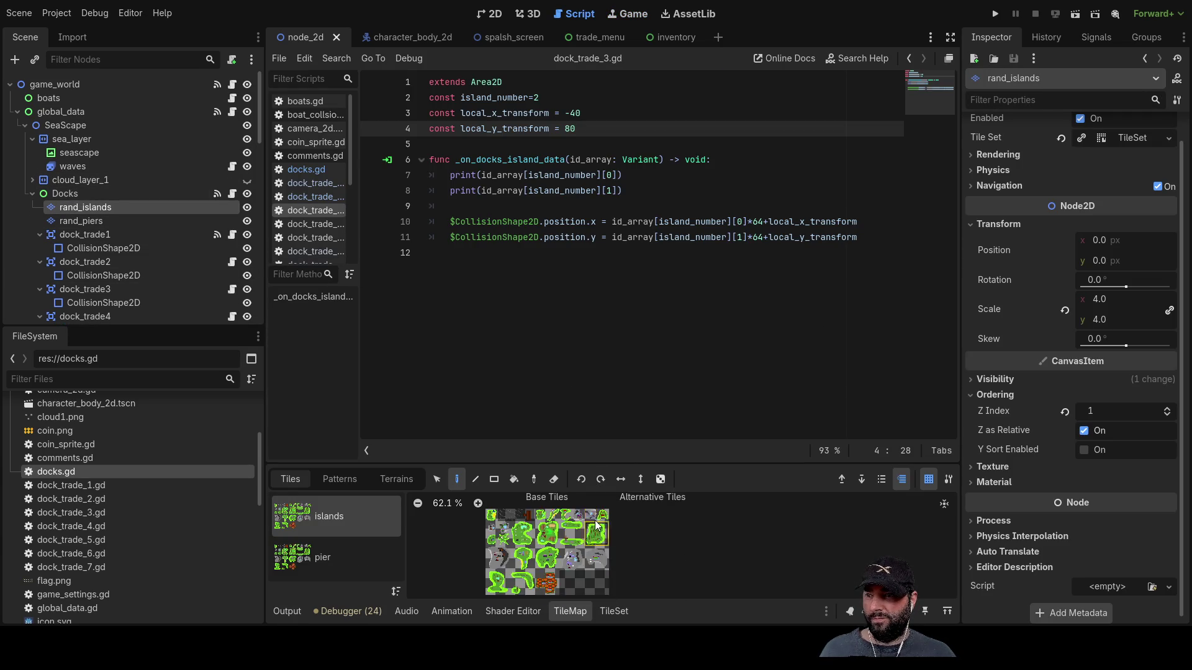
pyautogui.scroll(-3, 674, 549)
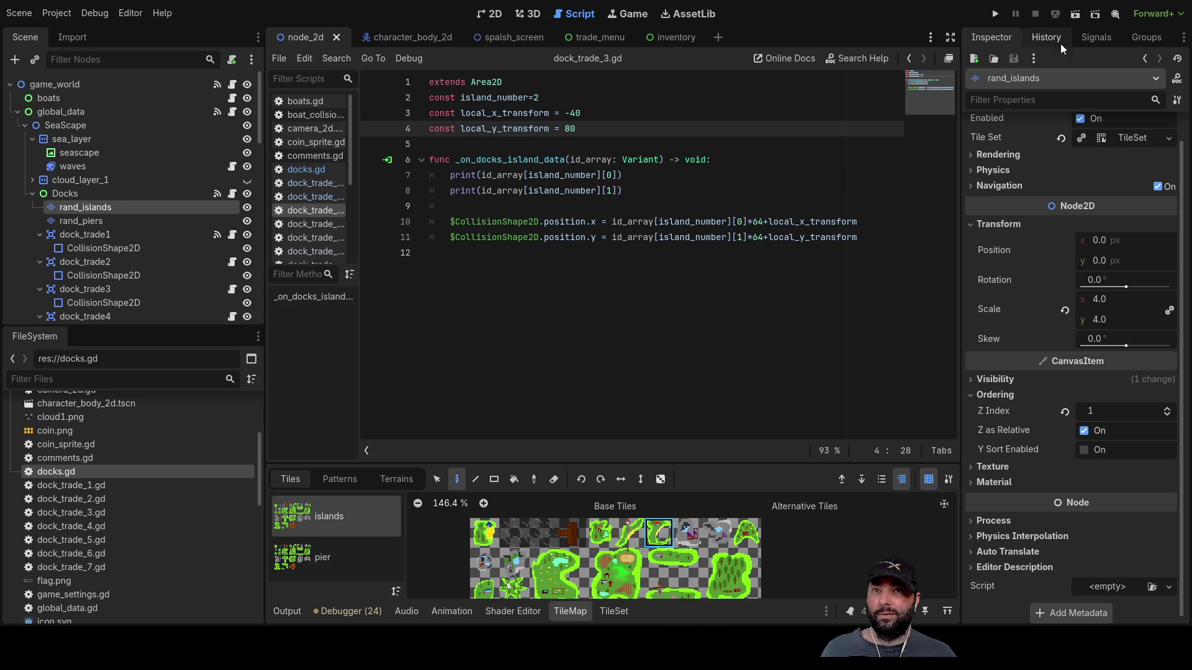
pyautogui.click(996, 13)
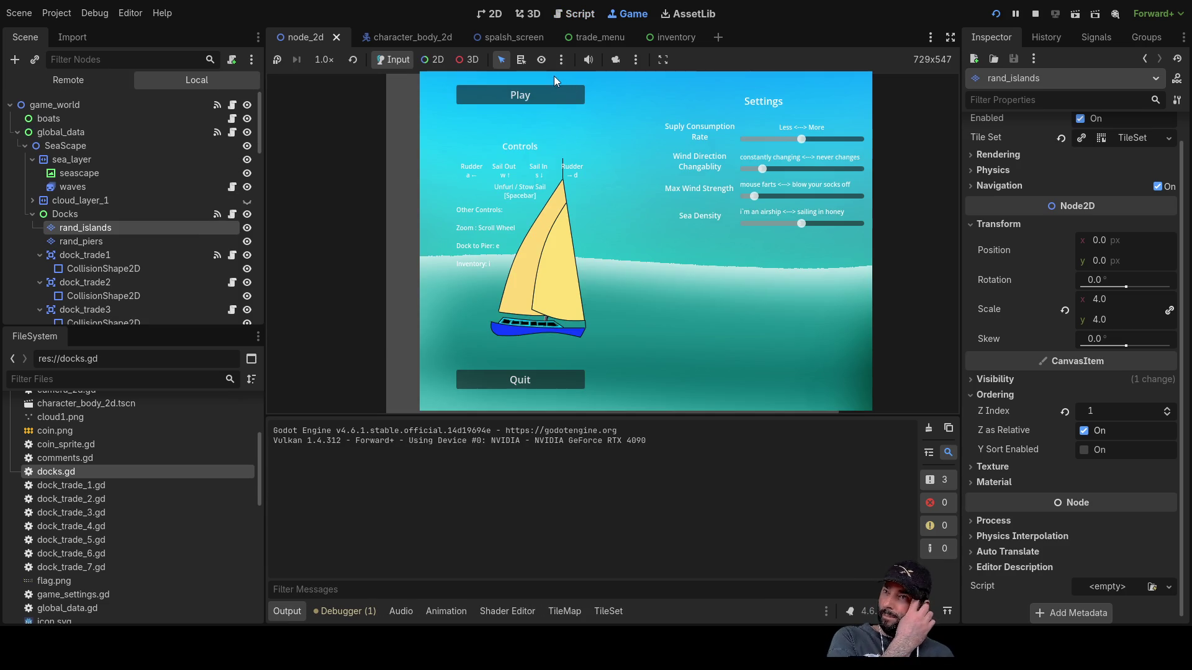
pyautogui.click(553, 91)
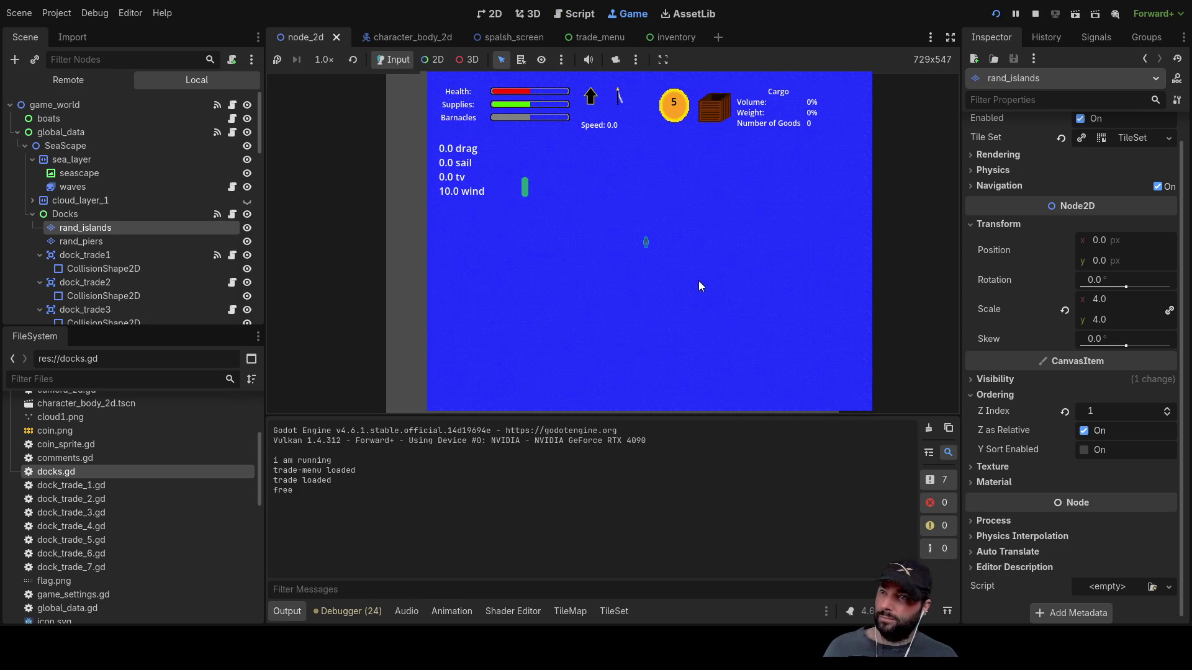
# - Zoom the game camera out and in around the island to check the trade zone, then stop the game
pyautogui.scroll(-3, 698, 275)
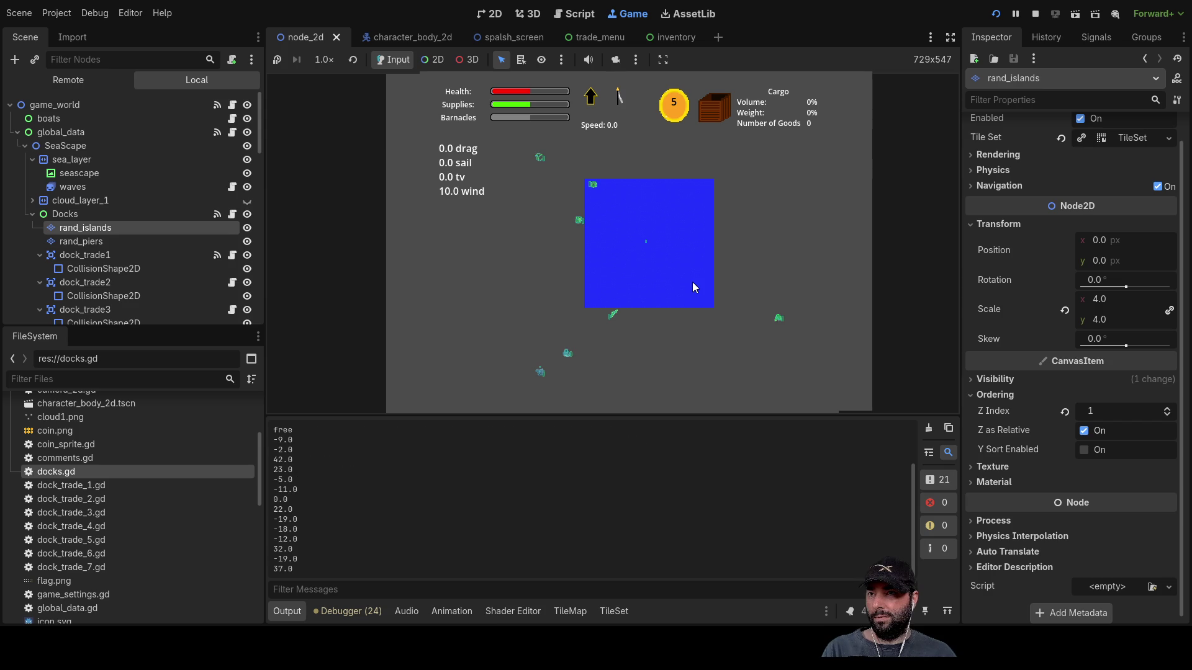
pyautogui.scroll(3, 656, 239)
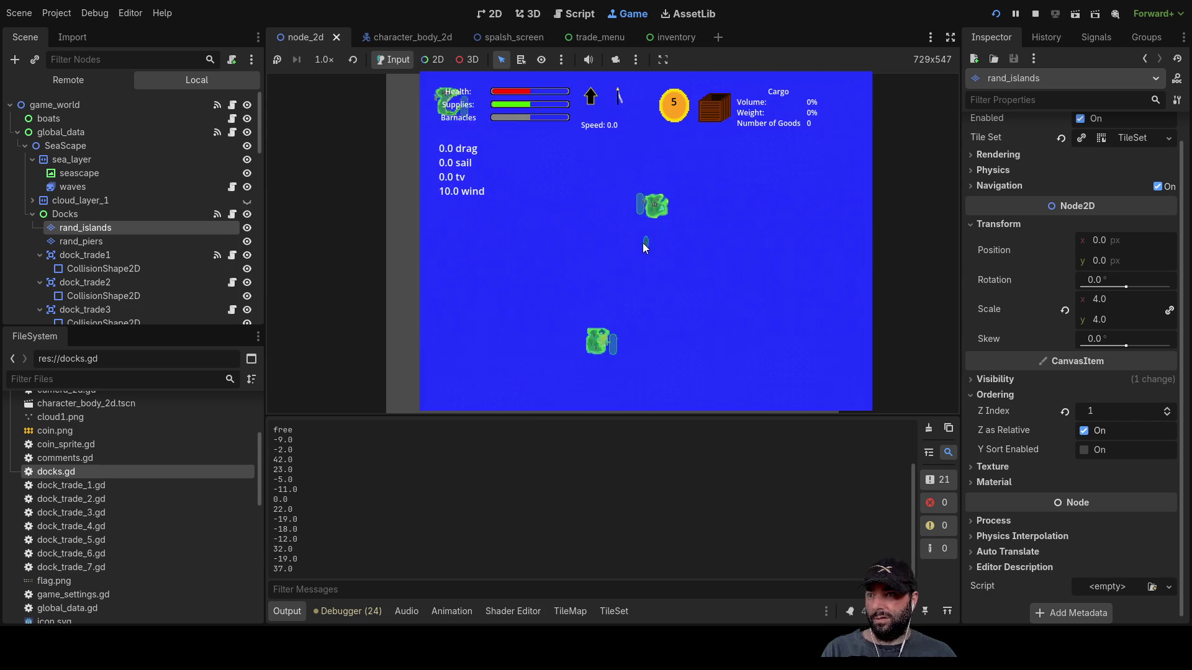
pyautogui.scroll(5, 639, 268)
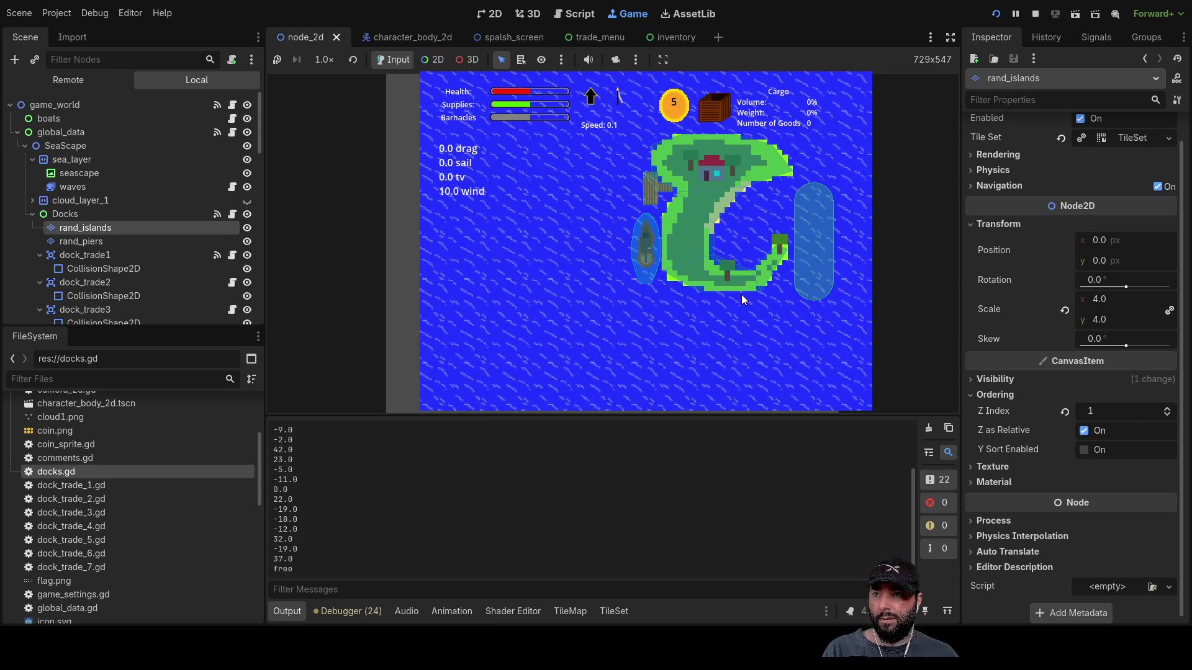
pyautogui.scroll(-2, 741, 294)
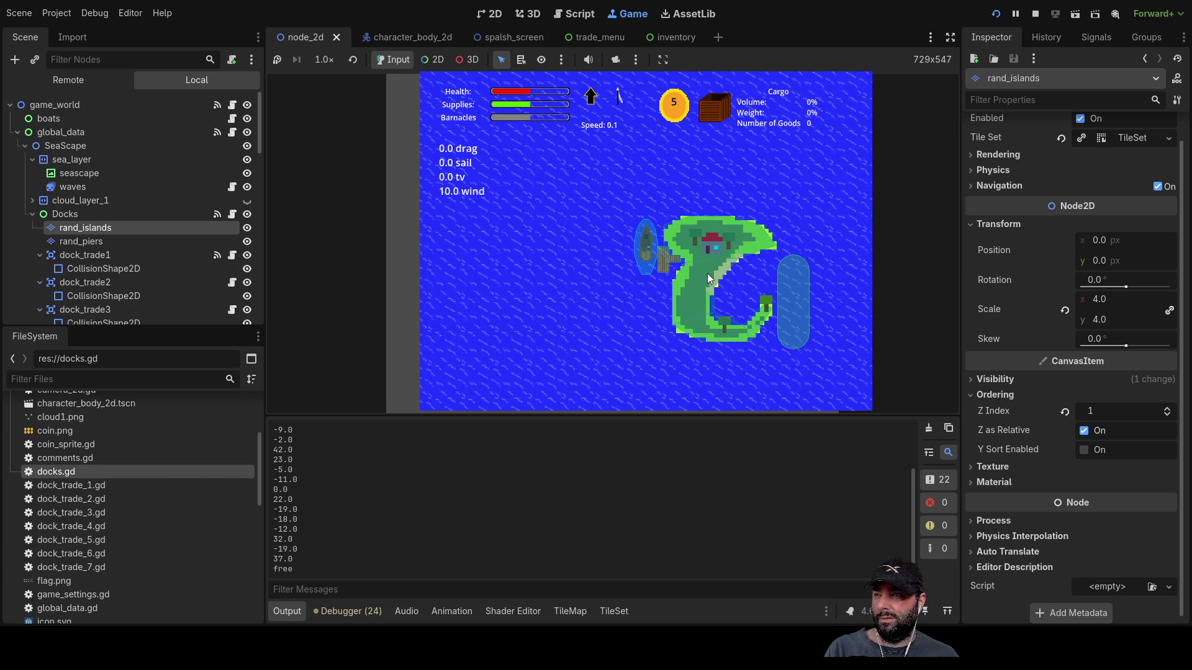
pyautogui.scroll(-3, 124, 211)
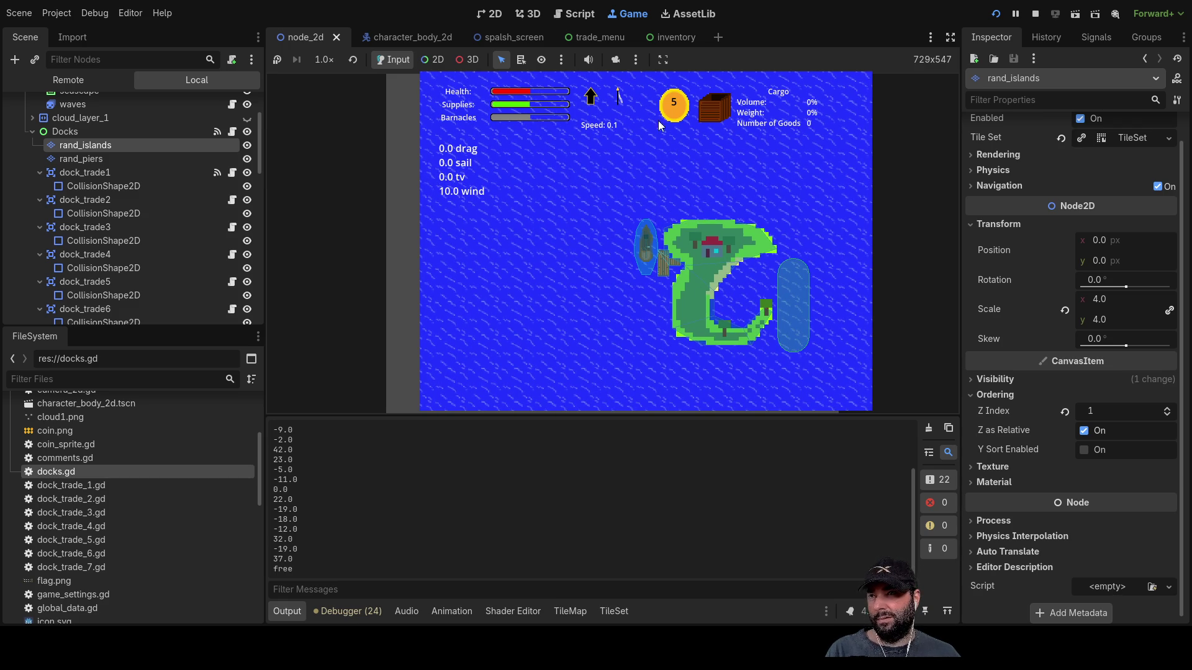
pyautogui.click(1035, 13)
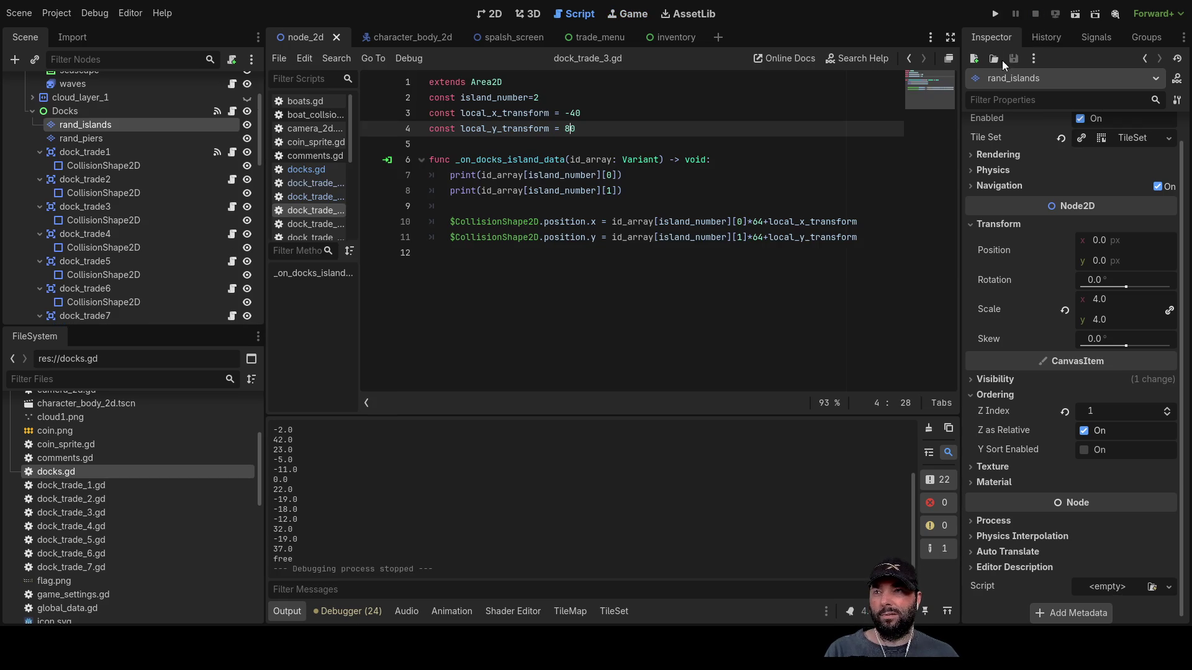
# - In dock_trade_4.gd, change the offsets from 100 and 50 to x -10 and y 20
pyautogui.click(321, 224)
pyautogui.click(573, 113)
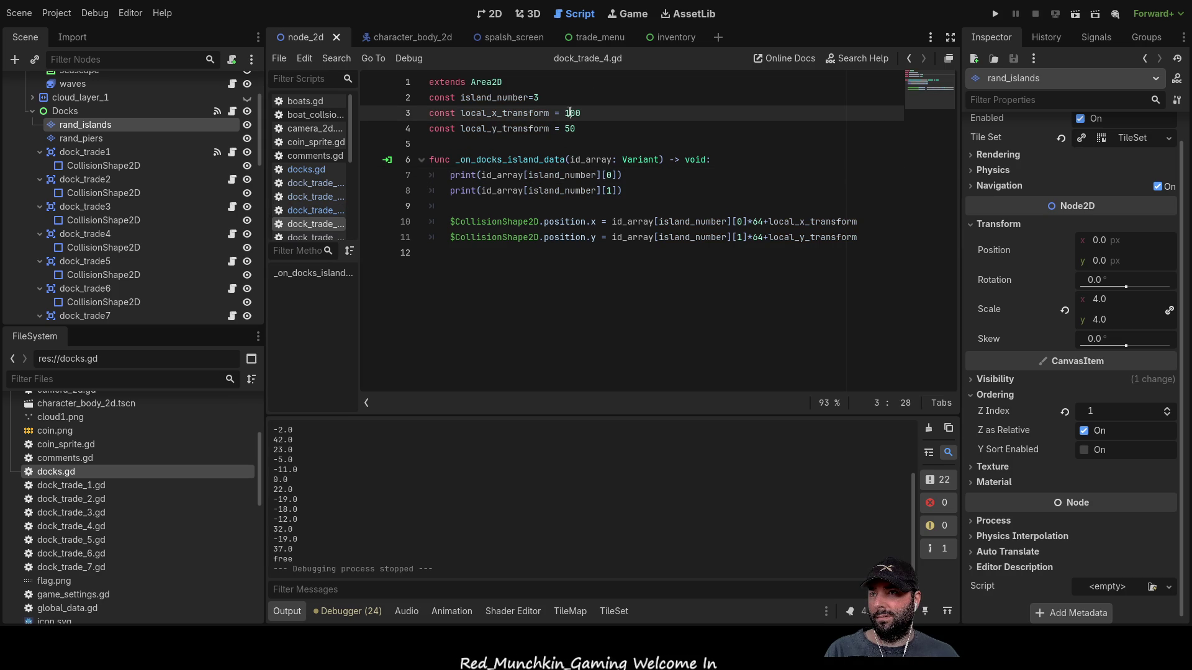
pyautogui.doubleClick(573, 113)
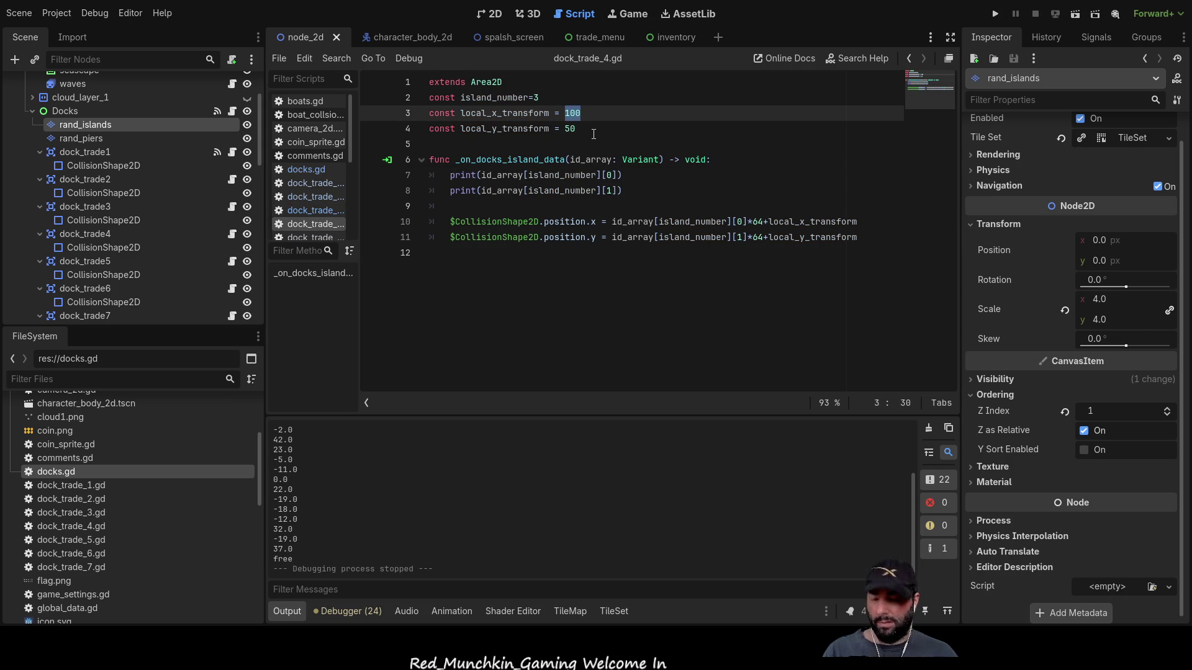
pyautogui.write('-10')
pyautogui.click(594, 134)
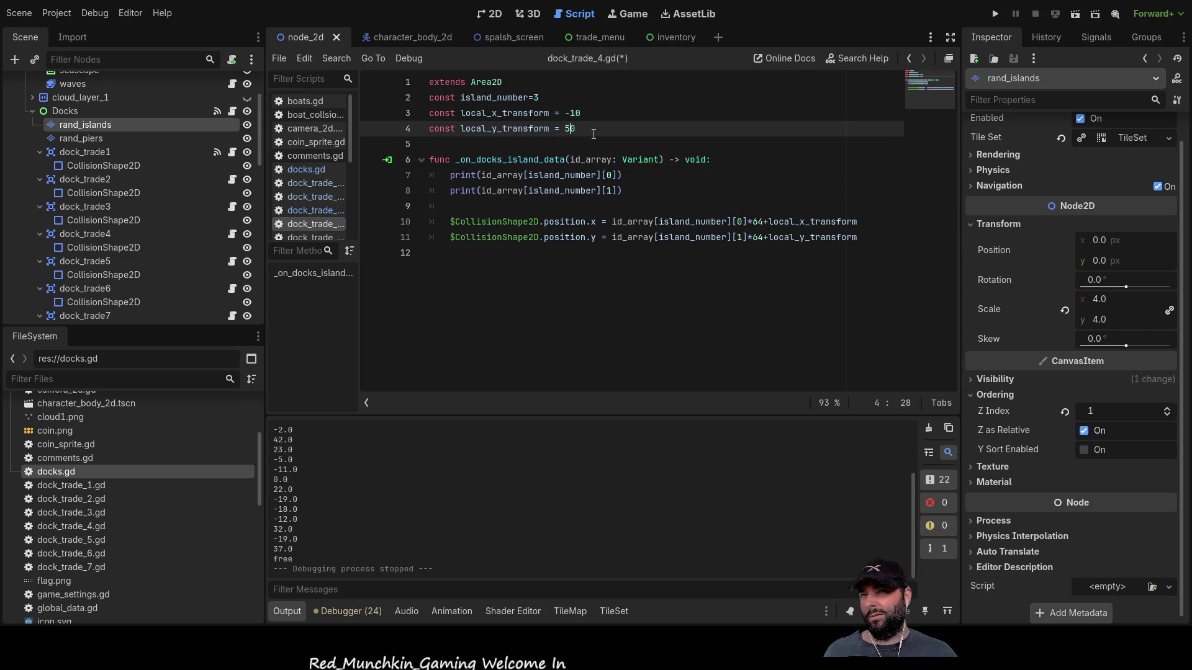
pyautogui.press('BackSpace')
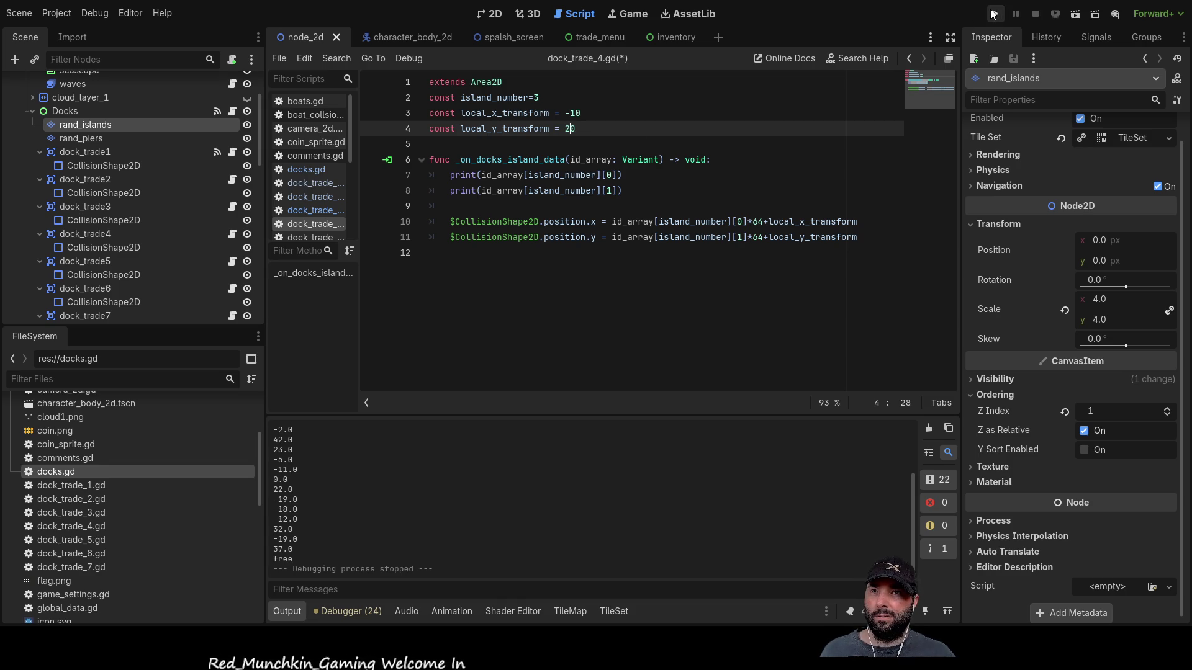
# - Run the game, start gameplay, and sail with W and S into the trade zone
pyautogui.click(995, 14)
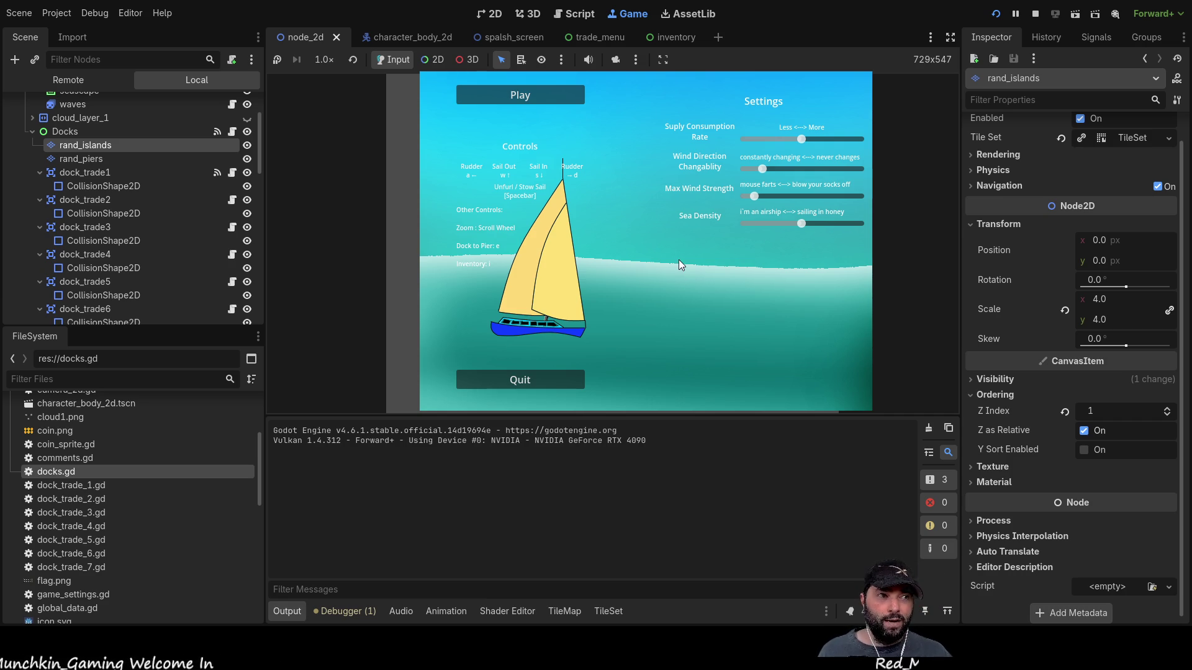
pyautogui.click(546, 95)
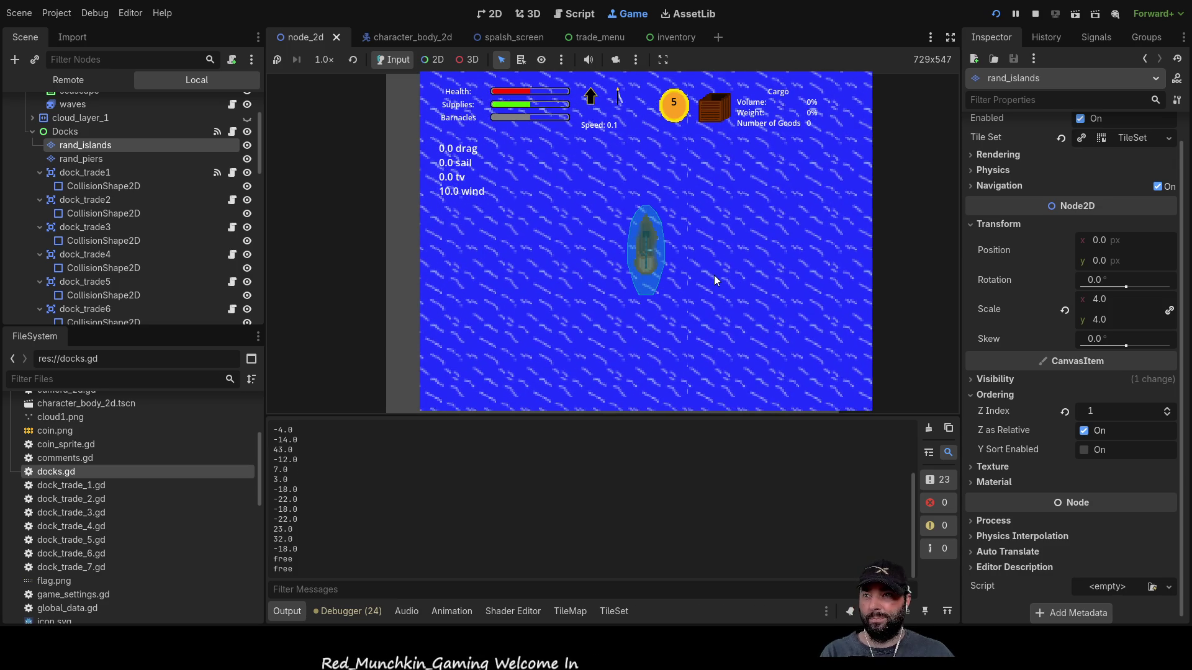
pyautogui.press('w')
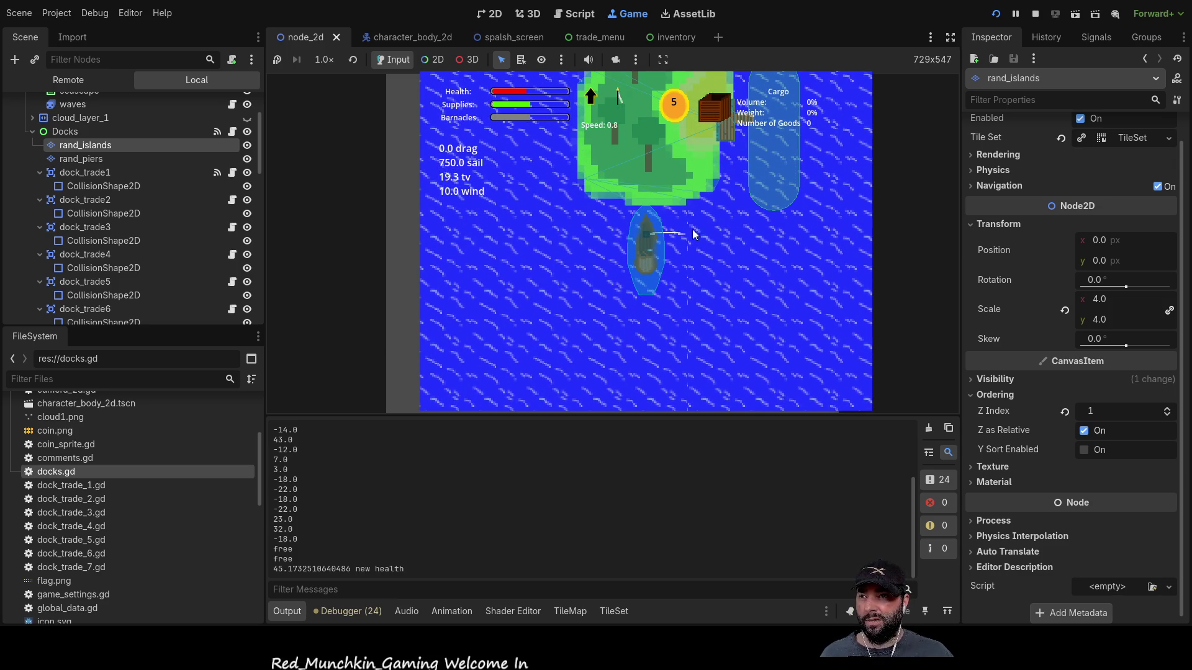
pyautogui.press('s')
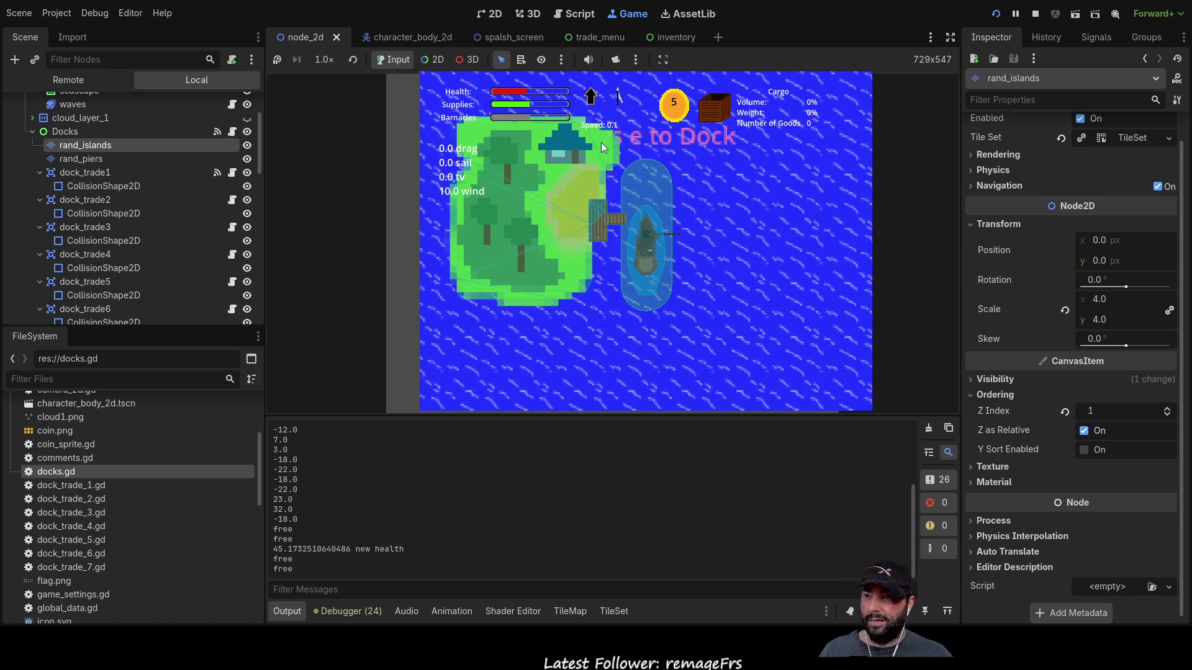
pyautogui.scroll(-15, 143, 217)
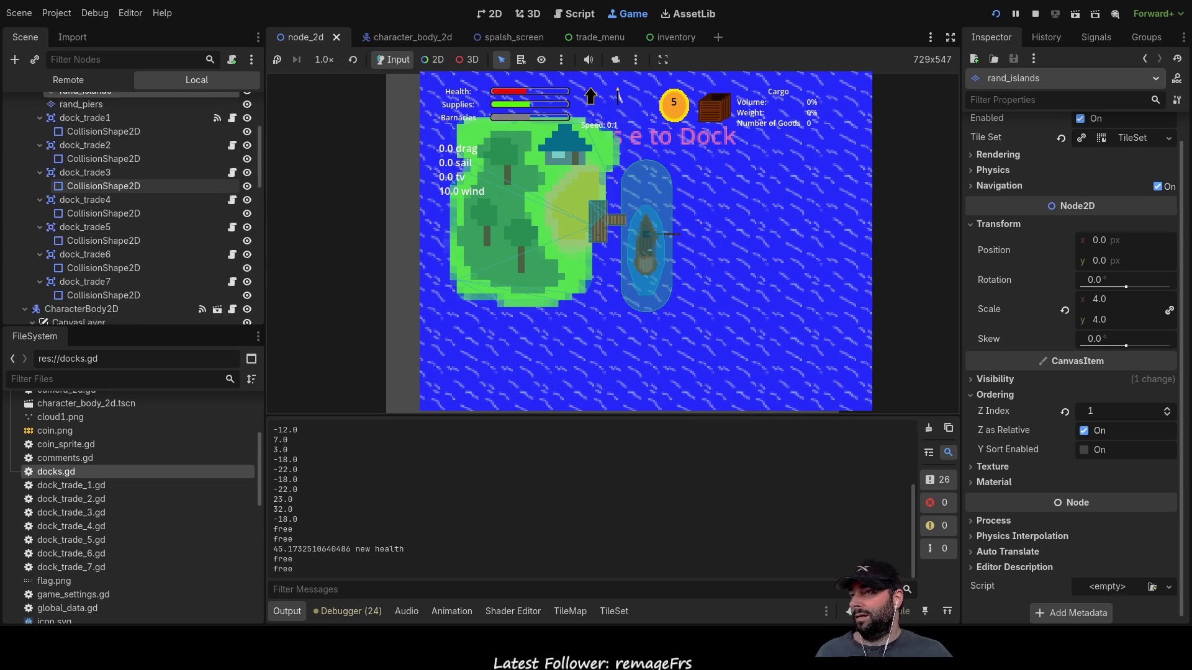
pyautogui.scroll(4, 143, 230)
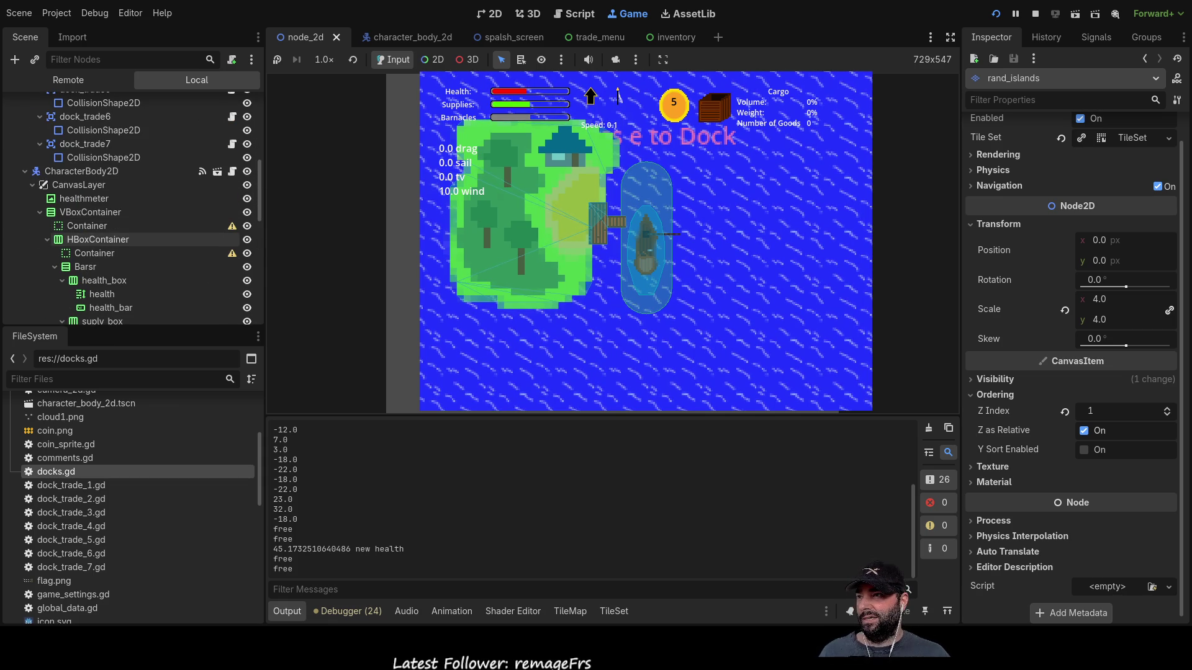
pyautogui.scroll(-5, 143, 238)
pyautogui.scroll(-6, 143, 239)
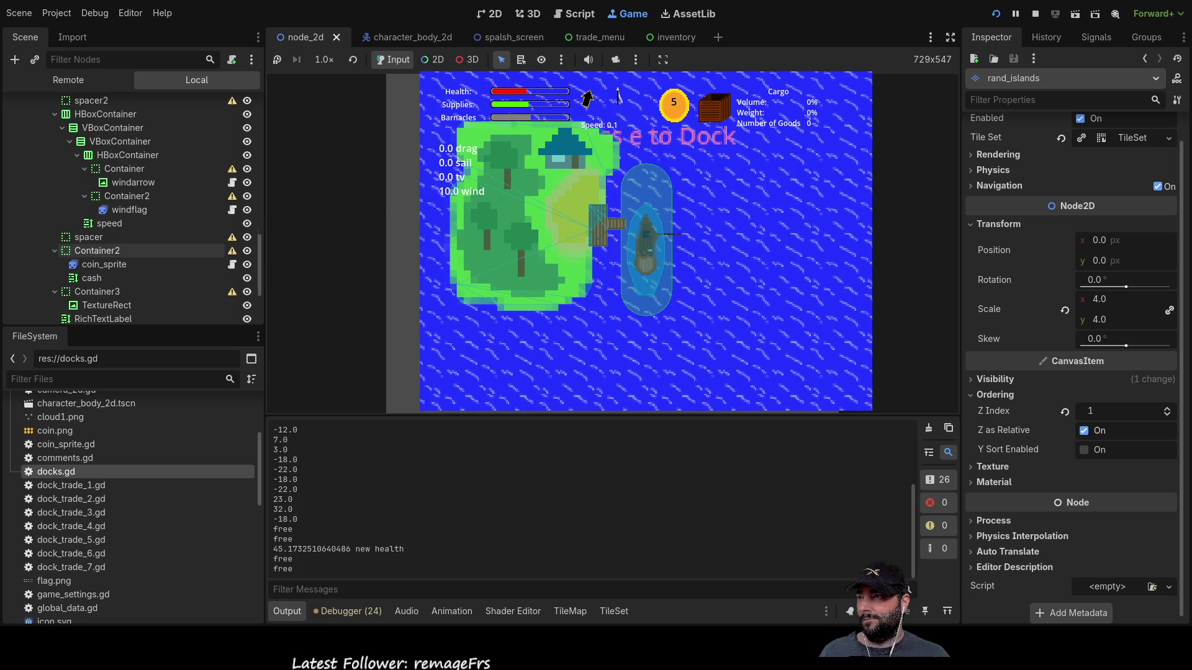
pyautogui.scroll(-2, 143, 237)
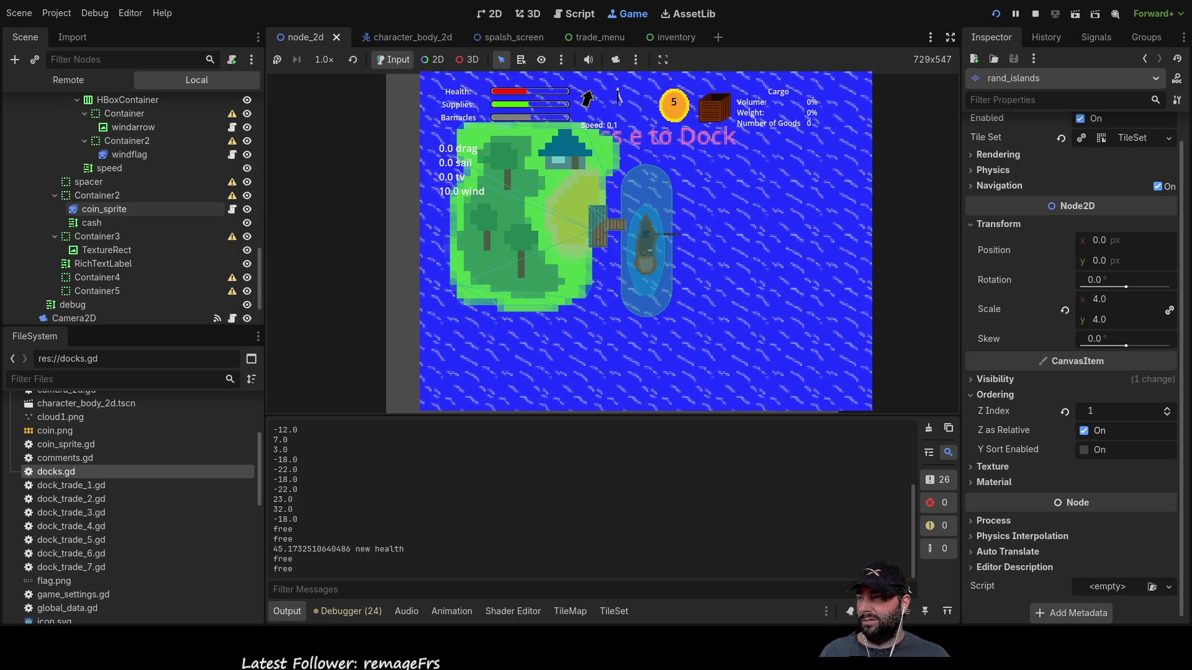
pyautogui.scroll(-2, 143, 264)
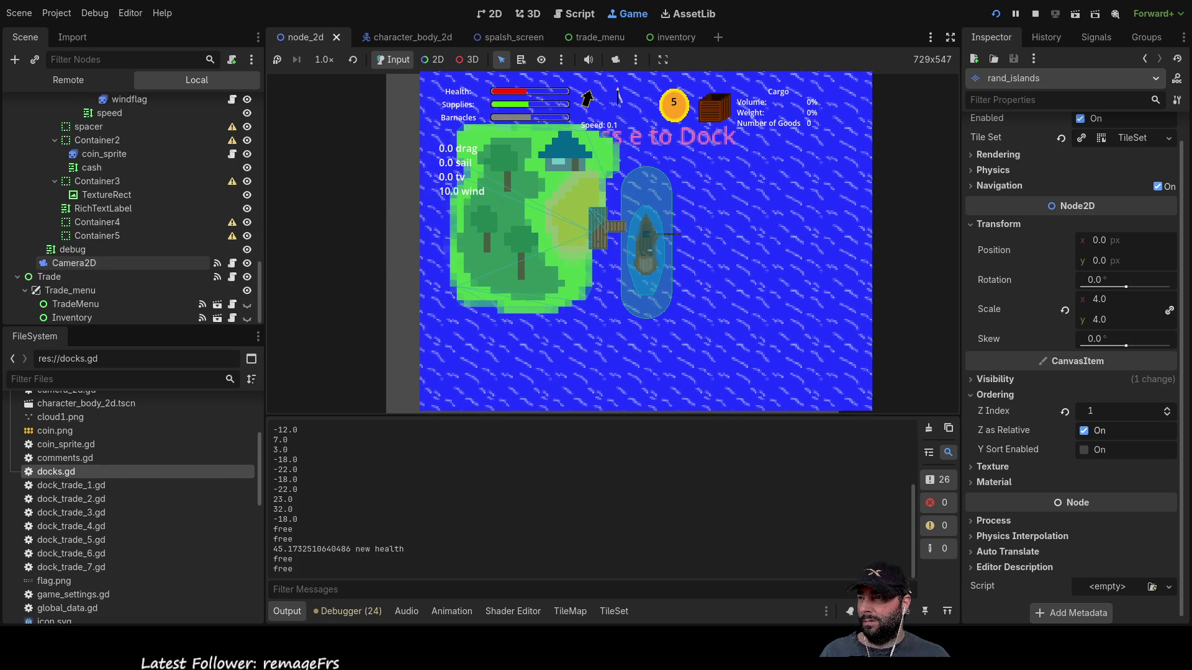
pyautogui.scroll(5, 143, 263)
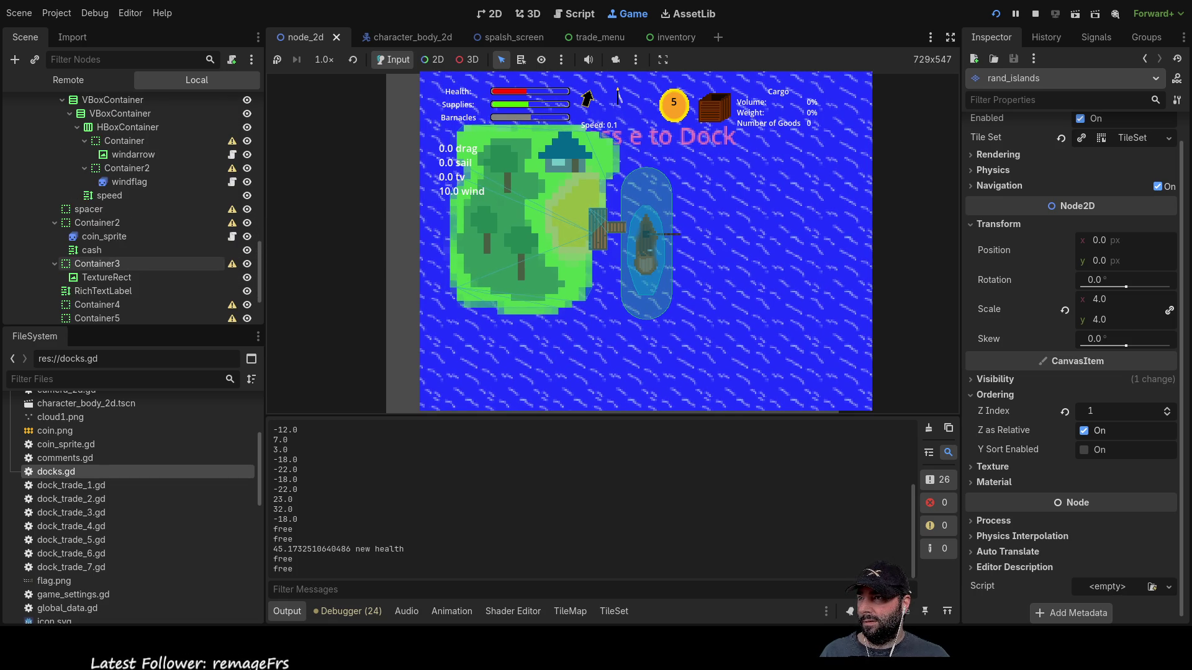
pyautogui.scroll(4, 143, 248)
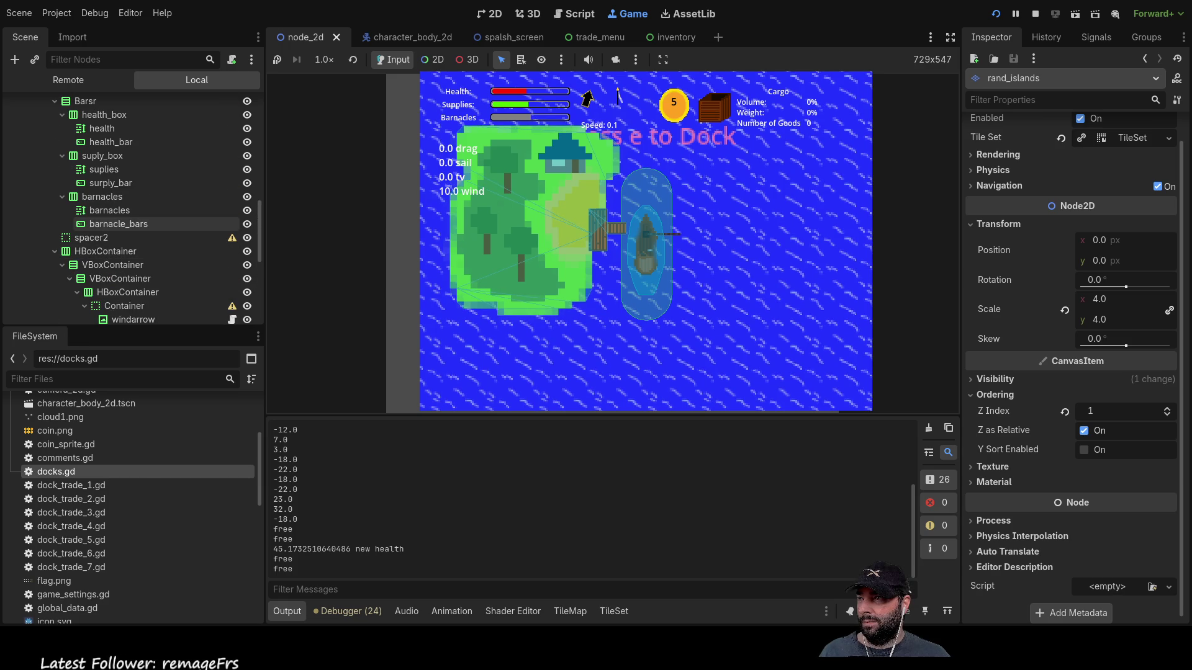
pyautogui.scroll(4, 143, 205)
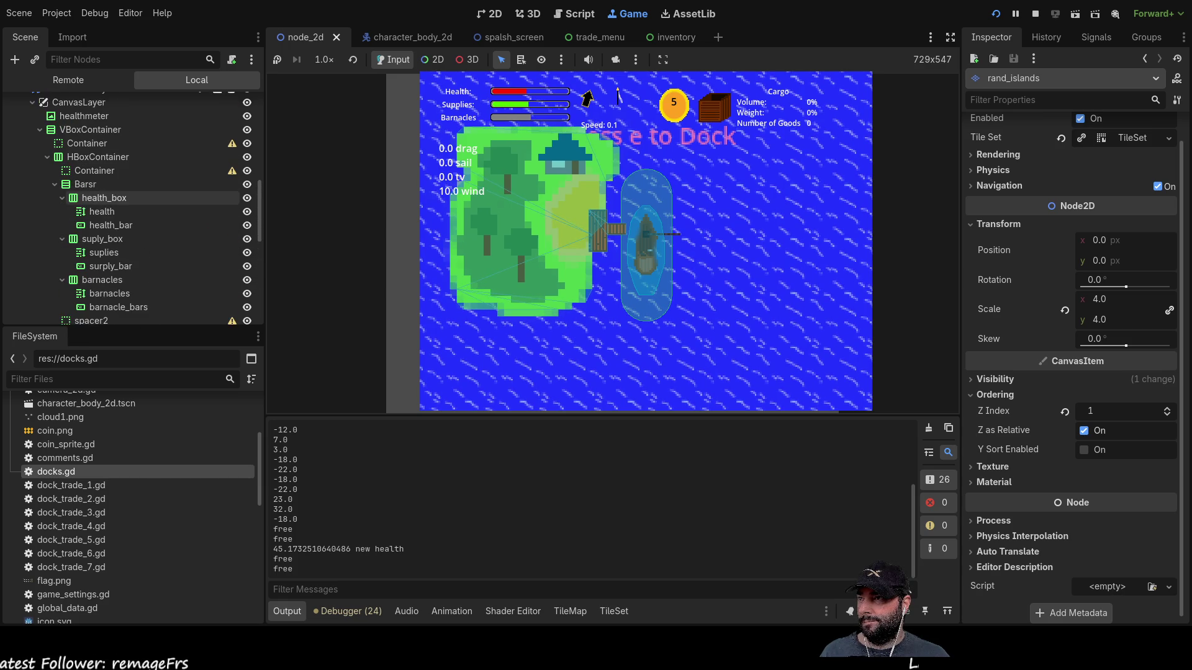
pyautogui.scroll(2, 124, 186)
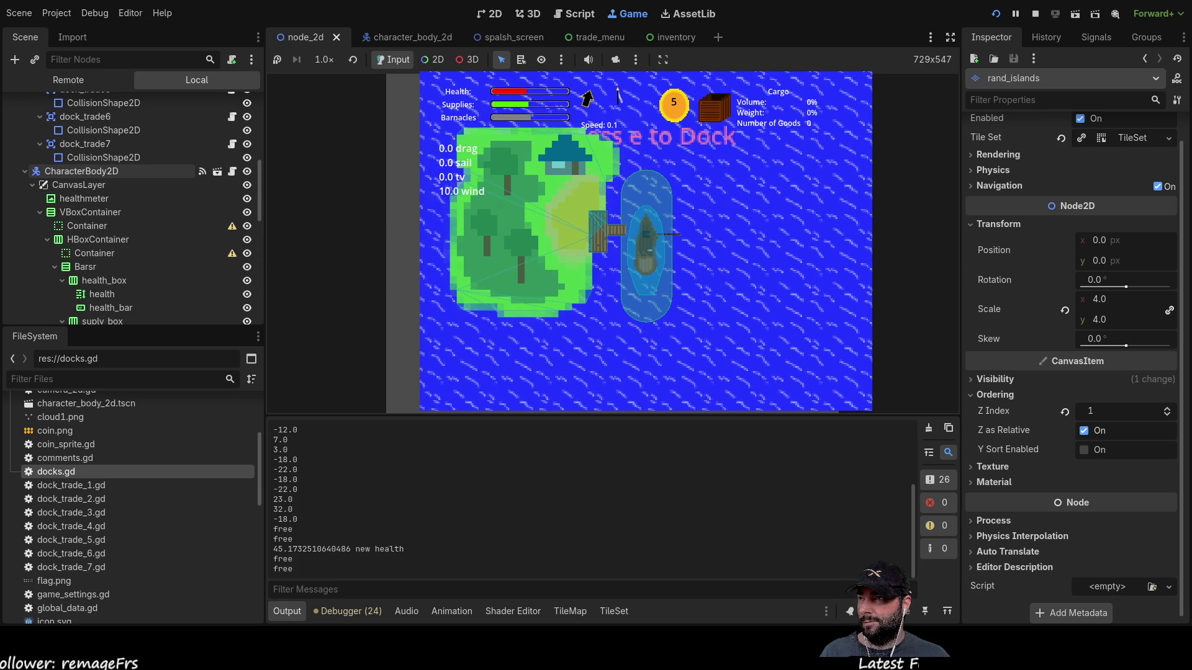
pyautogui.click(418, 37)
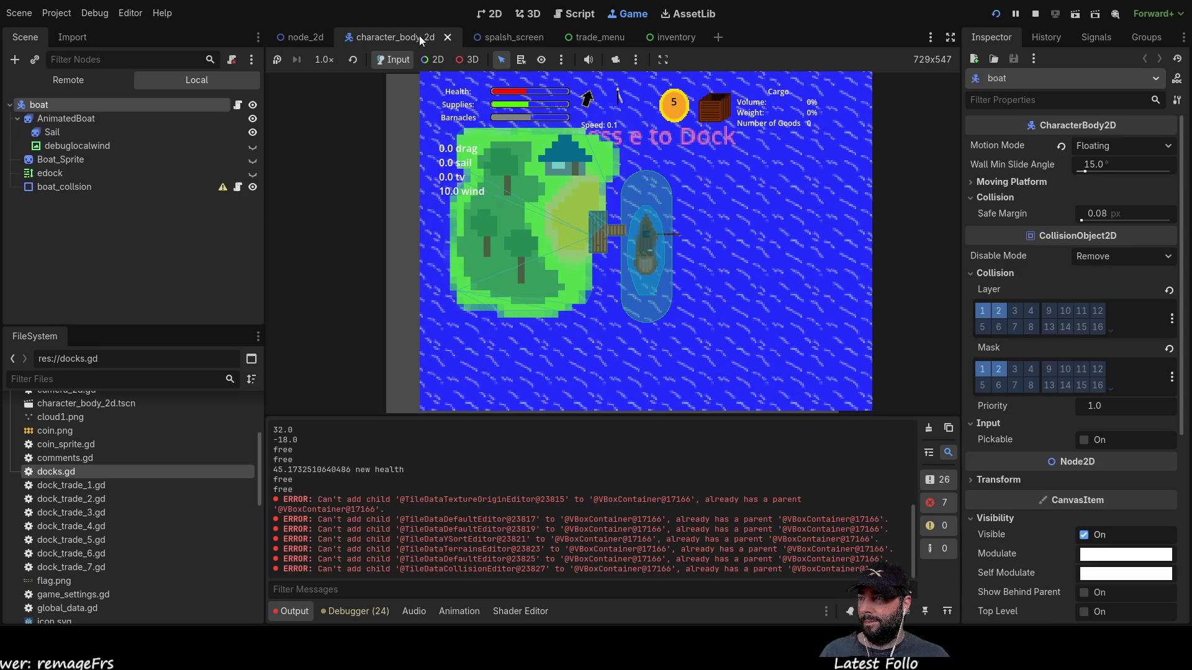
# - Select the edock label and look through its Layout and Localization sections
pyautogui.click(65, 175)
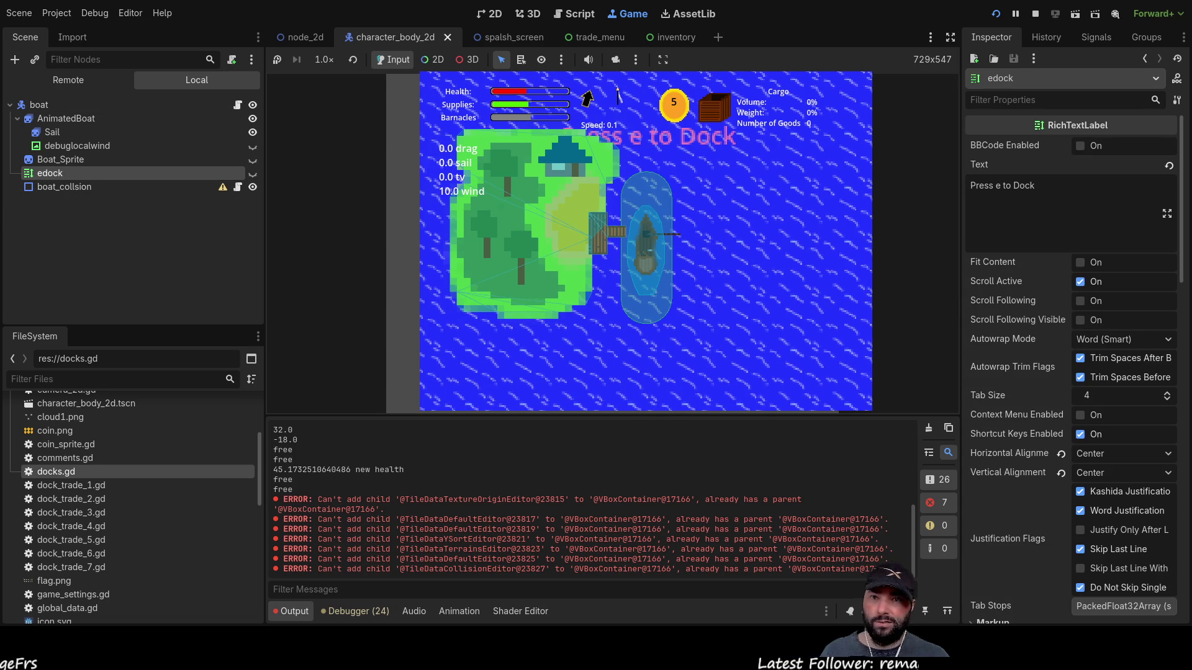
pyautogui.scroll(-5, 1070, 372)
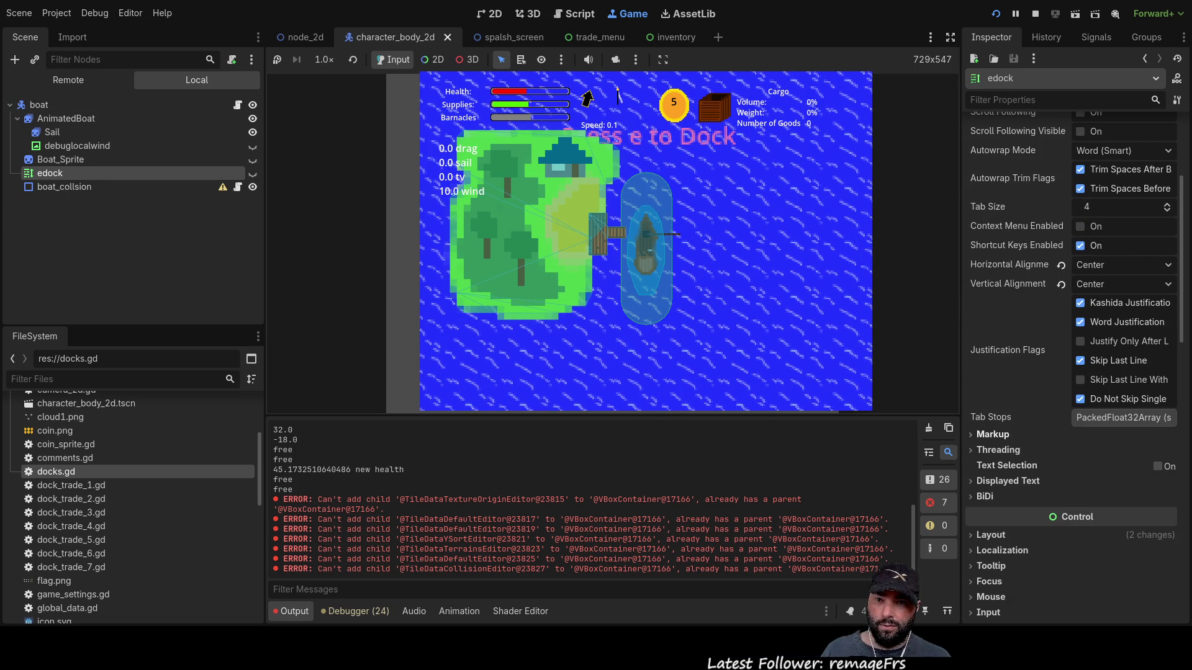
pyautogui.scroll(-5, 1071, 372)
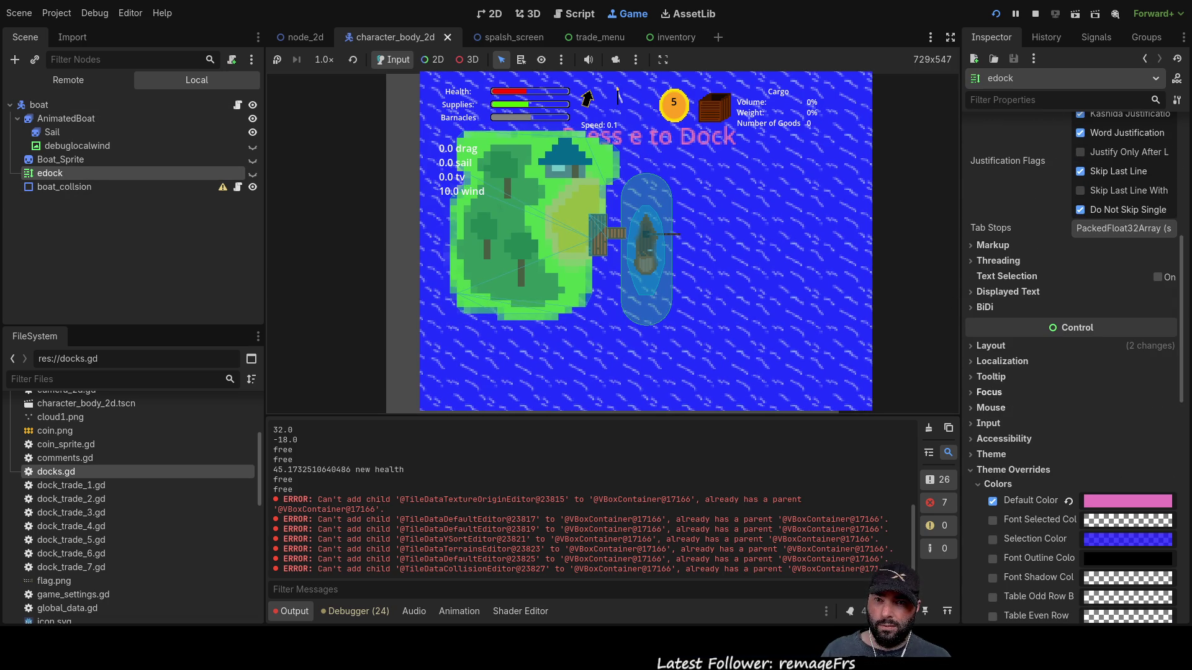
pyautogui.click(972, 345)
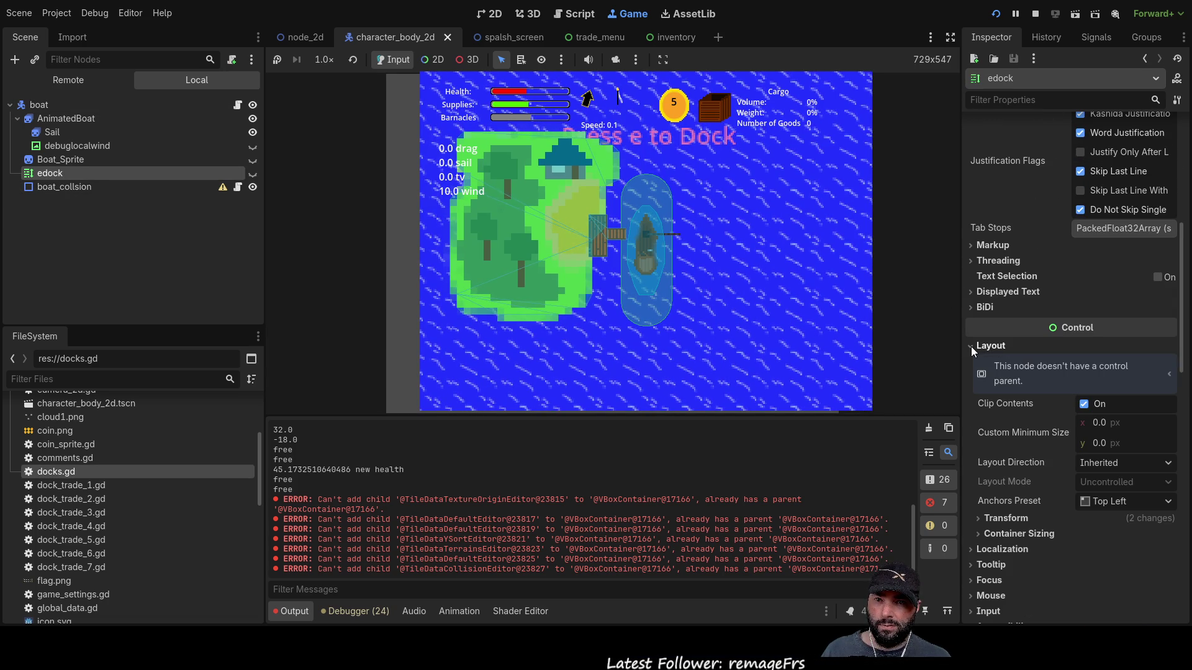
pyautogui.click(971, 346)
pyautogui.click(970, 363)
pyautogui.click(969, 362)
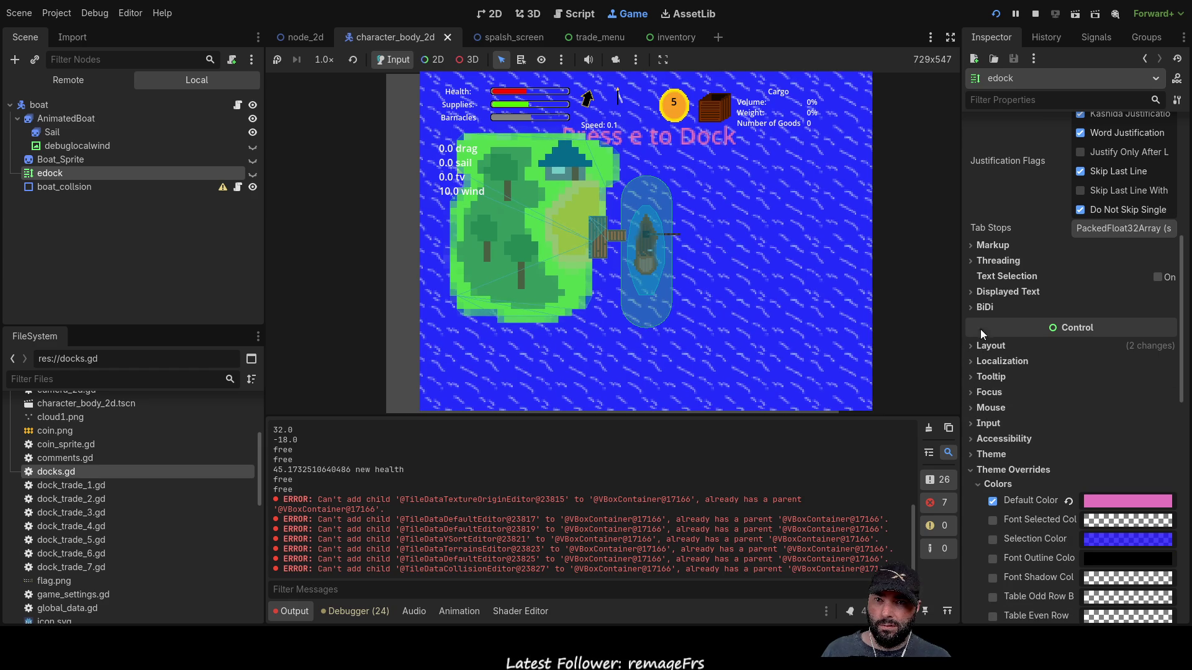
# - Recheck edock's Layout and Localization sections and collapse its Font Sizes overrides
pyautogui.scroll(5, 977, 288)
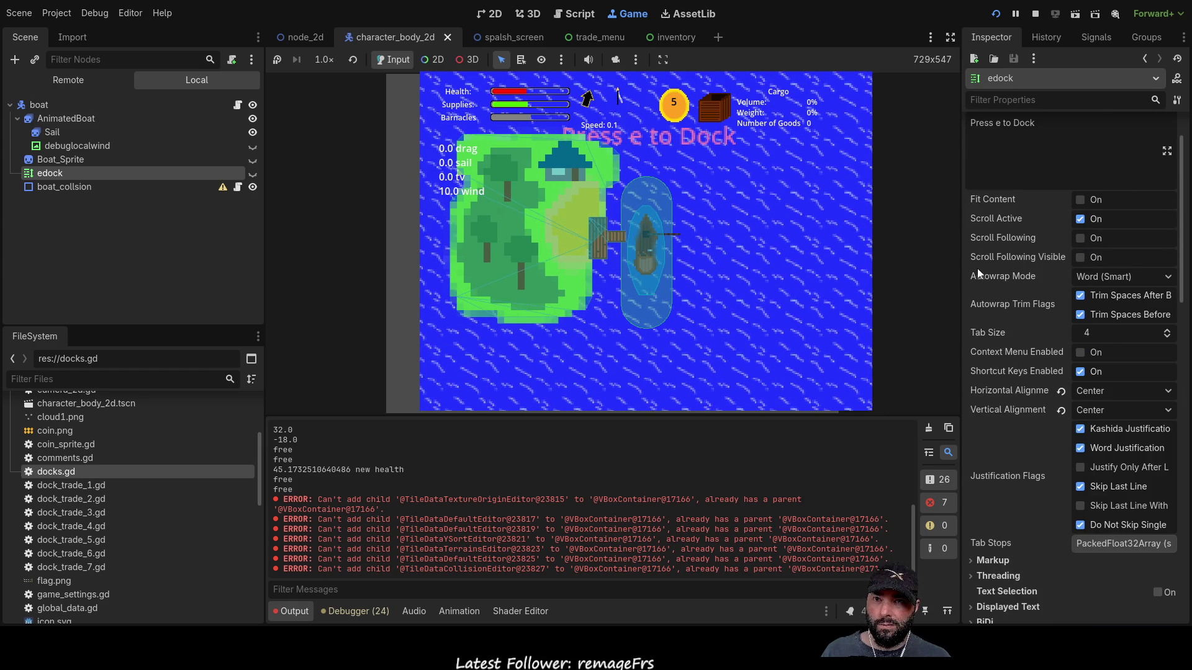
pyautogui.scroll(-4, 992, 335)
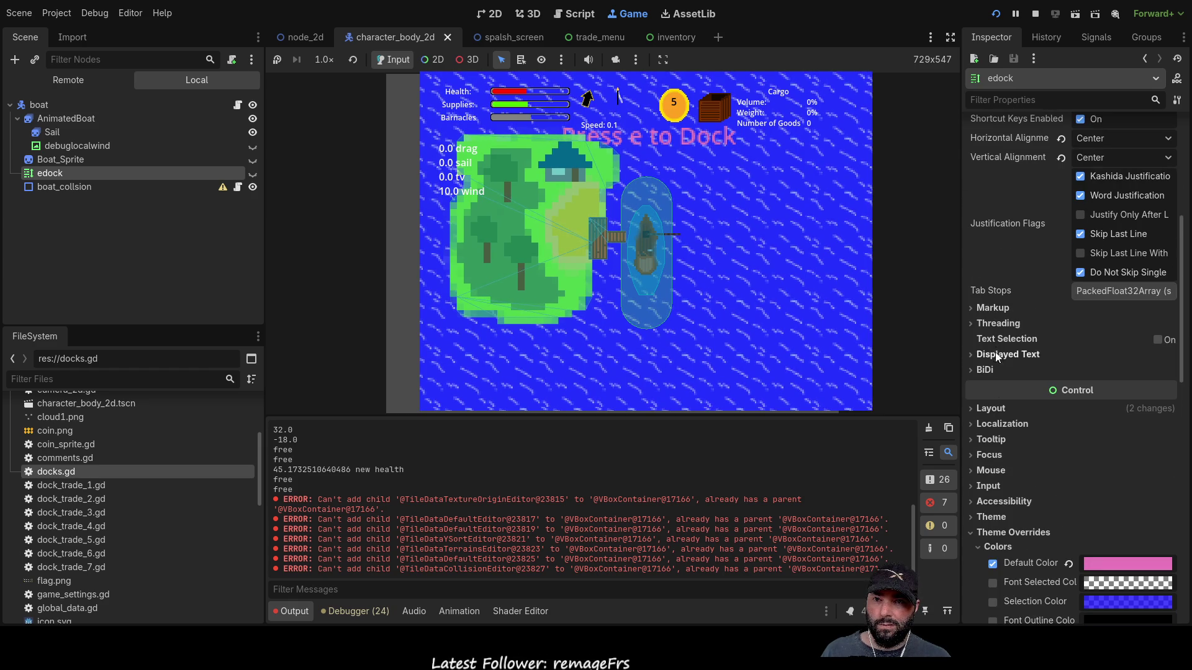
pyautogui.click(970, 410)
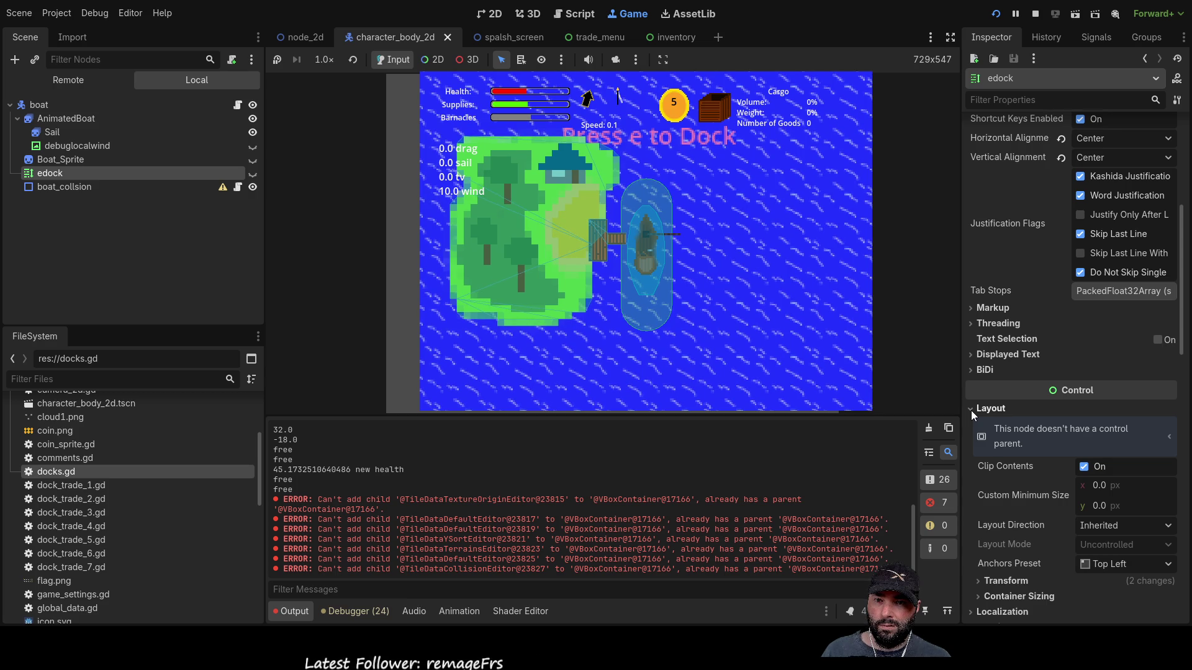
pyautogui.click(971, 410)
pyautogui.click(970, 422)
pyautogui.click(971, 422)
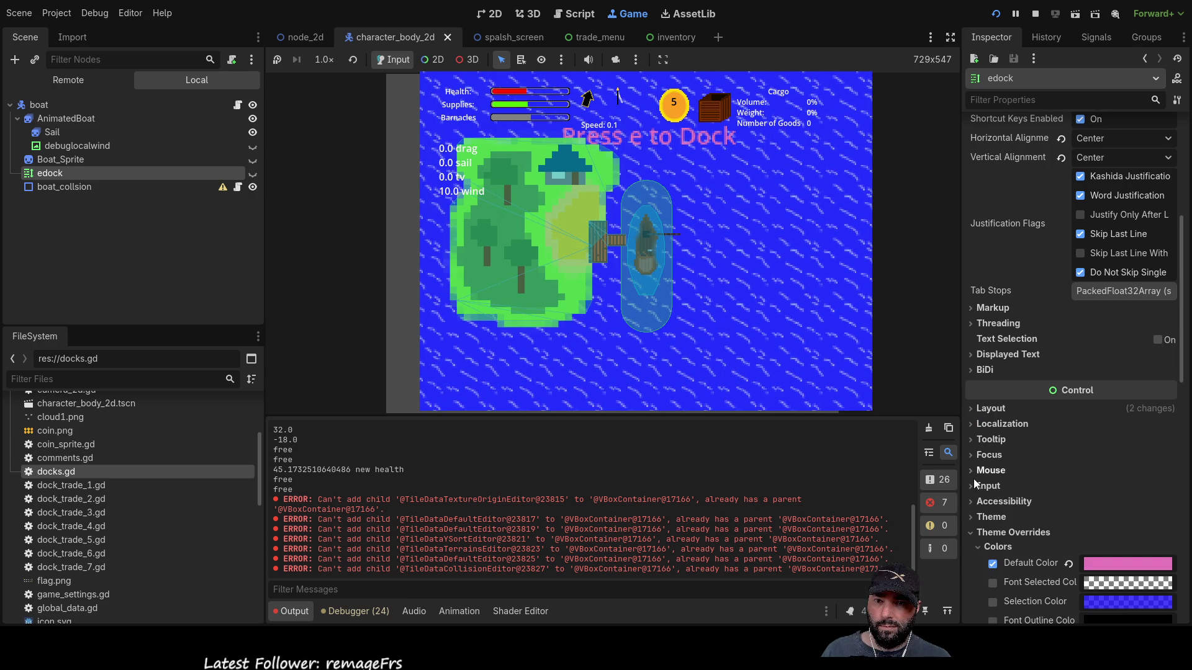
pyautogui.scroll(-5, 978, 502)
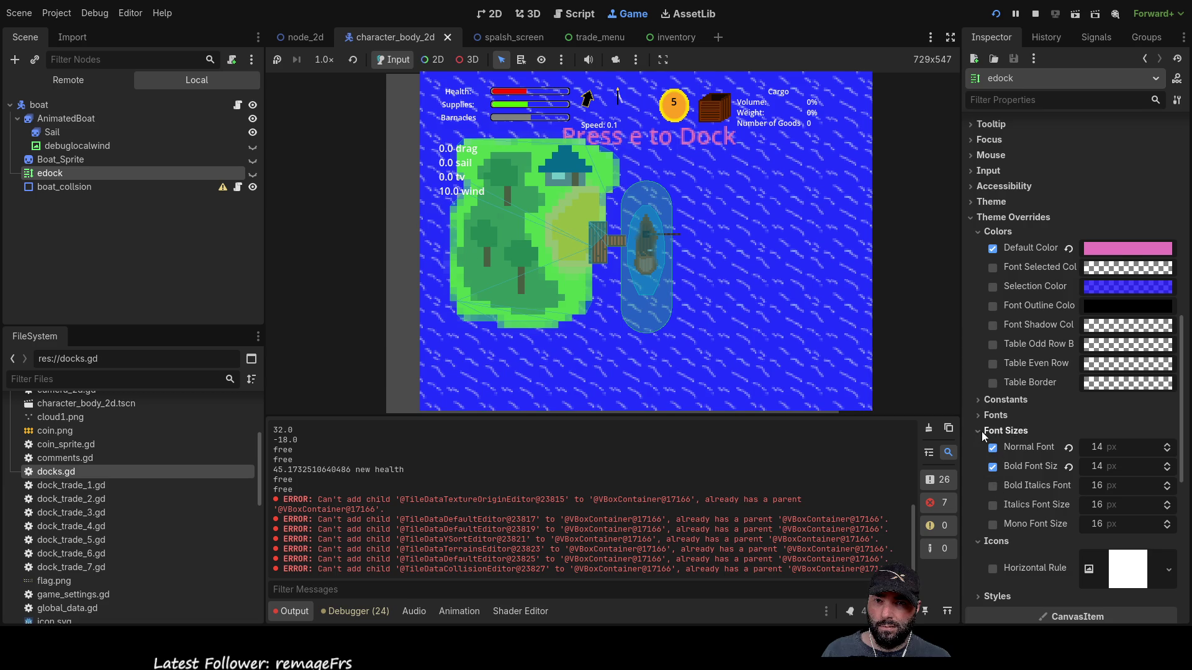
pyautogui.click(980, 431)
pyautogui.scroll(-2, 979, 430)
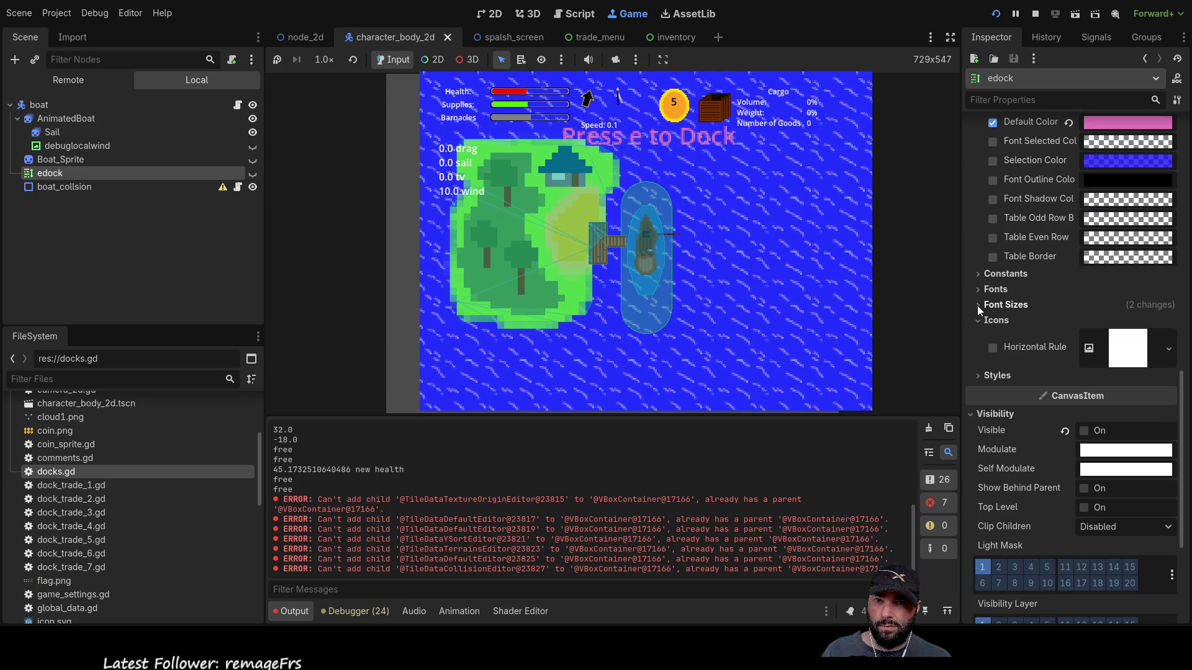
pyautogui.scroll(-2, 994, 415)
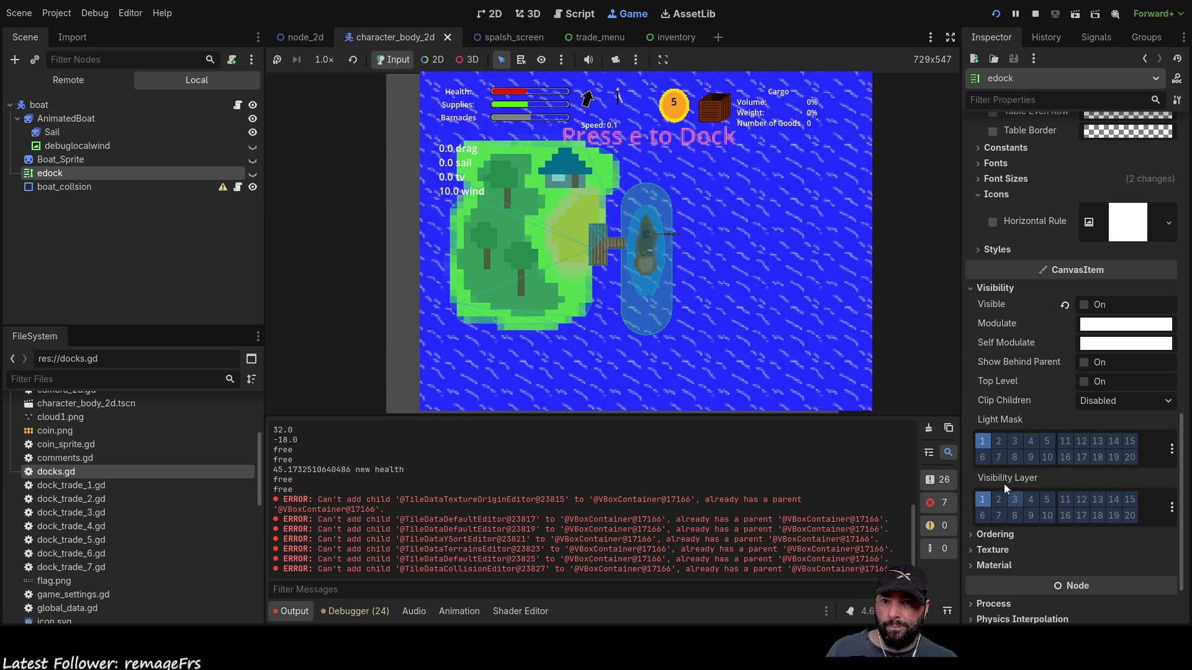
# - Expand Ordering and raise the edock label's Z Index to 5
pyautogui.click(976, 535)
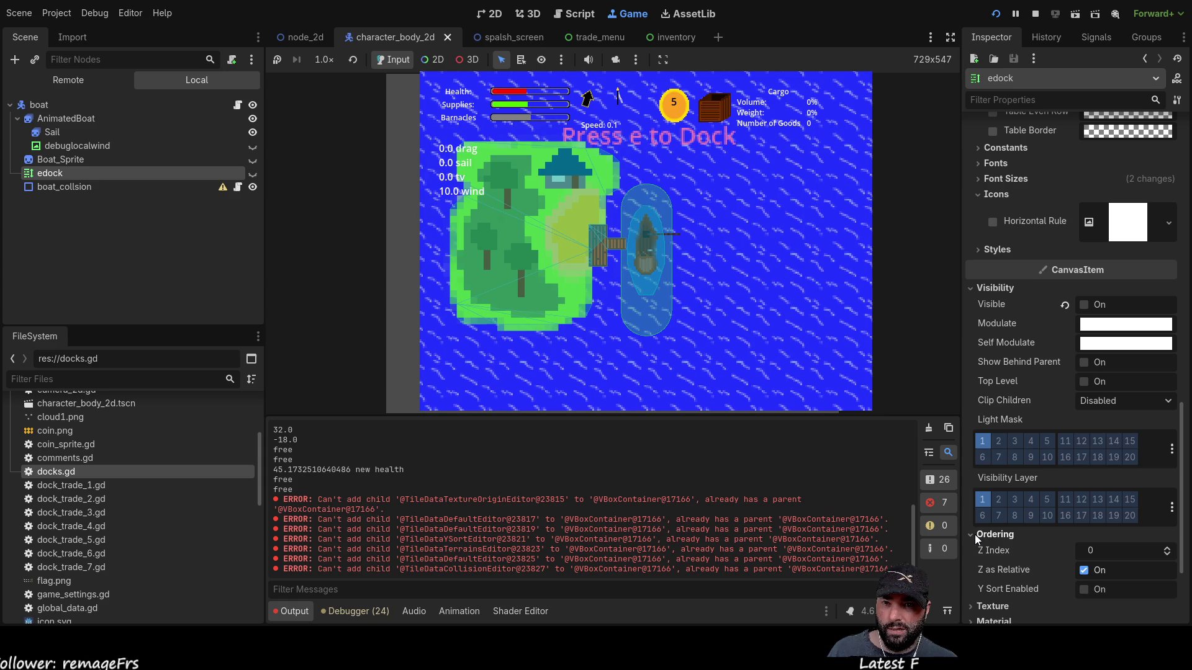
pyautogui.click(1168, 550)
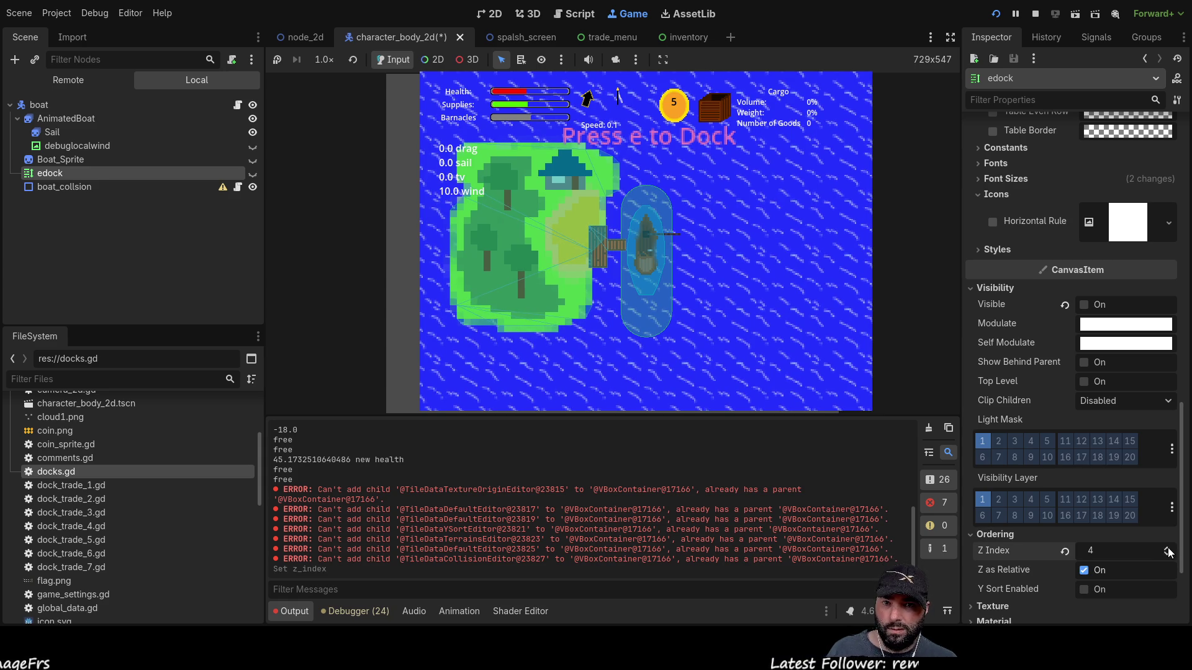
pyautogui.click(1168, 550)
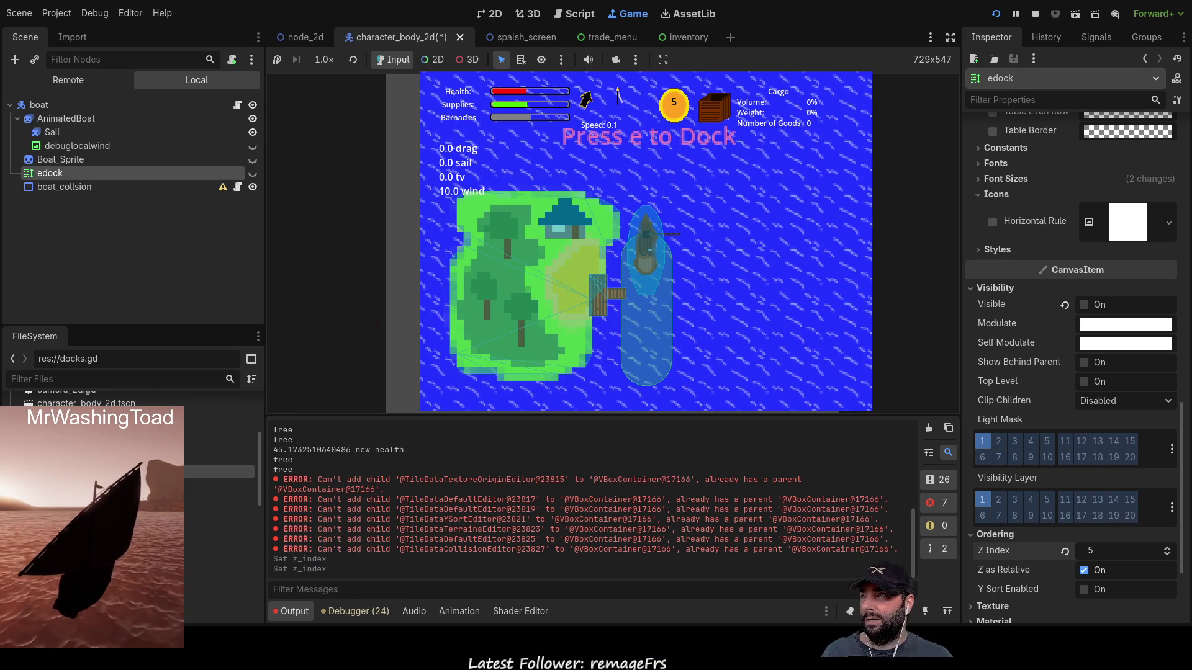
# - Toggle the edock label's visibility off and back on so the prompt shows
pyautogui.click(252, 174)
pyautogui.click(252, 175)
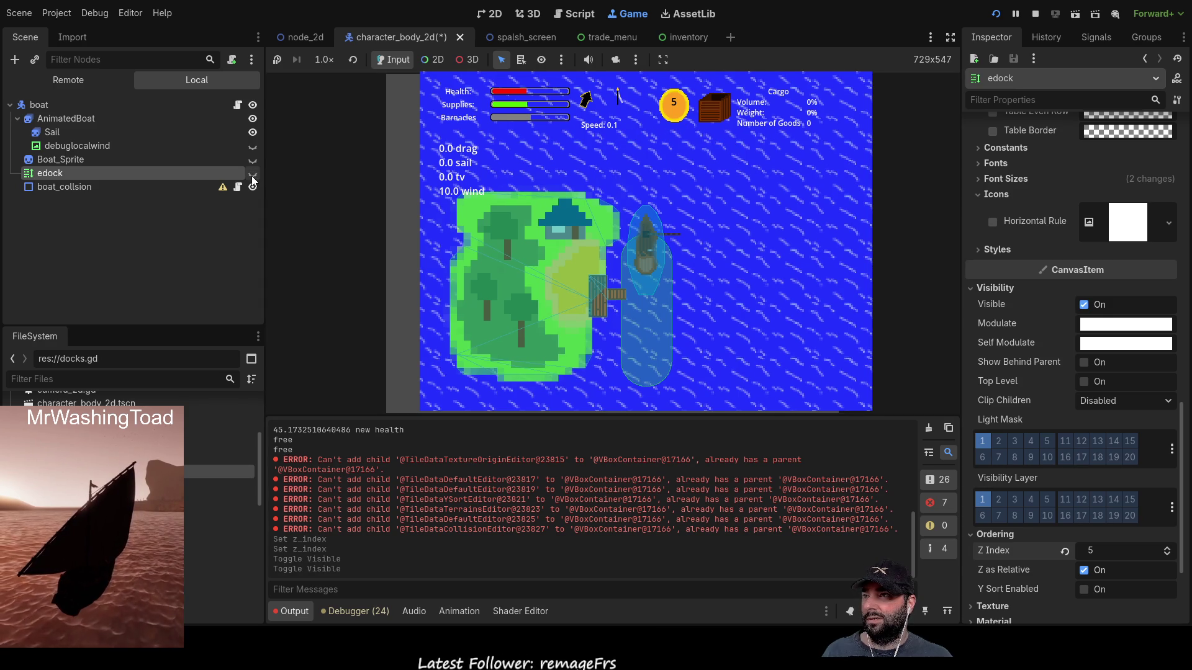
pyautogui.click(252, 174)
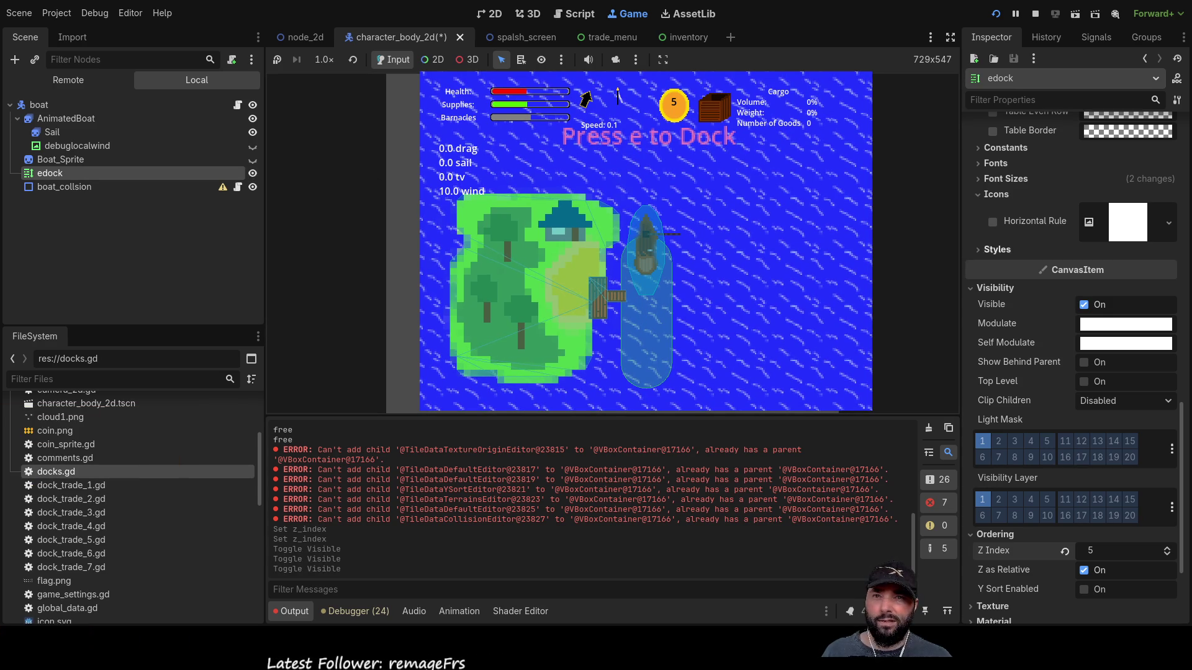
pyautogui.scroll(5, 1071, 366)
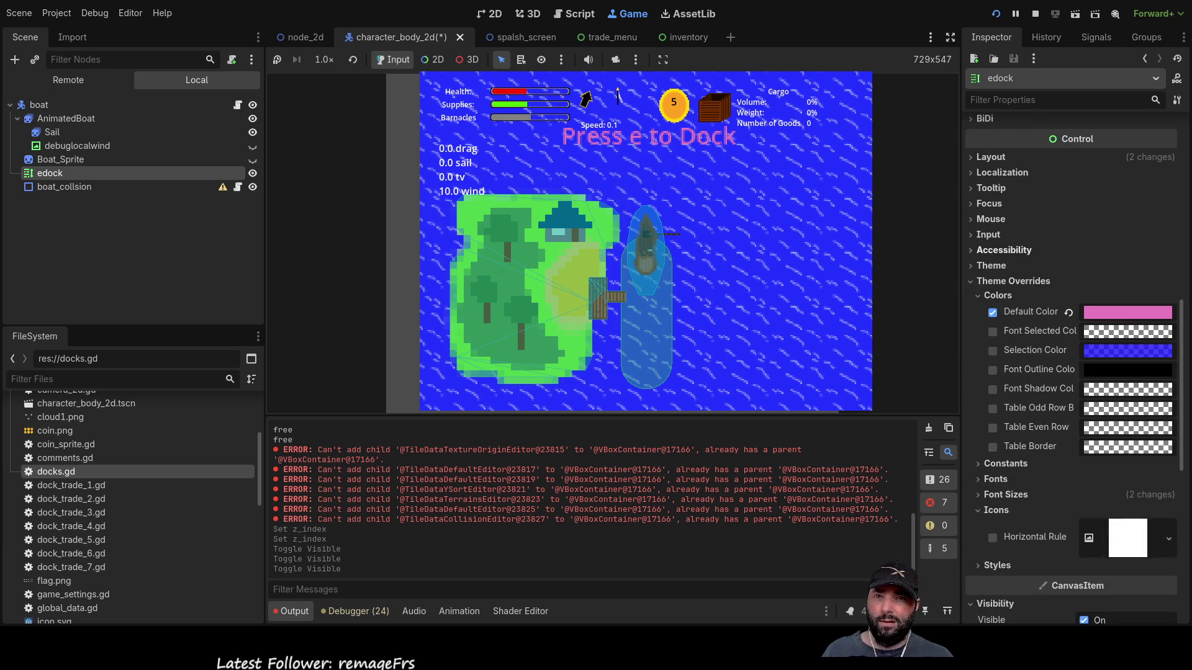
pyautogui.scroll(2, 1071, 367)
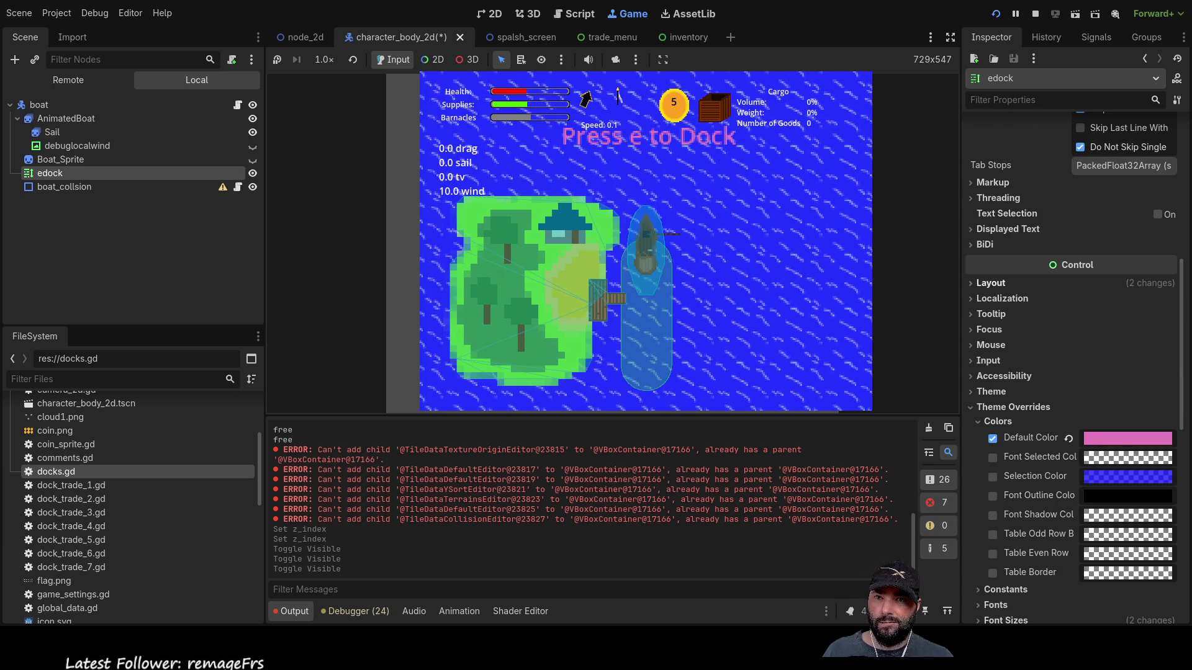
# - Collapse the other Inspector sections and expand edock's Layout > Transform values
pyautogui.click(987, 283)
pyautogui.click(972, 286)
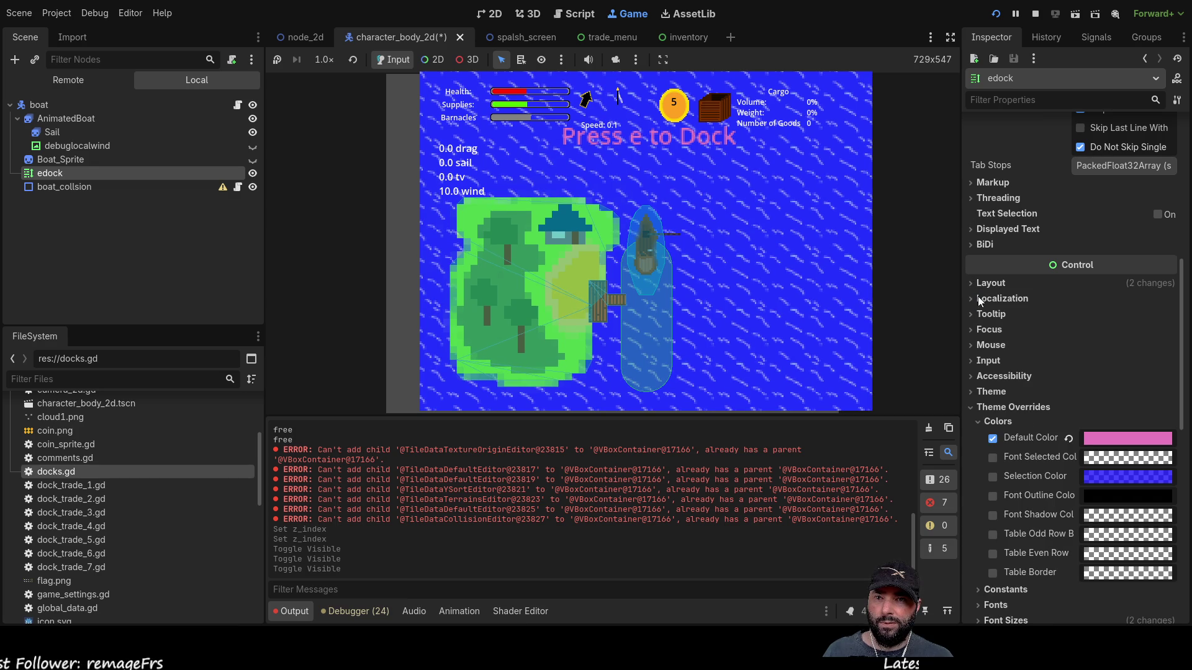
pyautogui.click(974, 407)
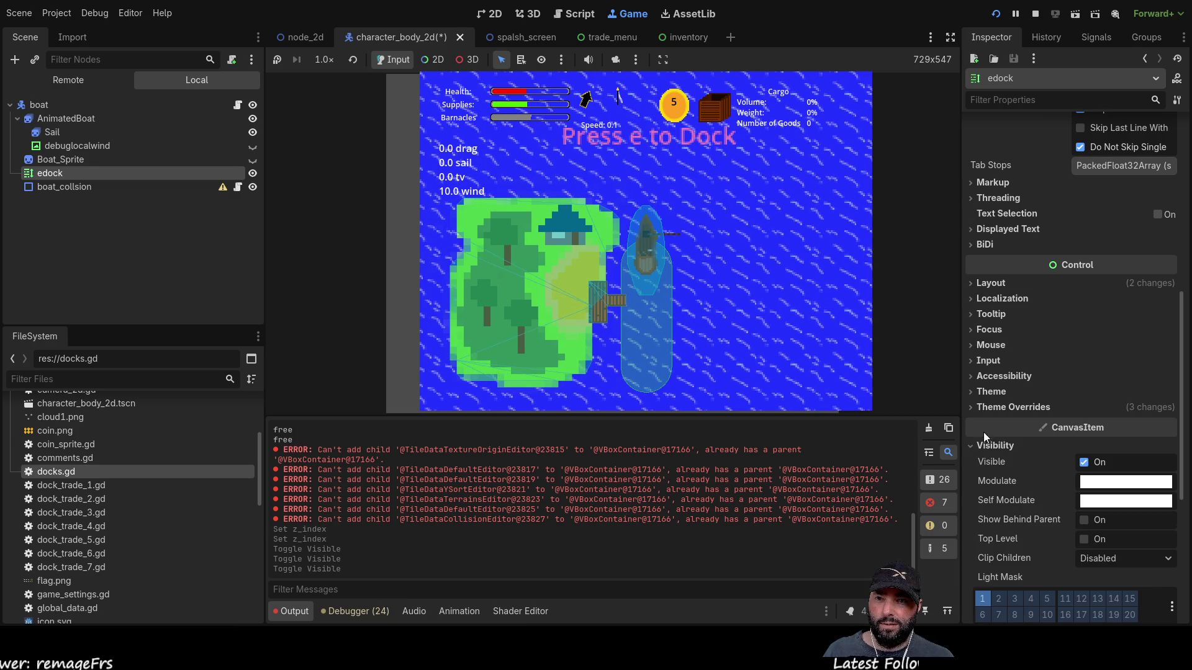
pyautogui.click(974, 445)
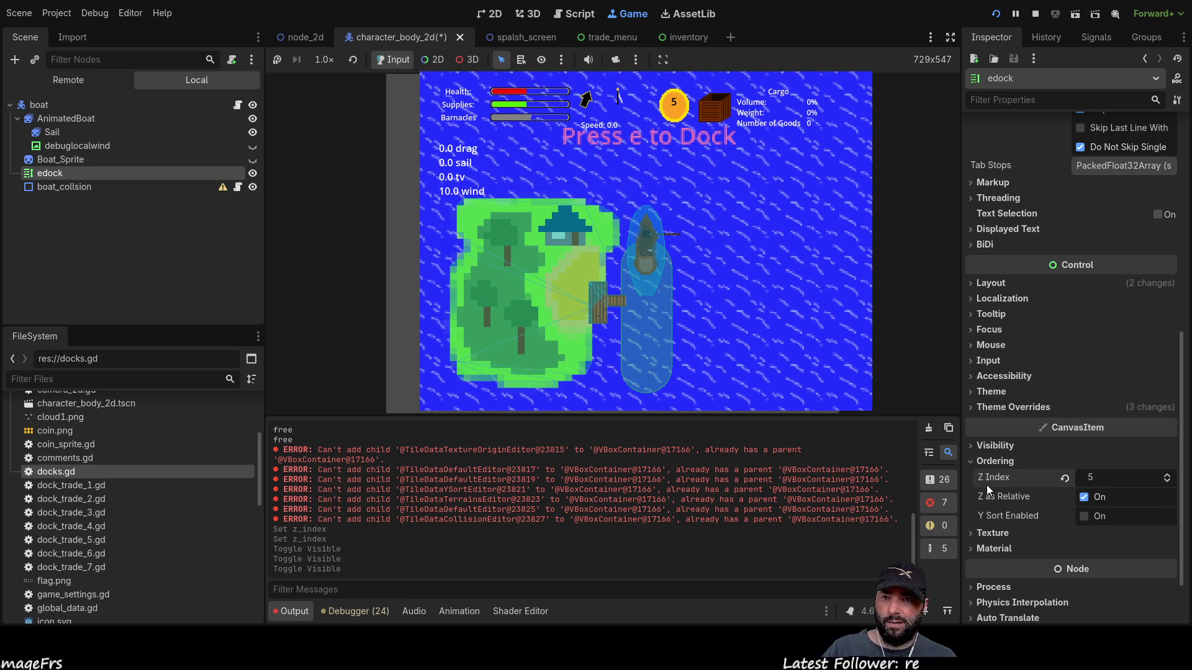
pyautogui.click(971, 461)
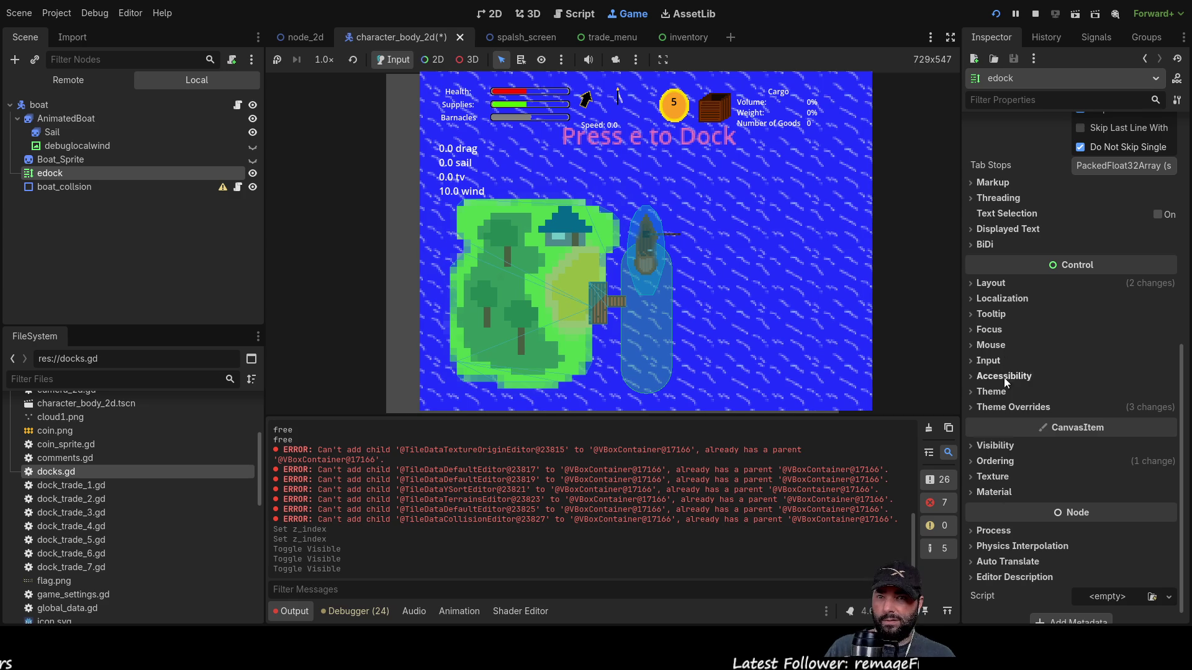
pyautogui.click(981, 284)
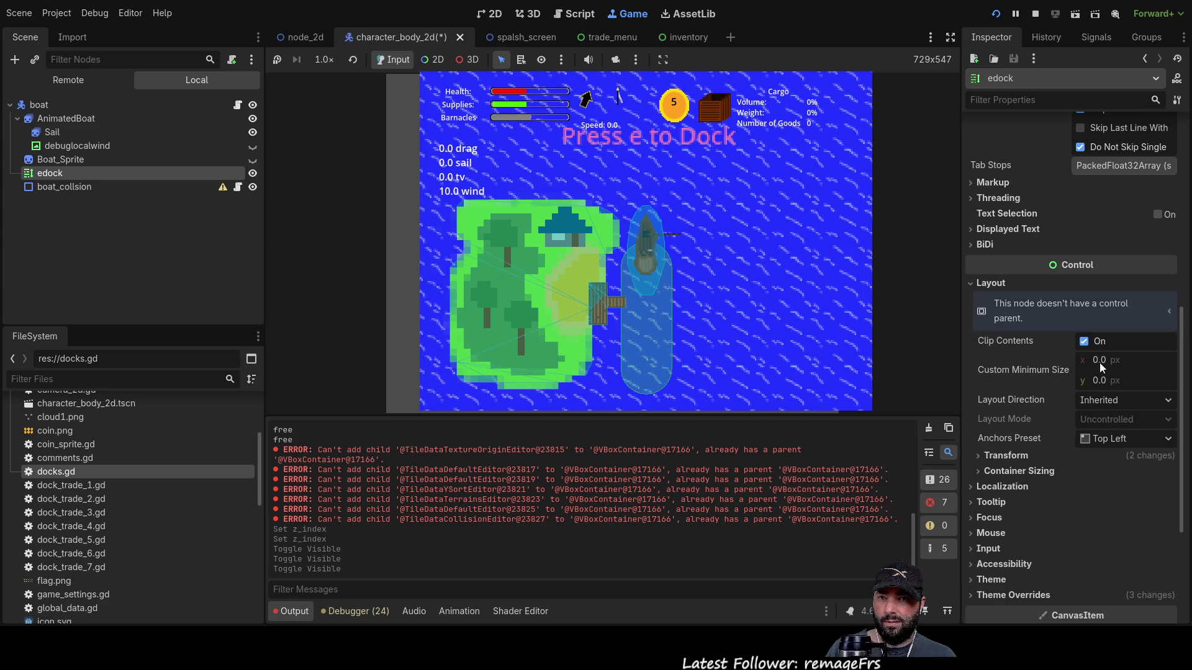
pyautogui.click(982, 455)
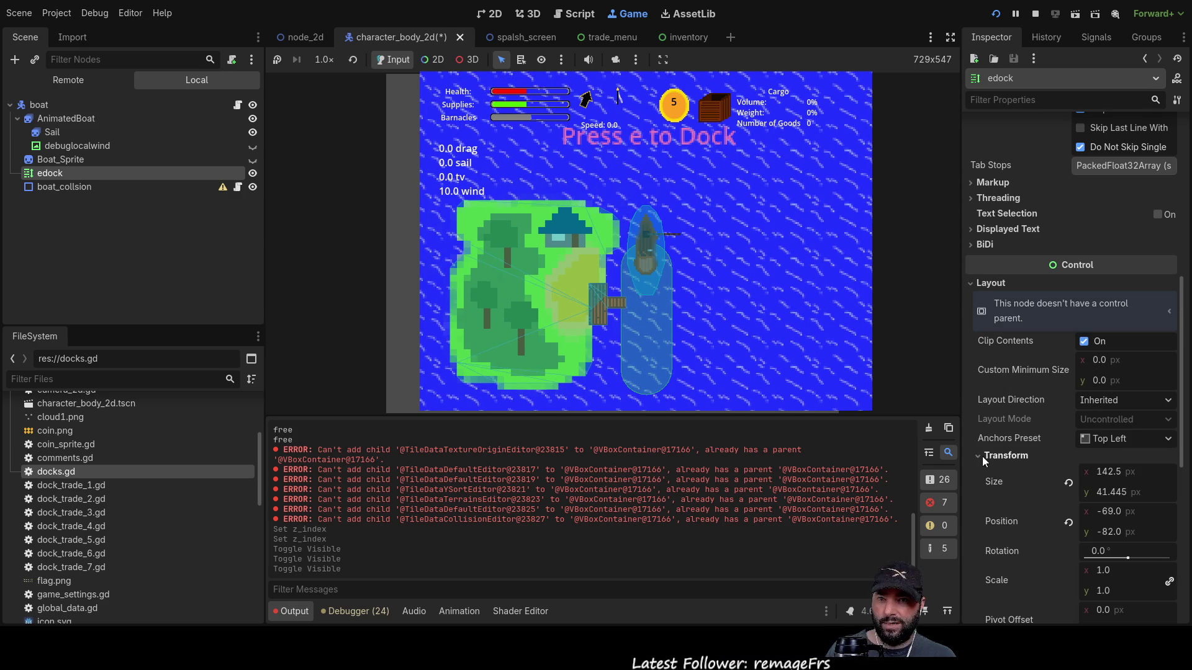
# - Set edock's Size y to 80 and its Position y to -160
pyautogui.click(1107, 494)
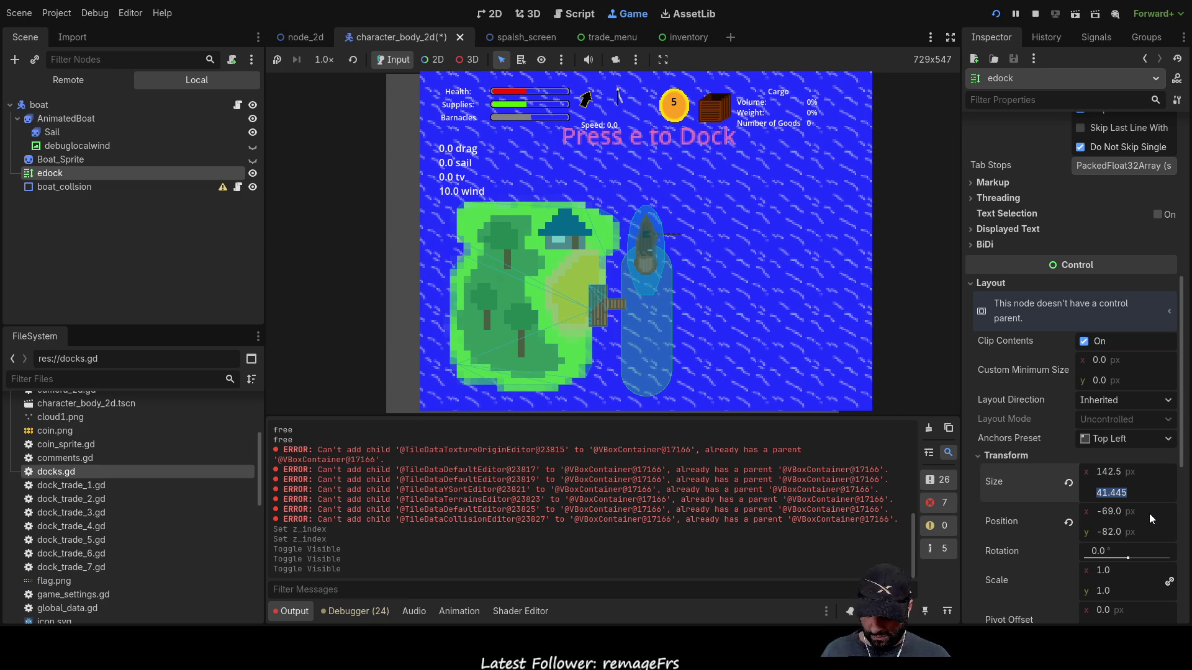
pyautogui.write('80')
pyautogui.press('Return')
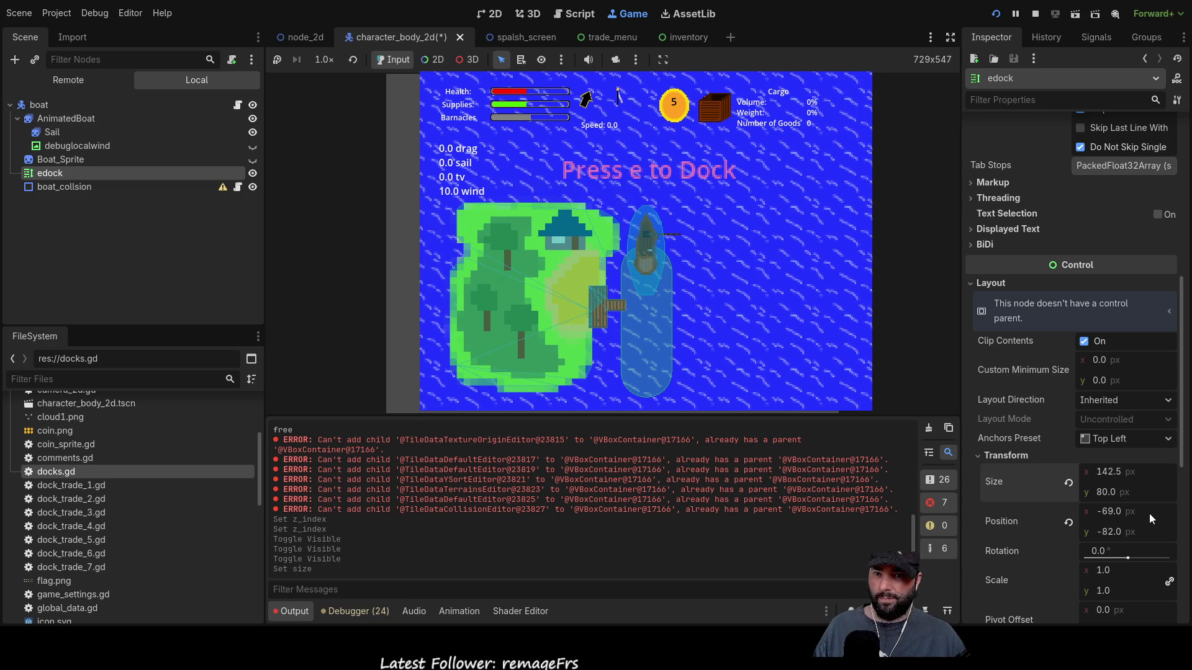
pyautogui.doubleClick(1107, 531)
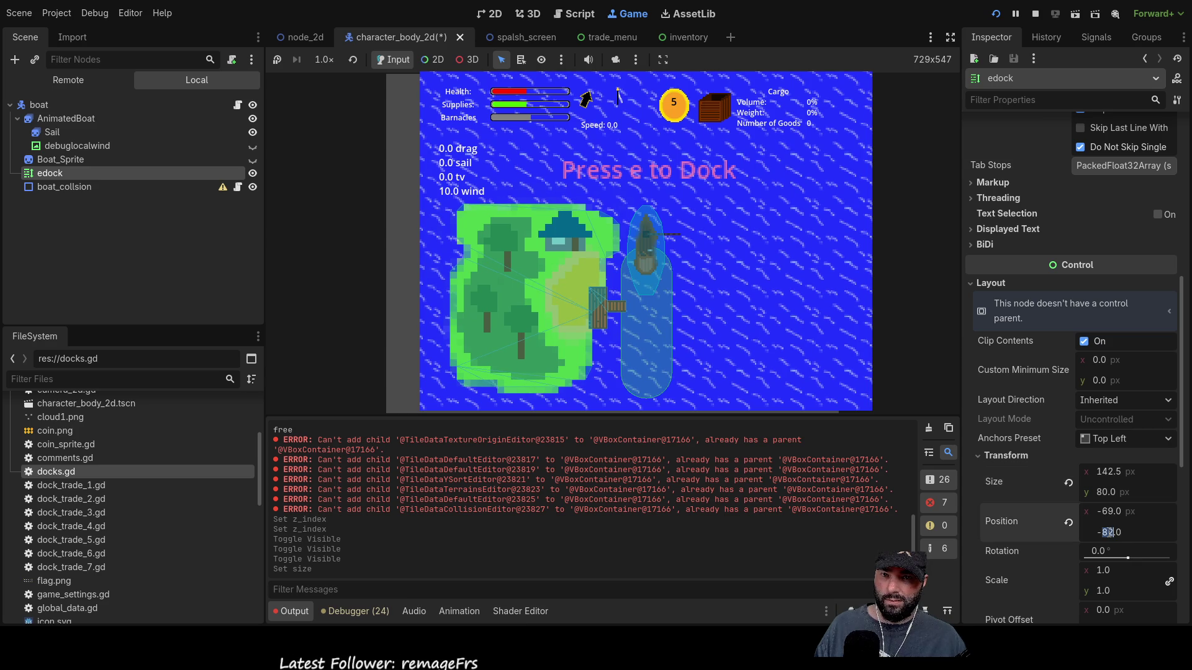
pyautogui.write('1')
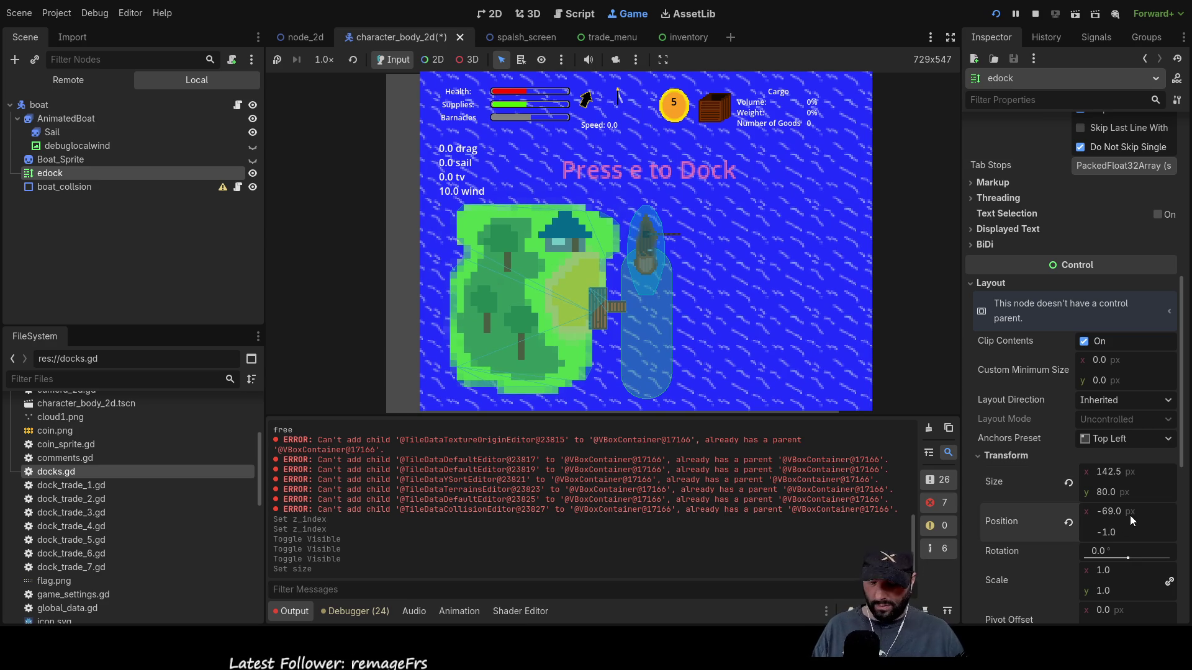
pyautogui.write('60')
pyautogui.press('Return')
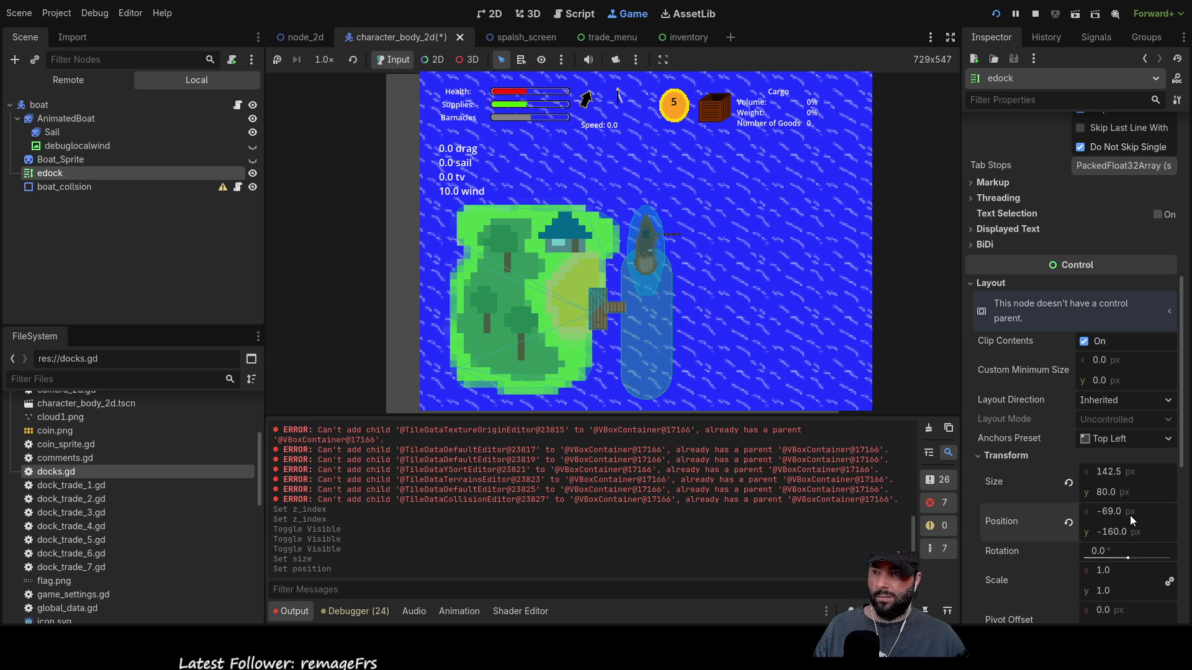
# - Change edock's Position y to 0, hide the label, and stop the game
pyautogui.scroll(-3, 733, 328)
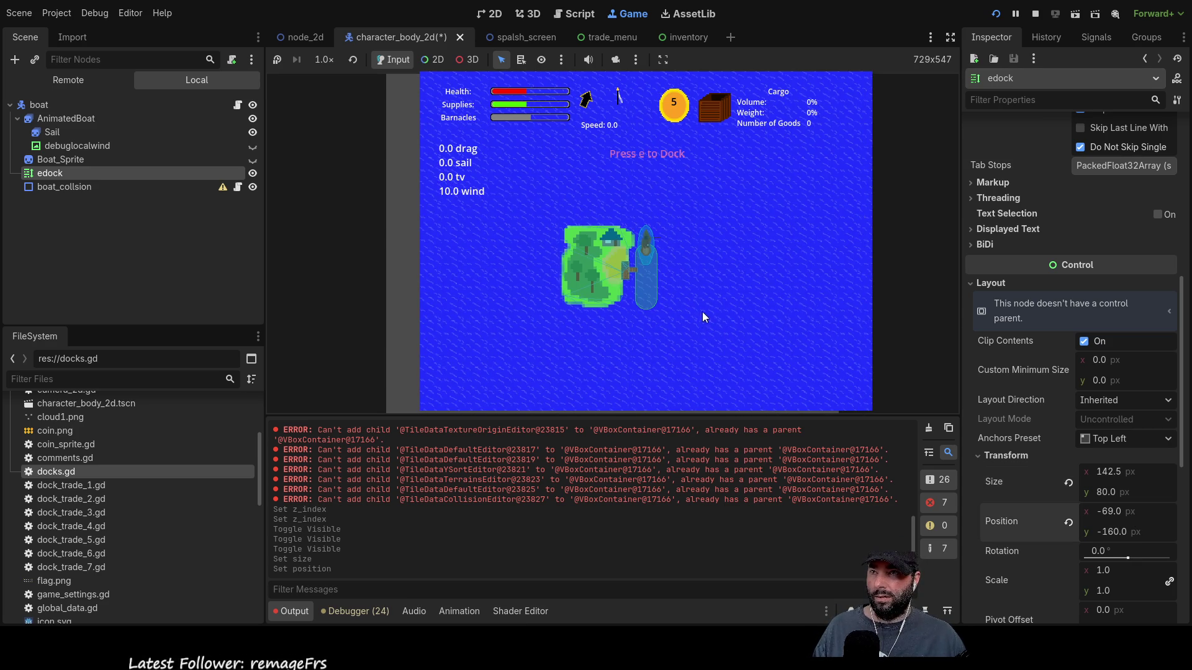
pyautogui.click(1111, 532)
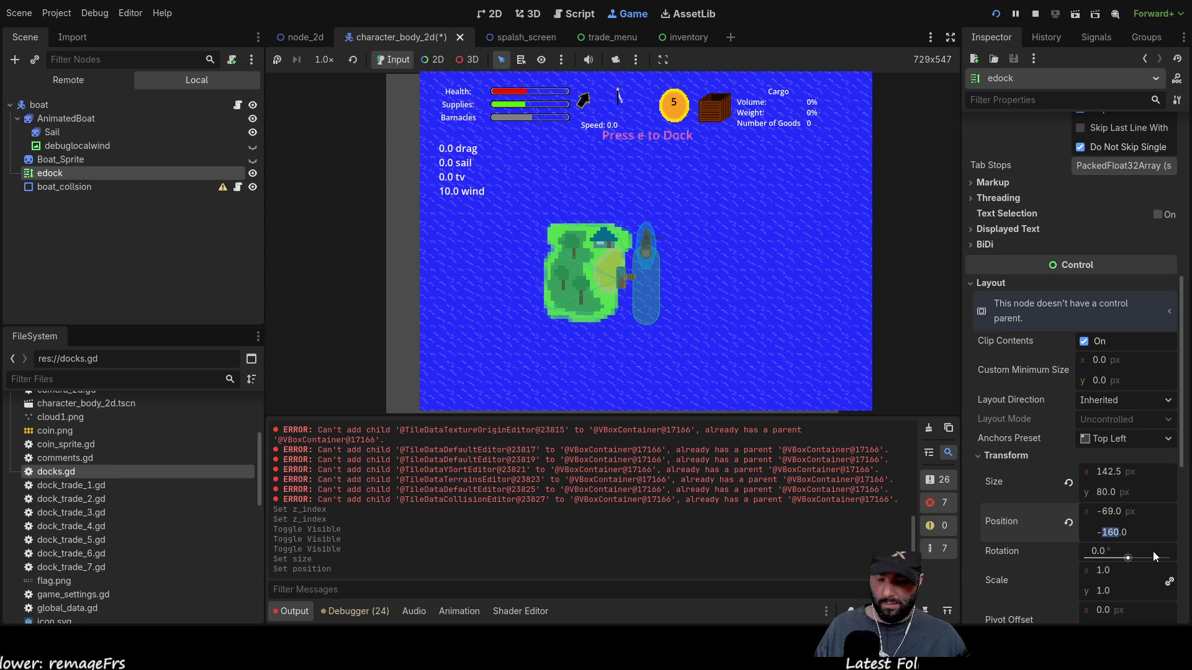
pyautogui.write('0')
pyautogui.press('Return')
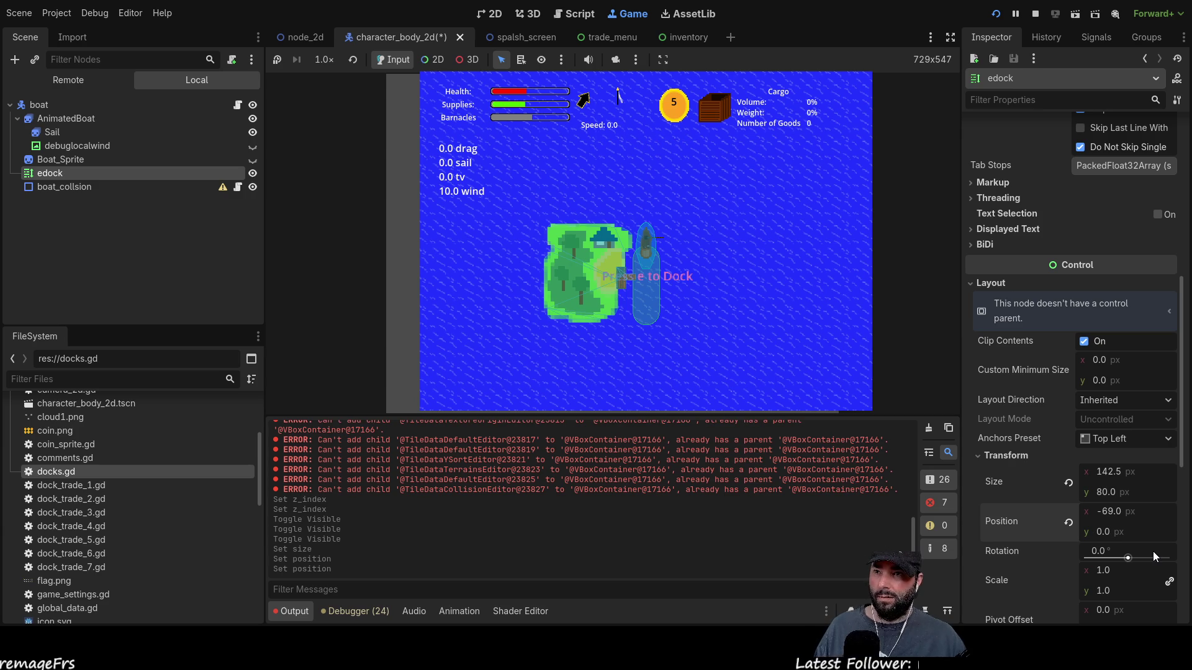
pyautogui.hotkey('shift', 'Tab')
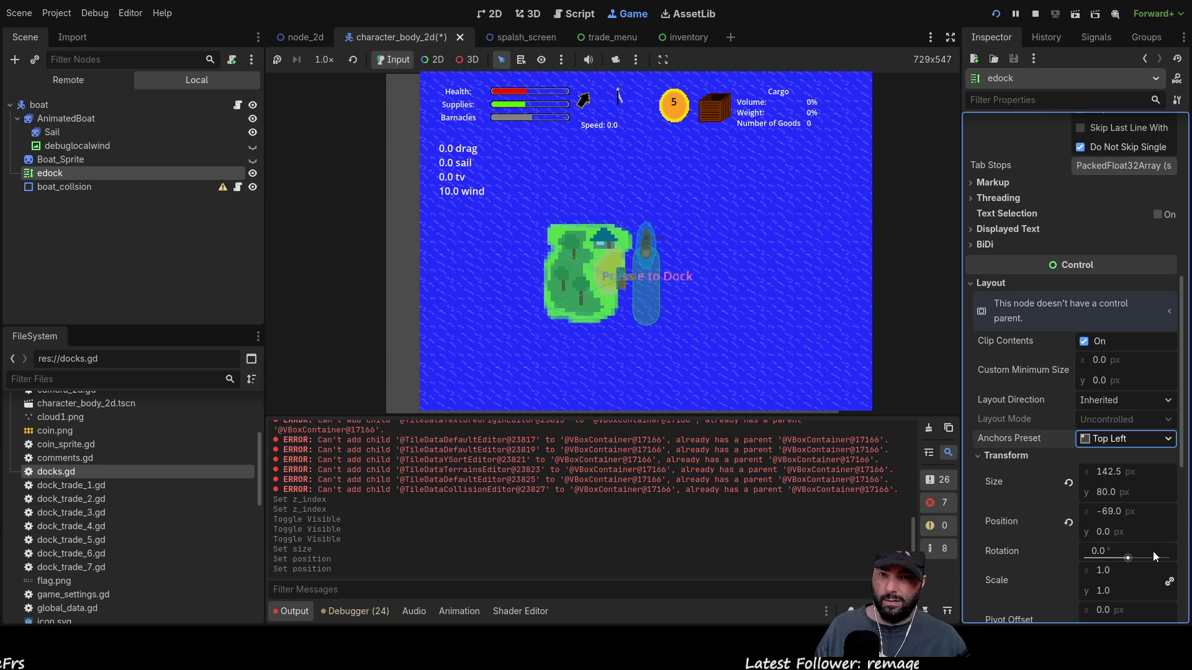
pyautogui.scroll(3, 712, 308)
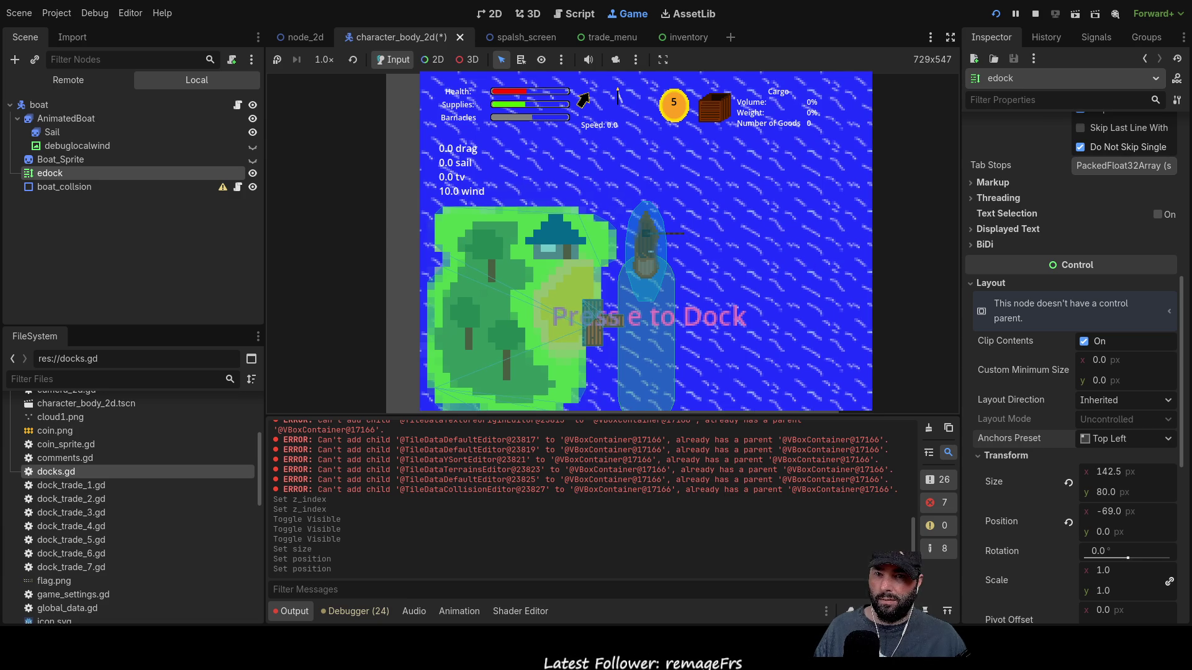
pyautogui.click(1104, 532)
pyautogui.press('BackSpace')
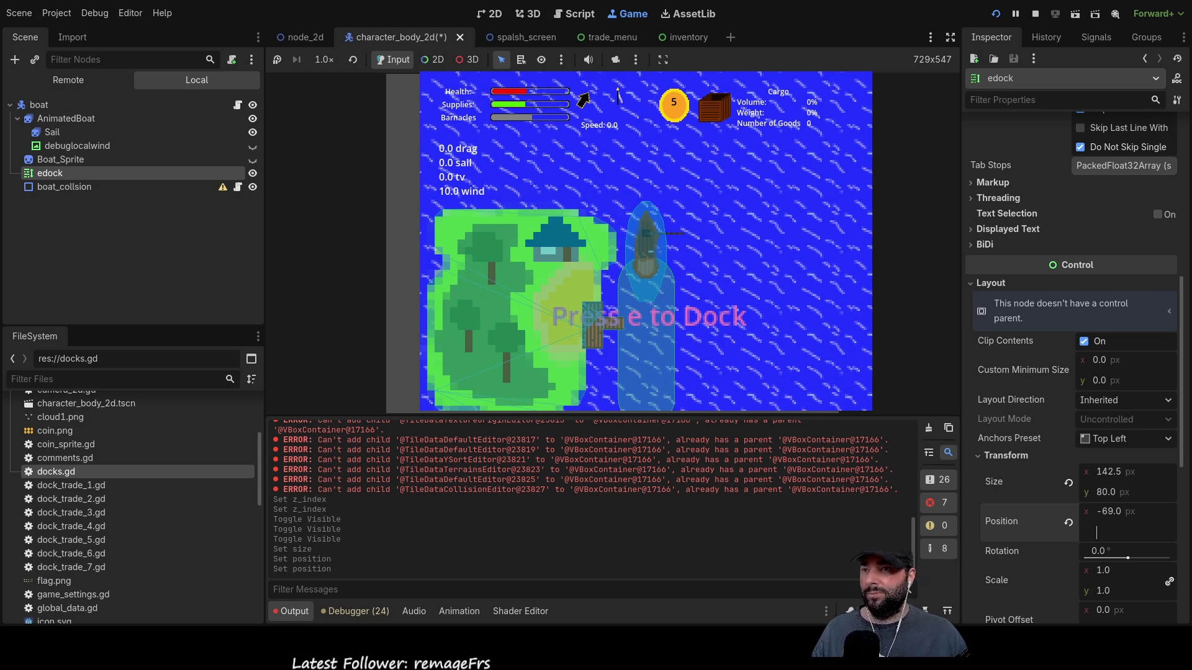
pyautogui.click(253, 173)
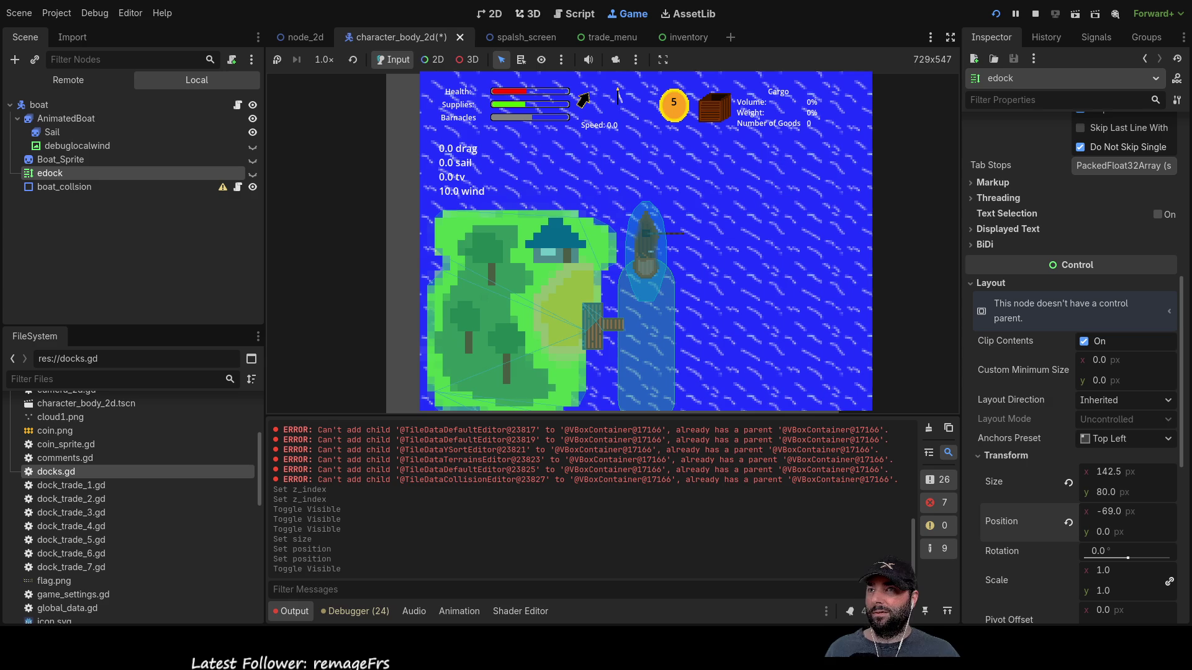
pyautogui.click(1035, 14)
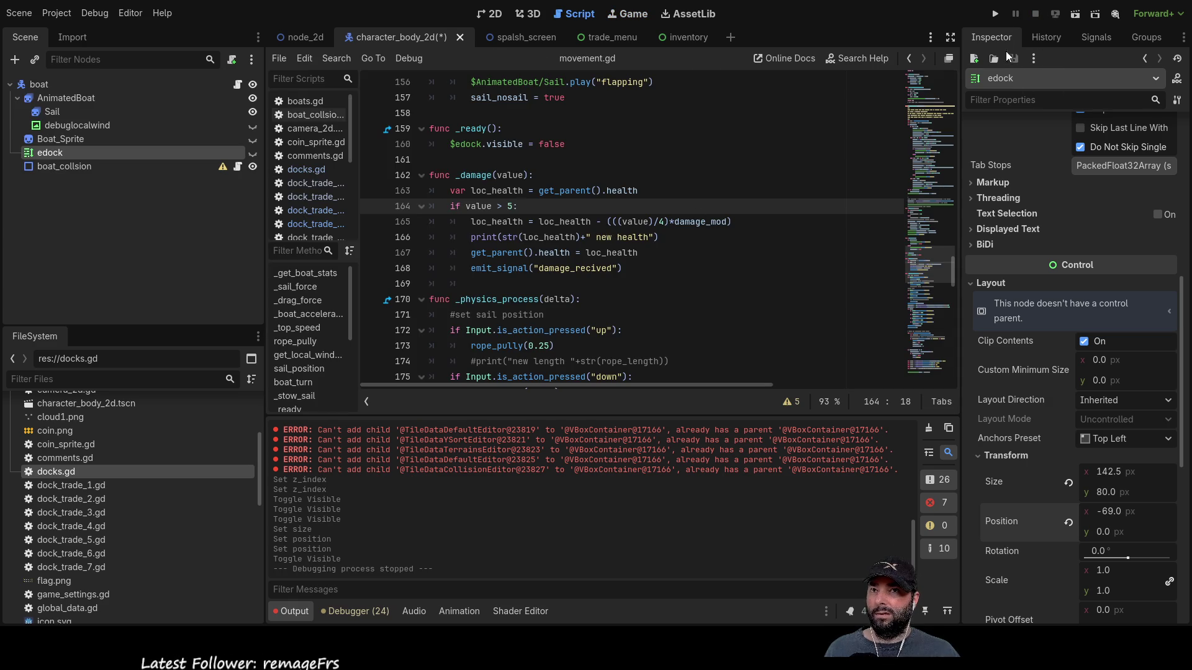
# - Run the project to save movement.gd and bring up the game's start menu
pyautogui.click(996, 13)
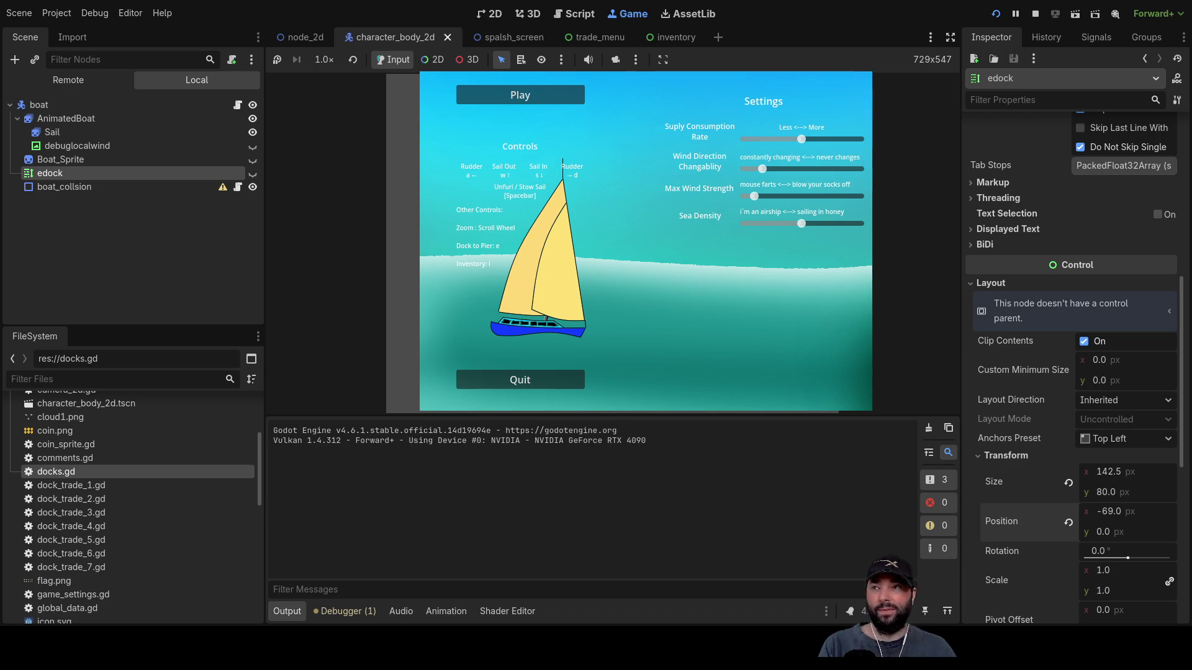
# - Start a play session from the game's start menu
pyautogui.click(520, 95)
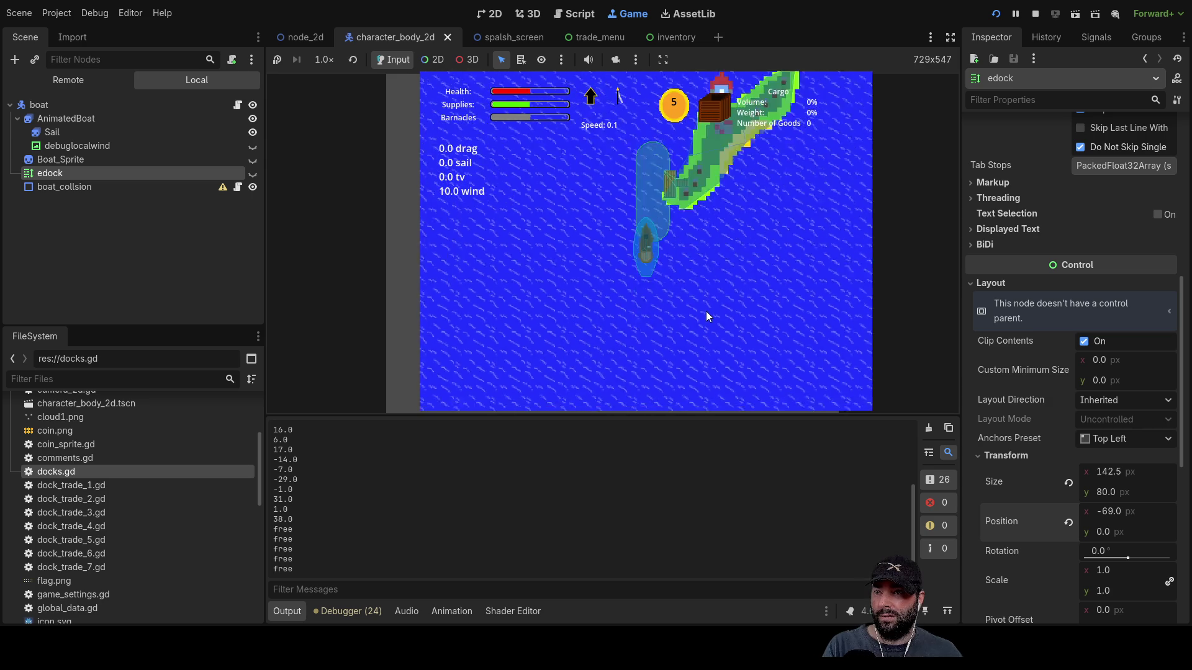
# - Zoom in and out around the running map to inspect the island docks, then stop the game
pyautogui.scroll(-3, 706, 311)
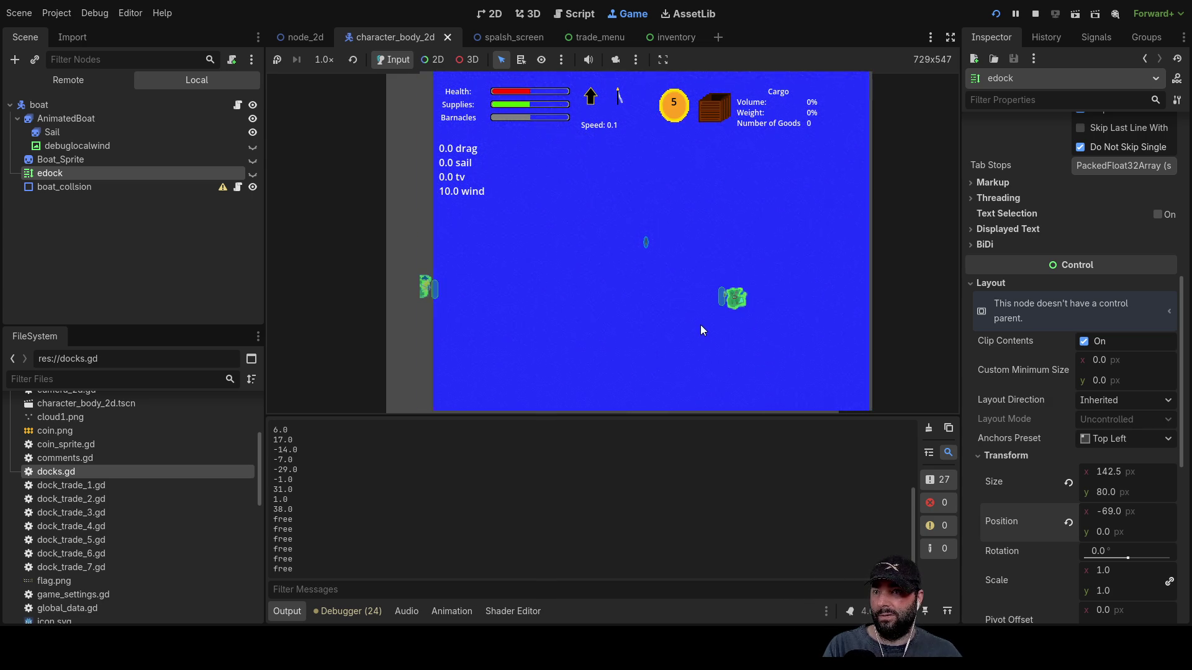
pyautogui.scroll(-2, 683, 337)
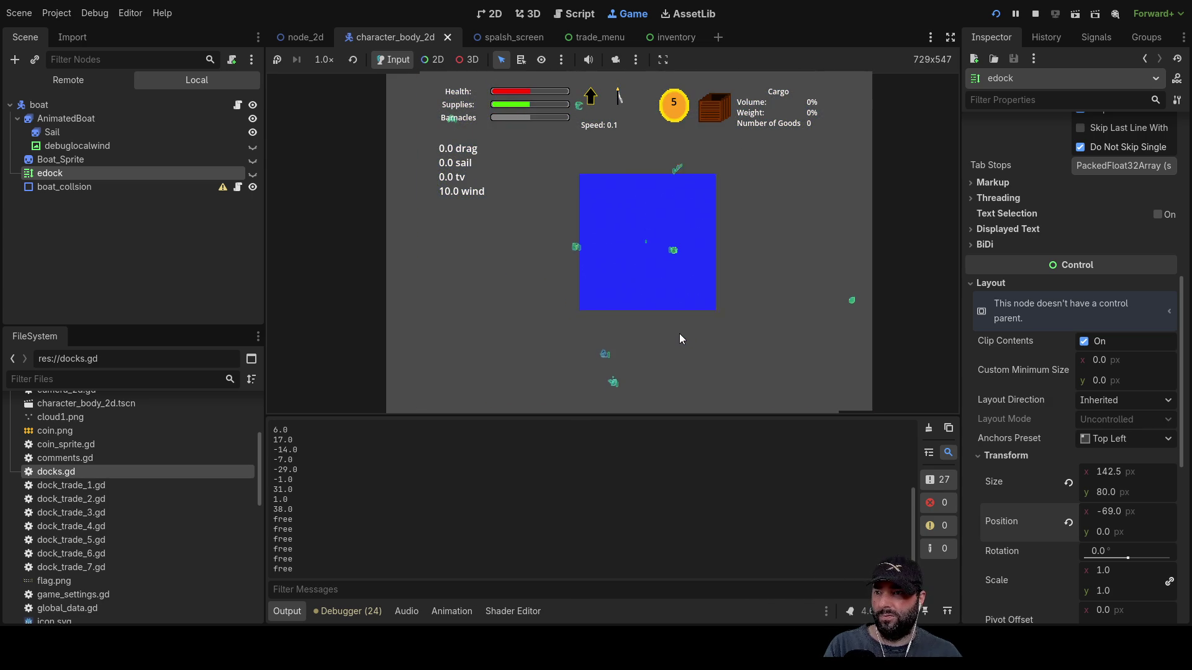
pyautogui.scroll(5, 679, 335)
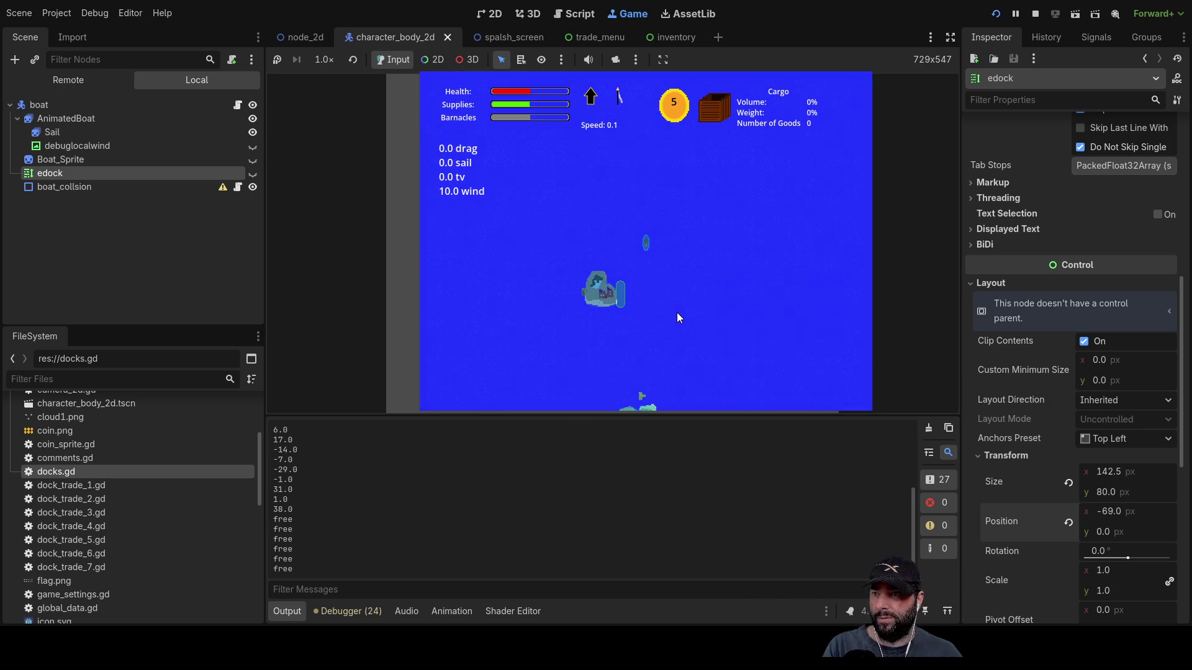
pyautogui.scroll(-5, 678, 311)
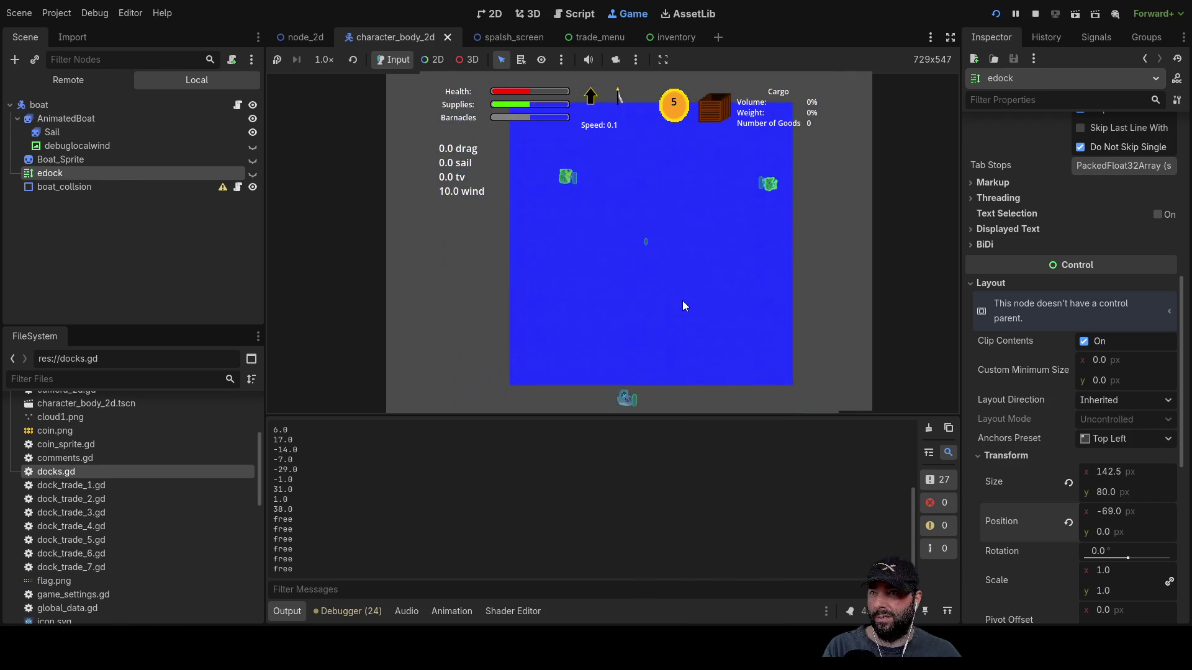
pyautogui.scroll(-1, 673, 295)
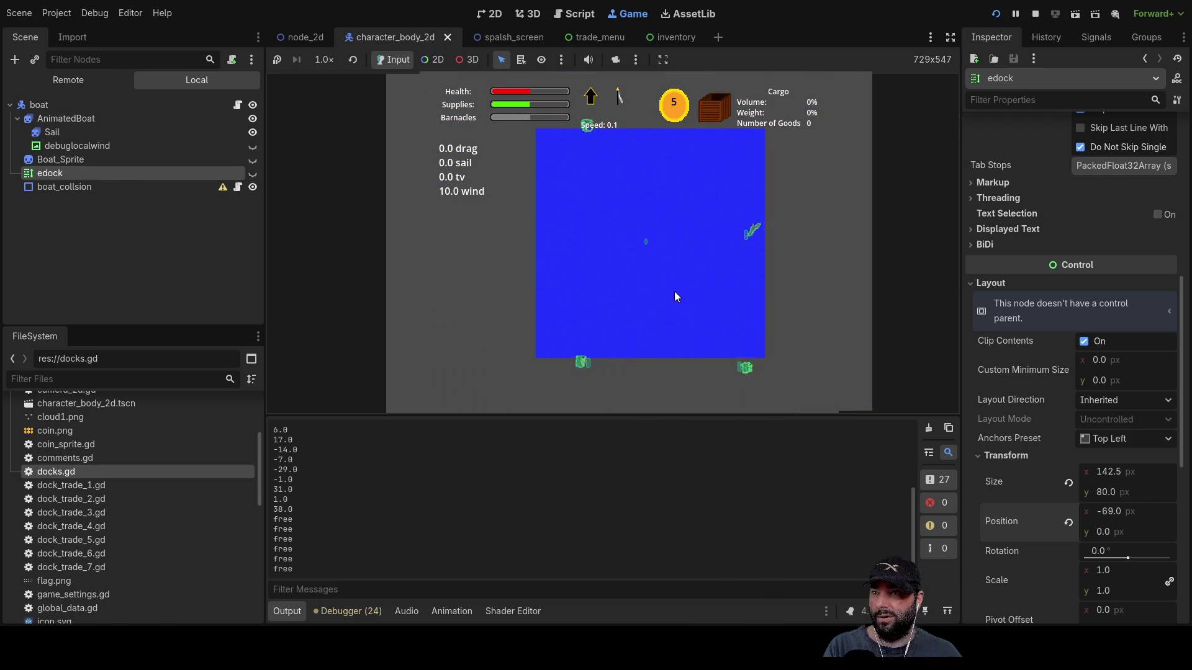
pyautogui.scroll(5, 674, 267)
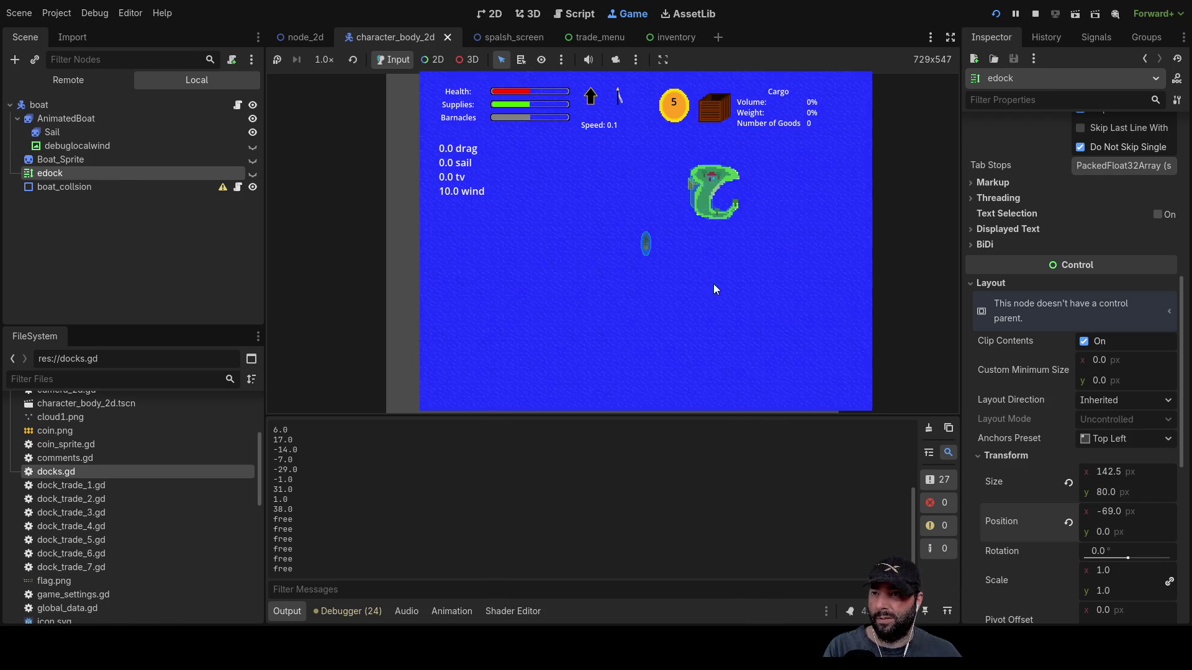
pyautogui.scroll(5, 716, 275)
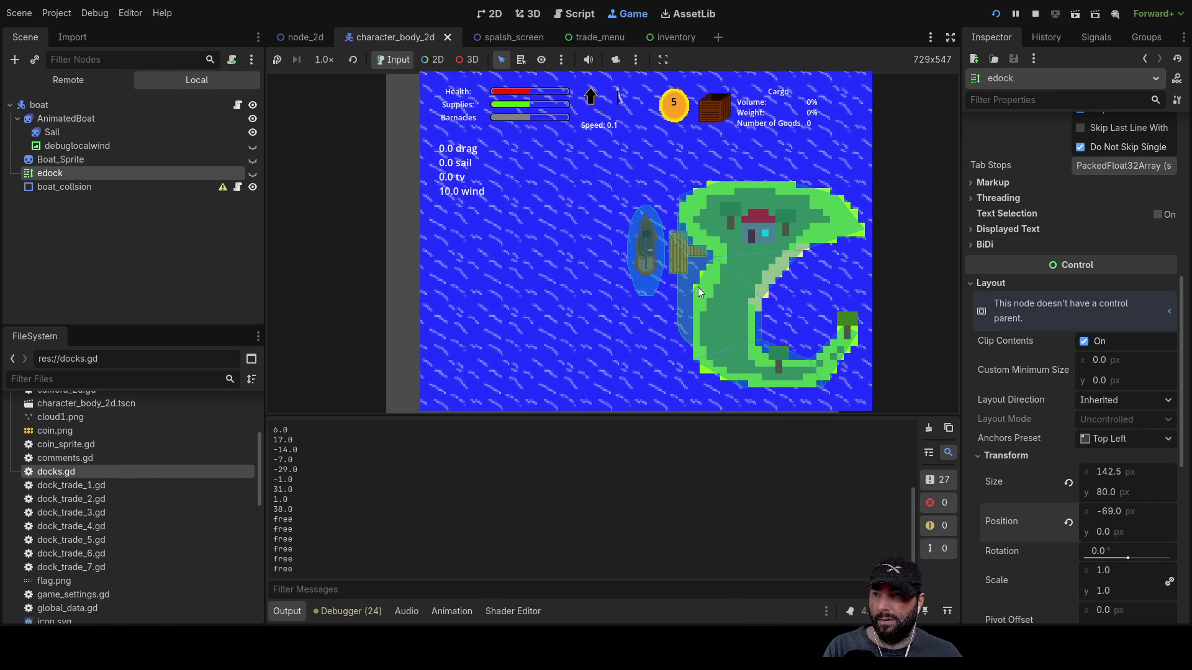
pyautogui.scroll(-2, 698, 301)
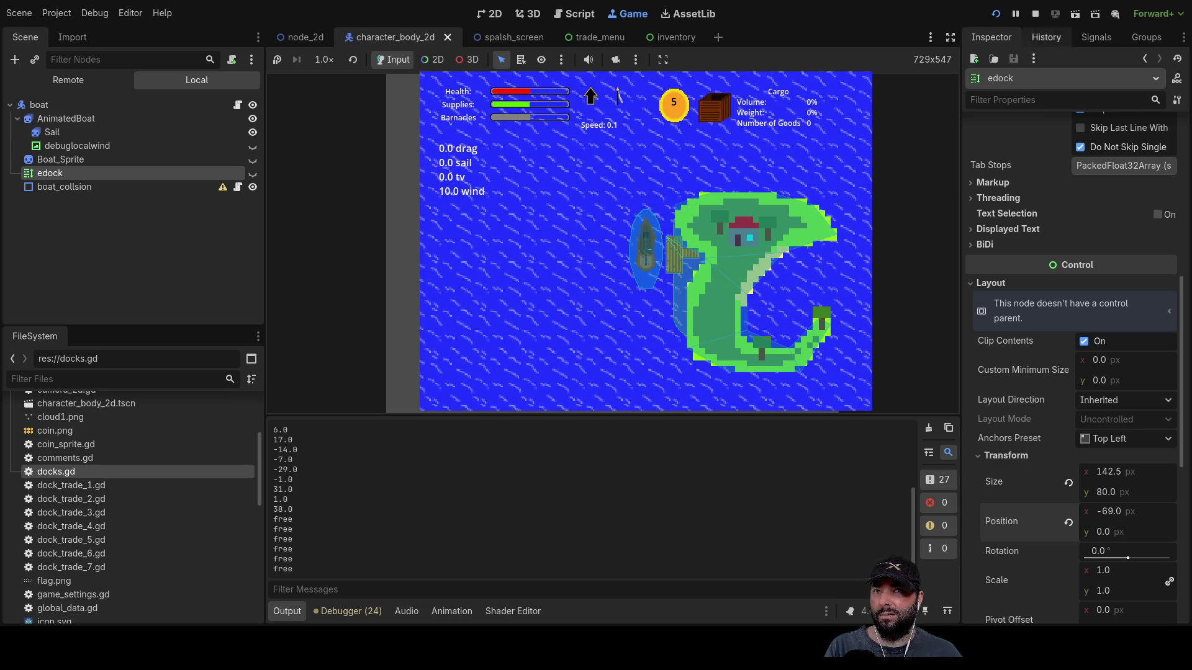
pyautogui.click(1035, 14)
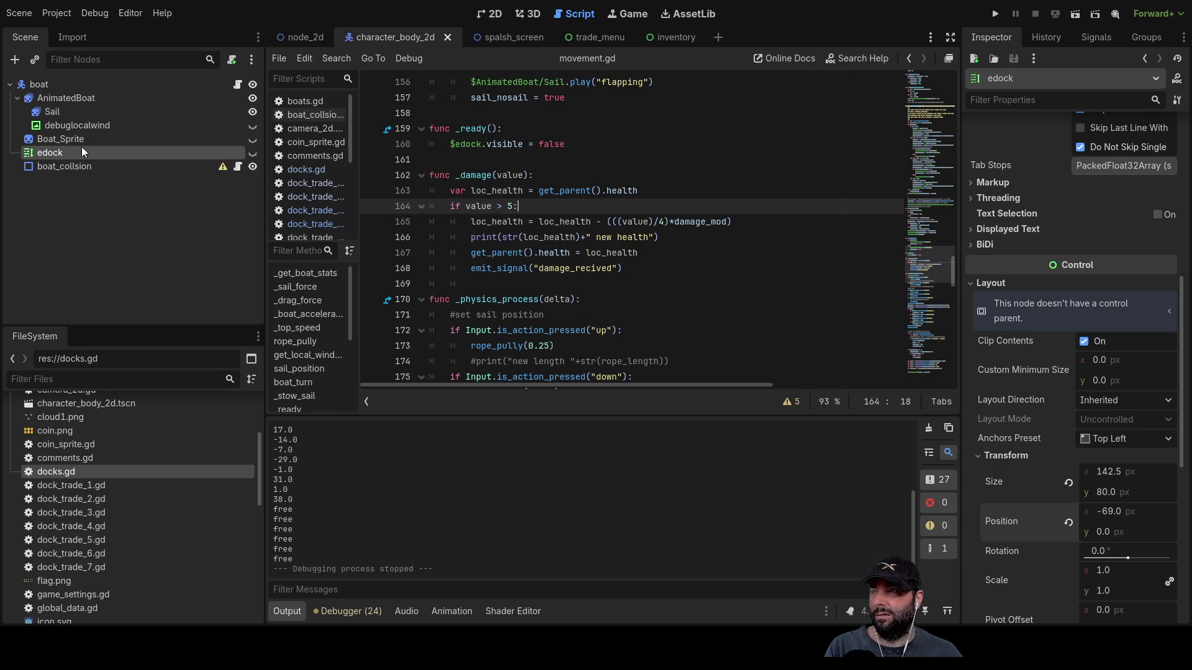
# - Look through the dock_trade_1 to dock_trade_4 scripts, ending on dock_trade_4.gd
pyautogui.click(307, 211)
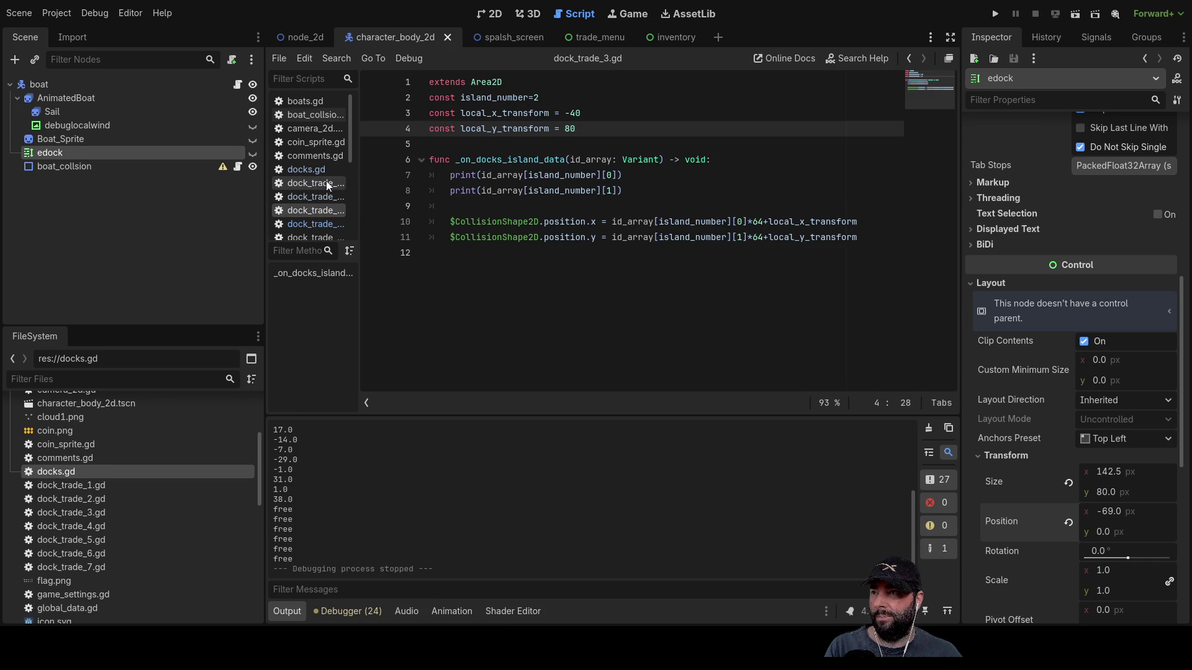
pyautogui.click(322, 183)
pyautogui.click(322, 195)
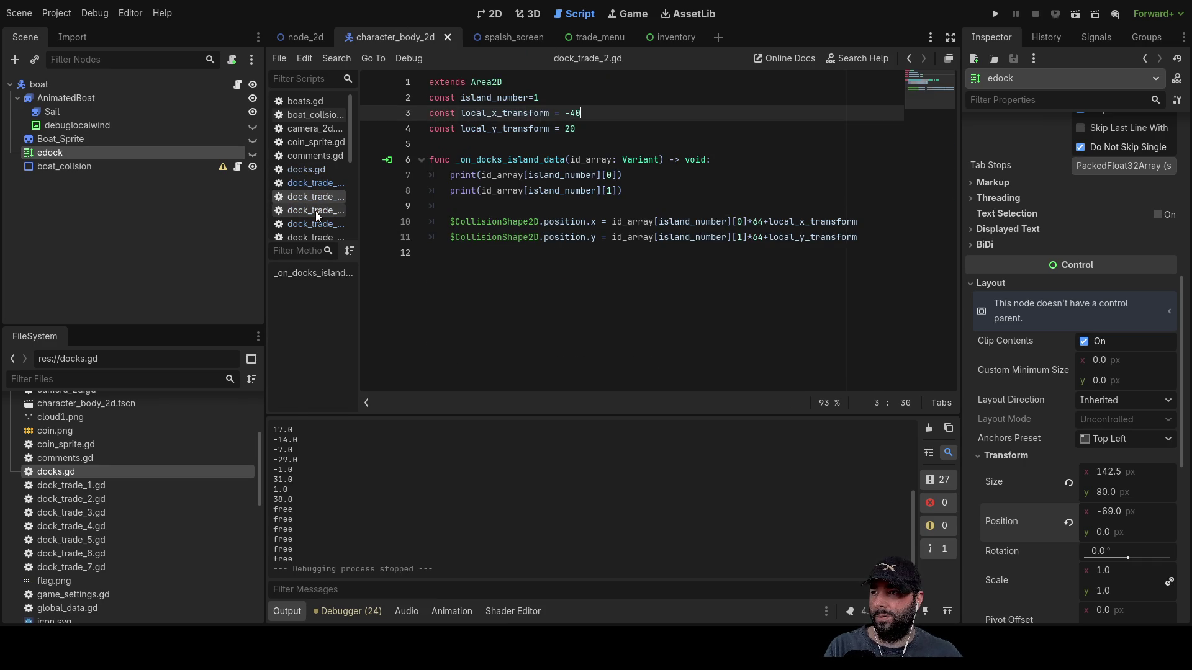
pyautogui.click(314, 211)
pyautogui.click(313, 225)
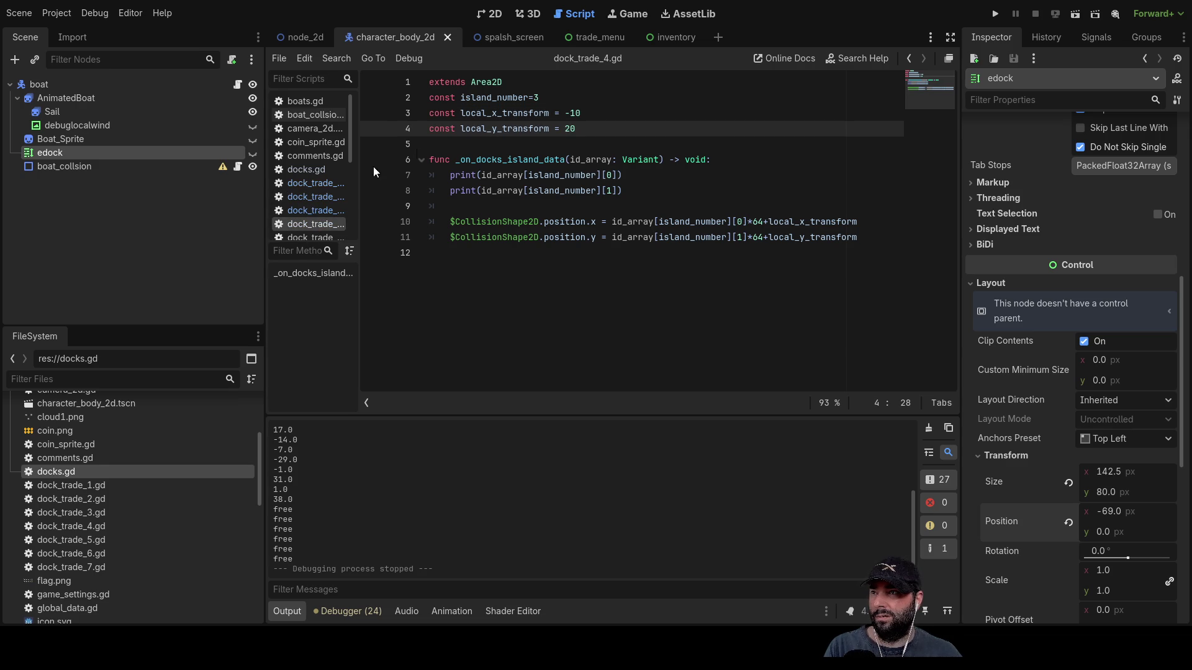
pyautogui.click(319, 186)
pyautogui.click(318, 198)
pyautogui.click(317, 211)
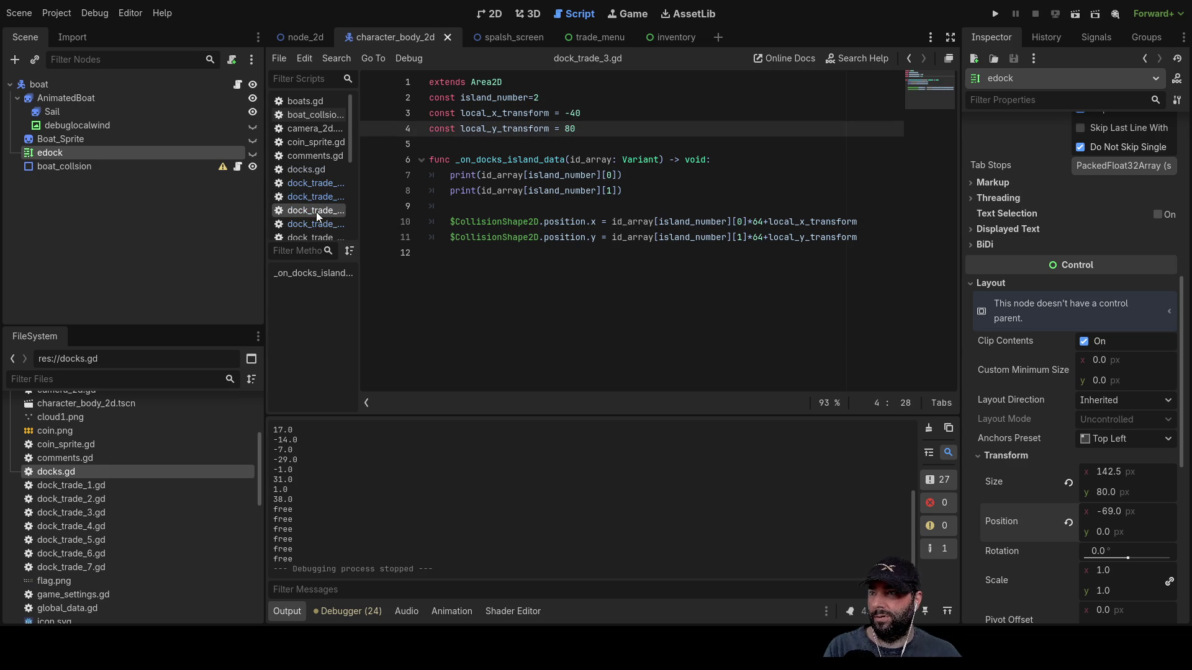
pyautogui.click(315, 223)
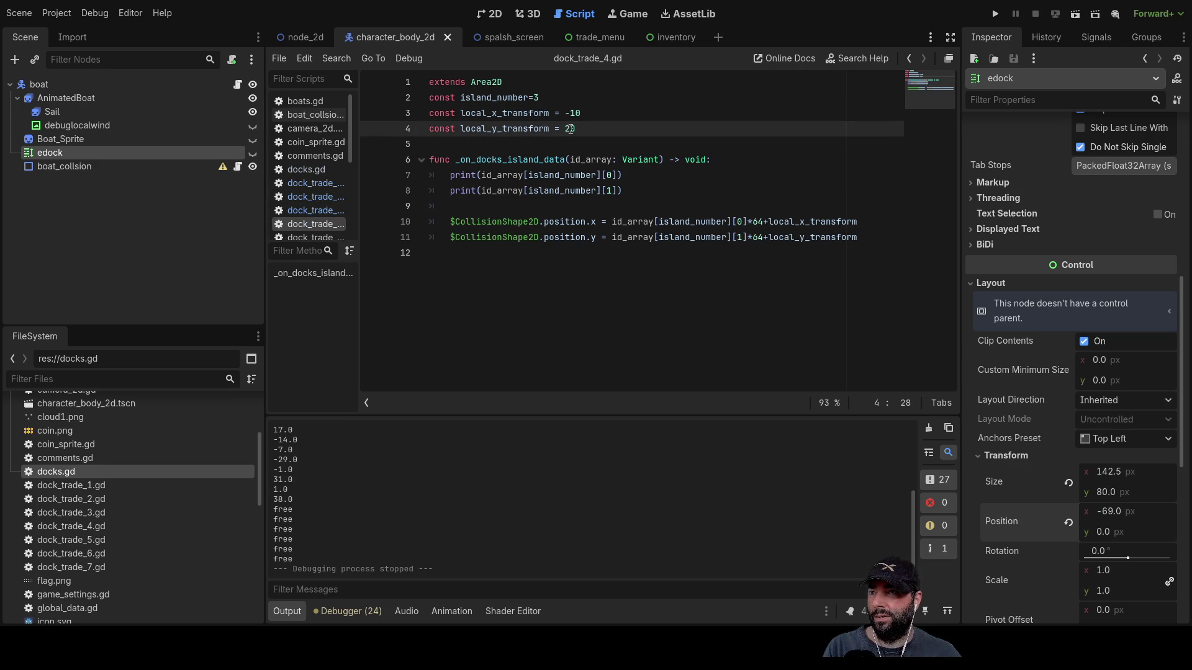
# - Set local_x_transform to -20, tag island_number=3 with '# cobra', and run the project
pyautogui.press('Up')
pyautogui.press('Delete')
pyautogui.write('2')
pyautogui.press('Up')
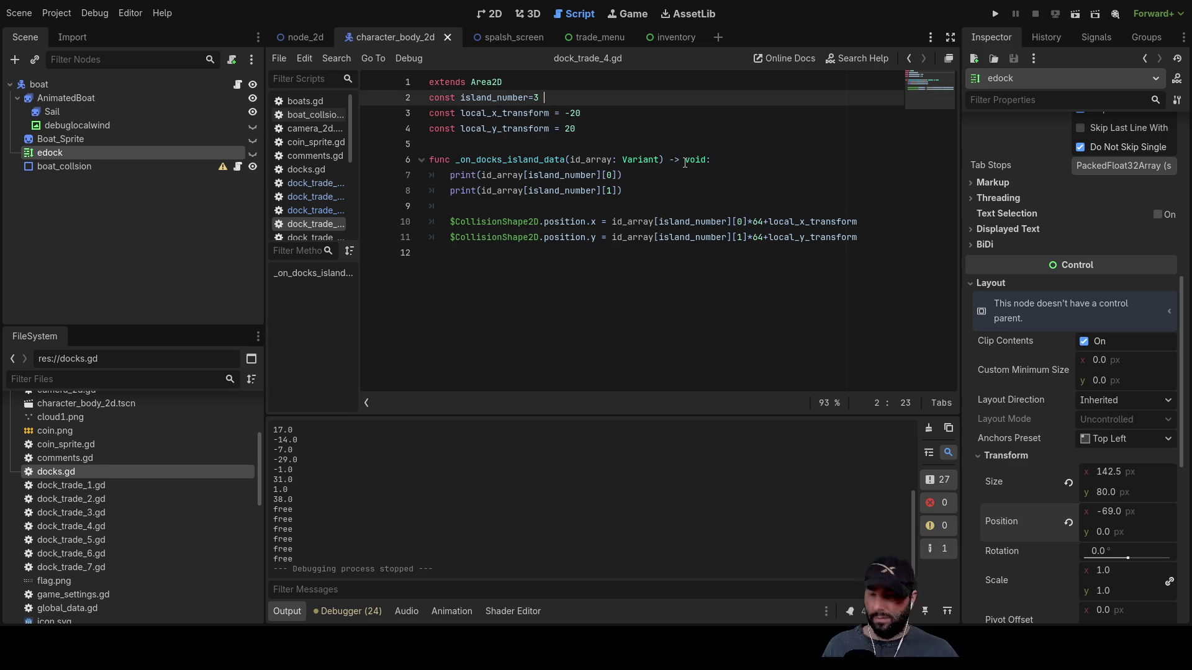
pyautogui.write('# co')
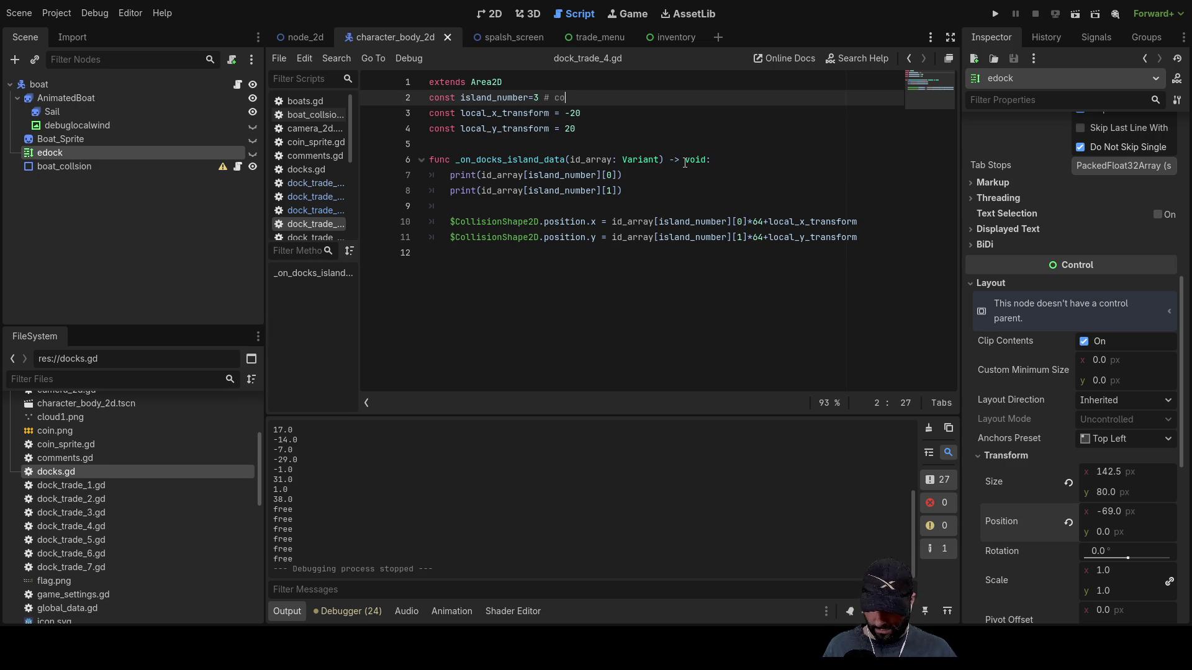
pyautogui.write('bera')
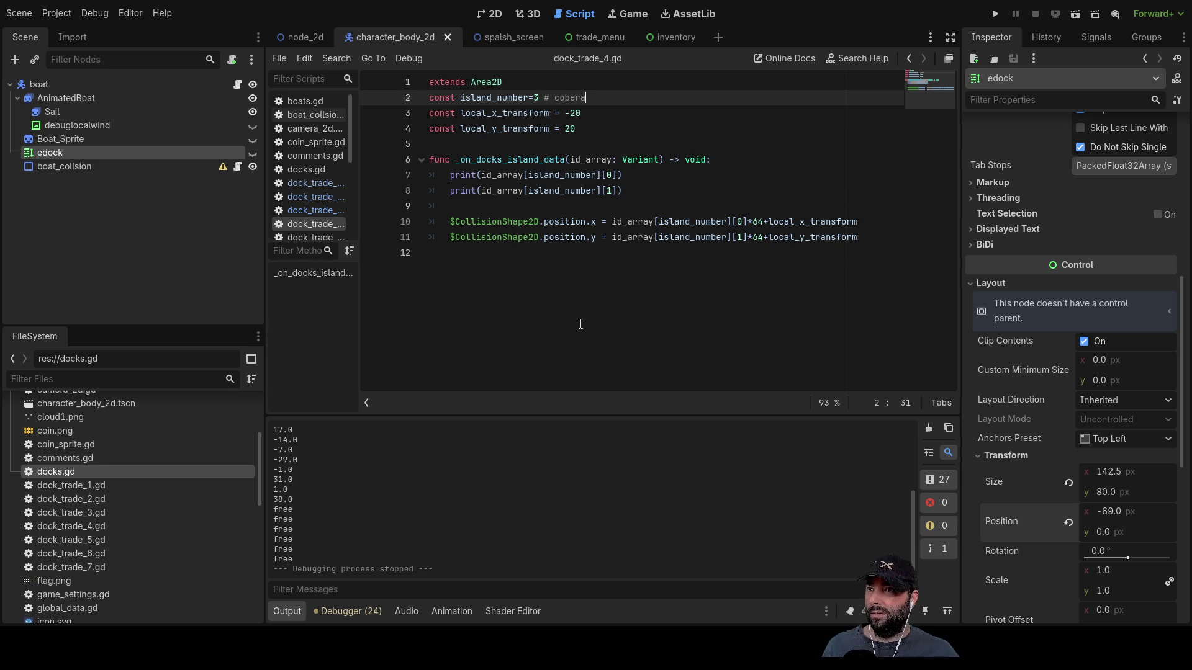
pyautogui.press('BackSpace')
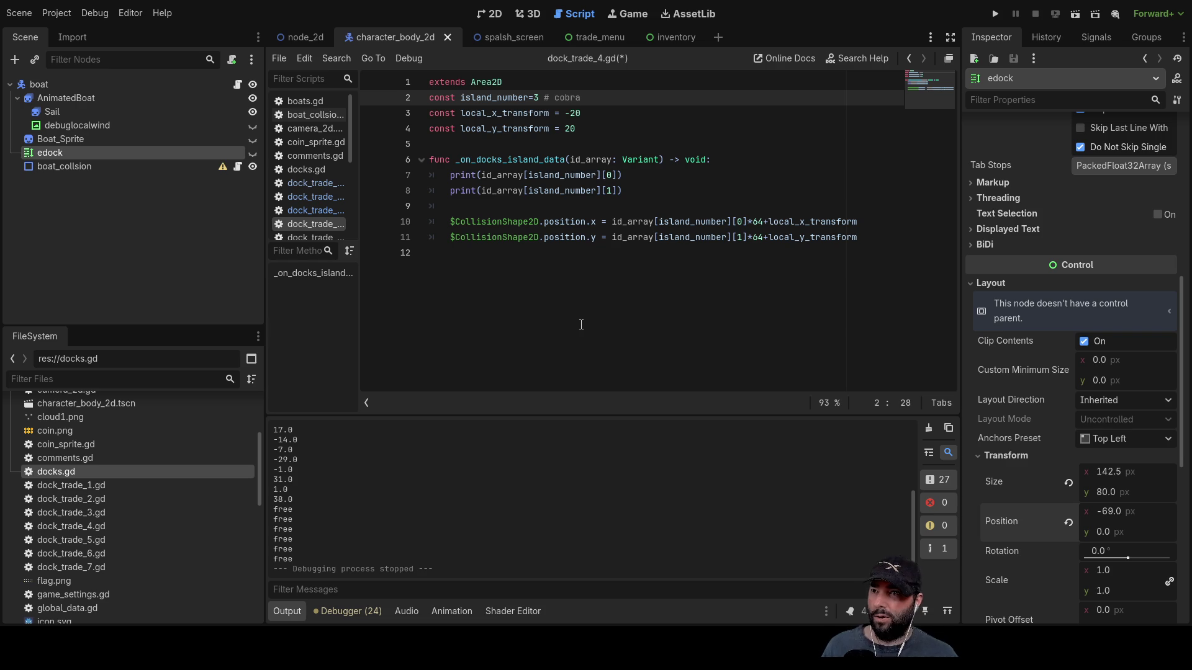
pyautogui.click(996, 14)
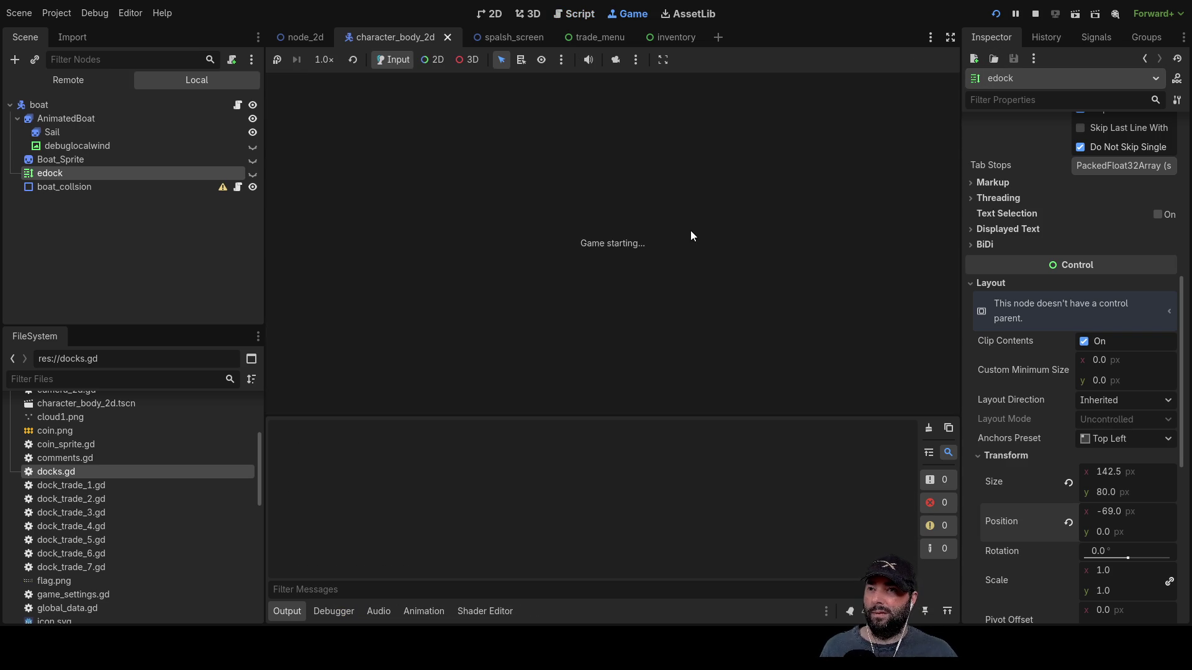
# - Start gameplay, sail to the island's pier to inspect the dock, then stop the run
pyautogui.click(563, 93)
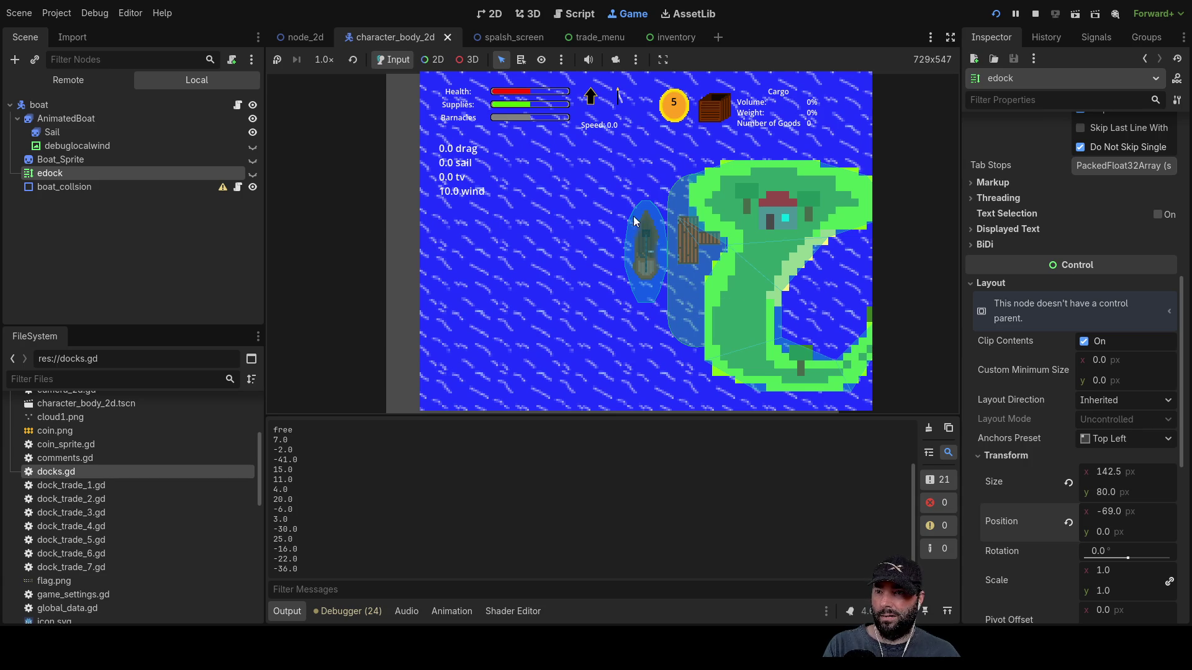
pyautogui.click(1035, 13)
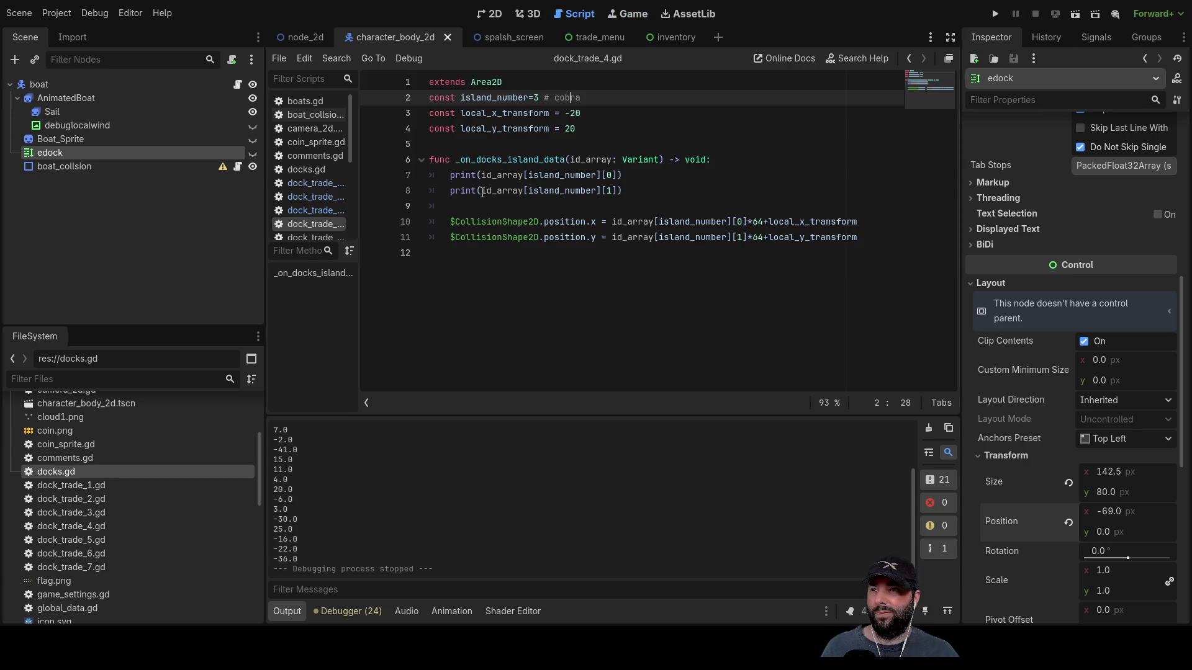
# - Change dock_trade_4.gd's local_x_transform from -20 to -40 and relaunch into gameplay
pyautogui.click(572, 113)
pyautogui.press('BackSpace')
pyautogui.write('4')
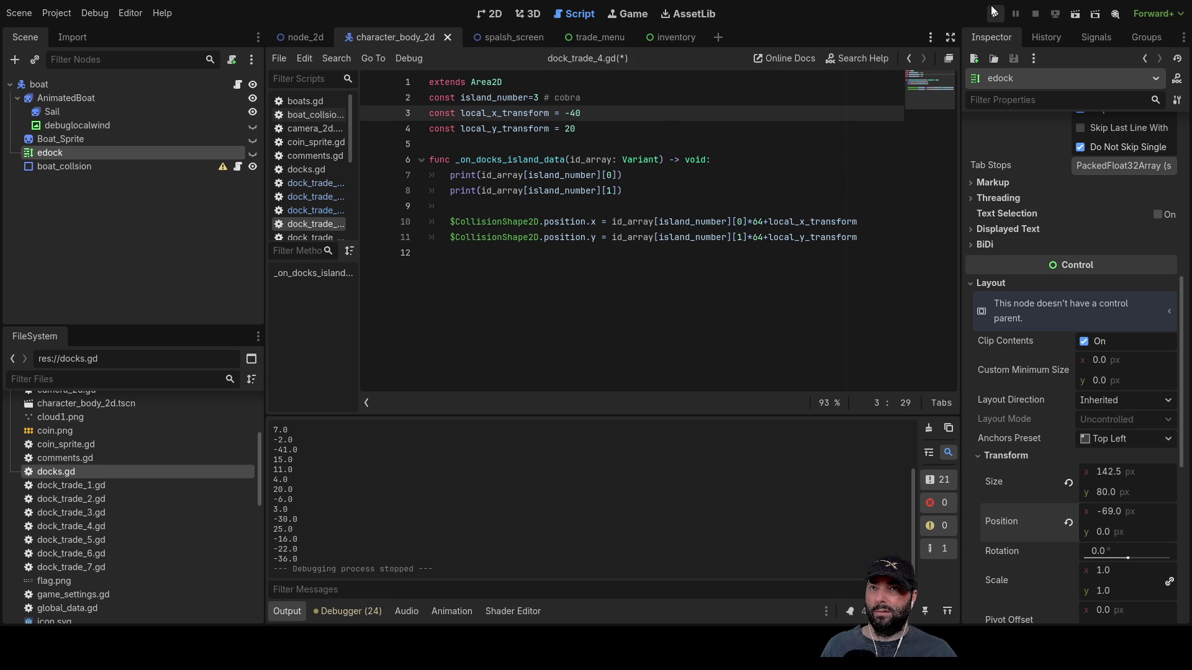
pyautogui.click(994, 13)
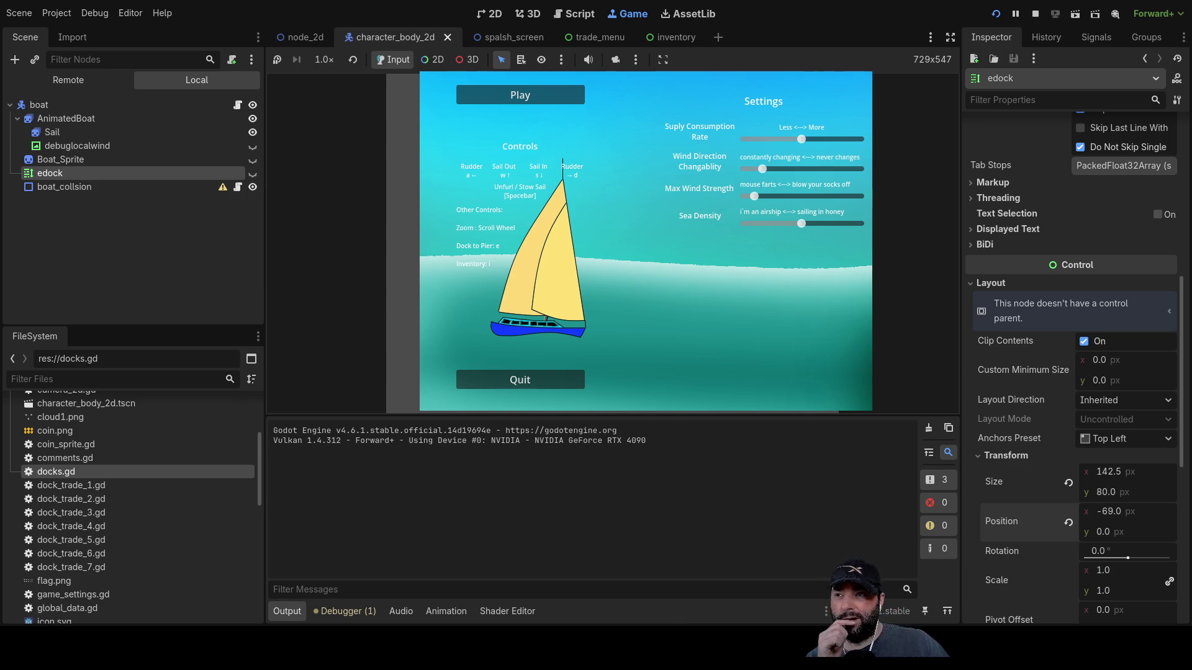
pyautogui.click(539, 99)
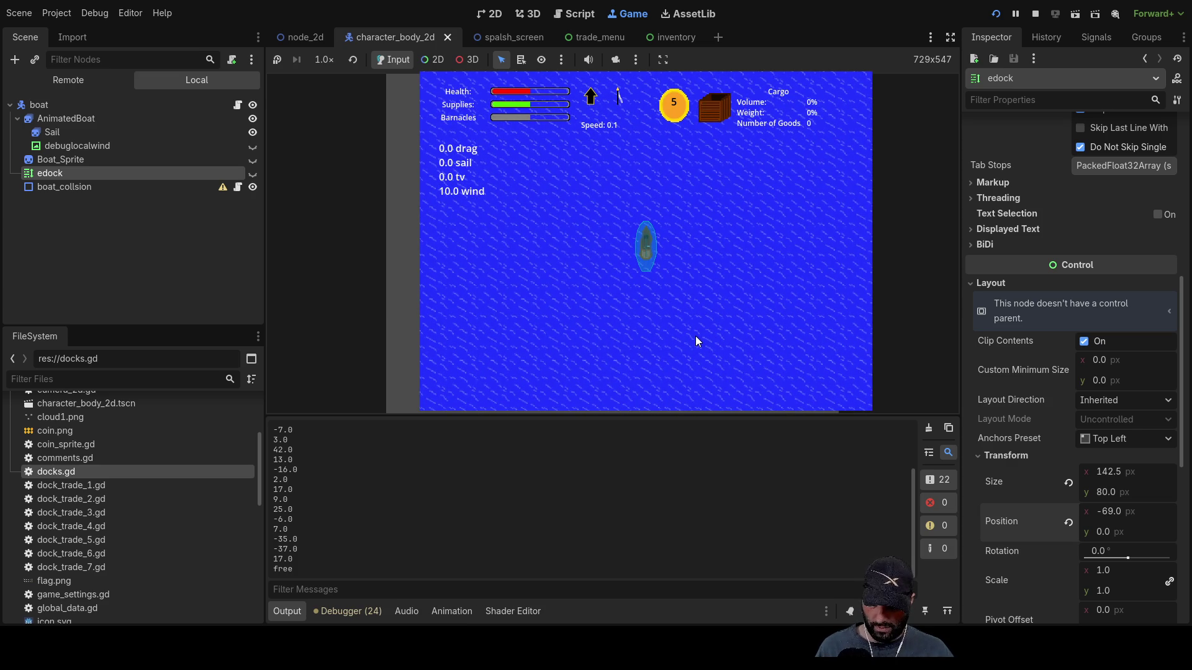
# - Open and close the cargo hold panel, then move the boat toward the island
pyautogui.press('i')
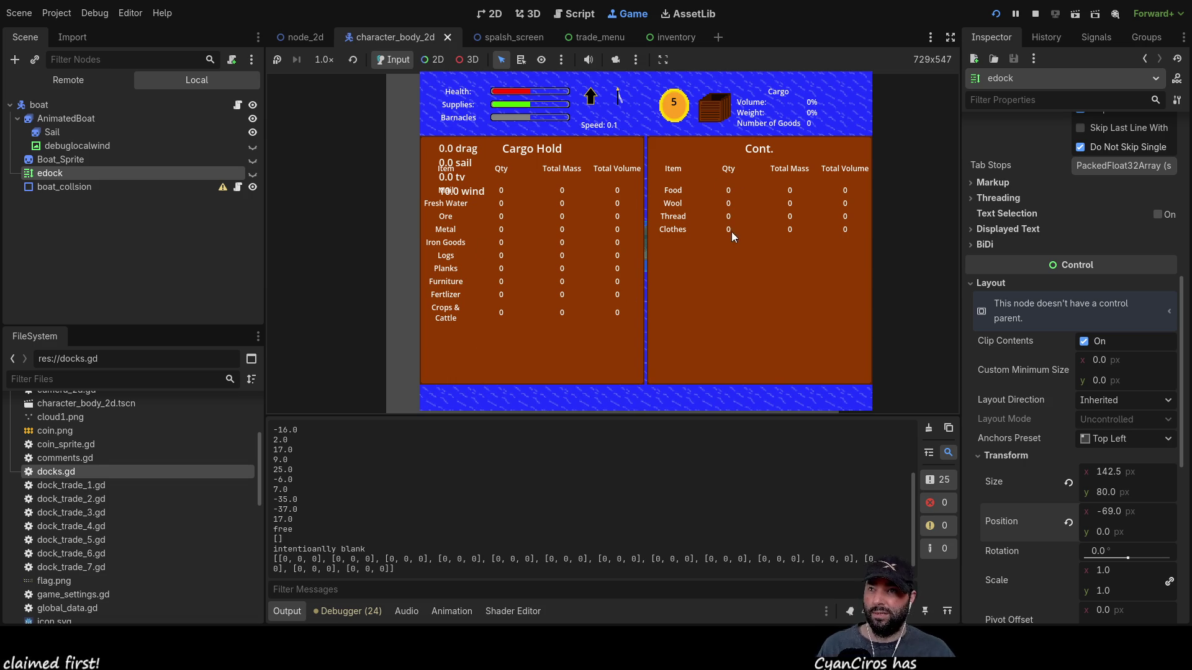
pyautogui.press('Escape')
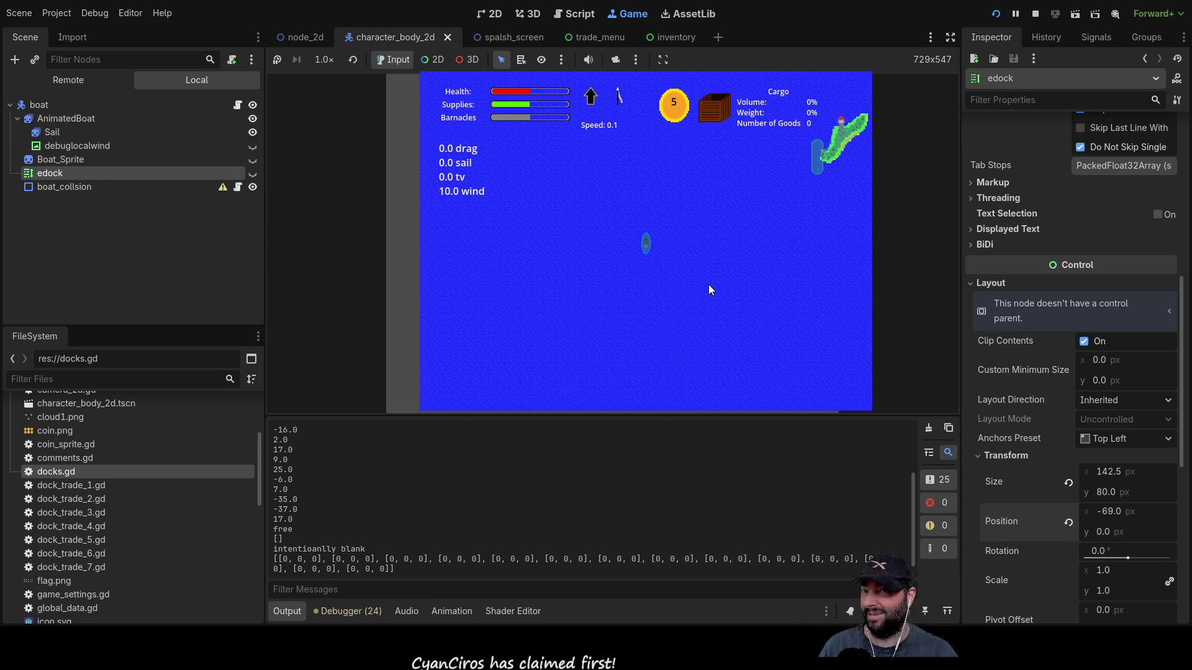
pyautogui.click(687, 280)
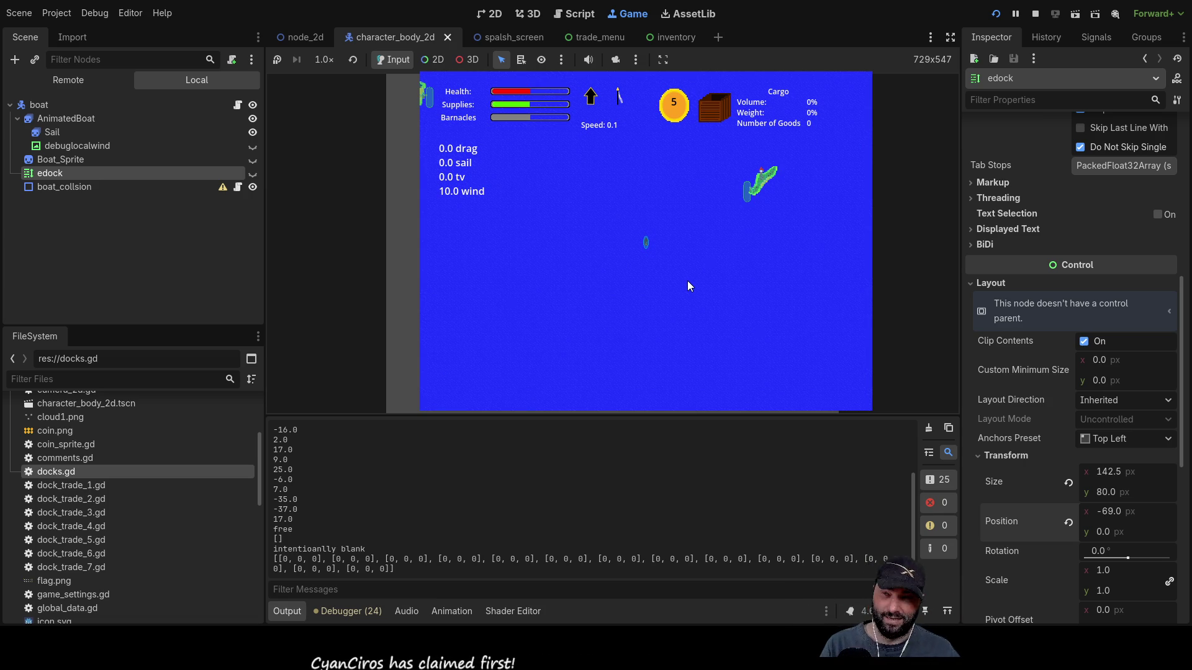
pyautogui.click(687, 280)
# - Zoom the game view to check the dock at x offset -40, then stop with F8
pyautogui.scroll(-3, 687, 281)
pyautogui.scroll(3, 731, 285)
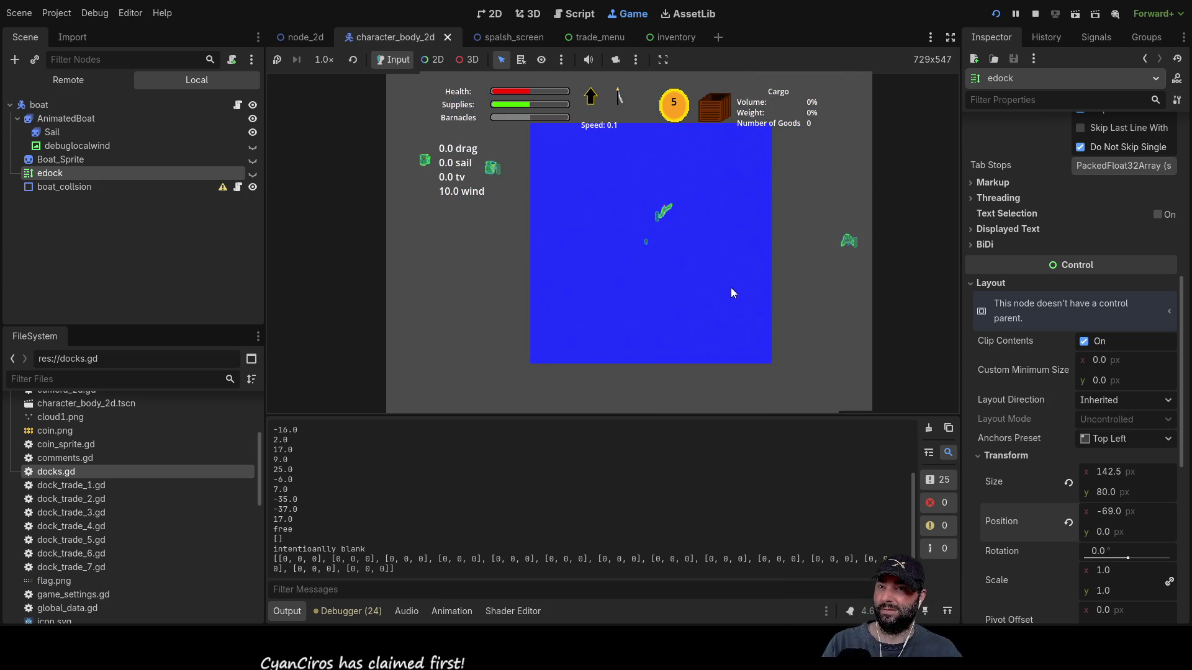
pyautogui.scroll(3, 725, 289)
pyautogui.scroll(-1, 719, 304)
pyautogui.scroll(-5, 695, 336)
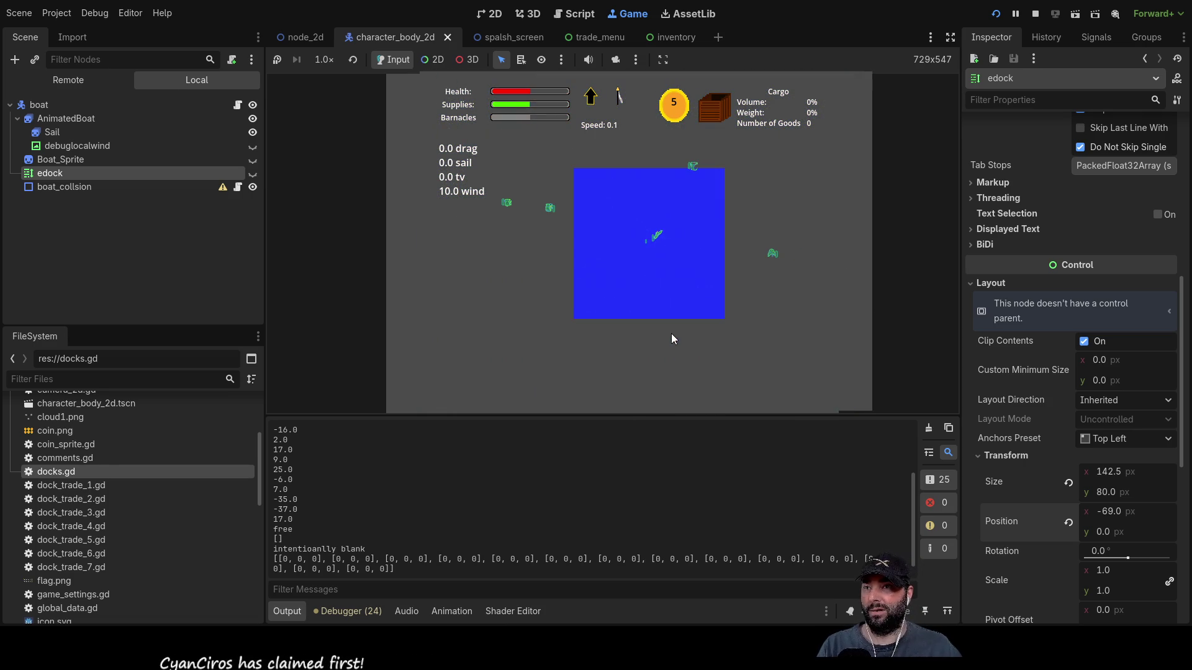
pyautogui.scroll(5, 702, 291)
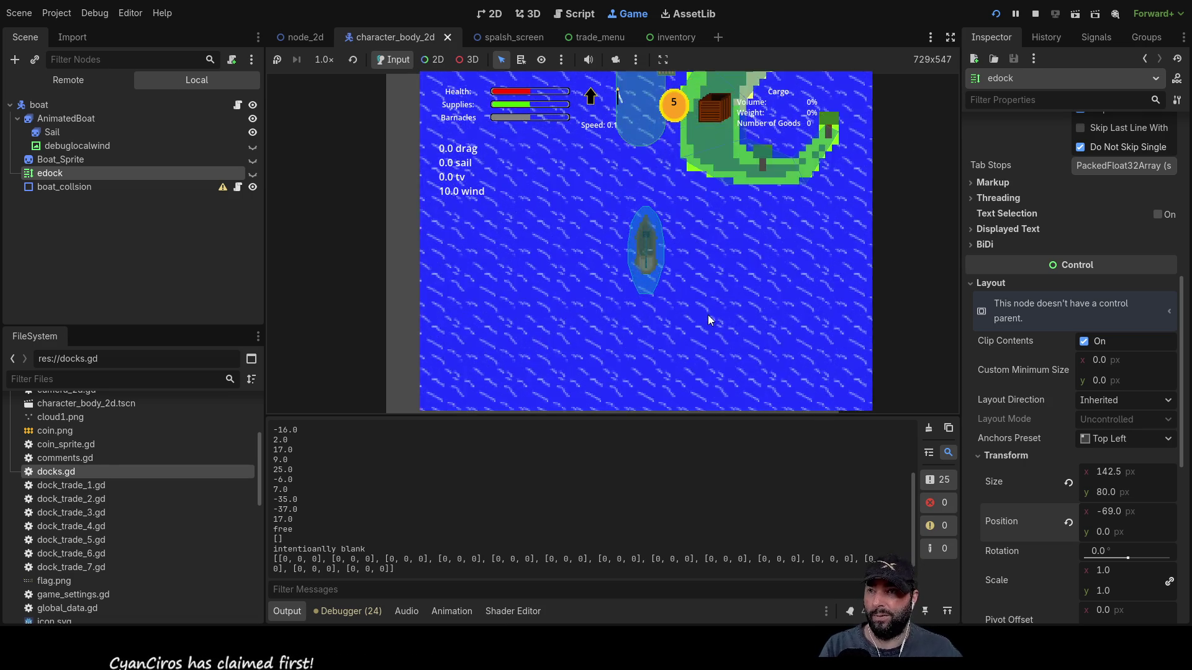
pyautogui.scroll(-5, 709, 322)
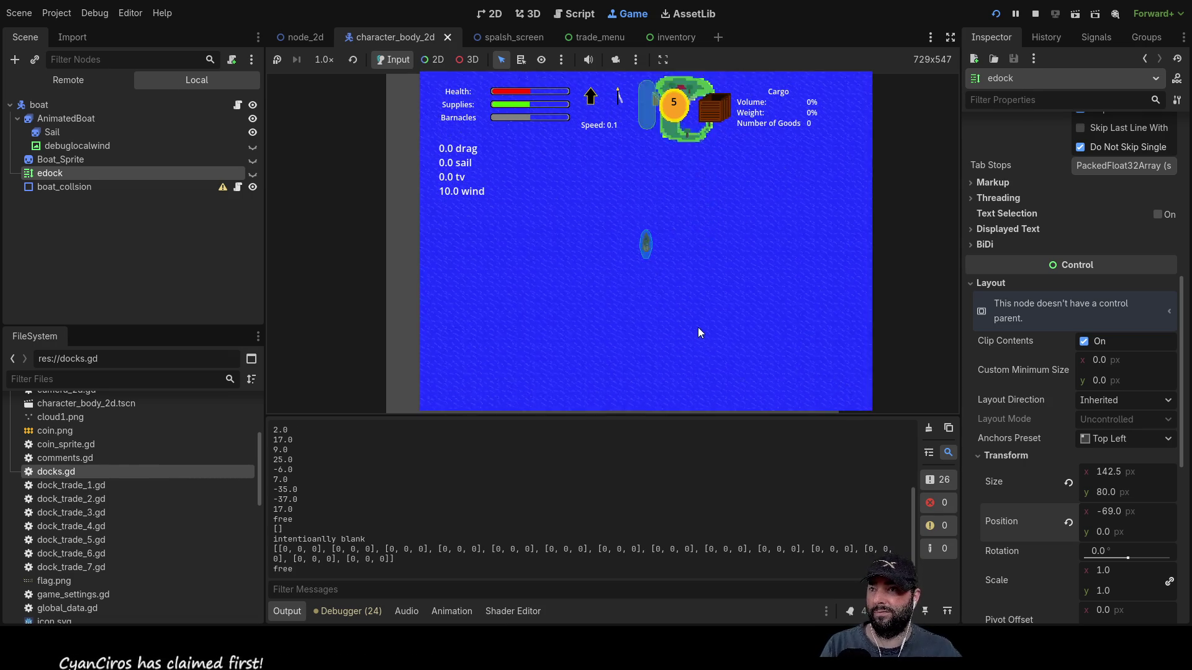
pyautogui.scroll(-2, 694, 322)
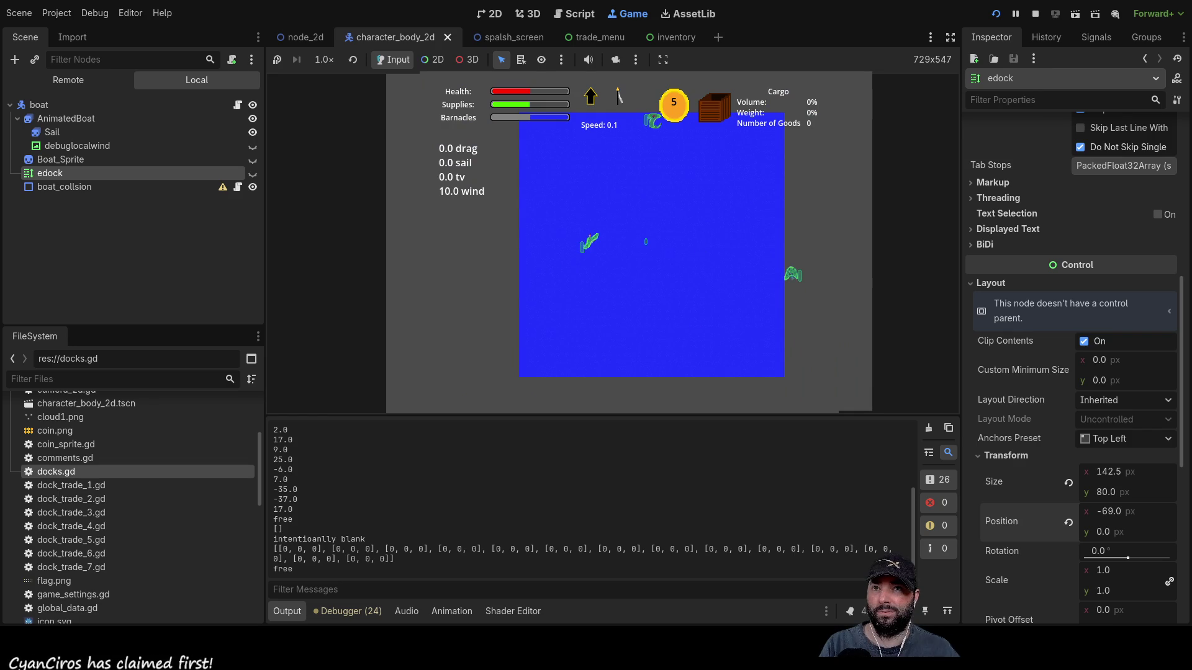
pyautogui.scroll(3, 828, 374)
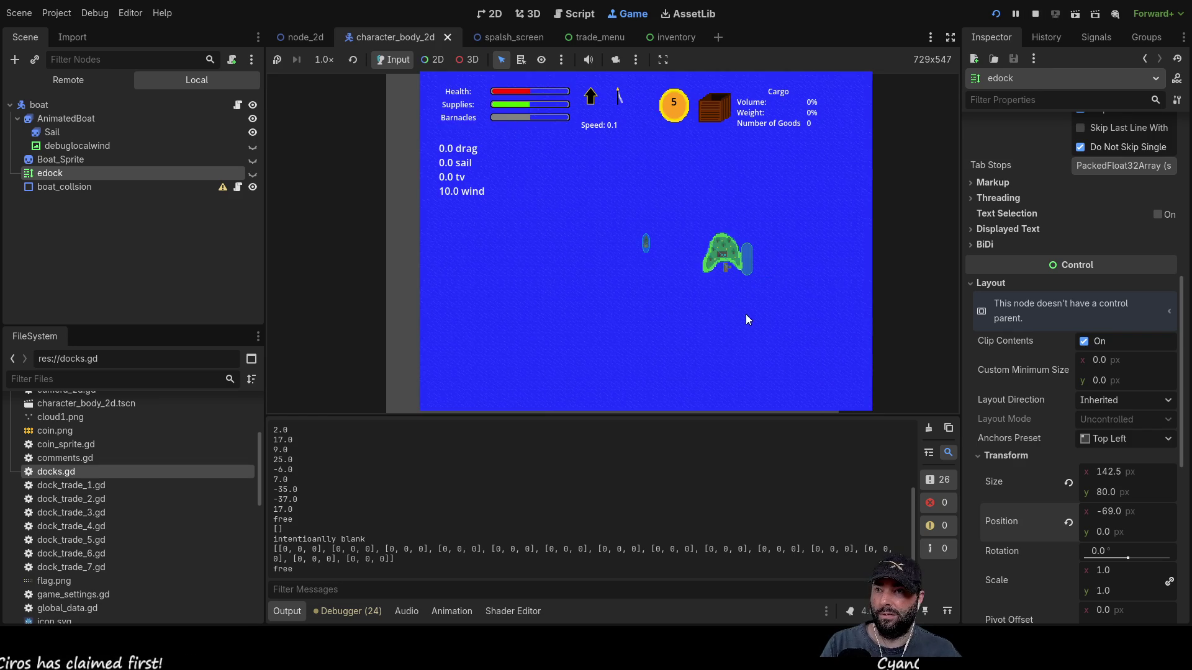
pyautogui.press('F8')
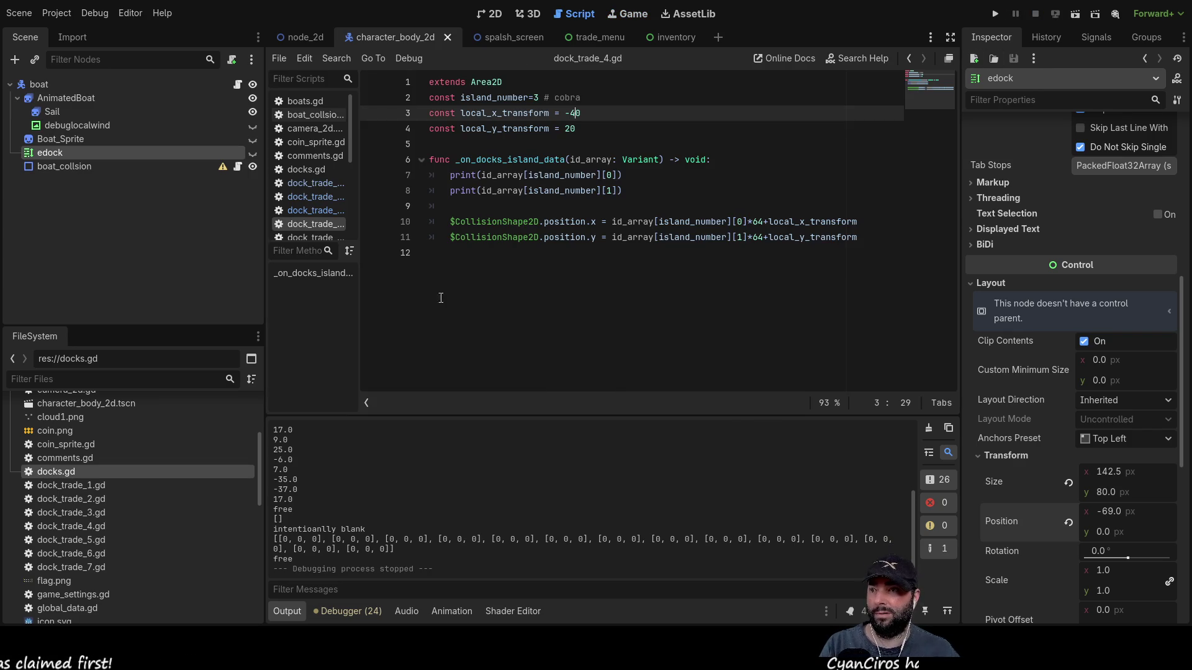
# - Switch to the 2D workspace and open the node_2d scene with the island tilemap
pyautogui.click(492, 15)
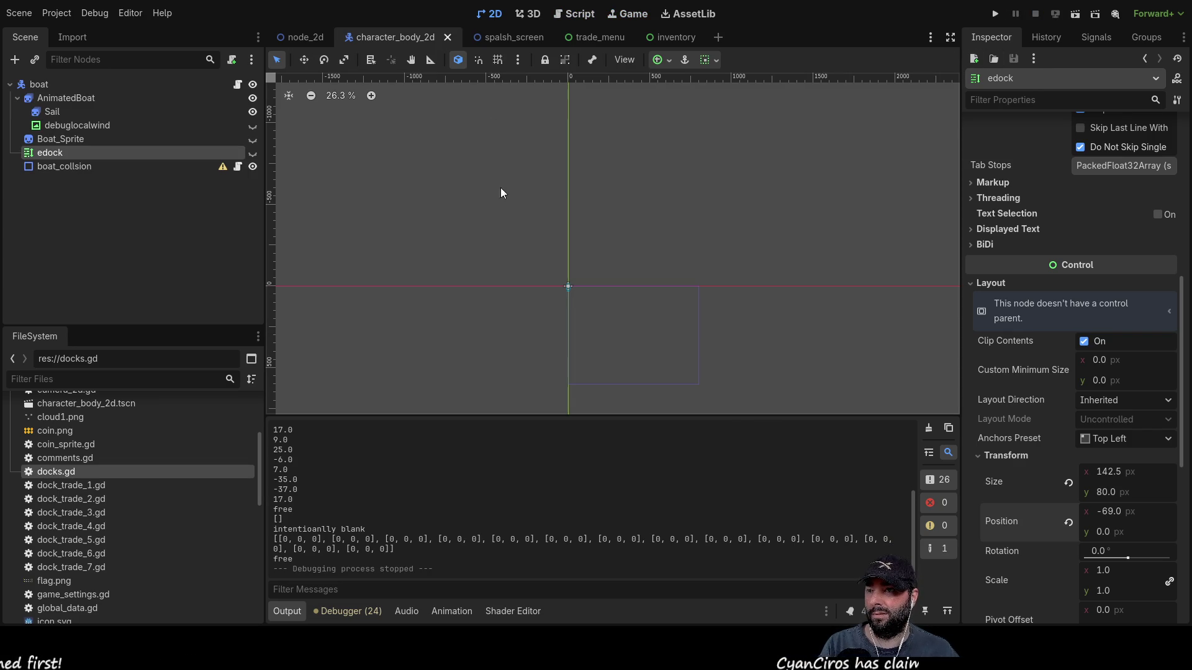
pyautogui.scroll(-5, 555, 311)
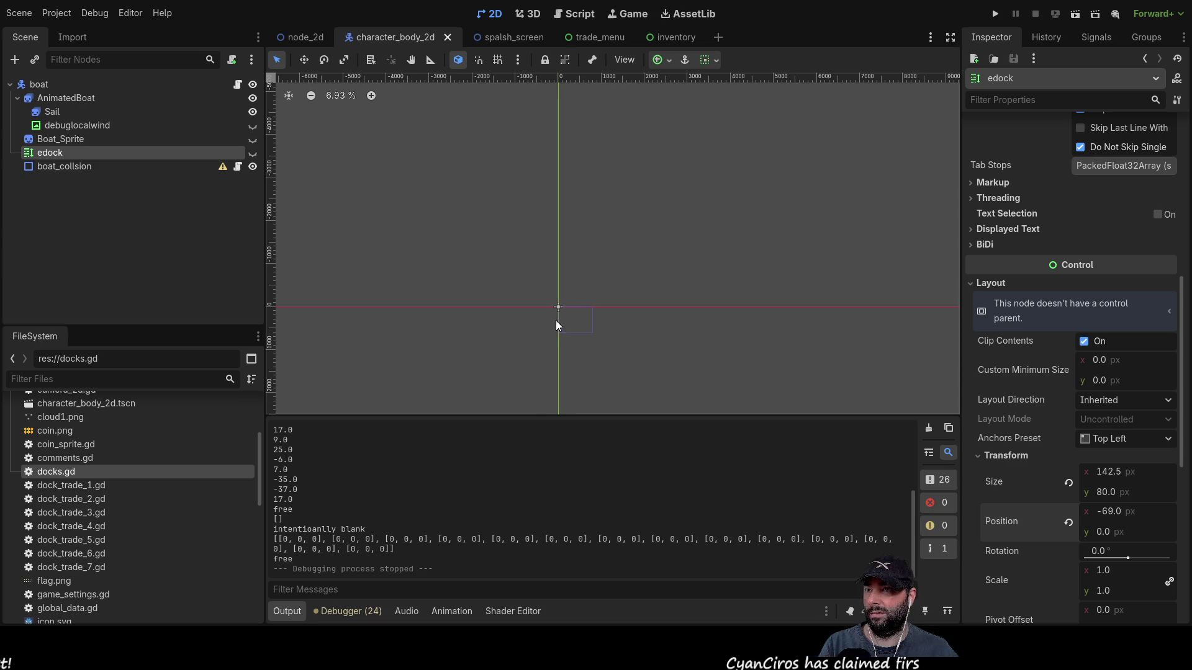
pyautogui.click(305, 37)
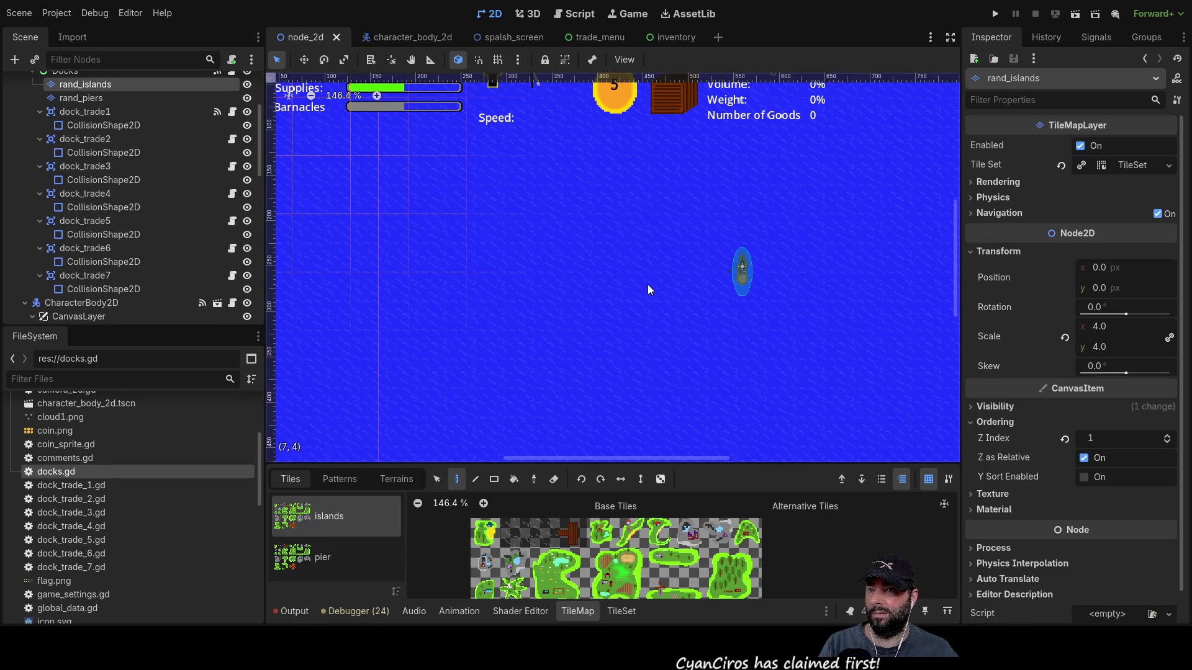
# - Select and deselect grey island tiles in the TileMap atlas, then return to the script editor
pyautogui.click(689, 539)
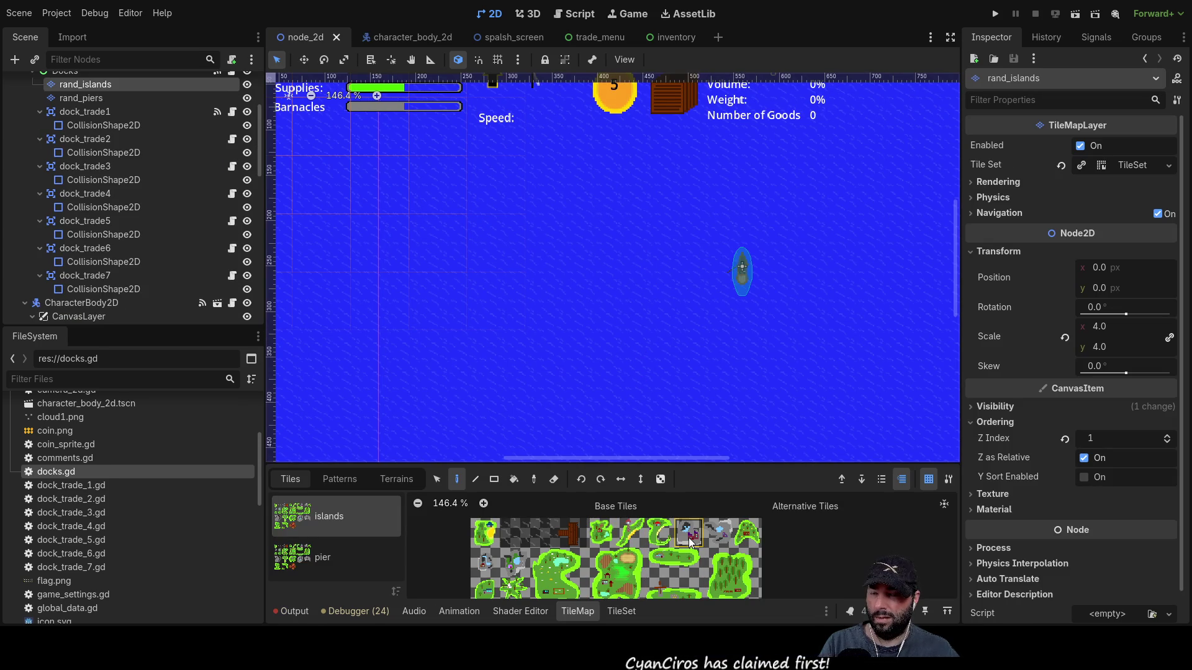
pyautogui.scroll(8, 786, 559)
pyautogui.scroll(2, 834, 578)
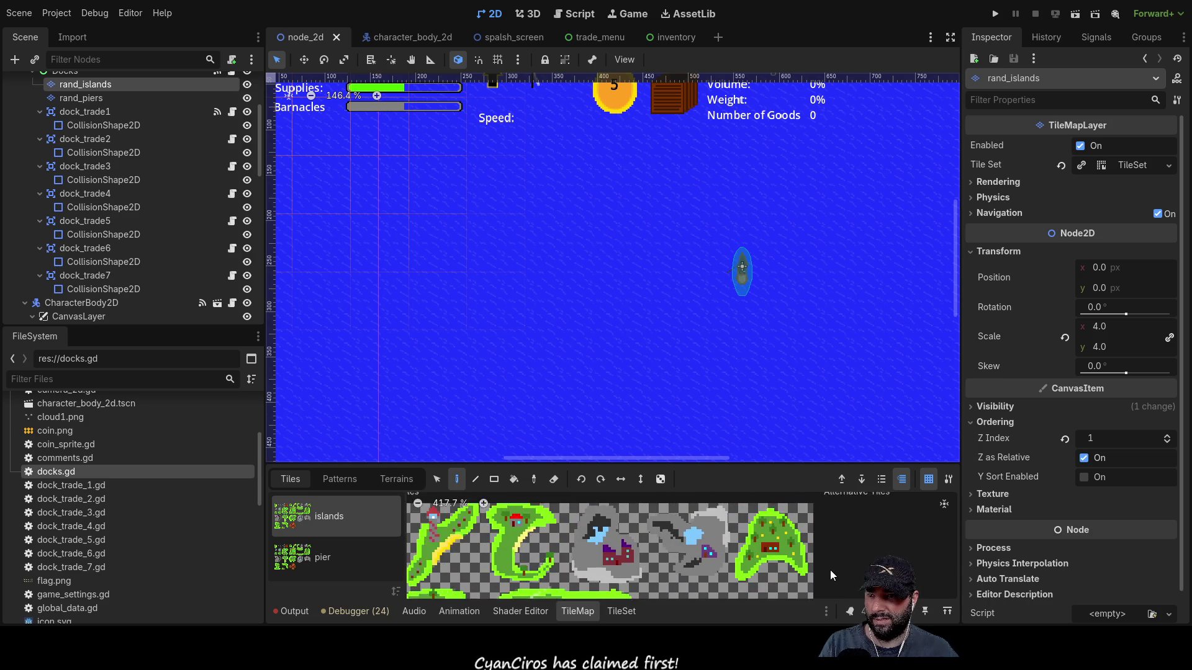
pyautogui.scroll(3, 833, 574)
pyautogui.click(563, 556)
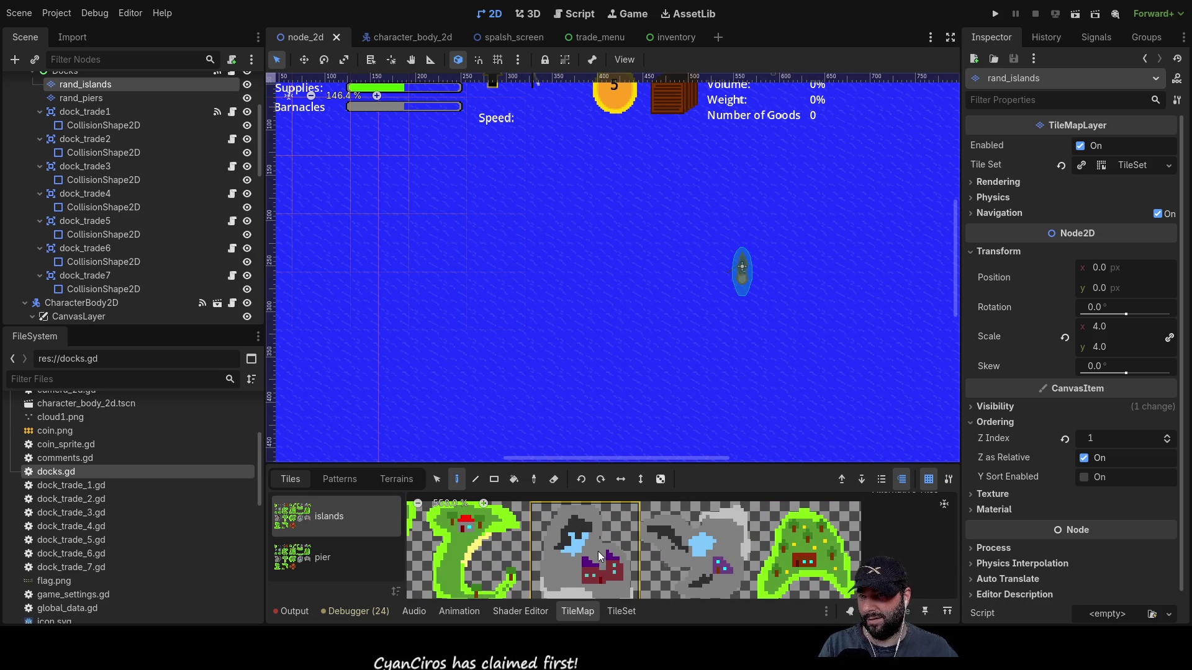
pyautogui.press('Down')
pyautogui.click(614, 507)
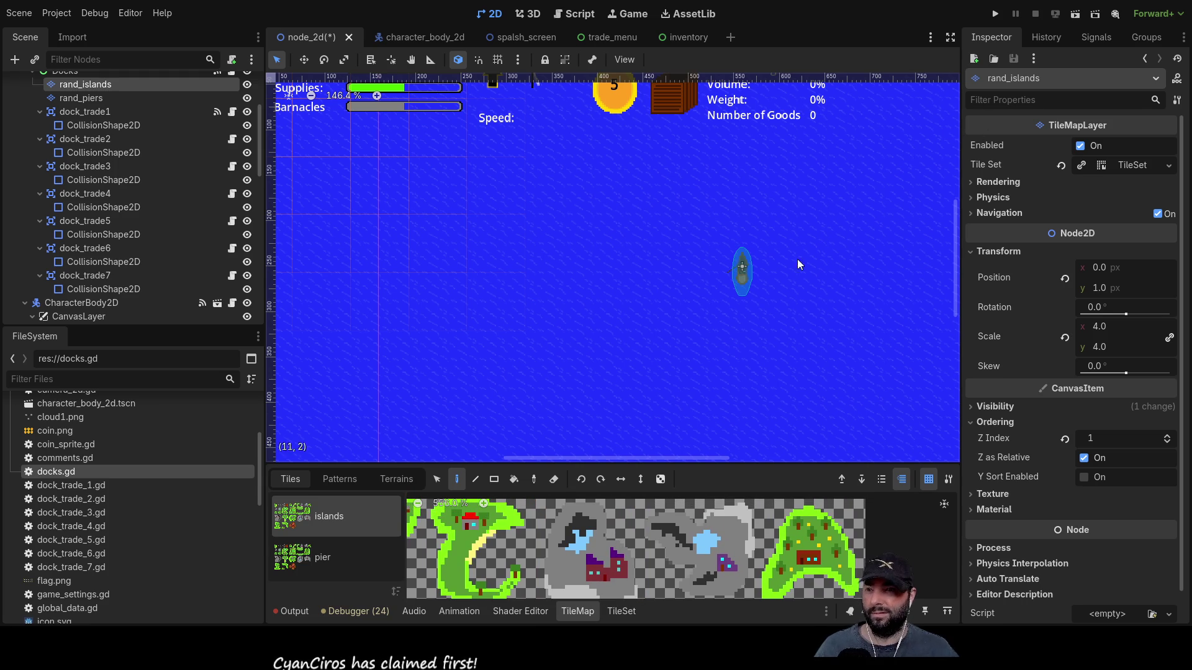
pyautogui.click(623, 534)
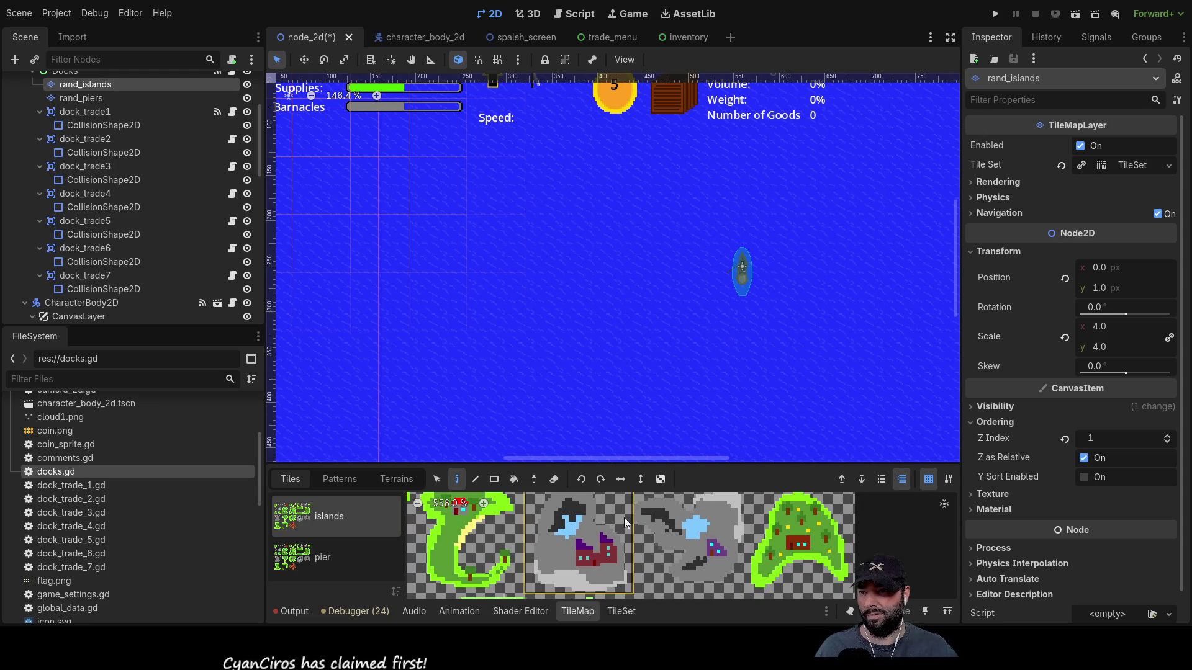
pyautogui.click(549, 545)
pyautogui.click(566, 16)
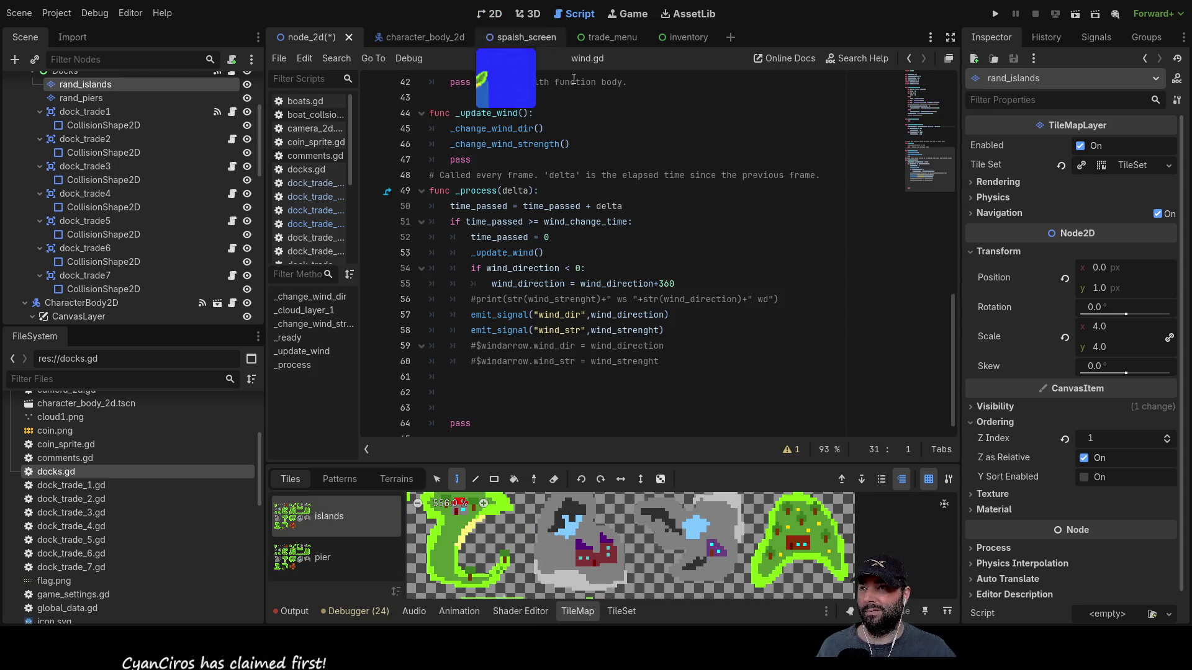
# - Go through the dock_trade scripts up to dock_trade_5.gd
pyautogui.click(310, 213)
pyautogui.click(316, 199)
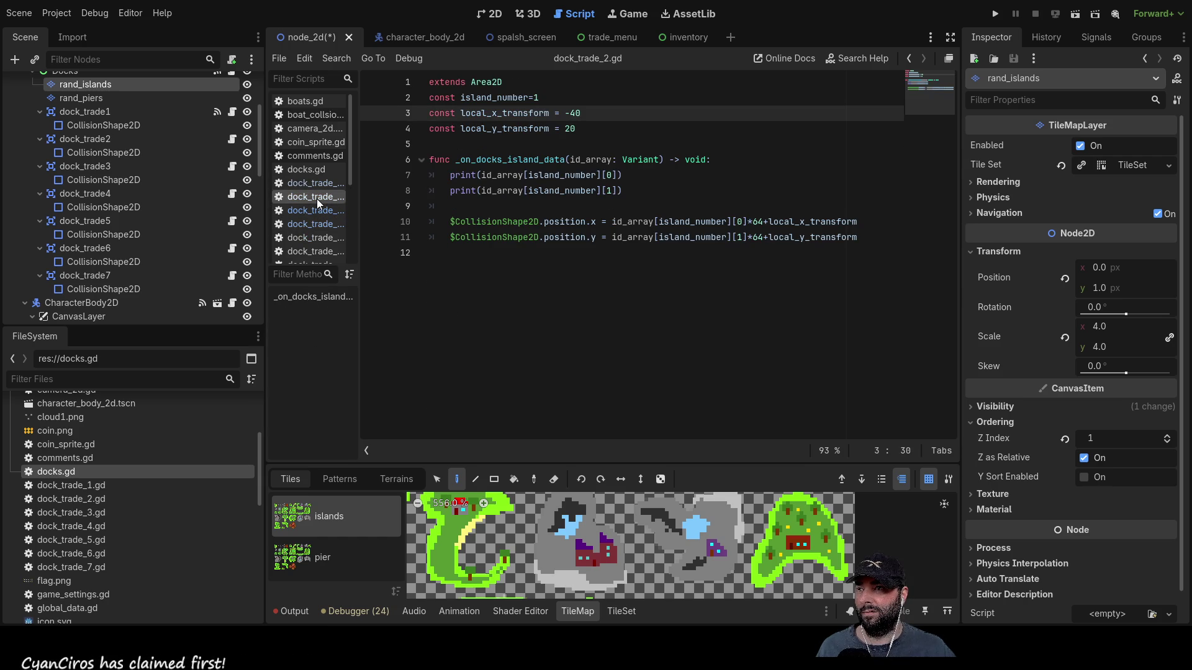
pyautogui.click(318, 211)
pyautogui.click(316, 223)
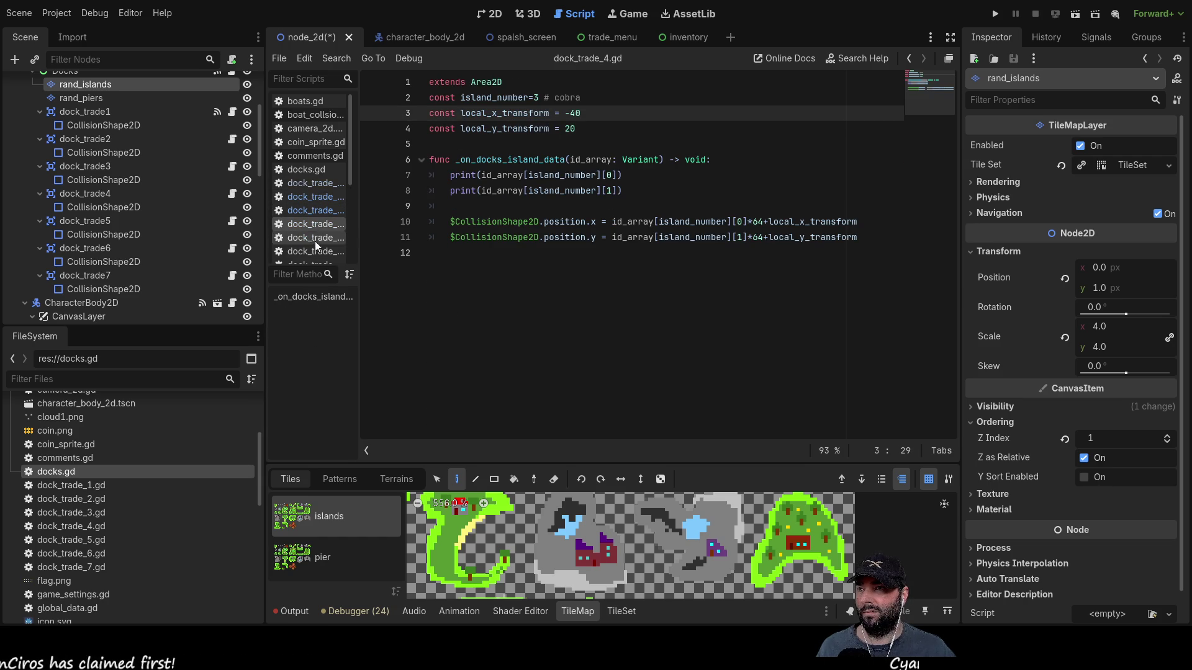
pyautogui.click(312, 239)
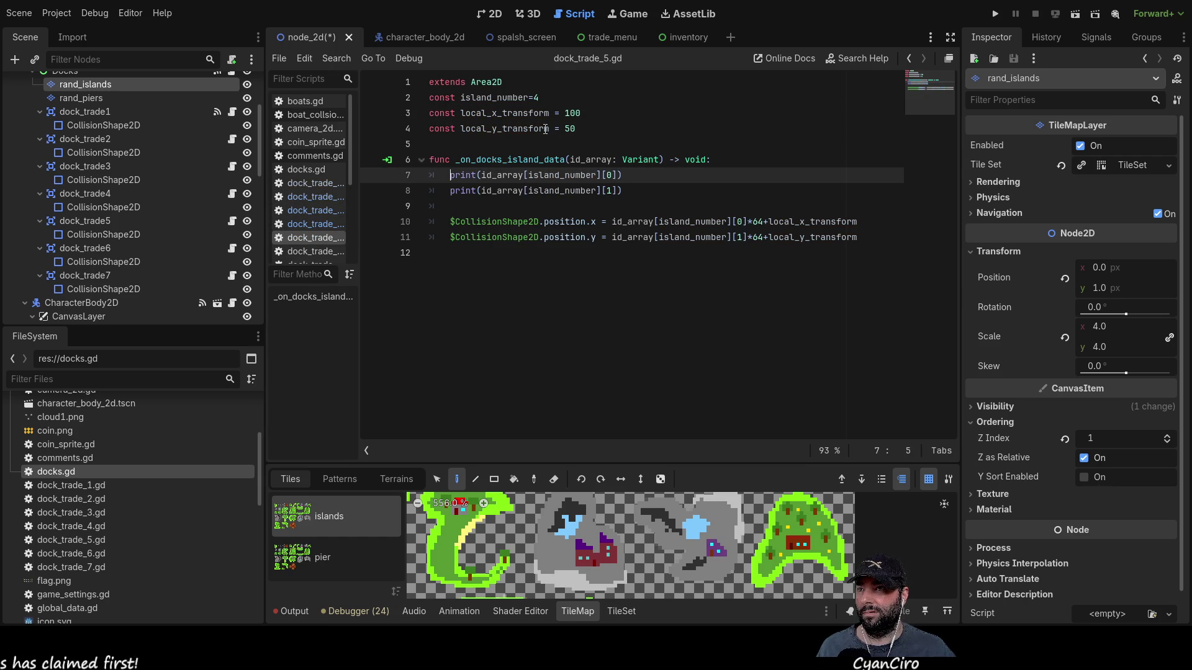
# - Add '#whale lake stoney island' after island_number=4, then save and run with F5
pyautogui.click(558, 97)
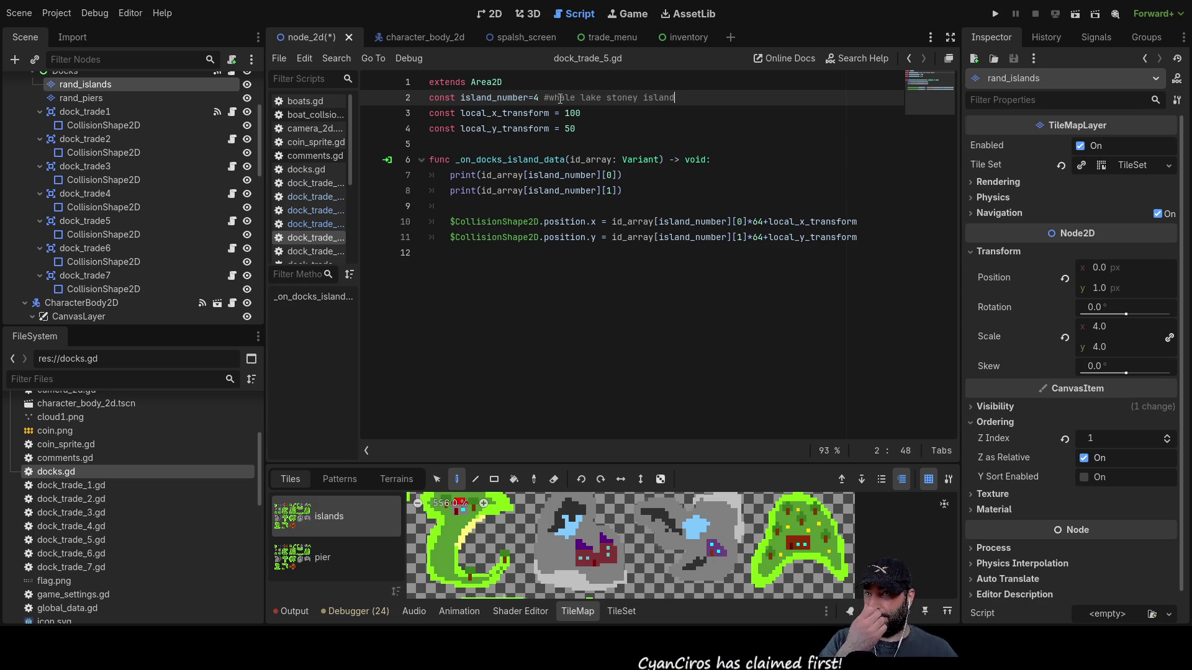
pyautogui.press('Down')
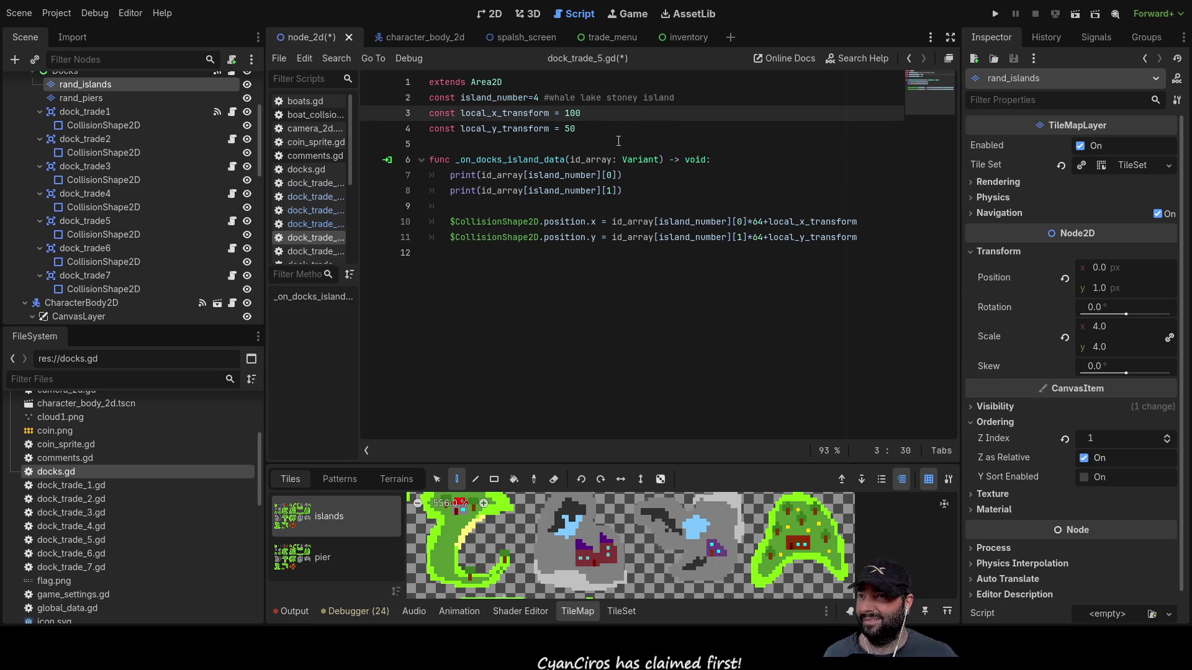
pyautogui.press('F5')
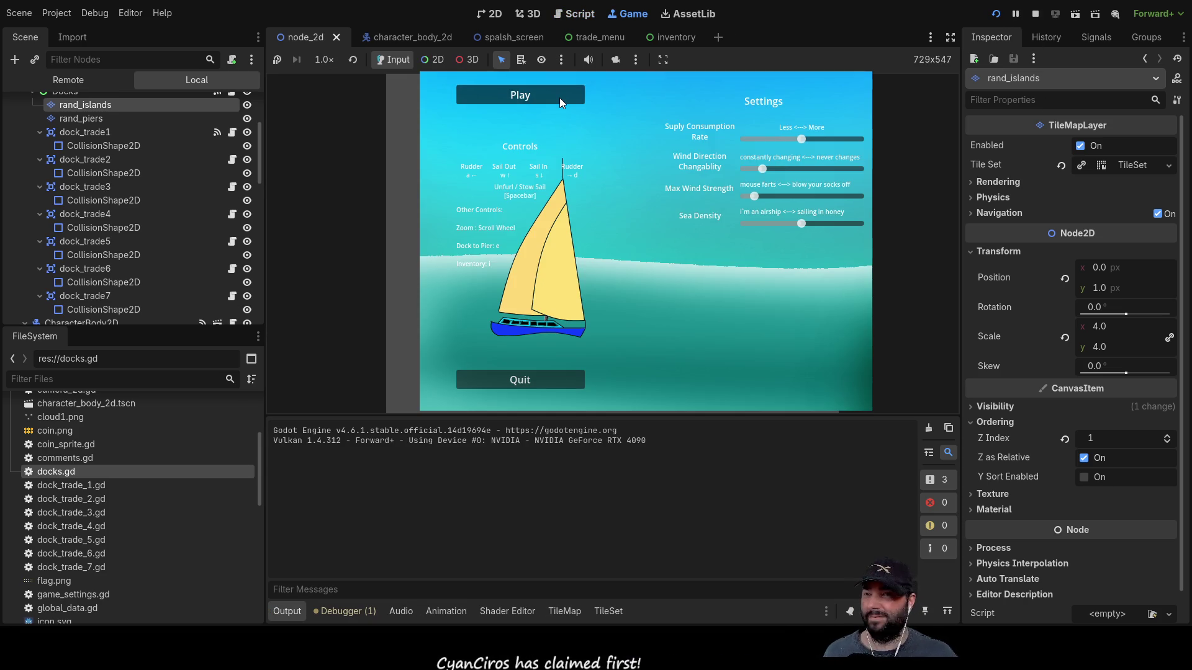
# - Play the game, zoom around the whale island's trade zone, then stop with F8
pyautogui.click(560, 98)
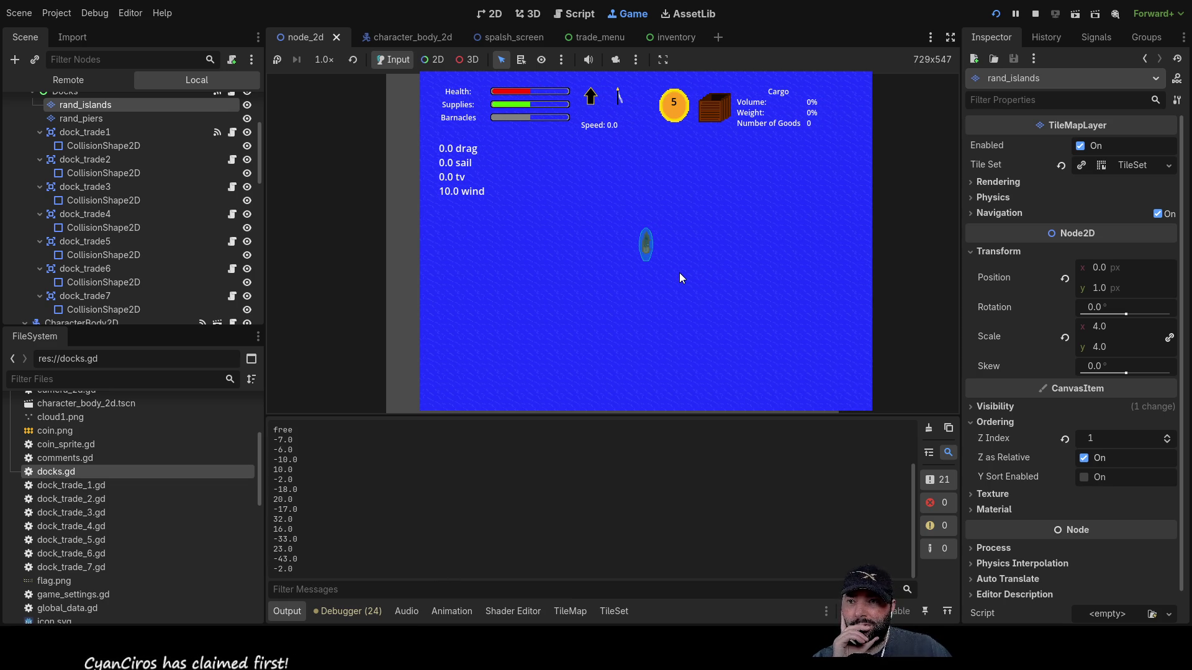
pyautogui.scroll(-5, 658, 275)
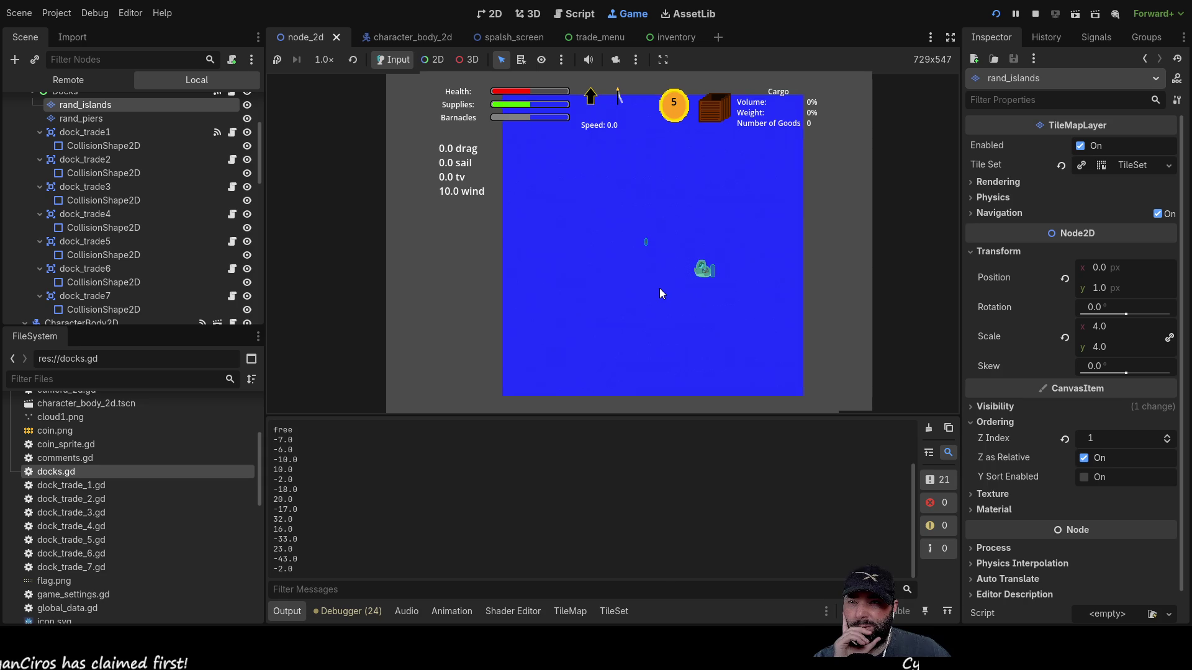
pyautogui.scroll(5, 660, 288)
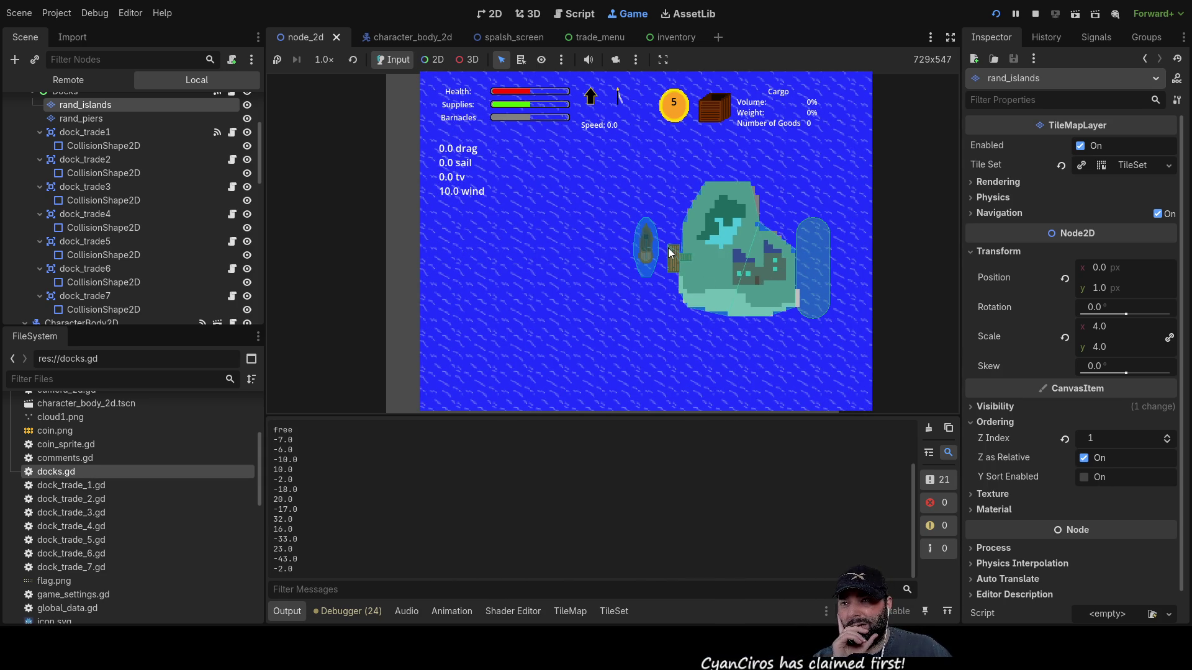
pyautogui.press('F8')
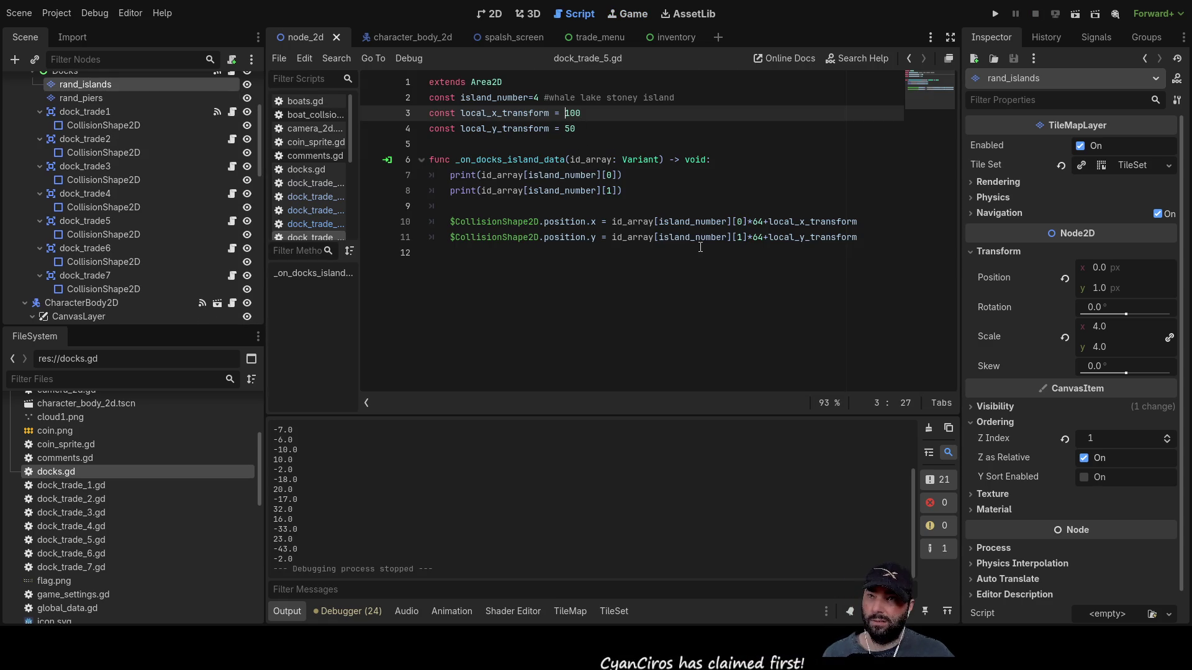
# - Change dock_trade_5.gd's local_x_transform from 100 to -20 and relaunch the game
pyautogui.write('-20')
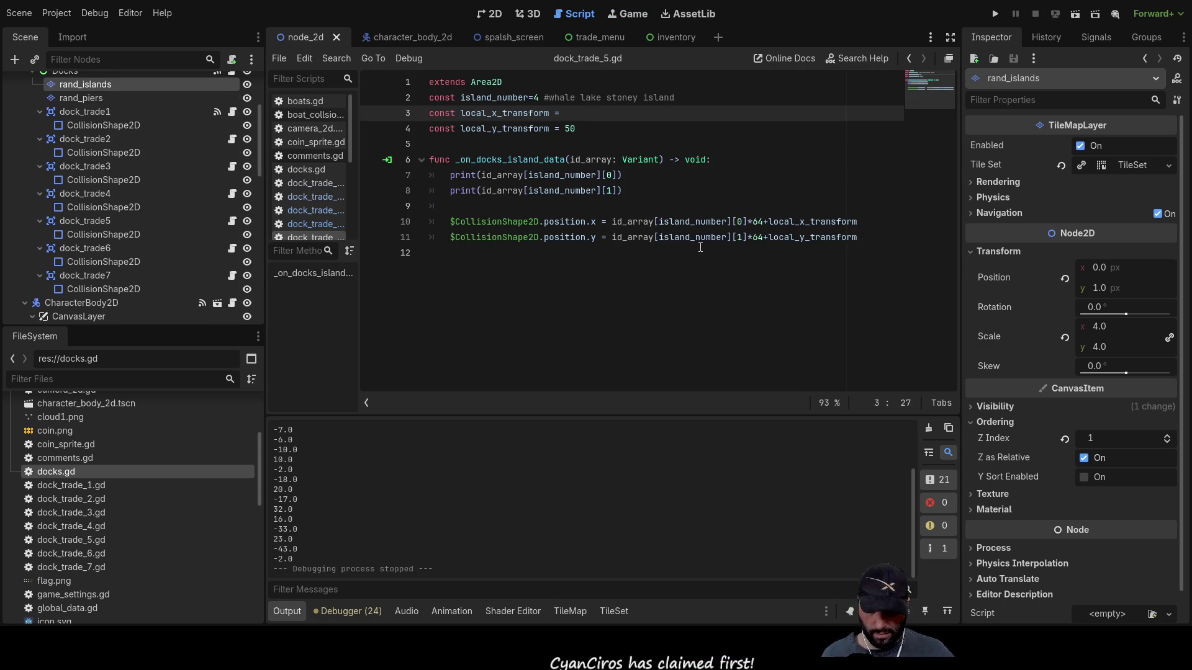
pyautogui.press('Down')
pyautogui.press('Left')
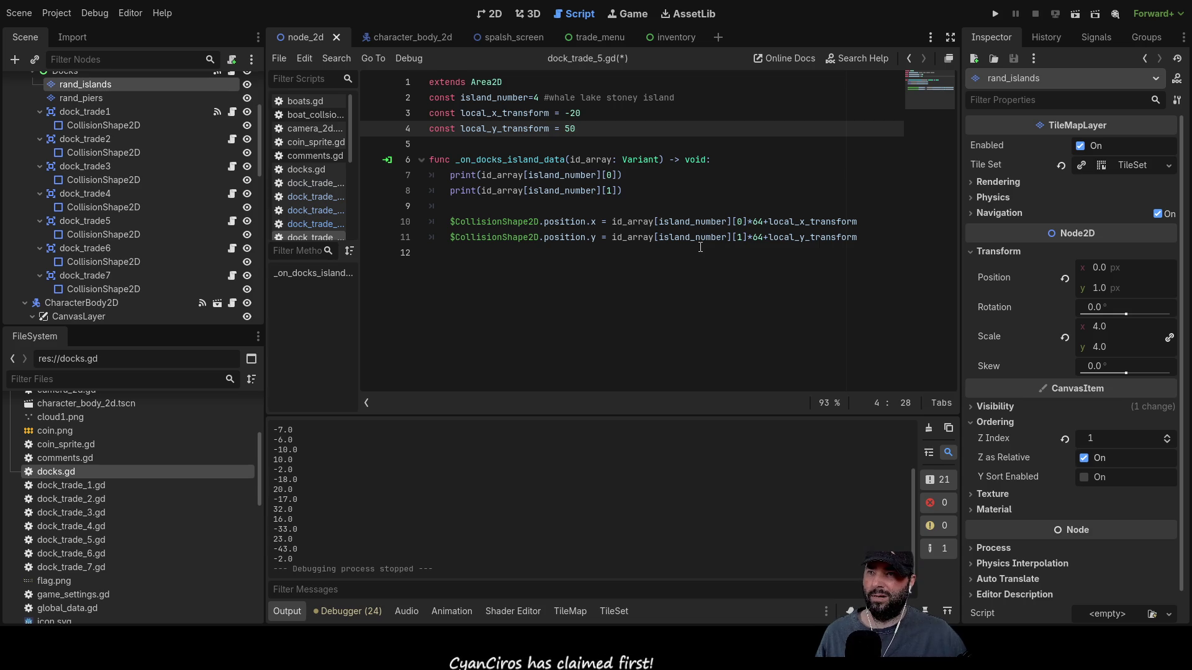
pyautogui.click(995, 14)
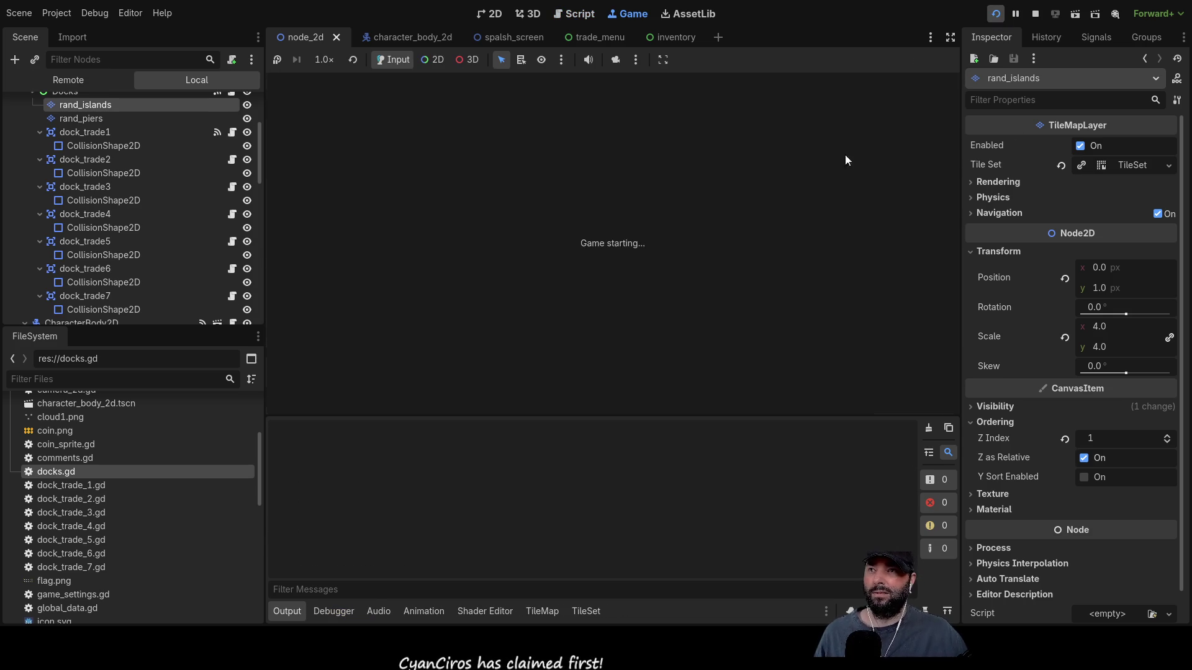
# - Start gameplay and zoom in to see the whale island's trade zone by its pier
pyautogui.click(532, 98)
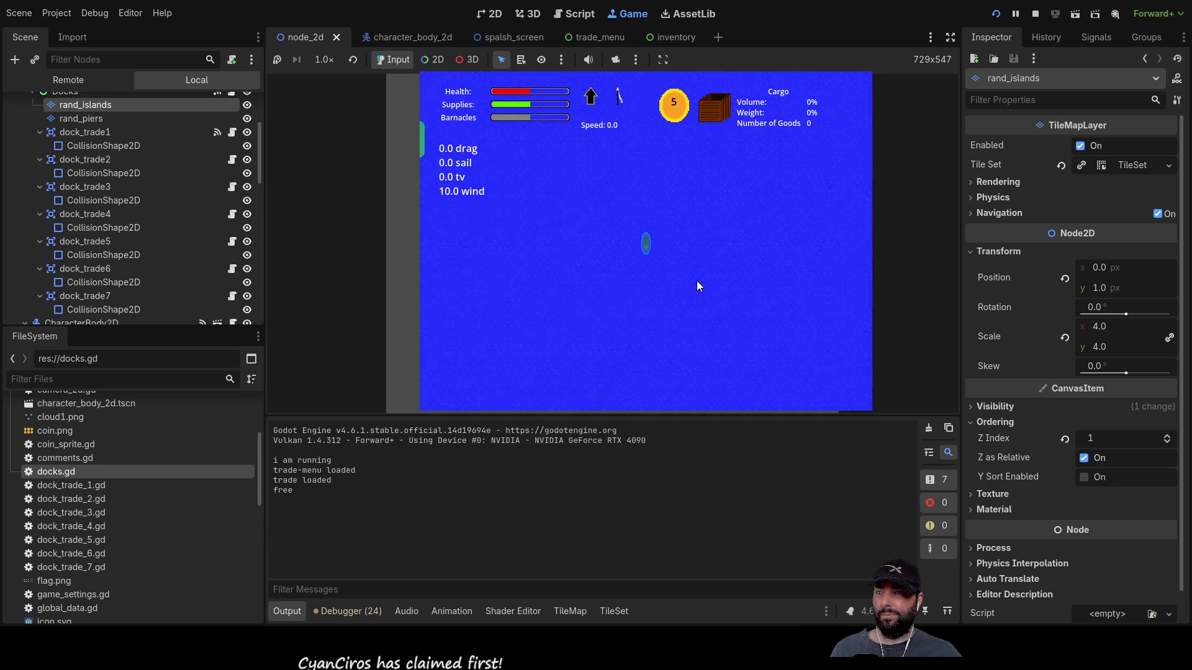
pyautogui.scroll(-3, 703, 290)
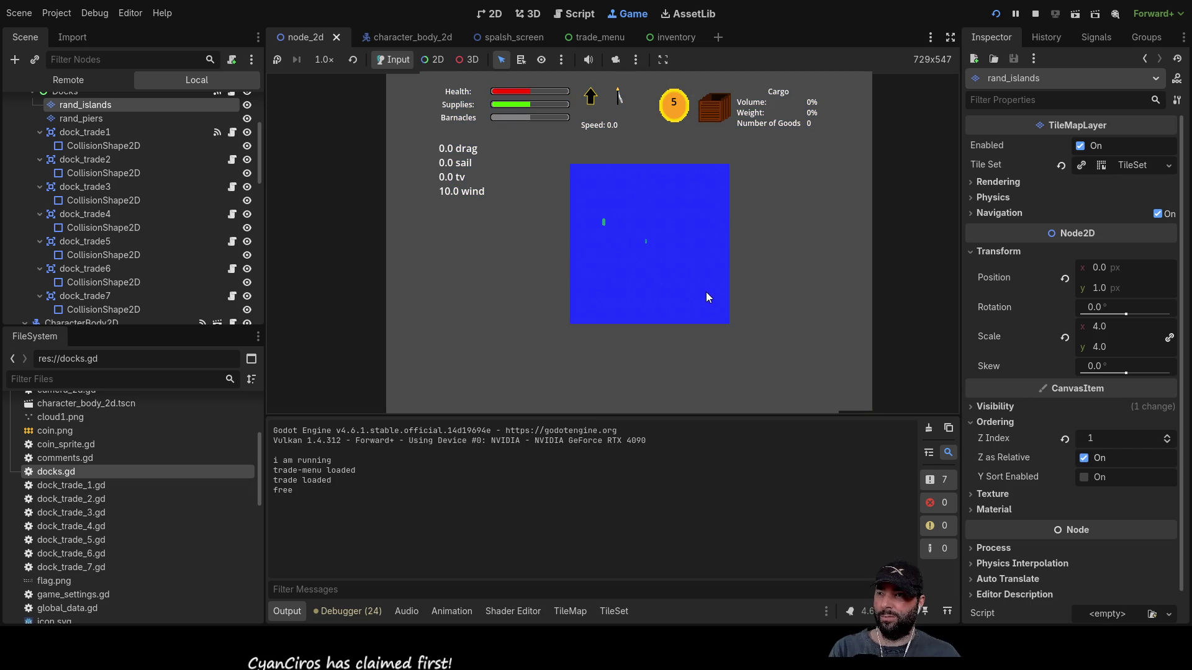
pyautogui.scroll(1, 708, 315)
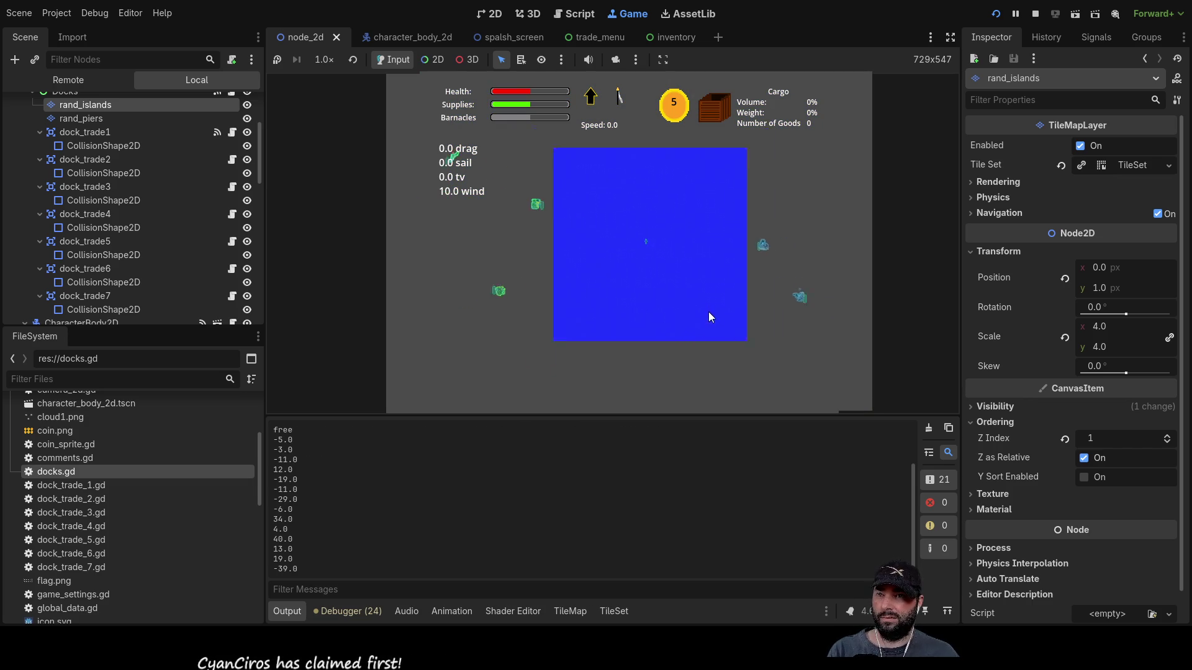
pyautogui.scroll(4, 709, 311)
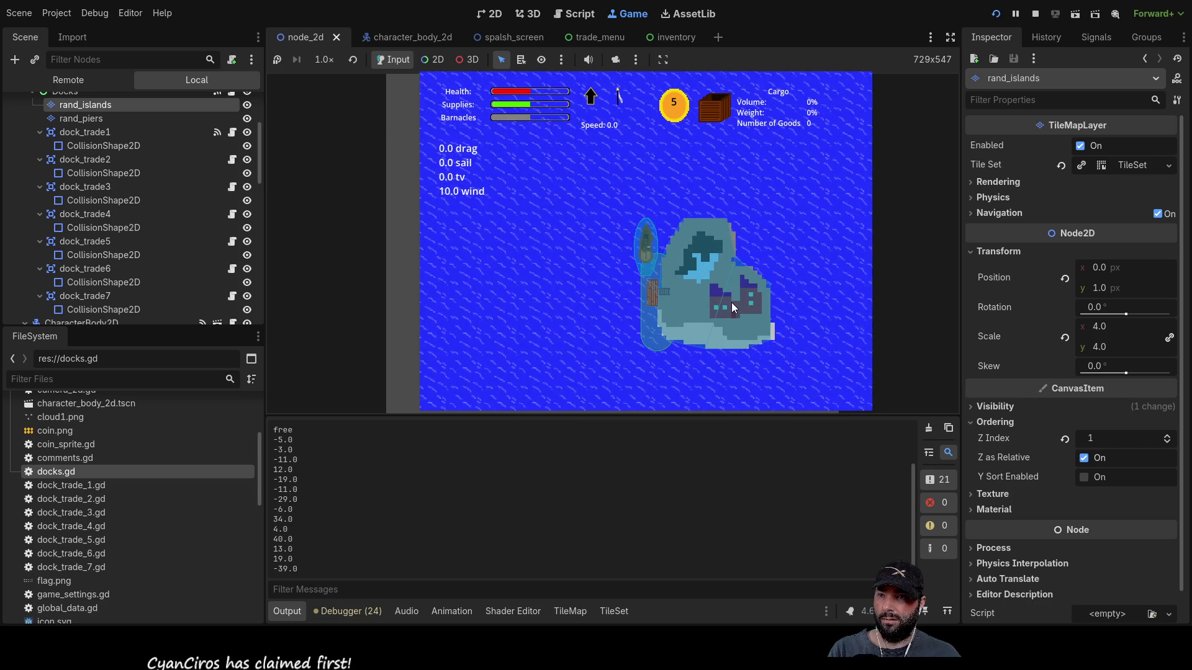
pyautogui.scroll(2, 731, 303)
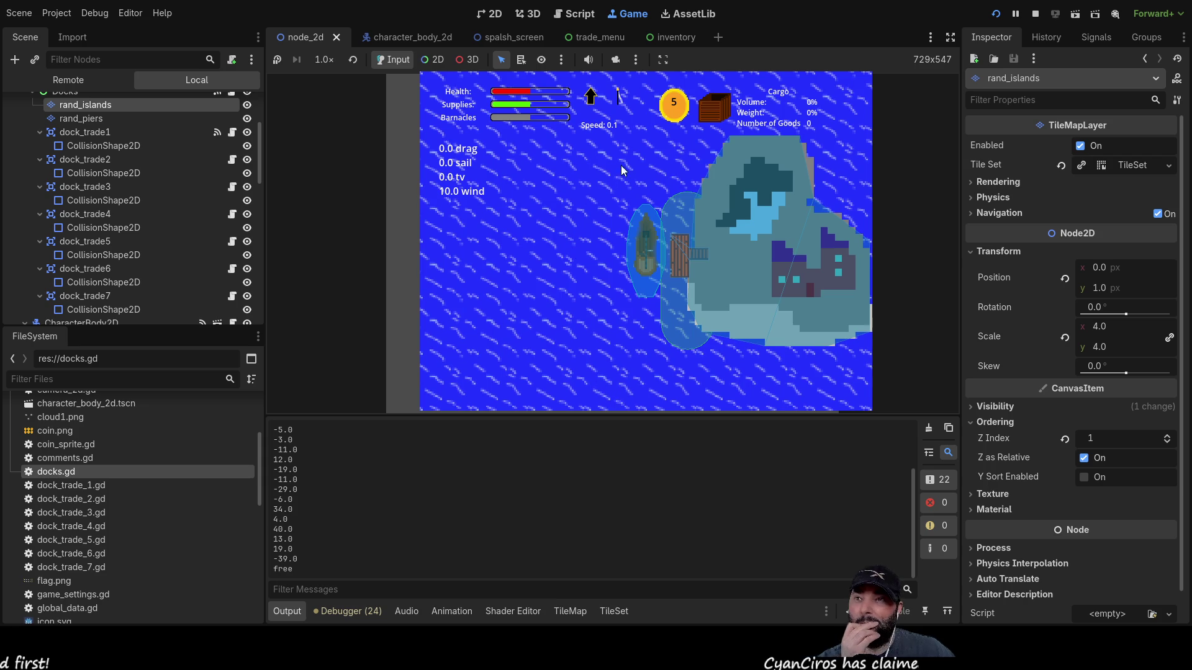
# - Stop the game, change local_x_transform to -40, and relaunch
pyautogui.click(1034, 13)
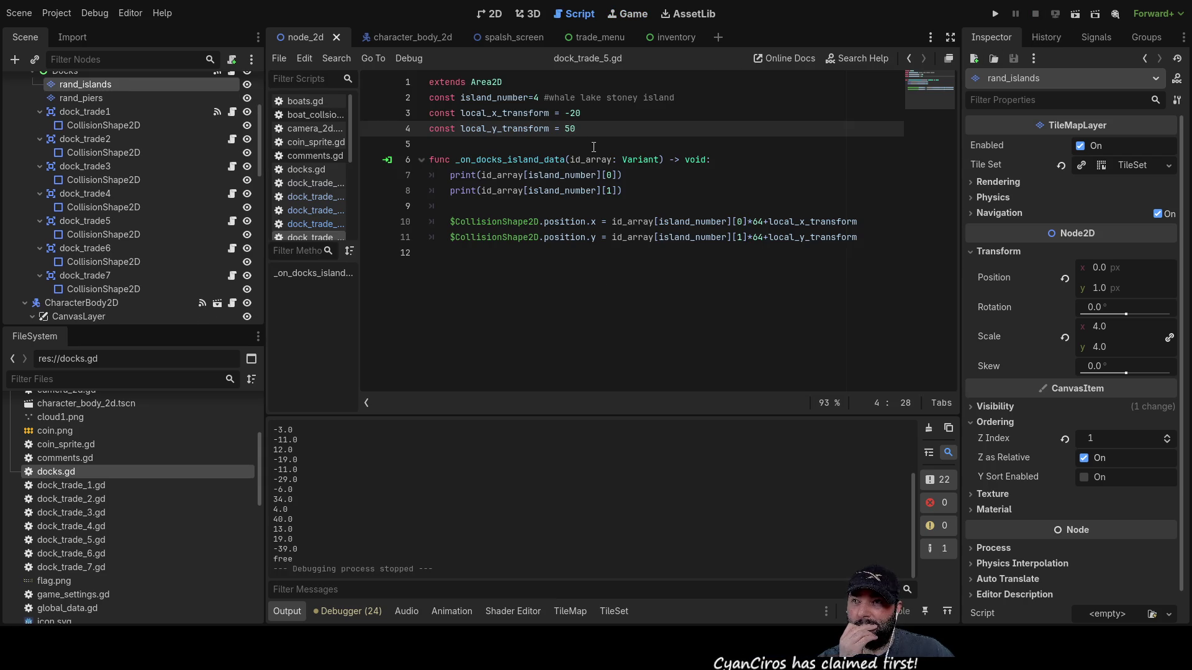
pyautogui.click(573, 113)
pyautogui.write('4')
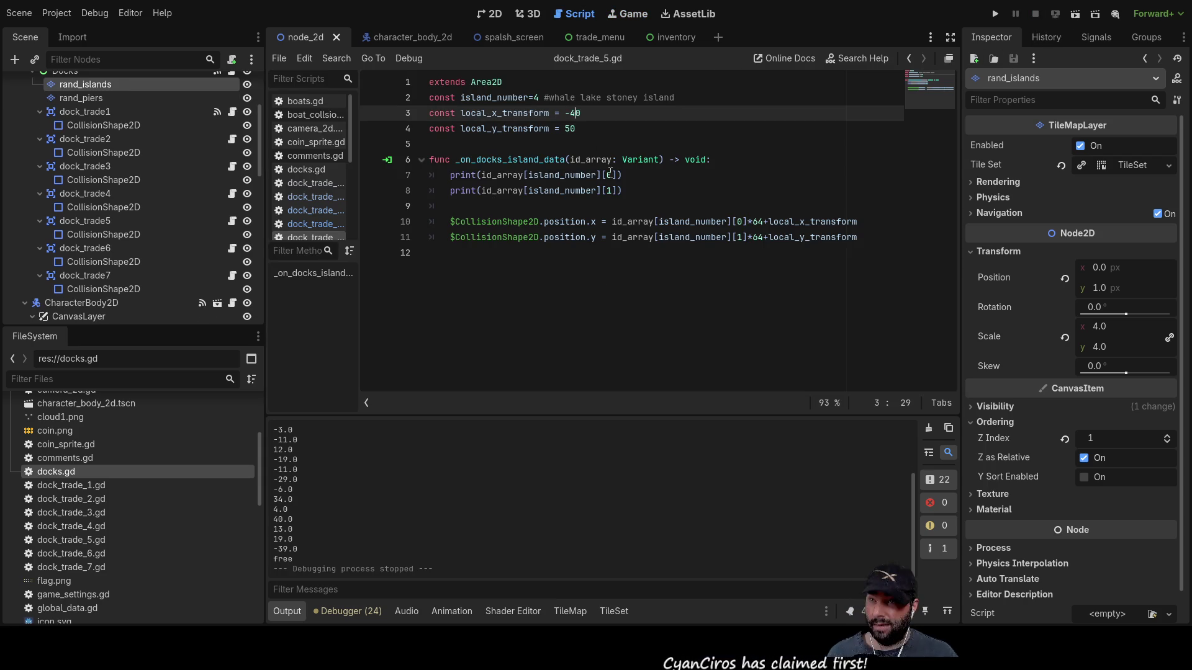
pyautogui.click(995, 14)
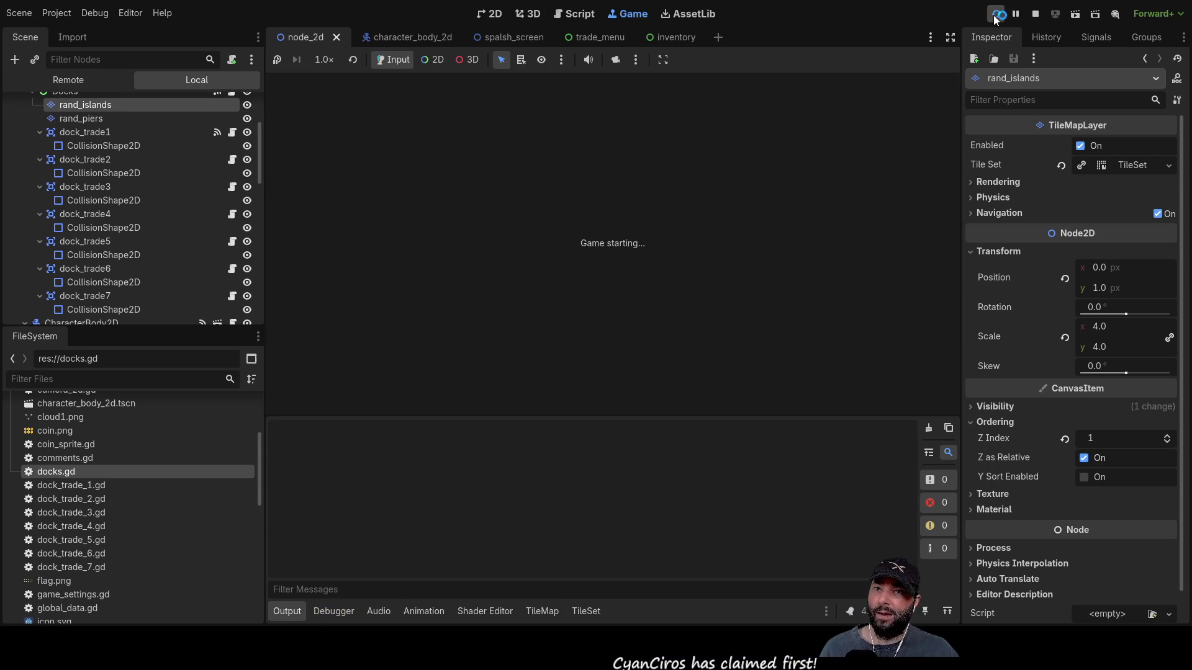
# - Start the game from the main menu and zoom to inspect the dock zone beside the grey island
pyautogui.click(548, 97)
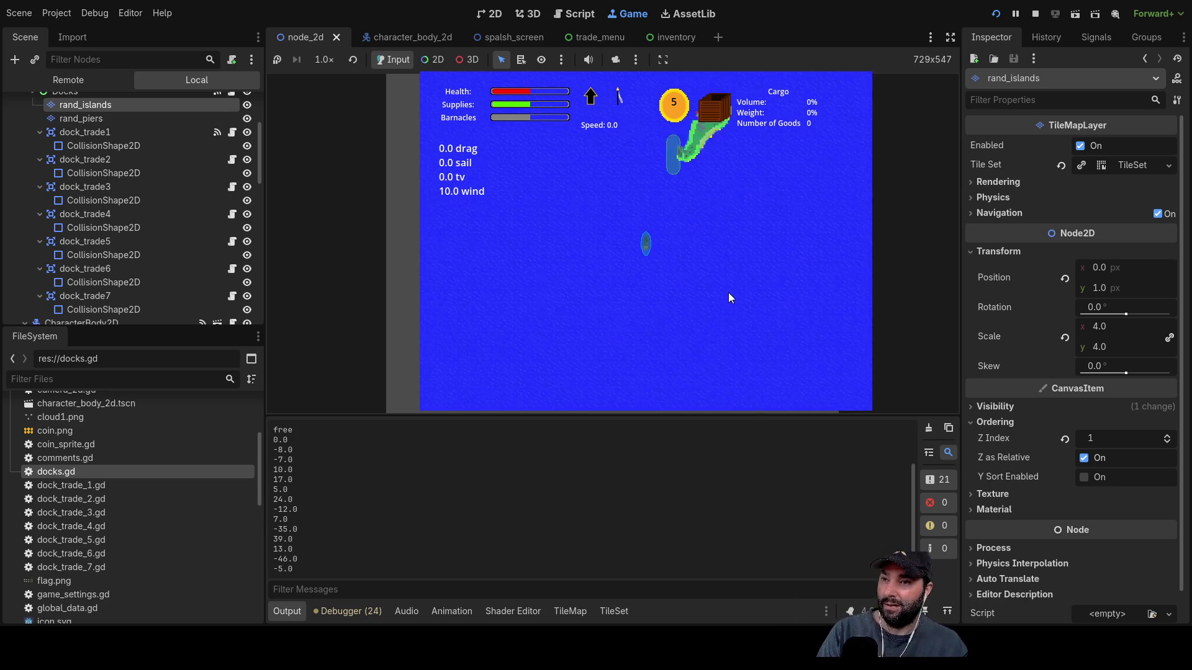
pyautogui.scroll(-3, 730, 342)
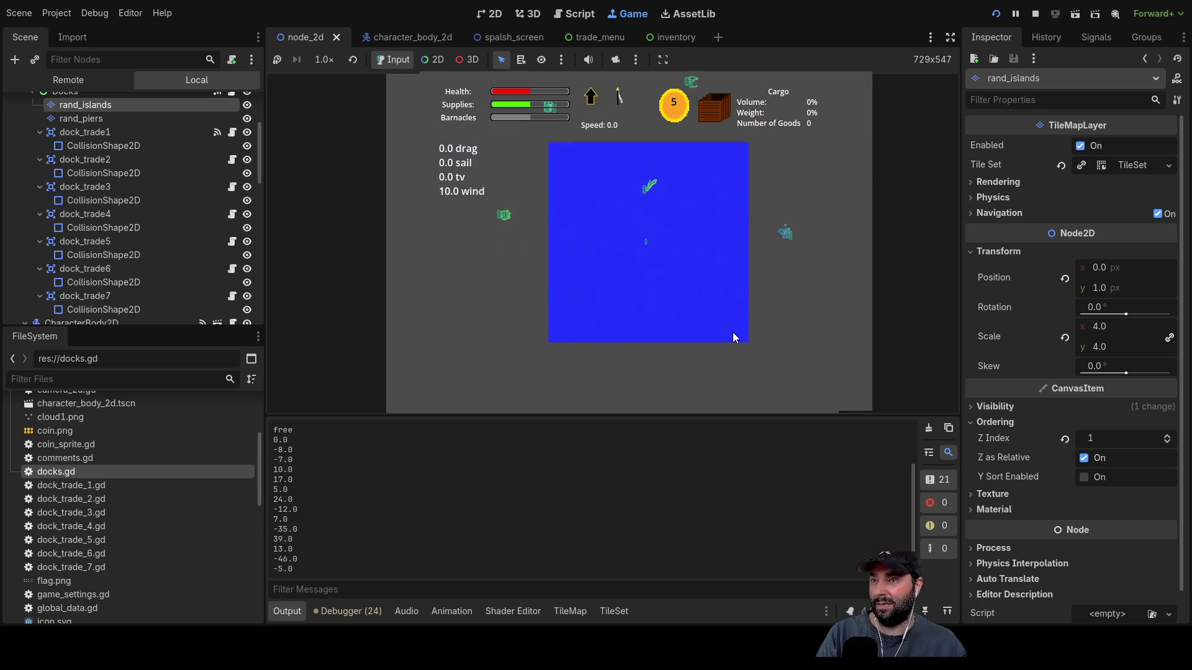
pyautogui.scroll(-1, 734, 337)
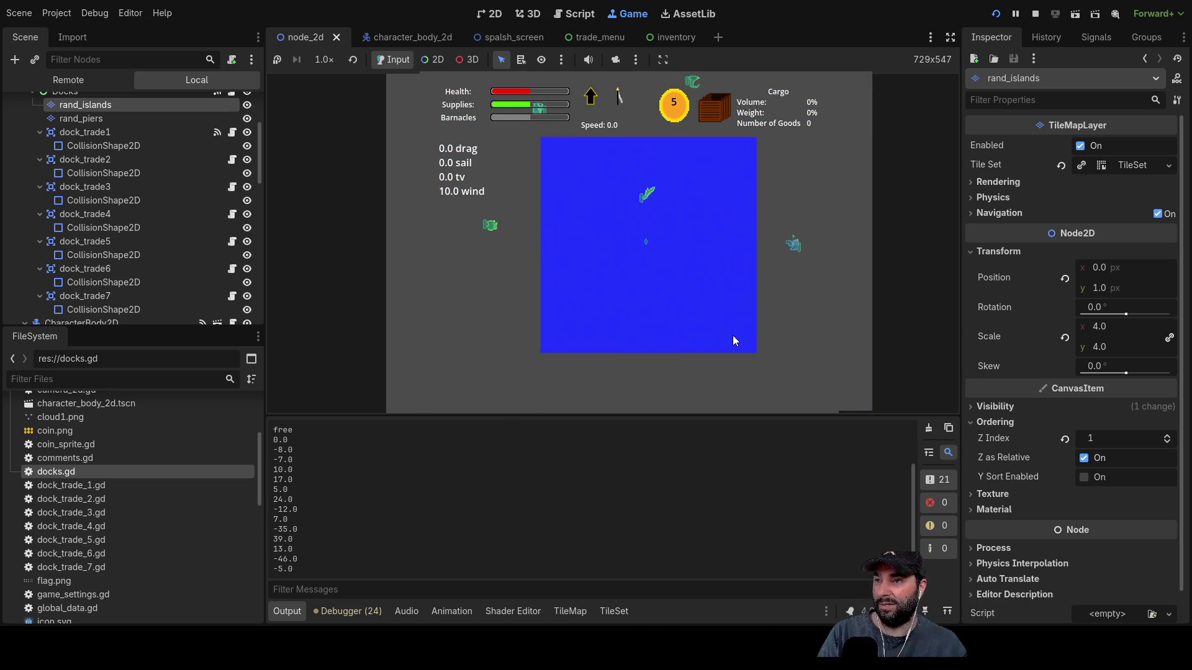
pyautogui.scroll(4, 733, 340)
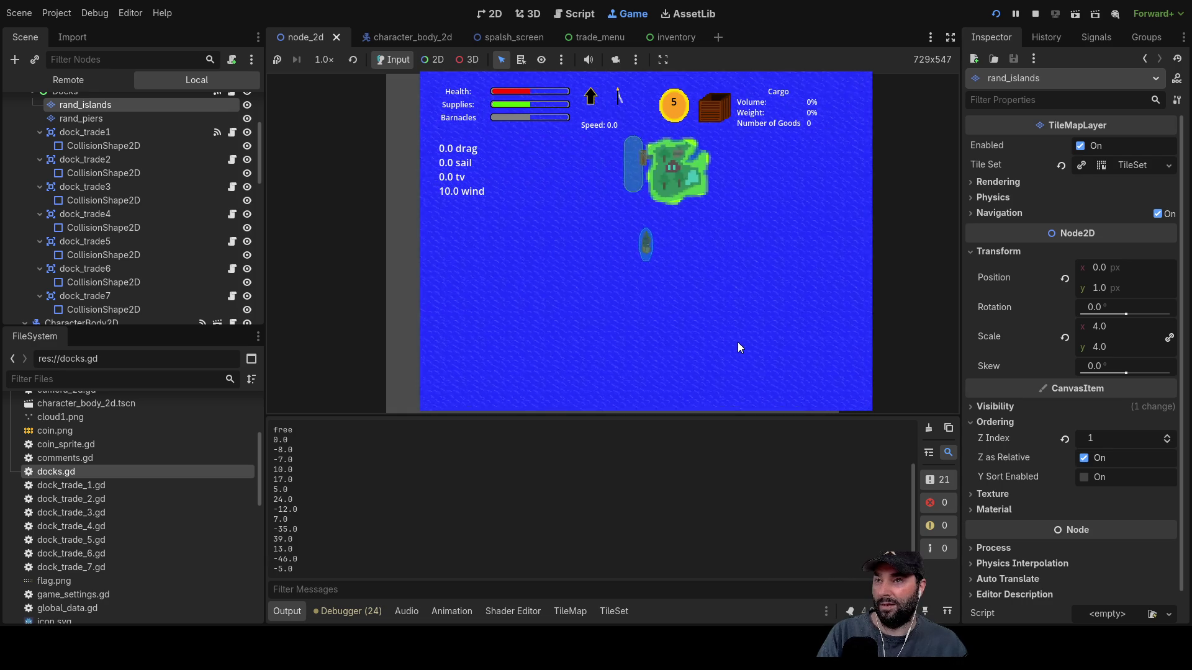
pyautogui.scroll(3, 737, 340)
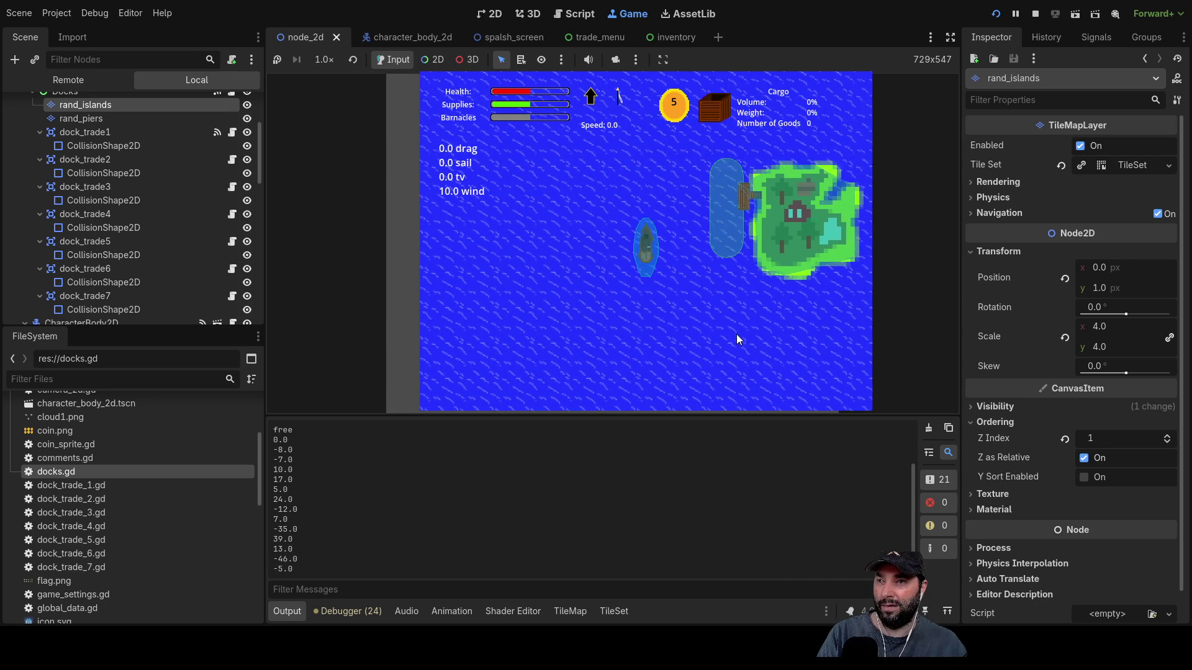
pyautogui.scroll(-5, 738, 340)
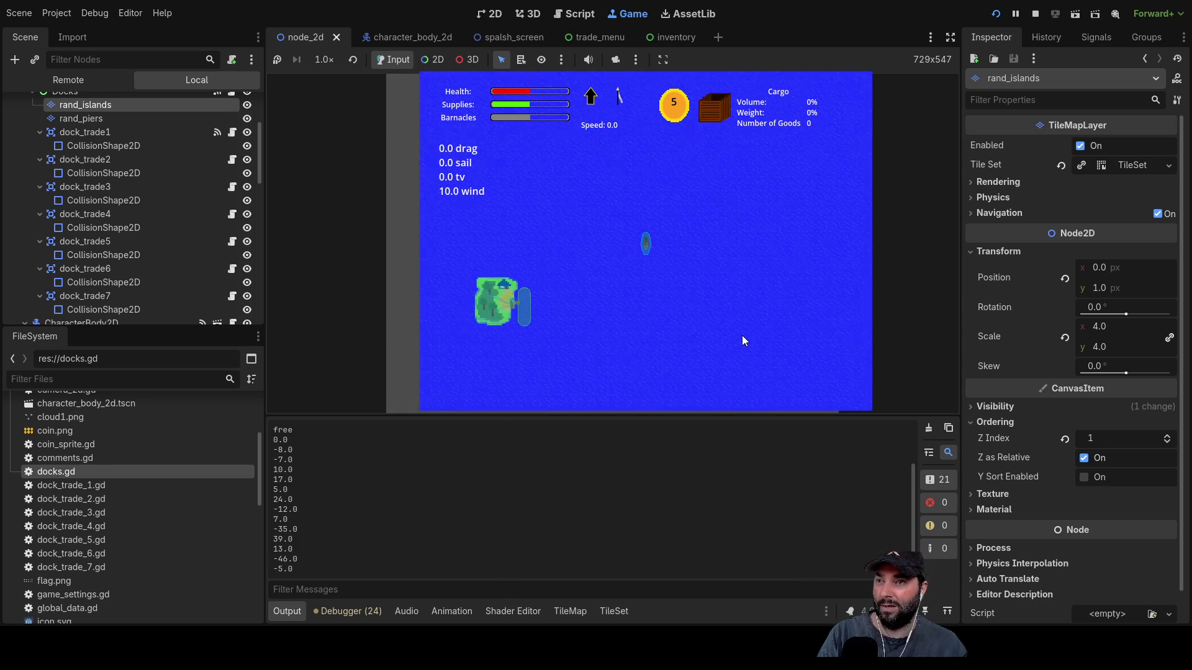
pyautogui.scroll(-3, 742, 341)
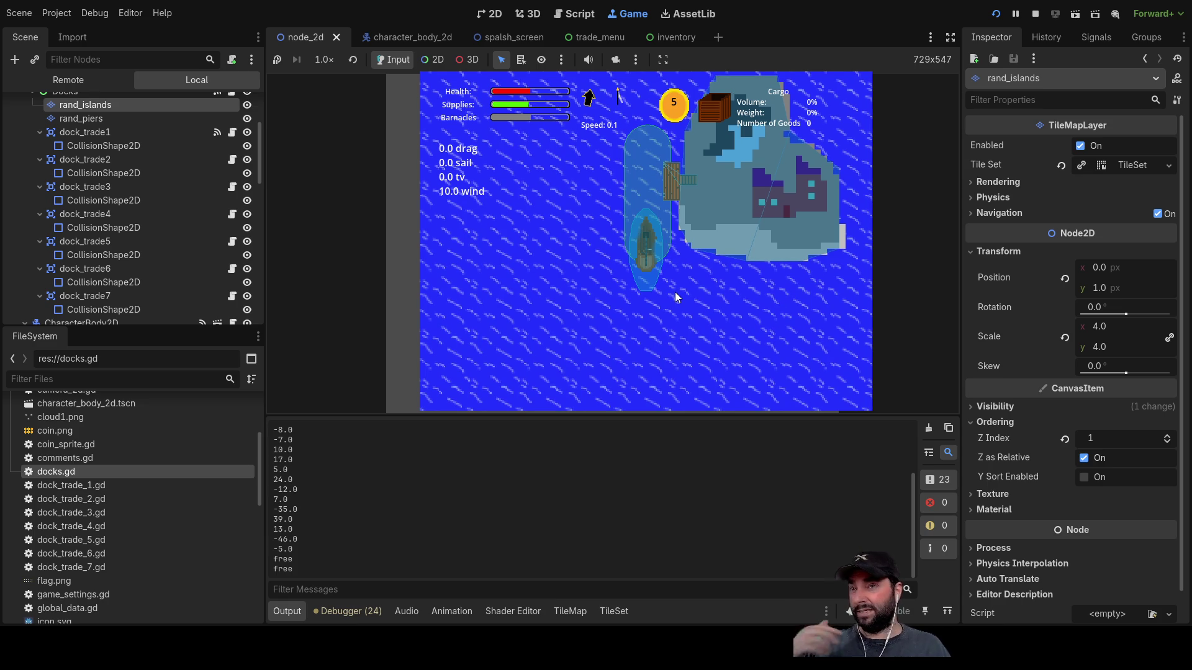
# - Zoom the game view again to check the zone's position, then stop the test run
pyautogui.scroll(-3, 642, 256)
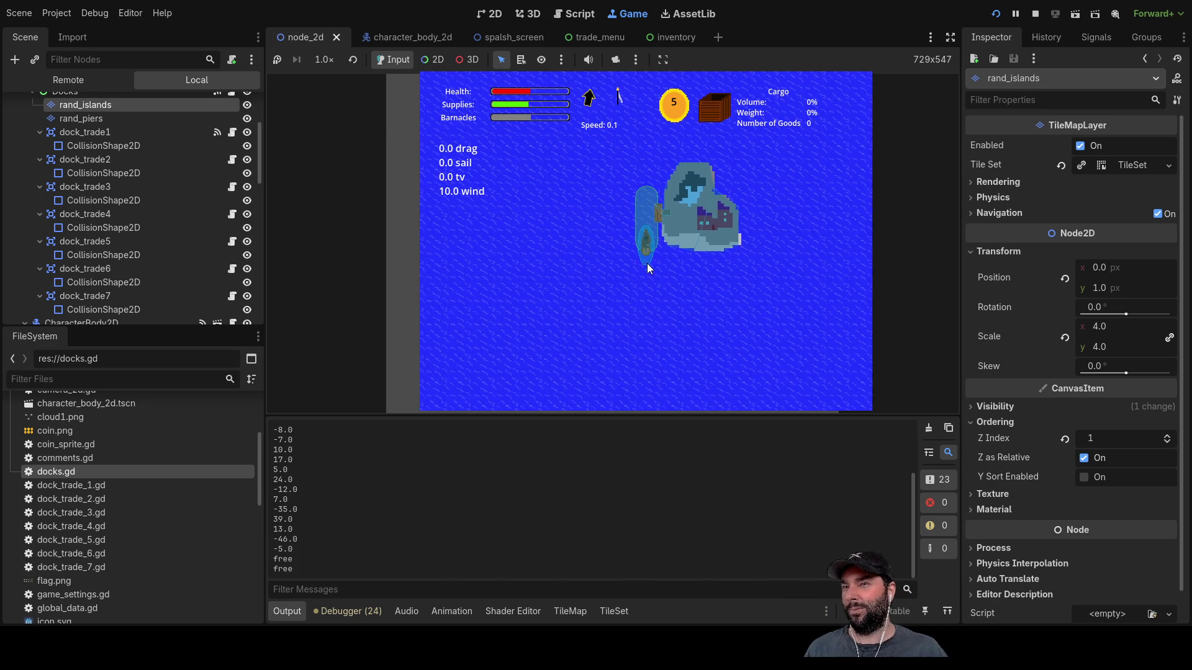
pyautogui.scroll(-2, 652, 270)
pyautogui.scroll(-4, 660, 282)
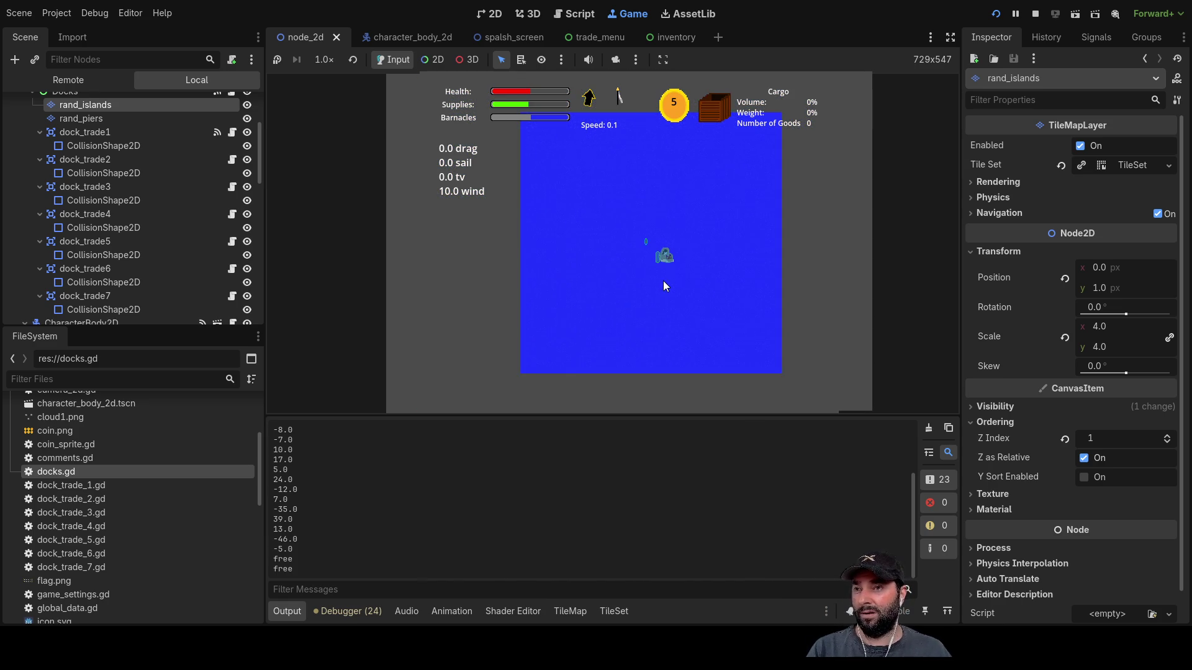
pyautogui.scroll(-2, 662, 283)
pyautogui.scroll(6, 675, 286)
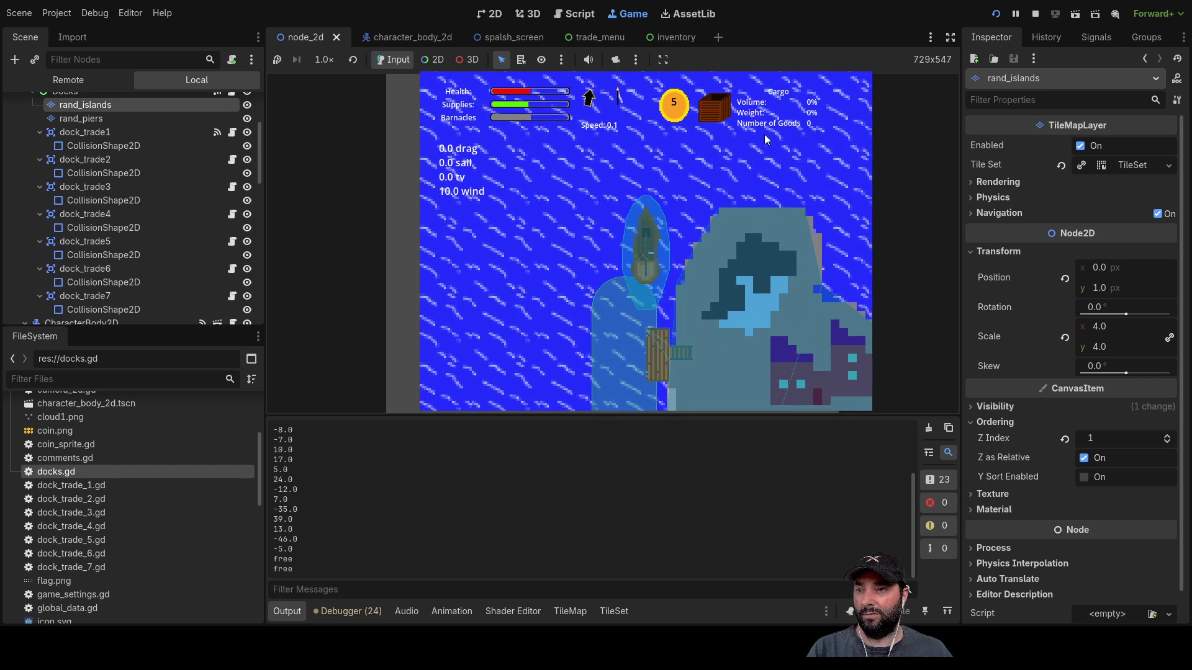
pyautogui.scroll(-2, 698, 308)
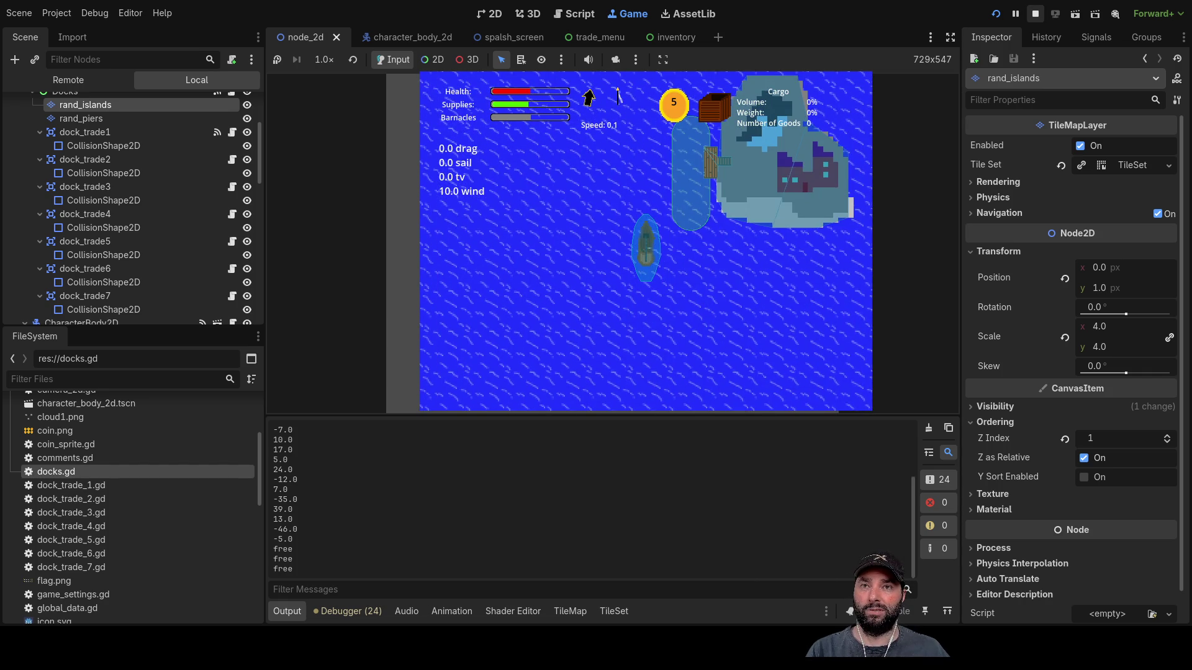
pyautogui.click(1035, 13)
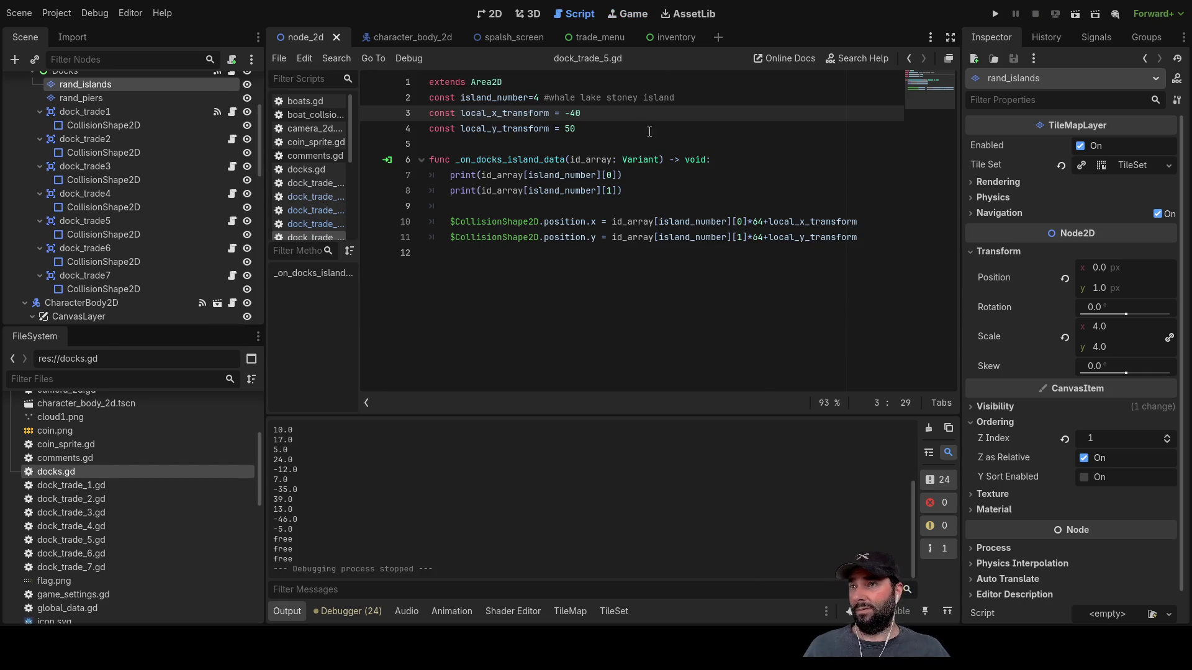
# - Switch to the 2D view and select rand_islands to show its island tile atlas
pyautogui.click(490, 13)
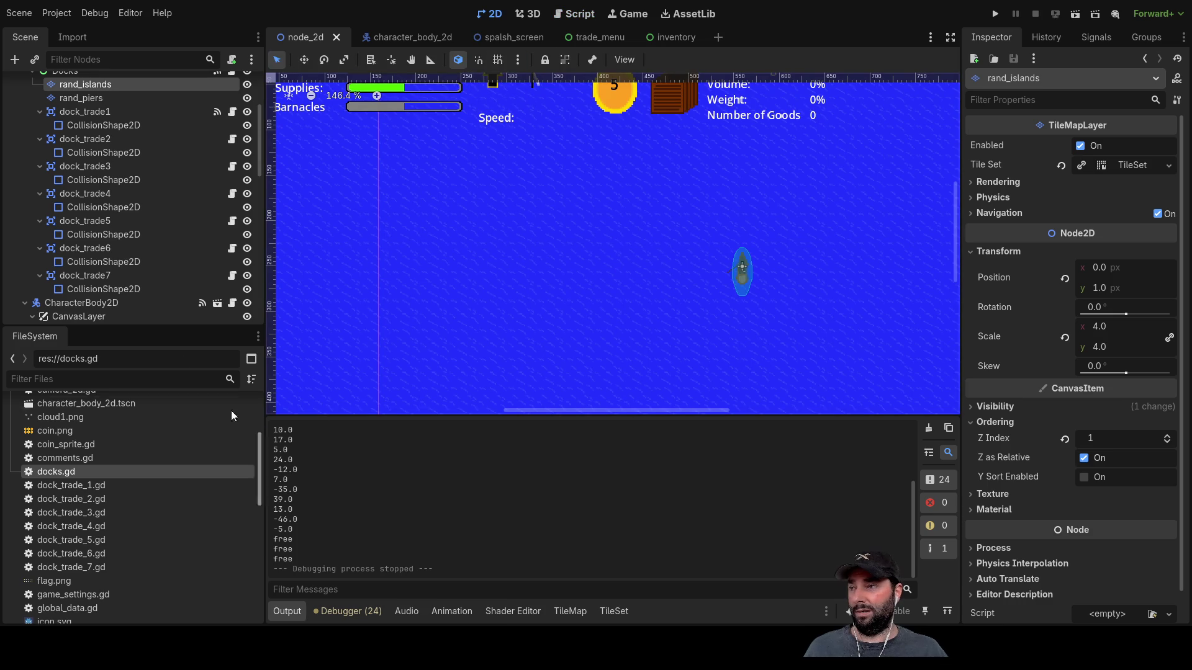
pyautogui.scroll(5, 107, 221)
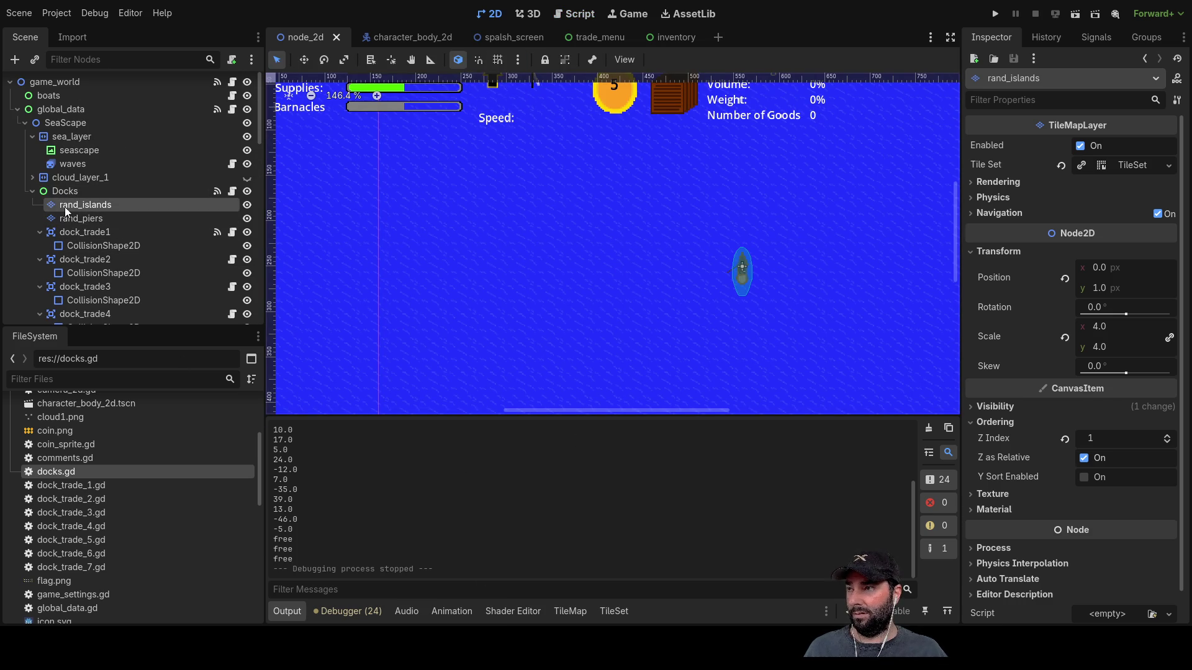
pyautogui.click(68, 217)
pyautogui.click(81, 205)
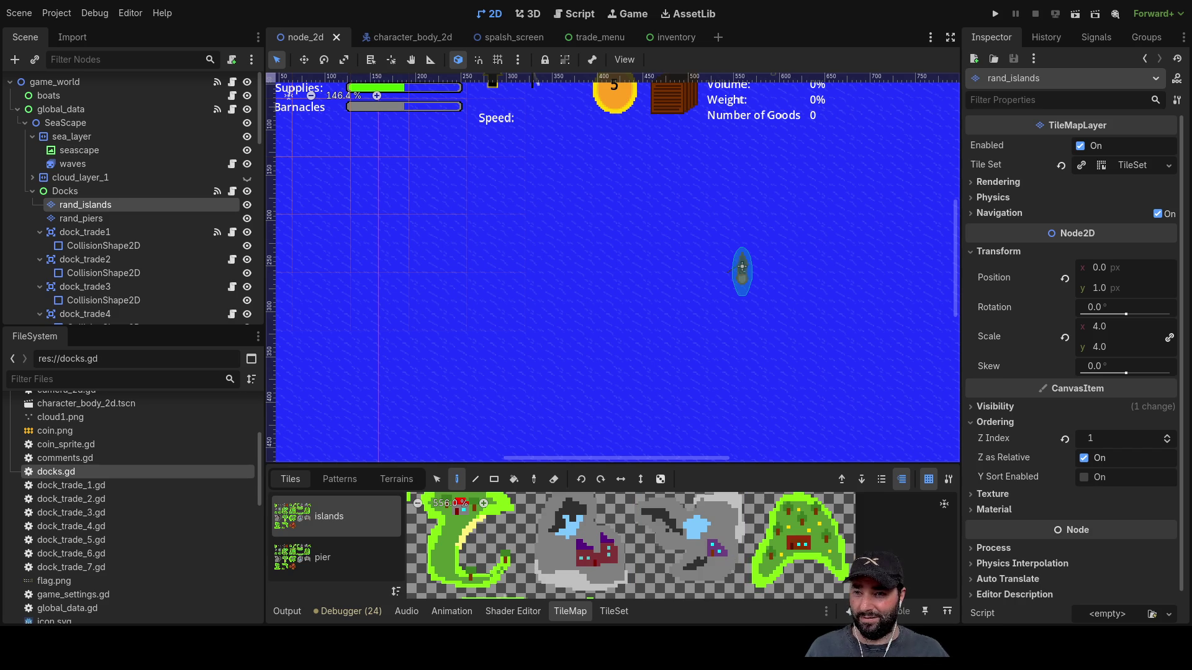
# - Enlarge the TileMap panel and zoom the atlas to select the grey stony island tile
pyautogui.scroll(-2, 873, 513)
pyautogui.hscroll(3, 873, 514)
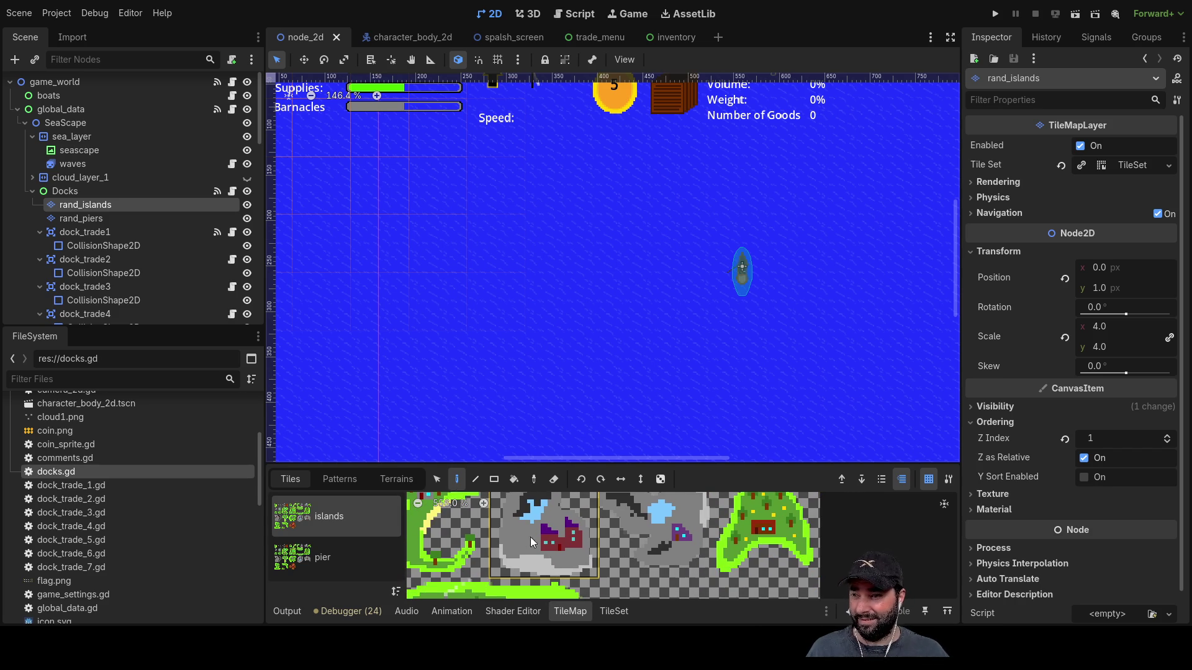
pyautogui.scroll(2, 704, 552)
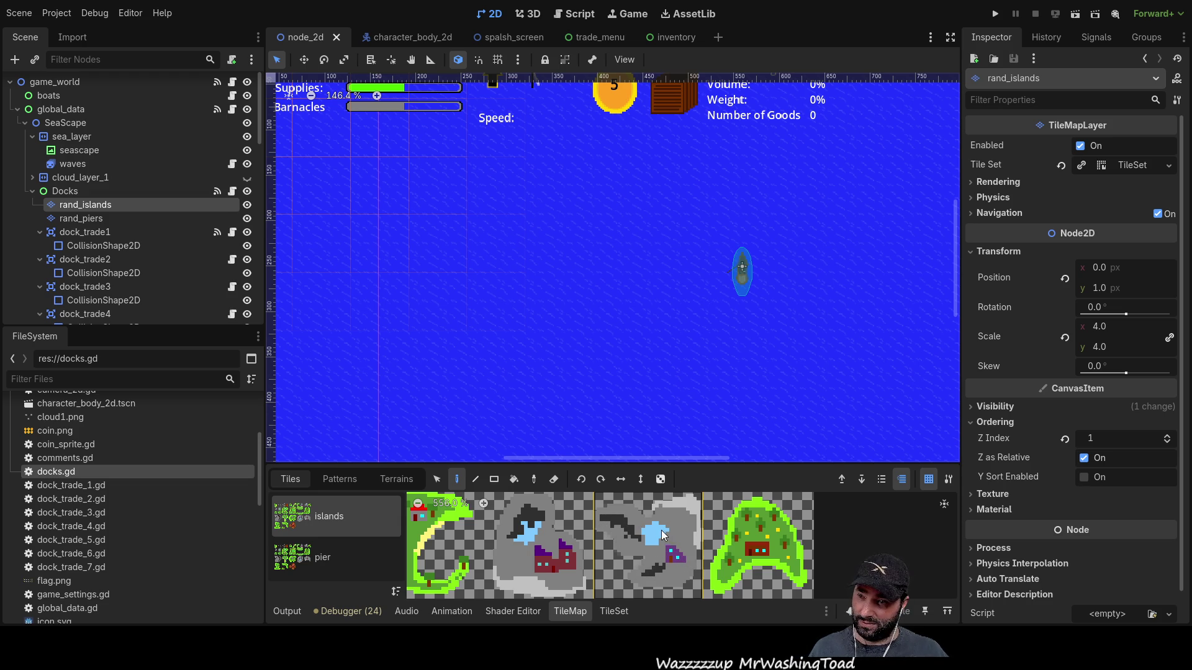
pyautogui.moveTo(721, 463); pyautogui.dragTo(734, 195)
pyautogui.scroll(5, 690, 441)
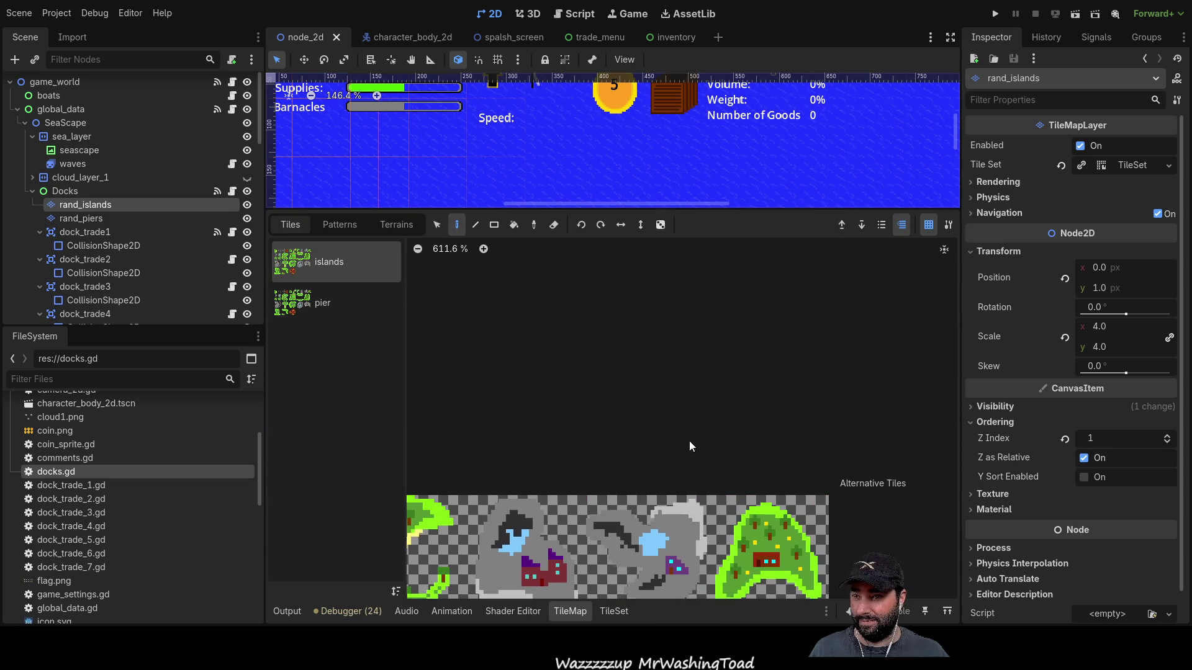
pyautogui.scroll(-1, 756, 350)
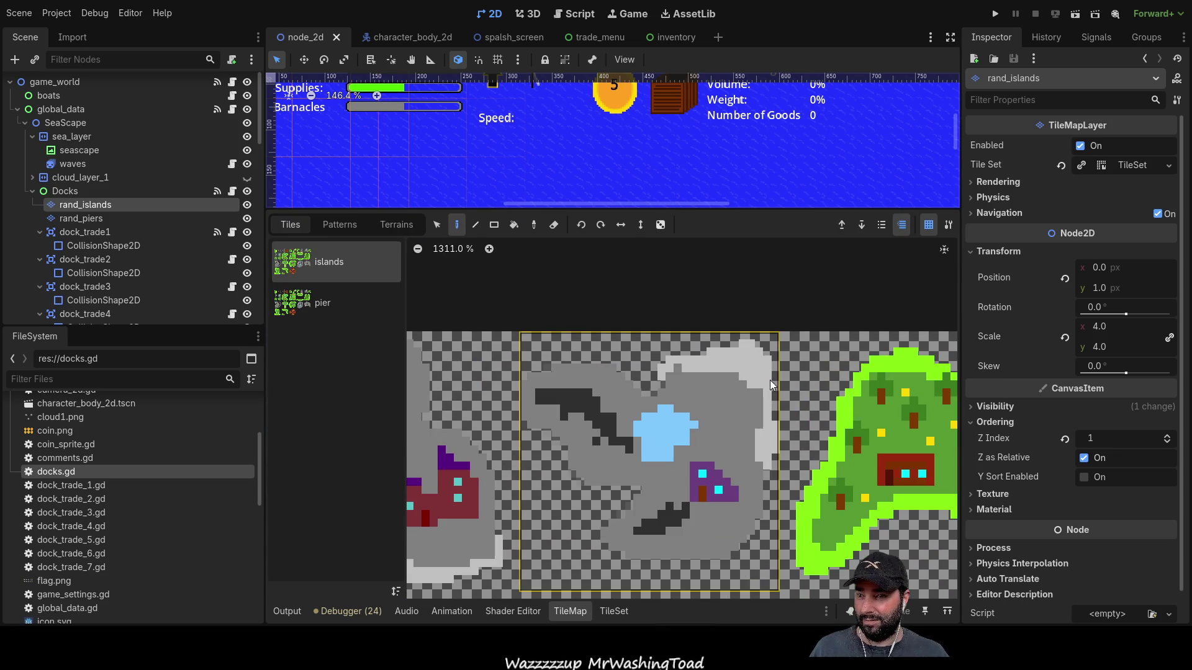
pyautogui.scroll(-2, 724, 592)
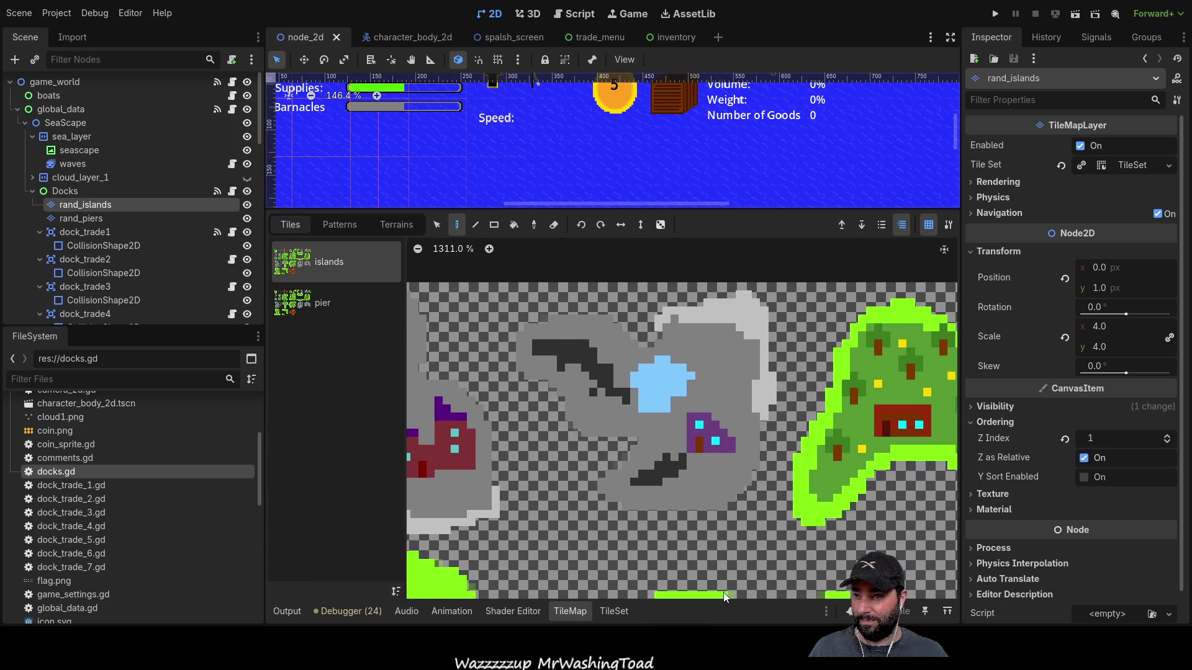
pyautogui.click(549, 357)
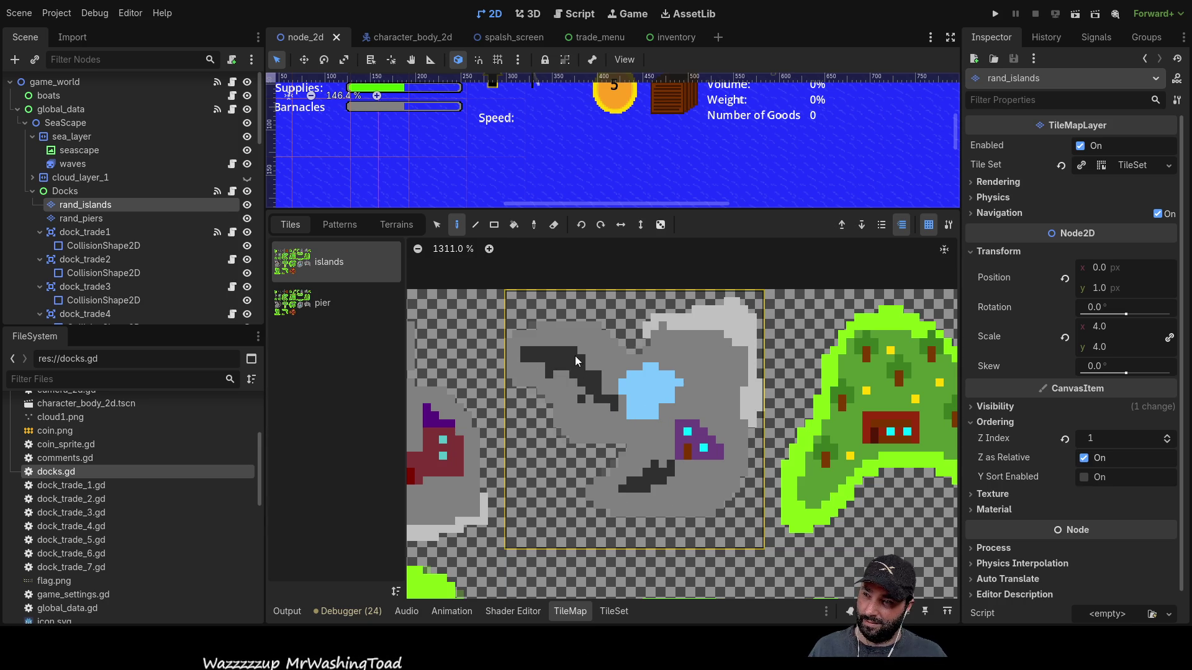
# - Return to dock_trade_5.gd, with its offsets -40 and 50
pyautogui.scroll(-4, 621, 387)
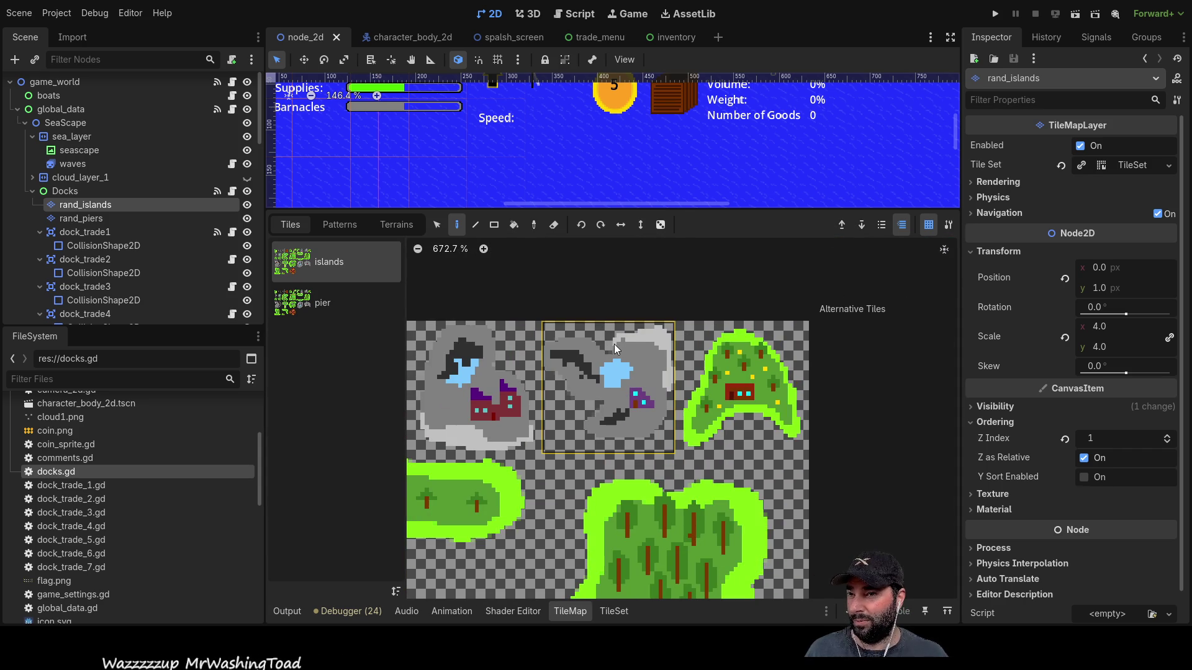
pyautogui.moveTo(606, 36)
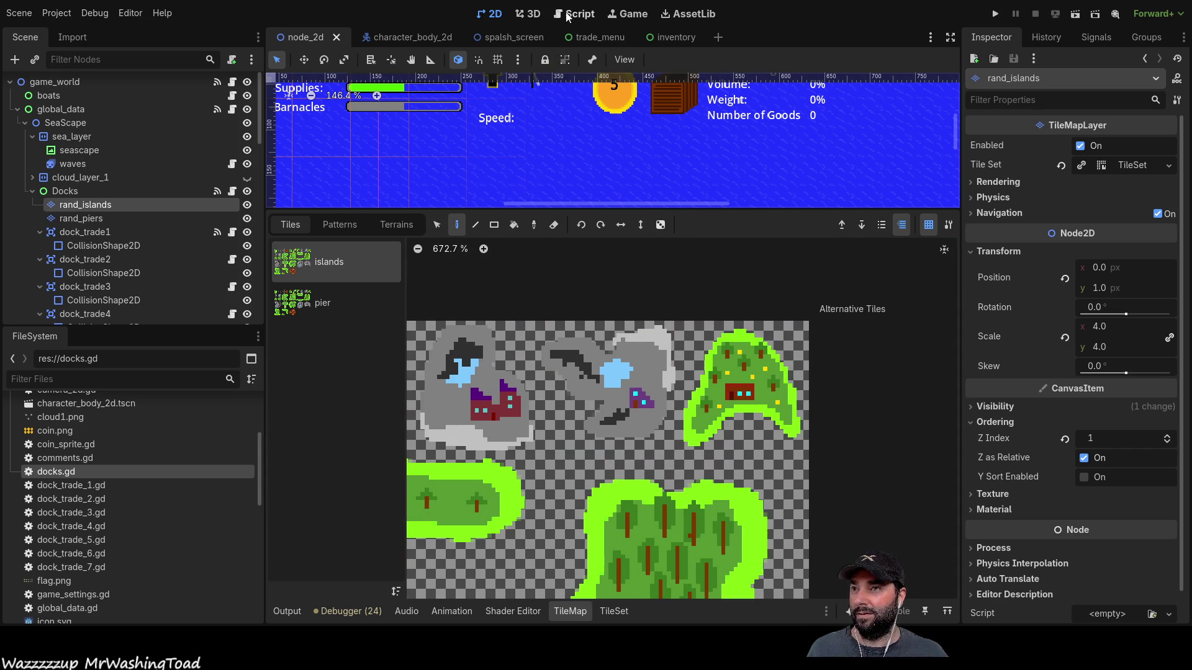
pyautogui.scroll(-5, 129, 287)
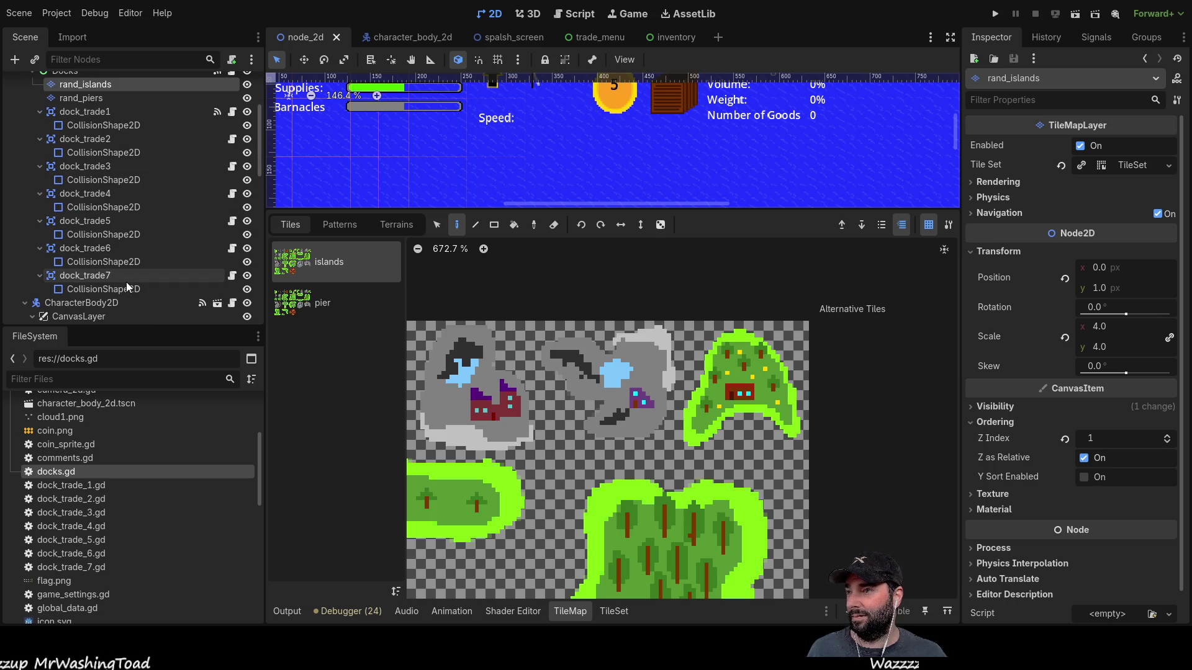
pyautogui.click(579, 18)
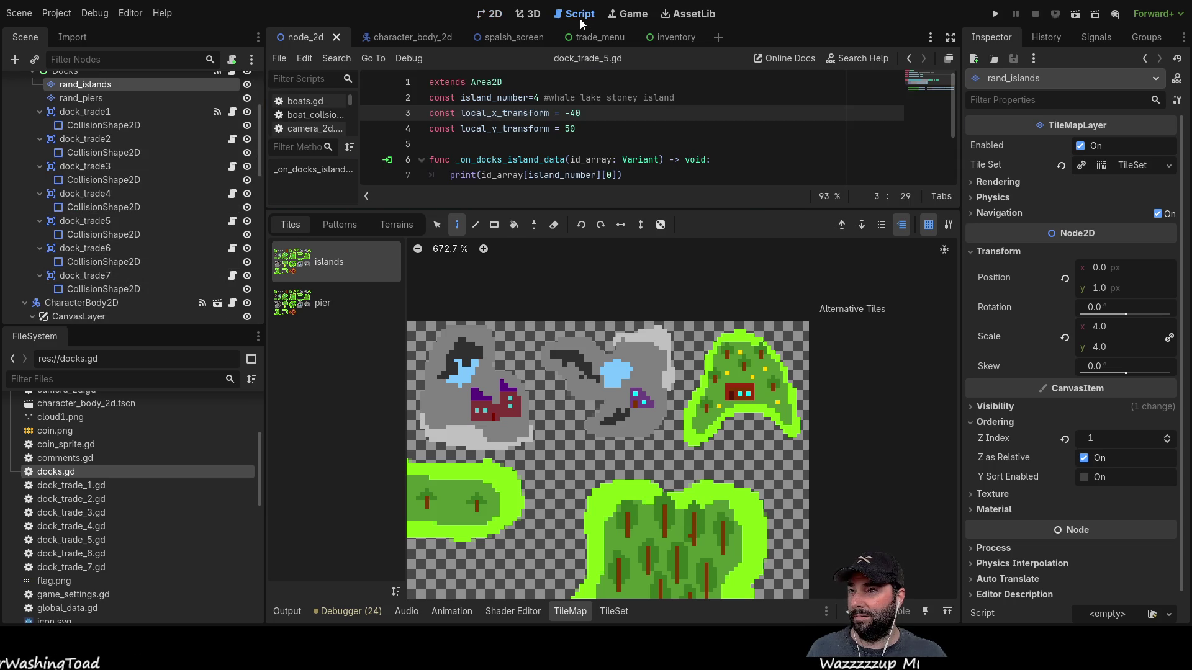
# - Give the script editor more room and open dock_trade_6.gd from the script list
pyautogui.moveTo(599, 208); pyautogui.dragTo(597, 470)
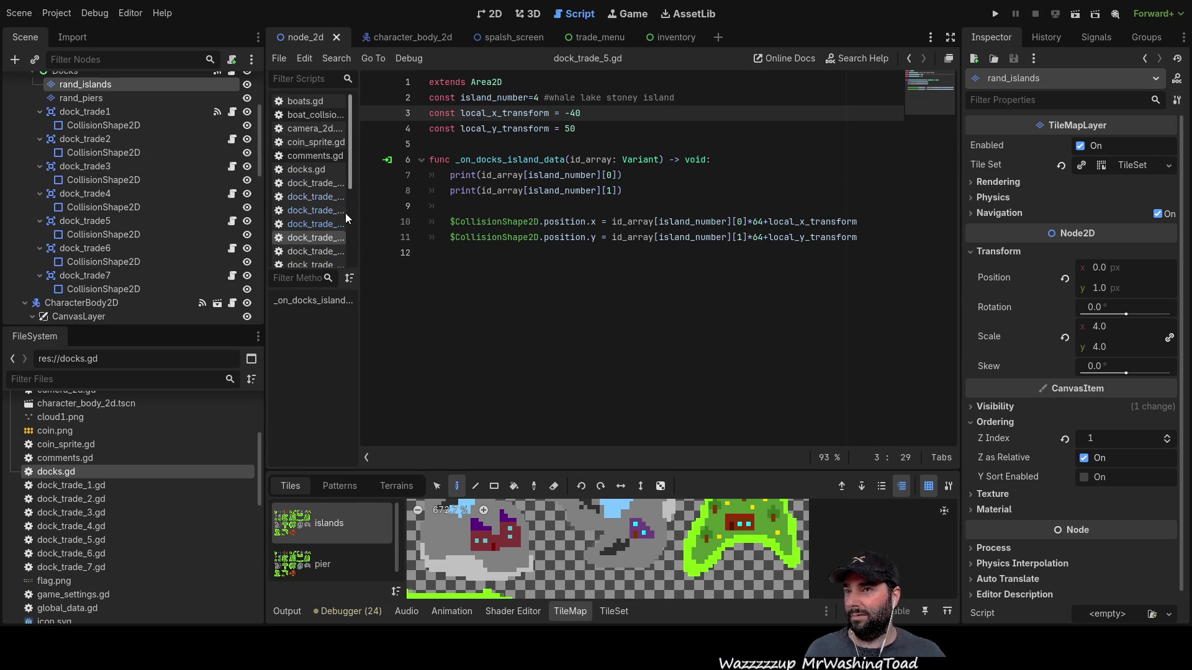
pyautogui.click(314, 248)
pyautogui.click(317, 240)
pyautogui.click(317, 251)
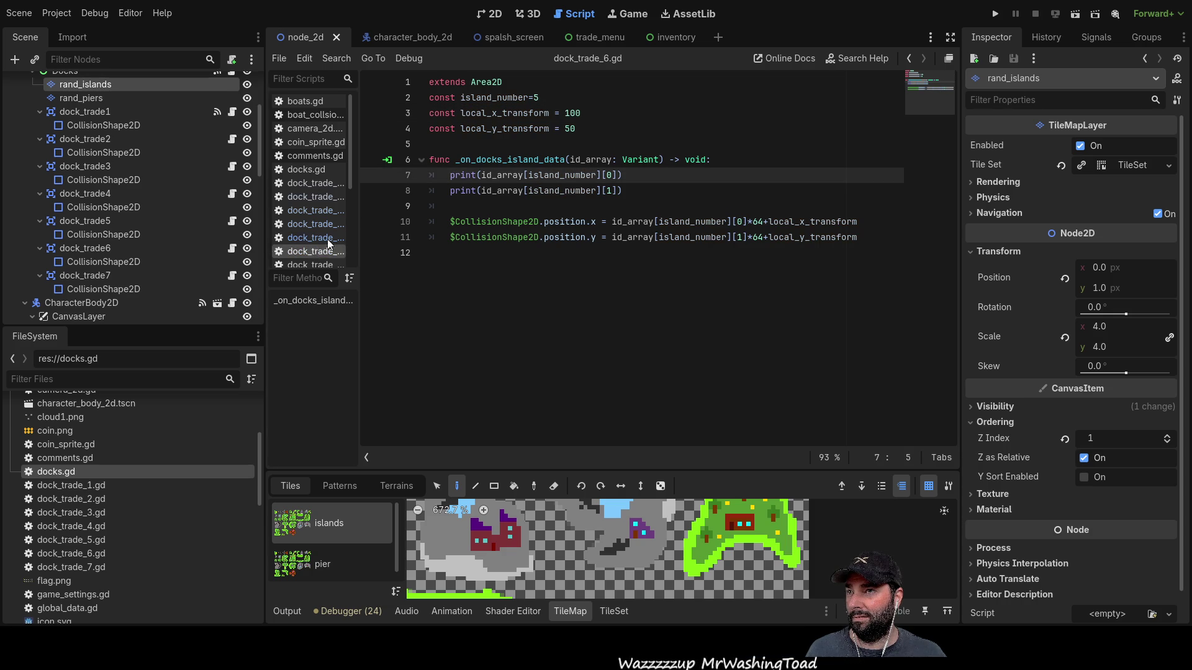
# - Add the comment '#alagator rock' after island_number=5 on line 2
pyautogui.click(582, 97)
pyautogui.write('#alagator rock')
pyautogui.press('Down')
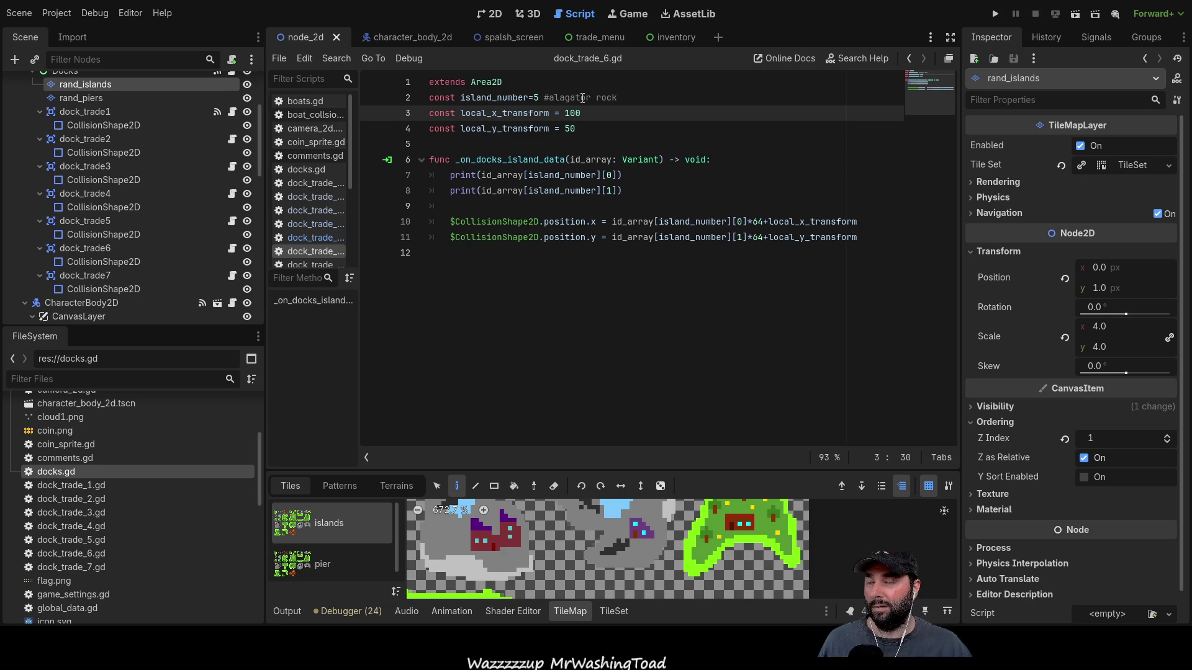